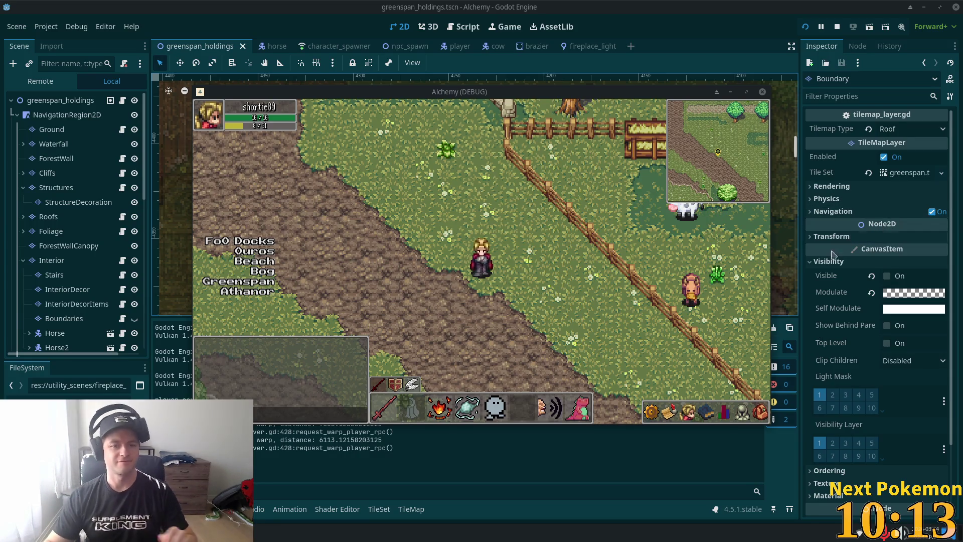
# Step: Walk the character from the field up the dirt road and into the red-roofed house
pyautogui.click(612, 219)
pyautogui.press('w')
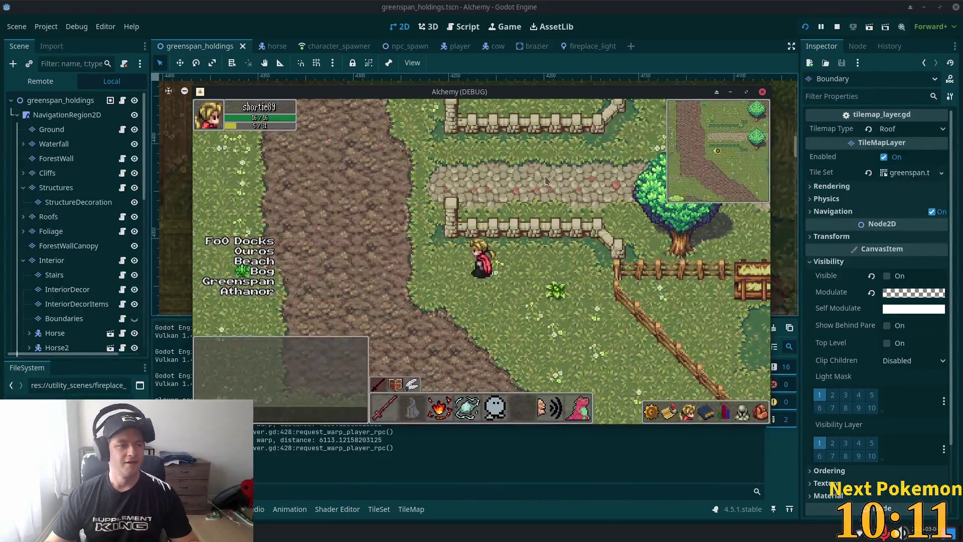
pyautogui.press('a')
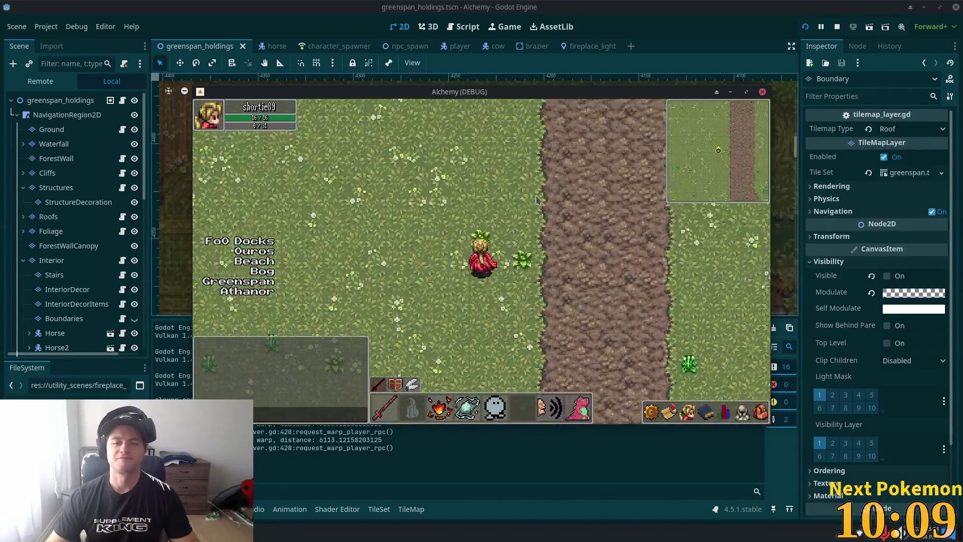
pyautogui.press('w')
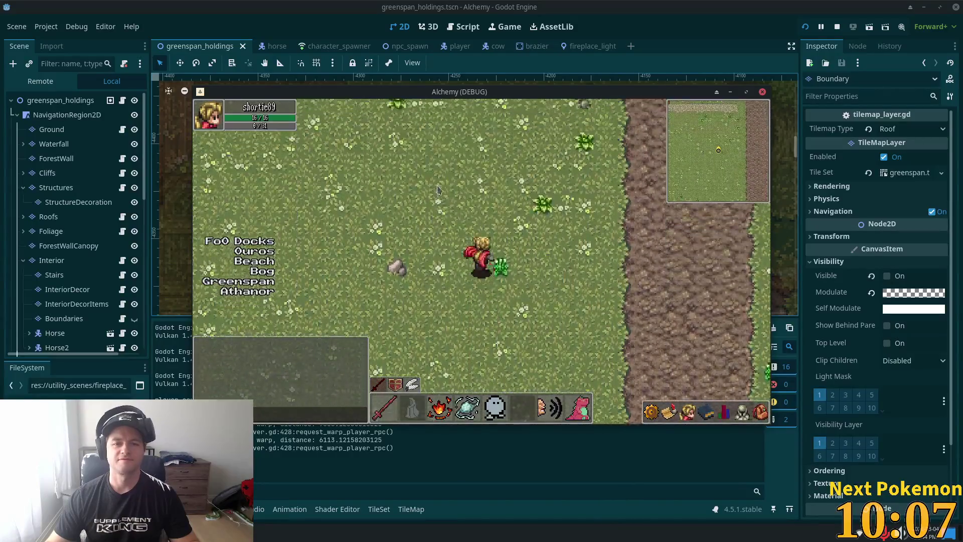
pyautogui.press('a')
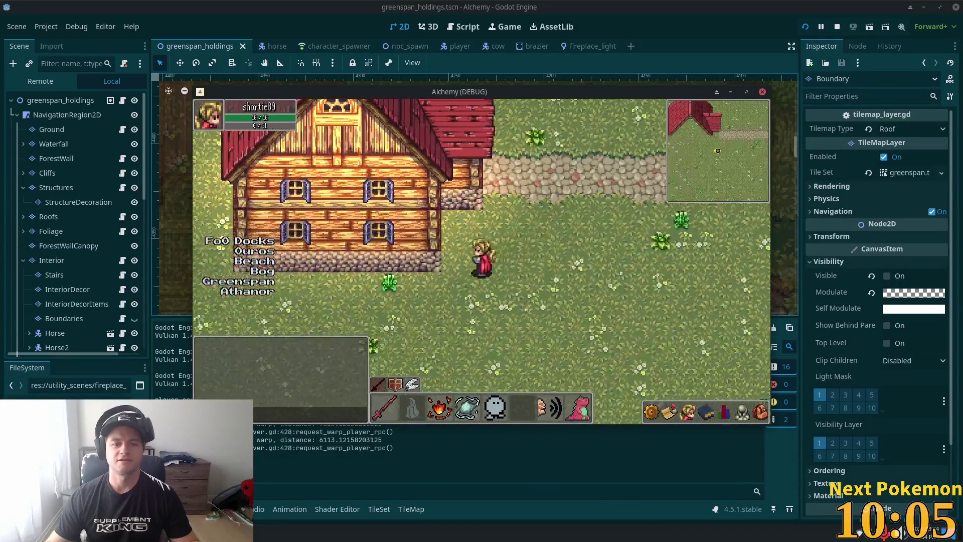
pyautogui.press('w')
pyautogui.press('d')
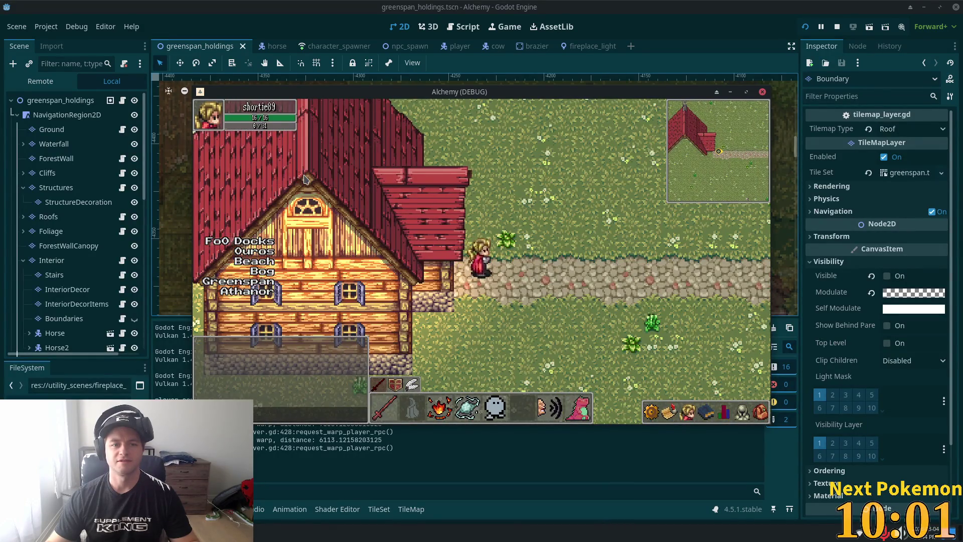
pyautogui.press('a')
pyautogui.press('a')
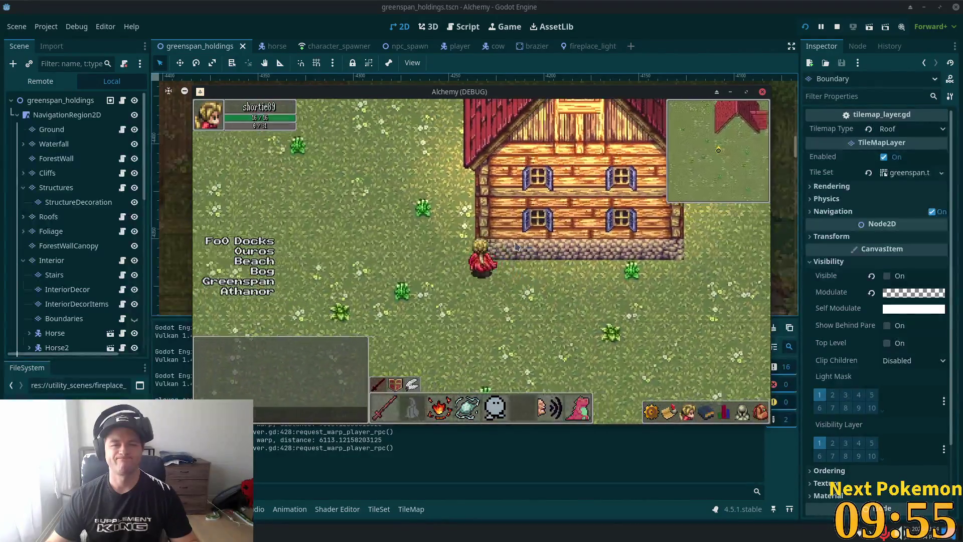
# Step: Walk around and out of the house, then back in across the rug toward the fireplace
pyautogui.press('w')
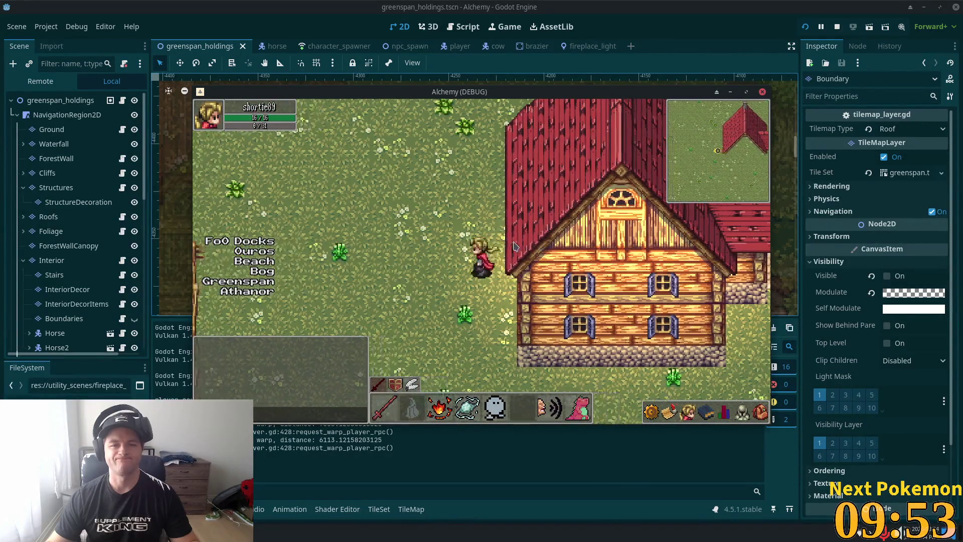
pyautogui.press('d')
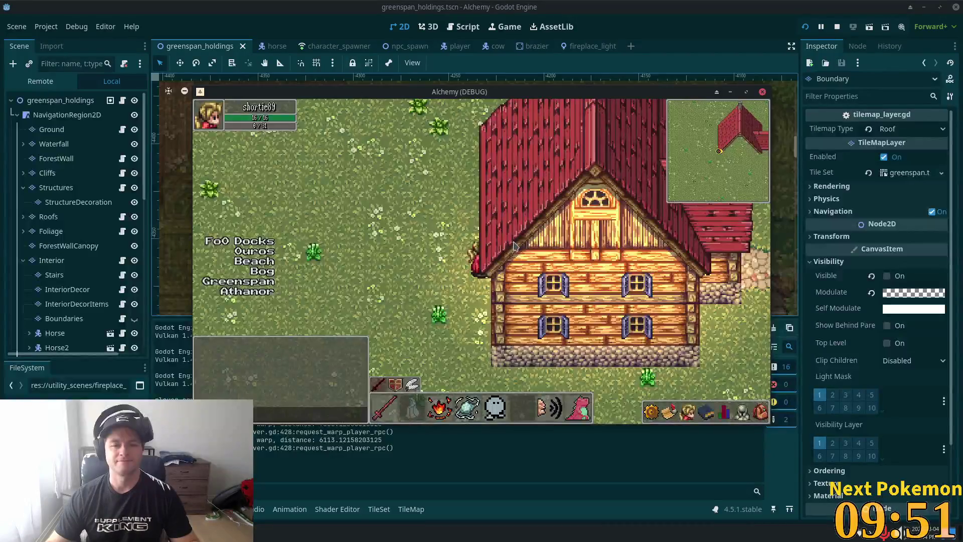
pyautogui.press('s')
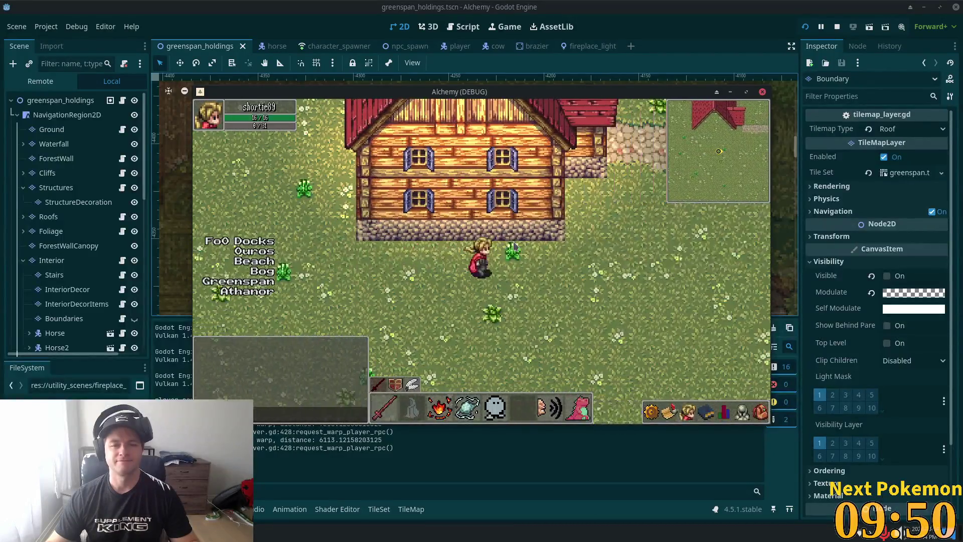
pyautogui.press('d')
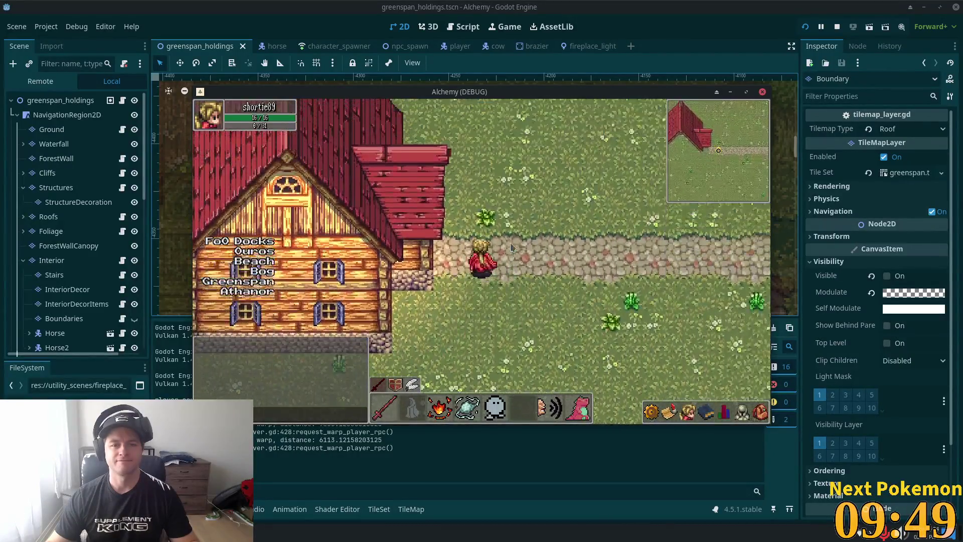
pyautogui.press('w')
pyautogui.press('a')
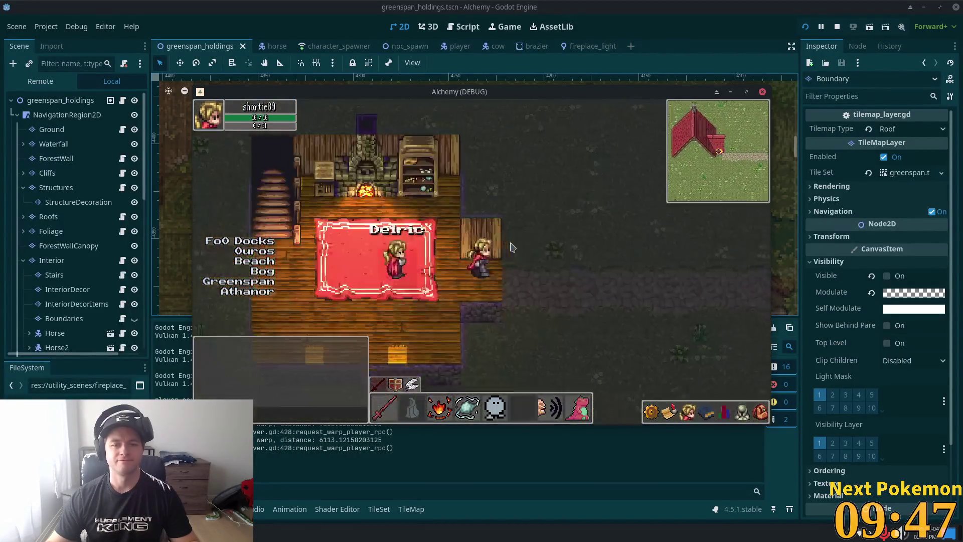
pyautogui.press('d')
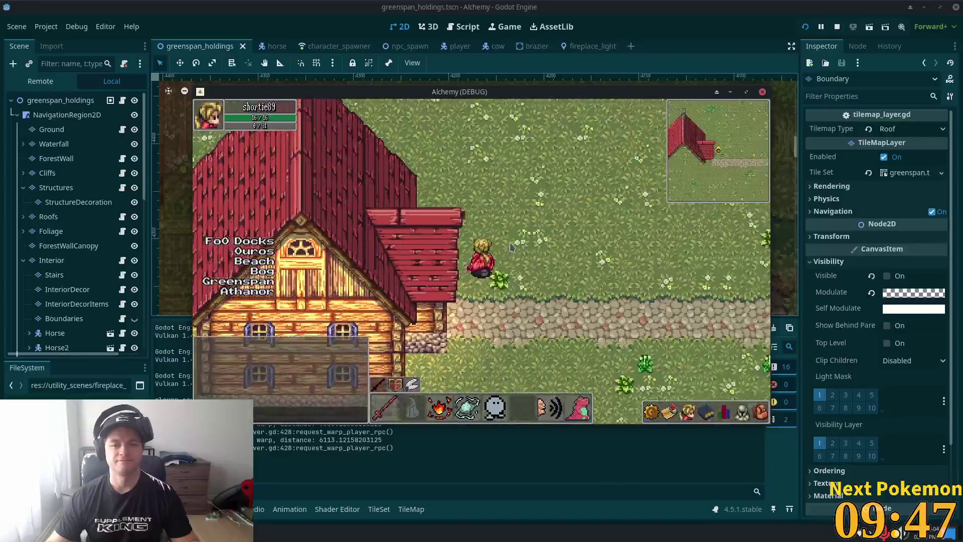
pyautogui.press('a')
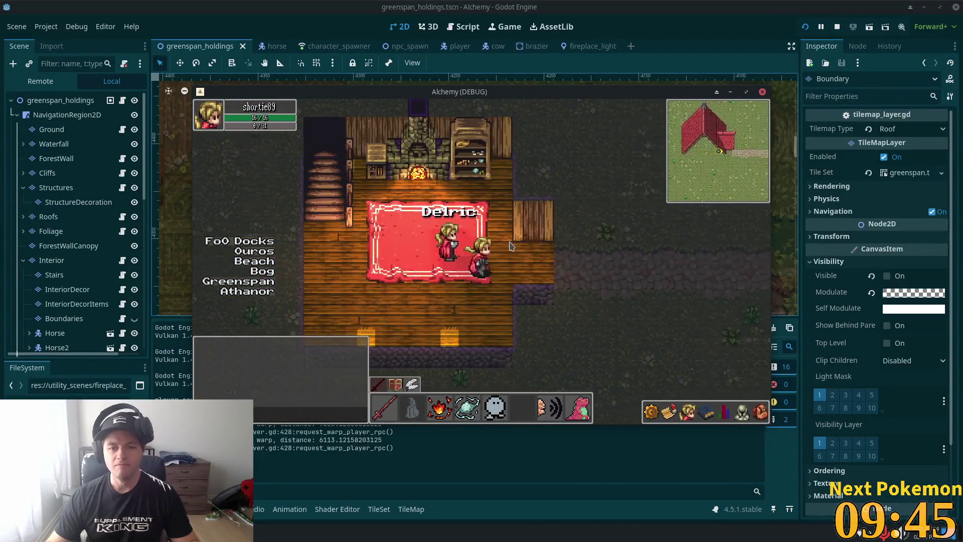
pyautogui.press('d')
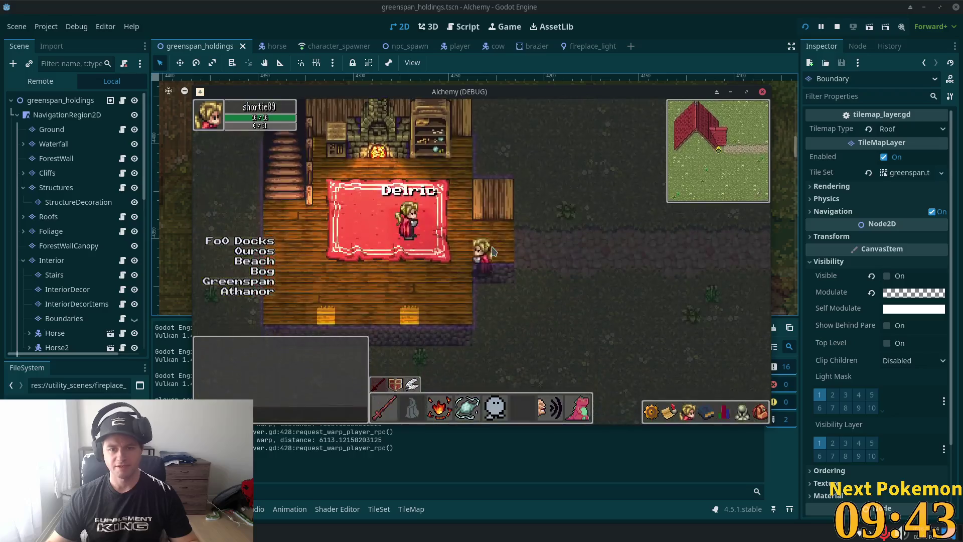
pyautogui.press('d')
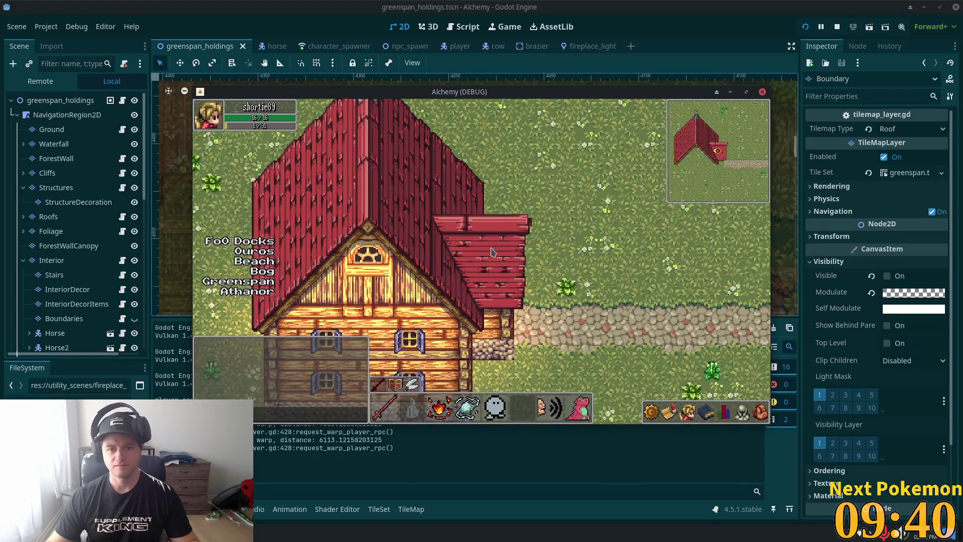
pyautogui.press('a')
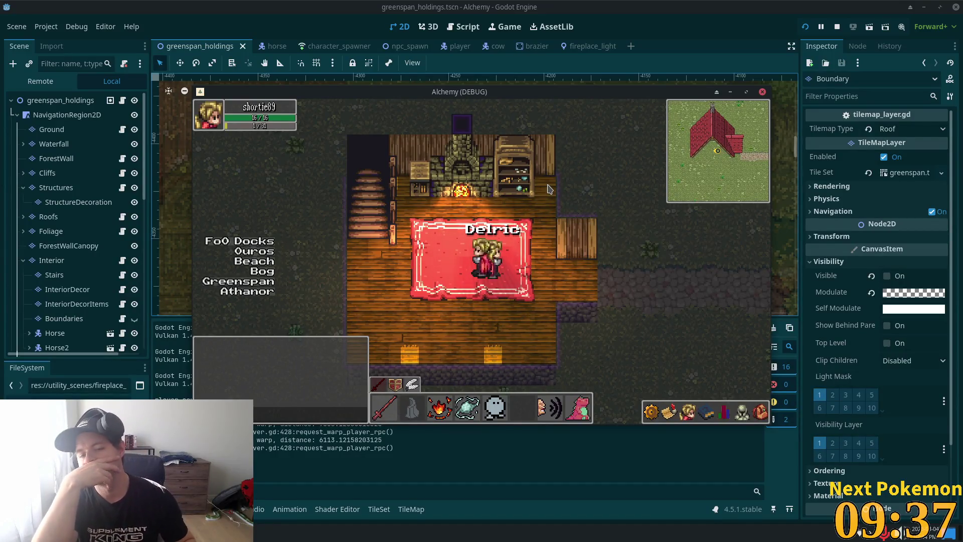
pyautogui.press('w')
pyautogui.press('a')
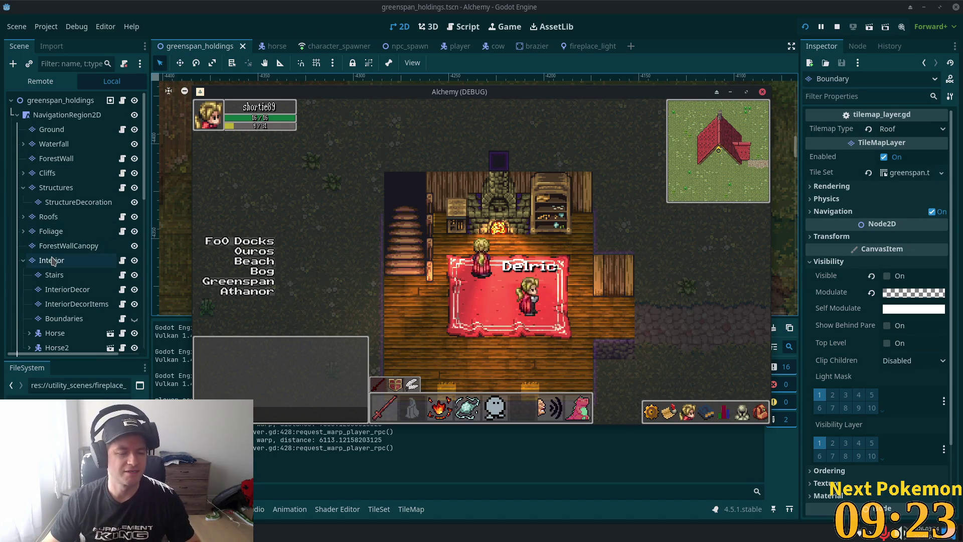
pyautogui.scroll(-3, 52, 263)
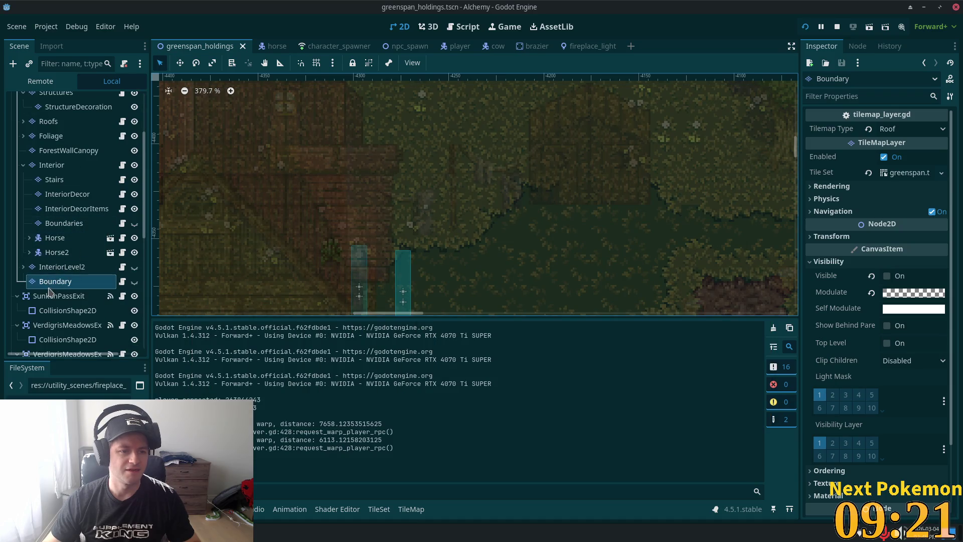
# Step: Turn off Light Mask layer 1 in the Structures layer's Visibility settings and save the scene
pyautogui.scroll(3, 51, 190)
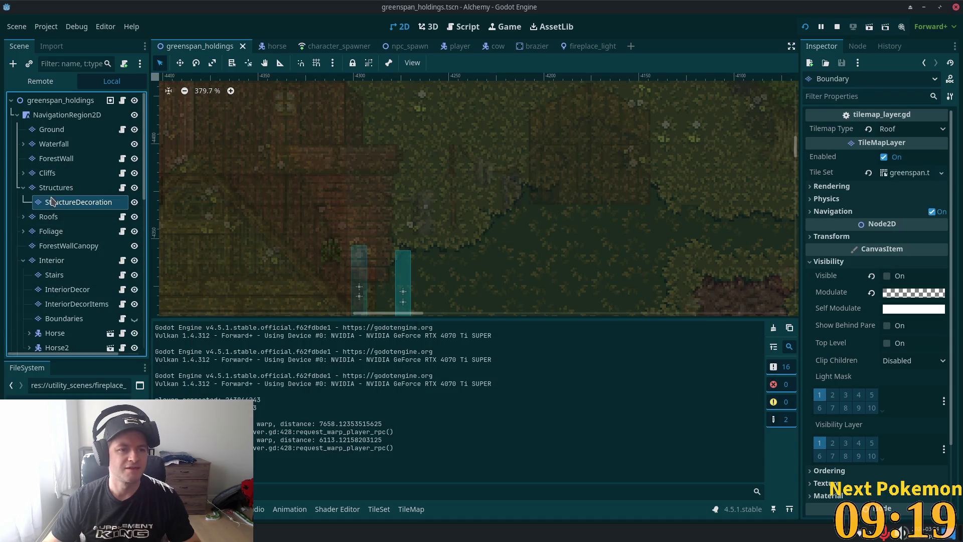
pyautogui.click(55, 187)
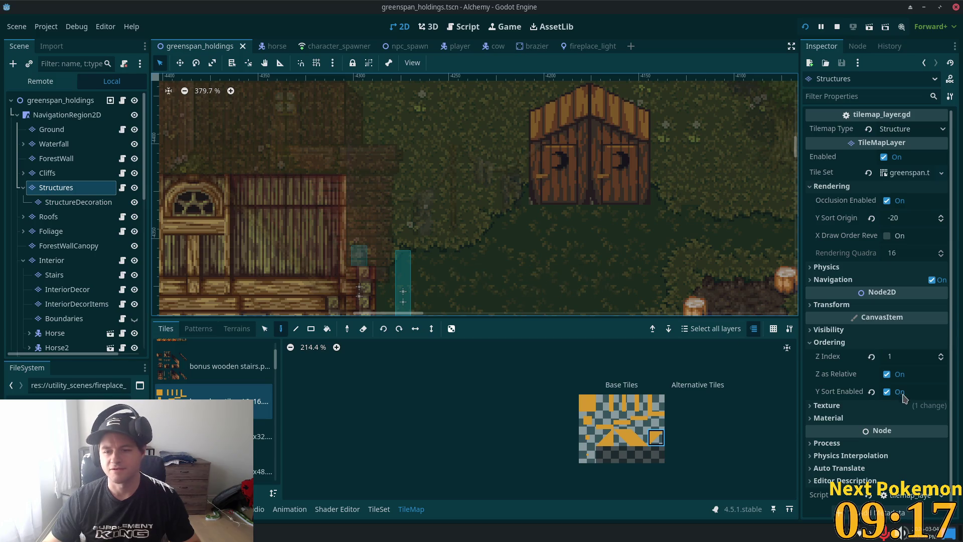
pyautogui.scroll(-1, 900, 396)
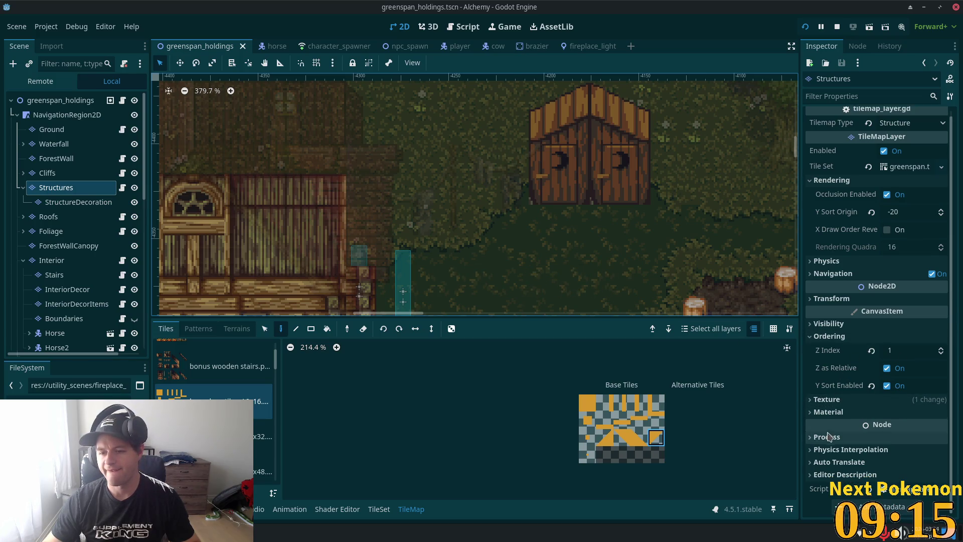
pyautogui.click(835, 325)
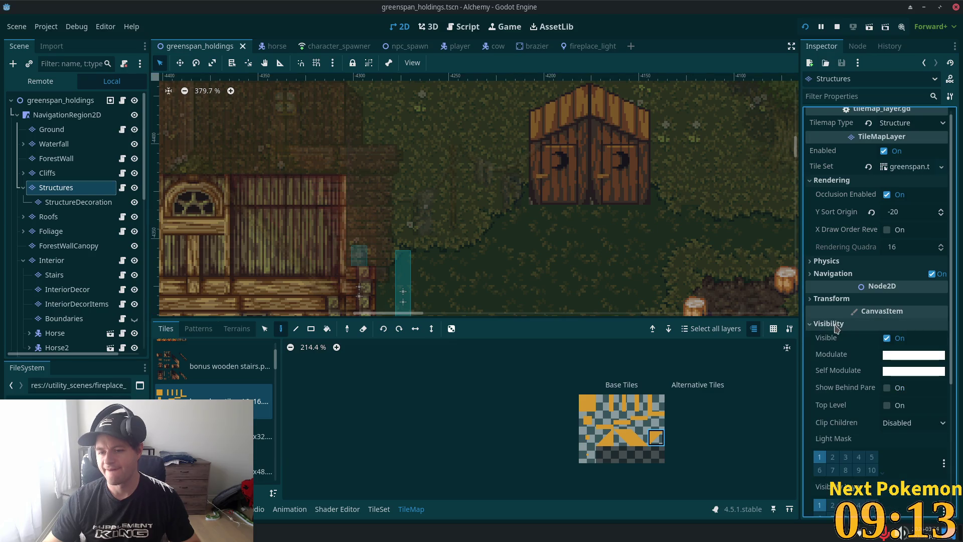
pyautogui.scroll(-5, 834, 334)
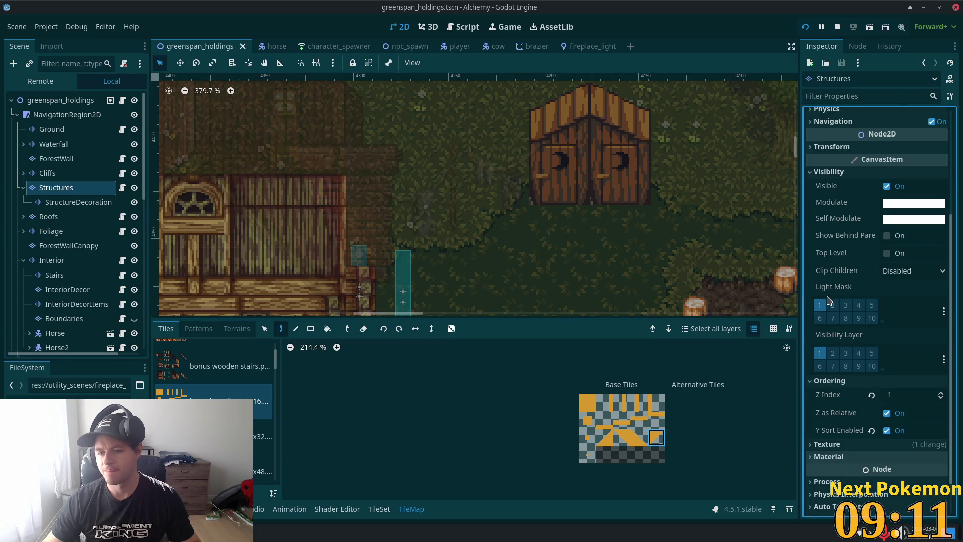
pyautogui.moveTo(830, 291)
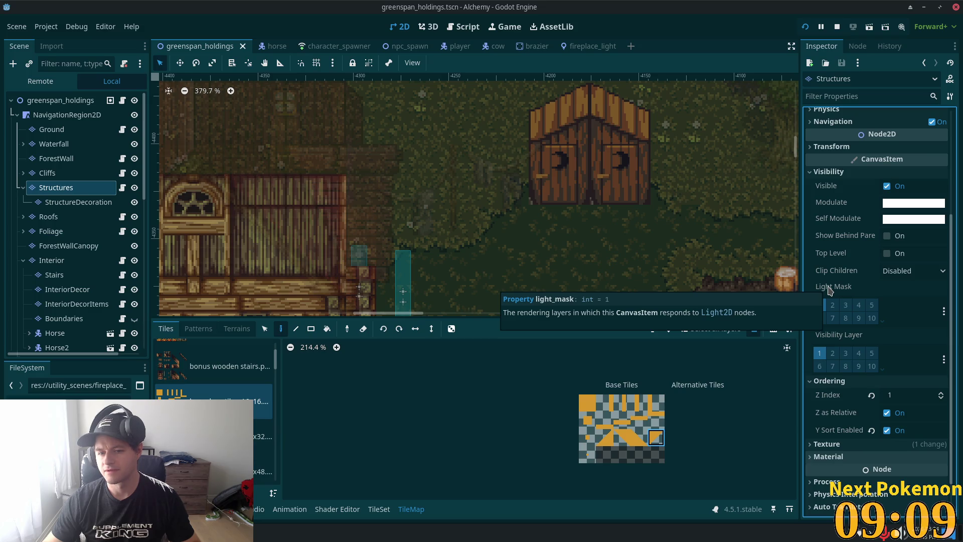
pyautogui.scroll(-3, 704, 158)
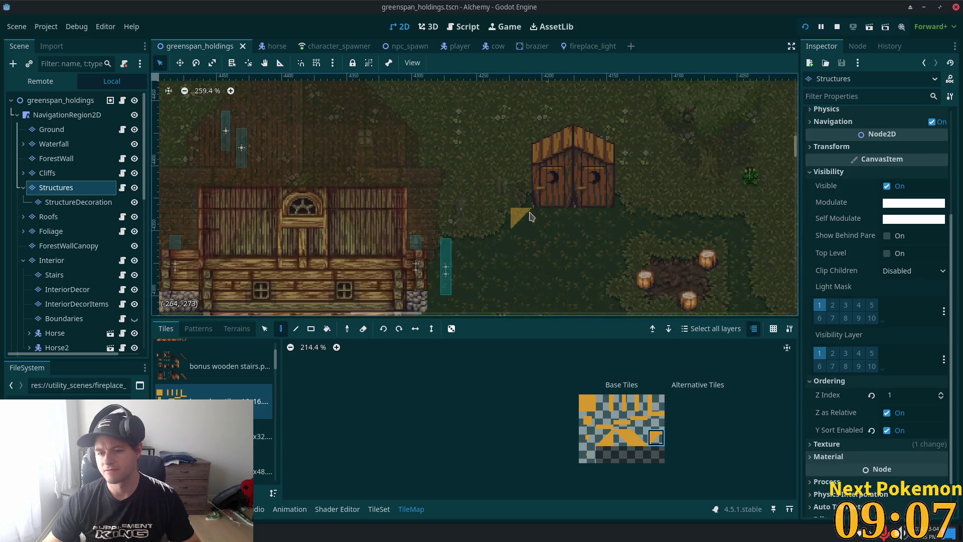
pyautogui.scroll(-1, 704, 158)
pyautogui.click(818, 305)
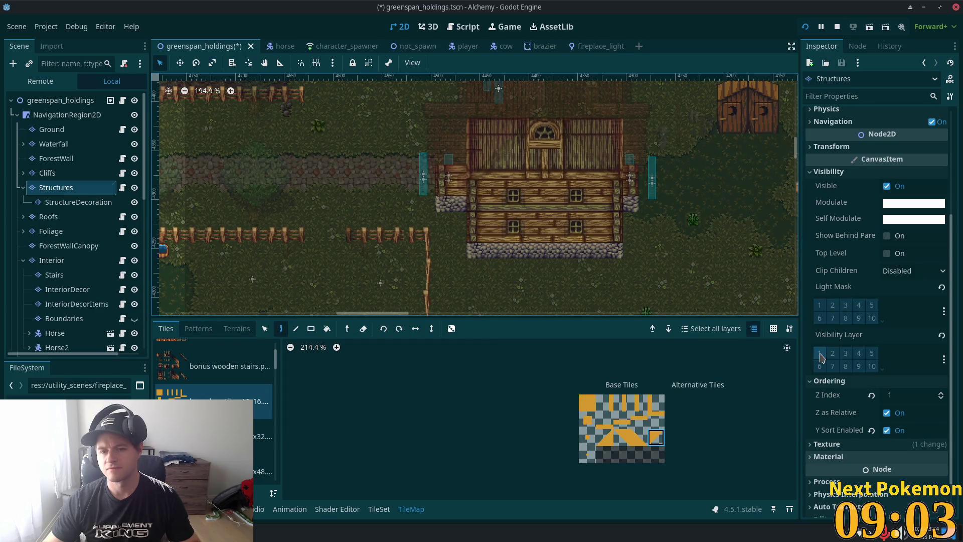
pyautogui.hotkey('ctrl', 's')
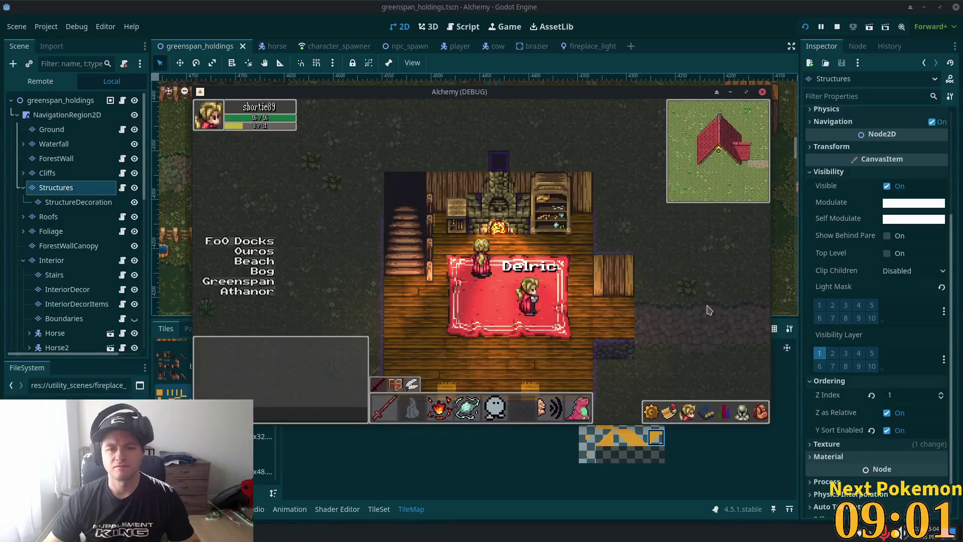
# Step: Walk the character out onto the grass, around the house, and back into the fireplace room
pyautogui.press('Down')
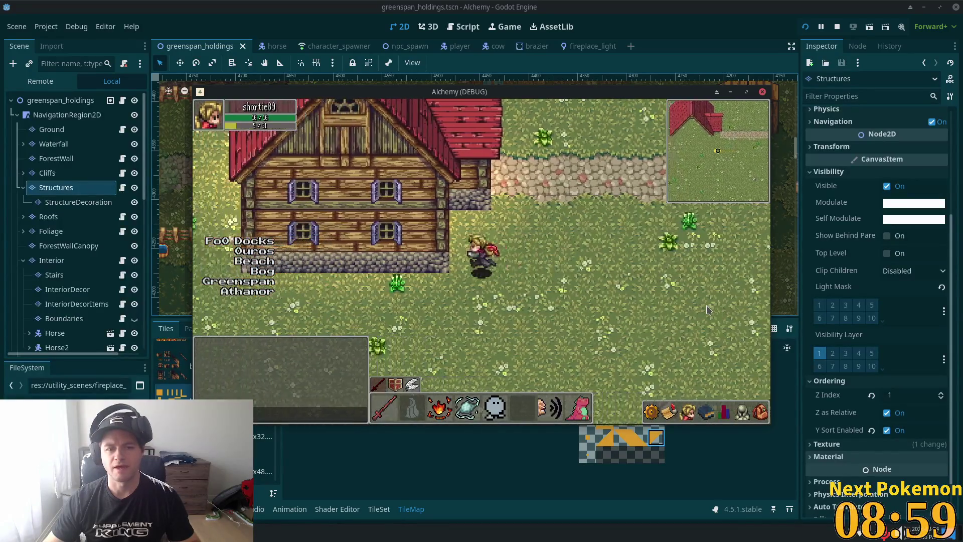
pyautogui.press('Left')
pyautogui.press('Up')
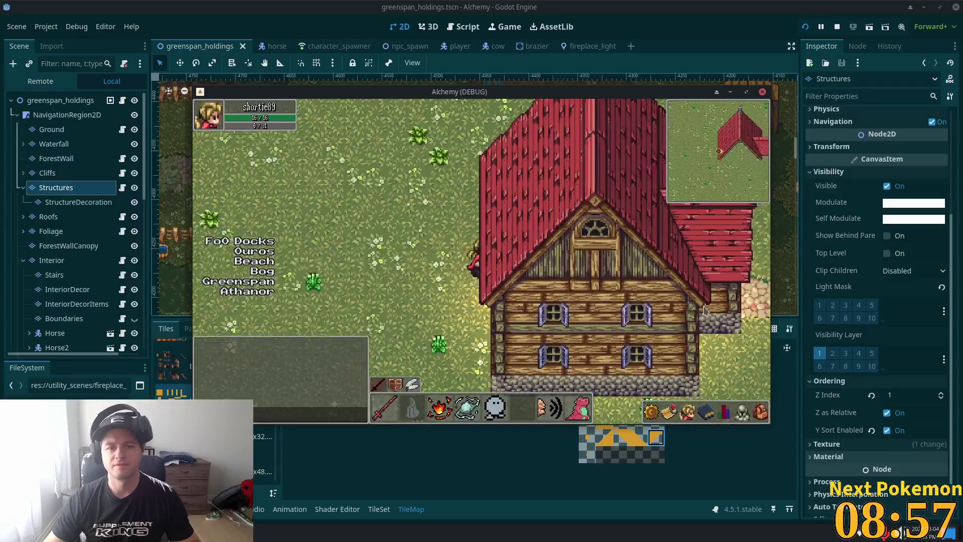
pyautogui.press('Right')
pyautogui.press('Down')
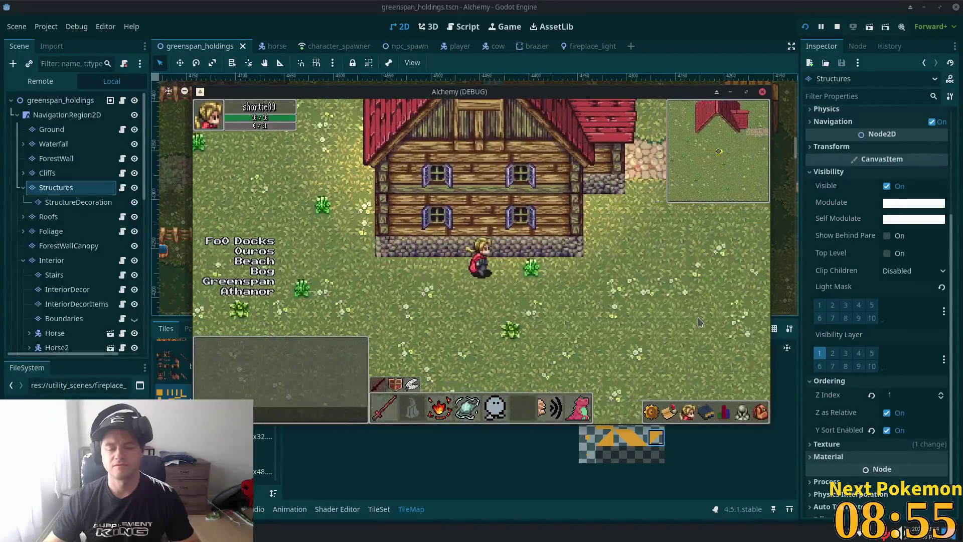
pyautogui.press('Right')
pyautogui.press('Up')
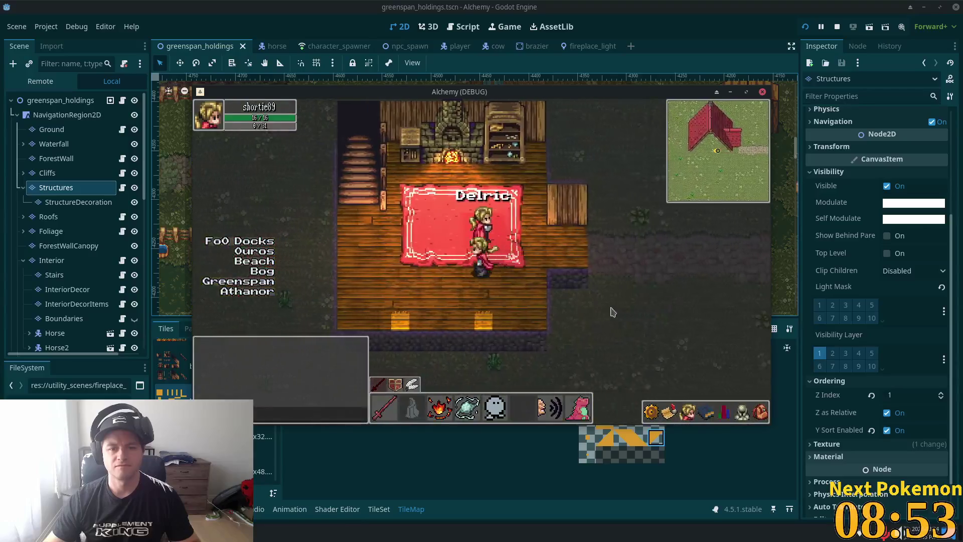
pyautogui.press('Left')
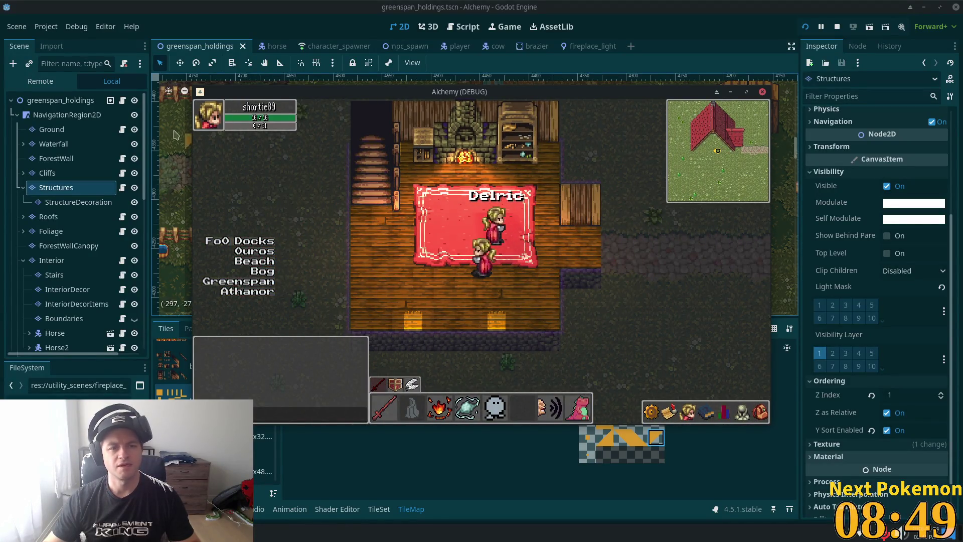
# Step: Select the Interior tile layer and hide the Structures and Roofs layers
pyautogui.scroll(-10, 54, 219)
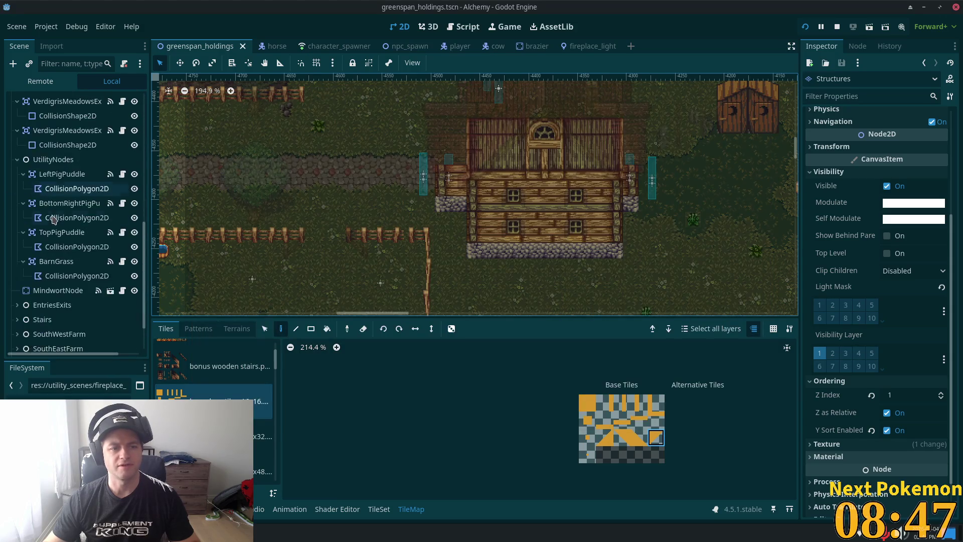
pyautogui.scroll(10, 54, 218)
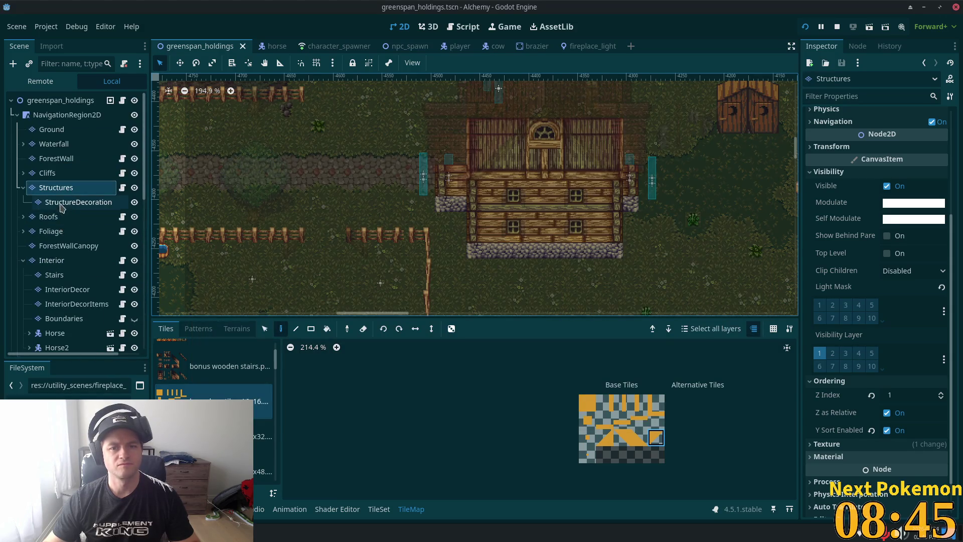
pyautogui.click(66, 101)
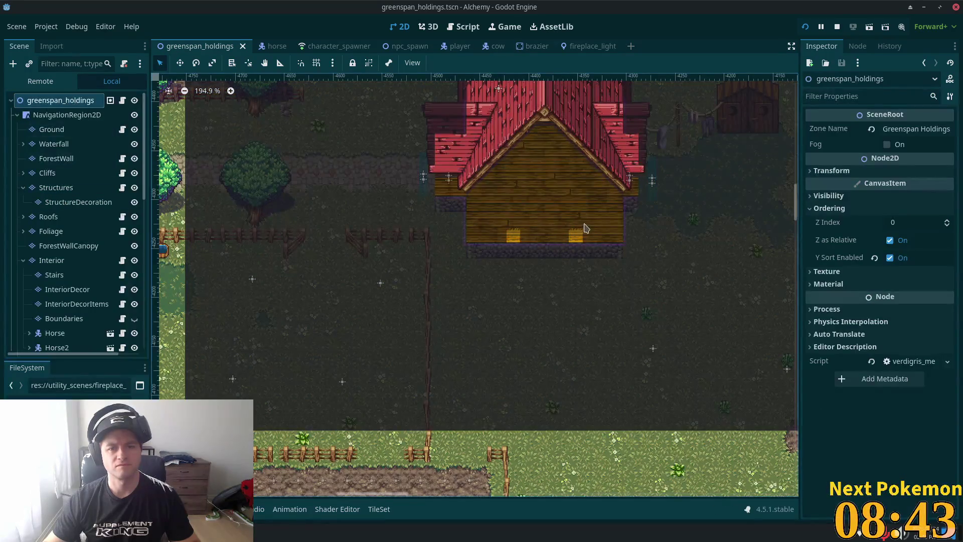
pyautogui.click(50, 264)
pyautogui.scroll(-3, 65, 256)
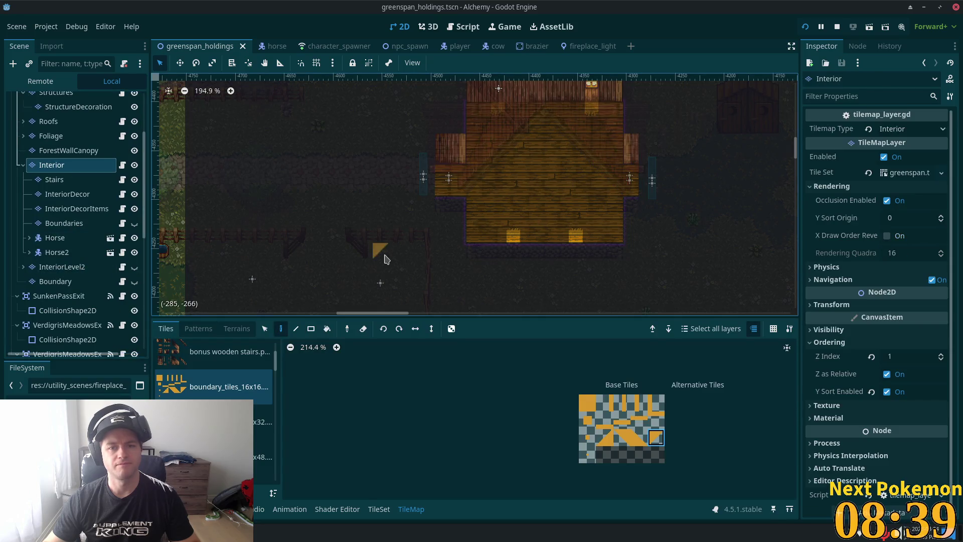
pyautogui.scroll(2, 135, 190)
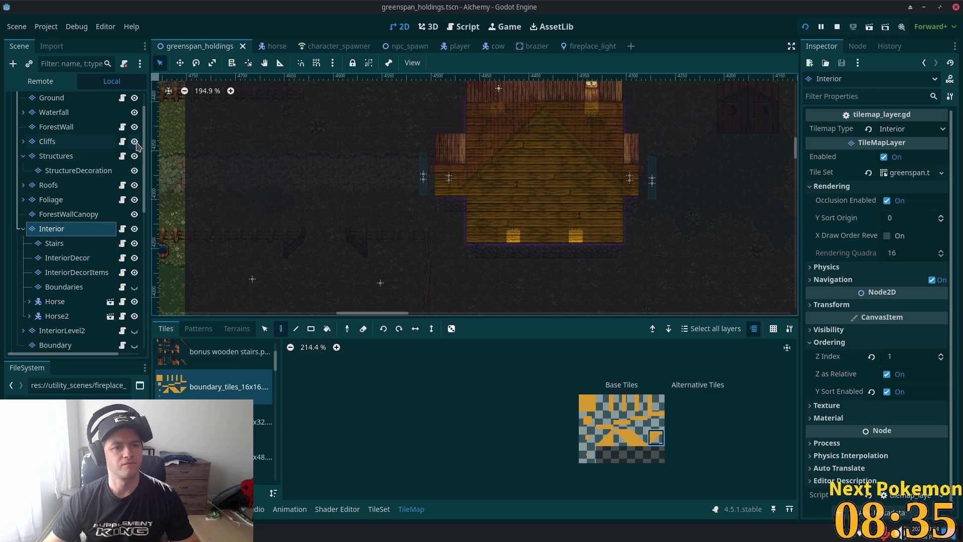
pyautogui.click(134, 156)
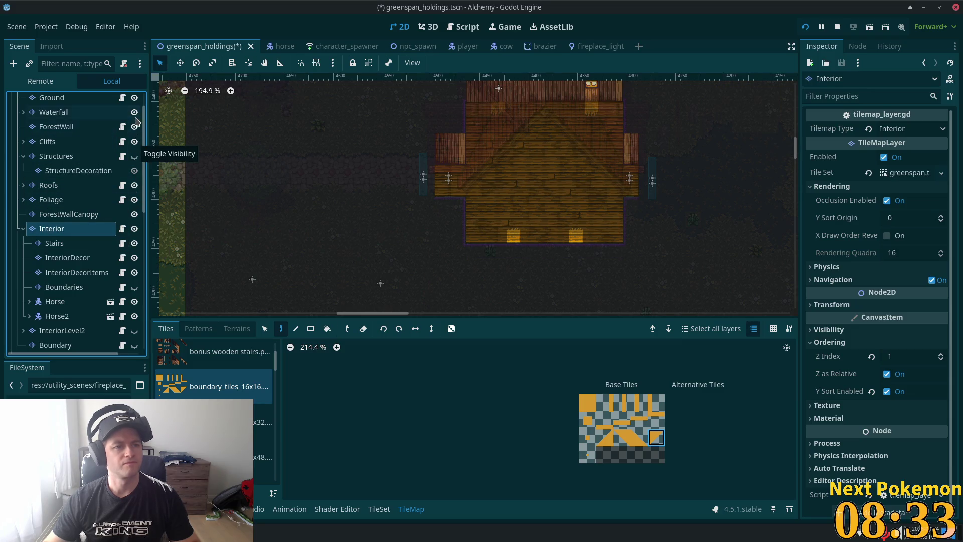
pyautogui.click(135, 185)
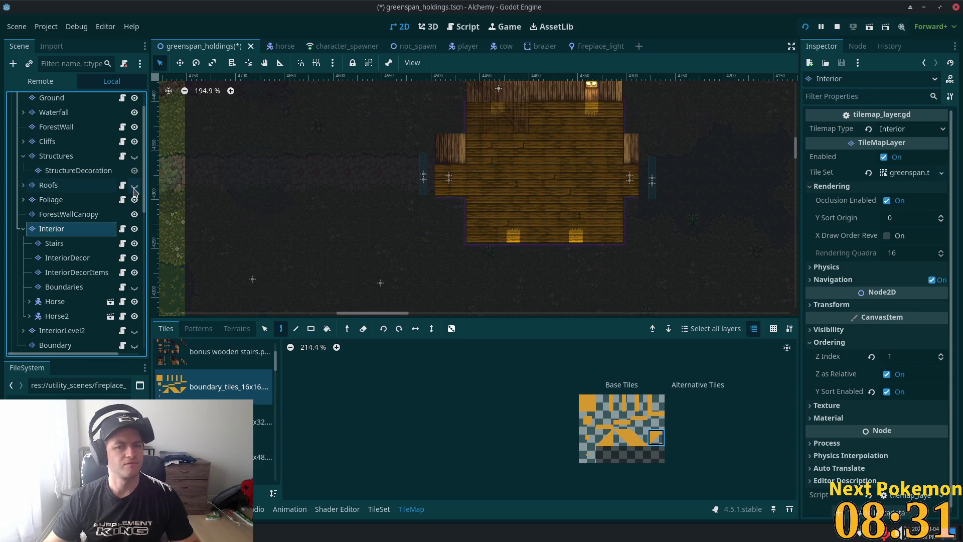
# Step: Pan and zoom the canvas to the house with the fireplace glow
pyautogui.scroll(3, 554, 188)
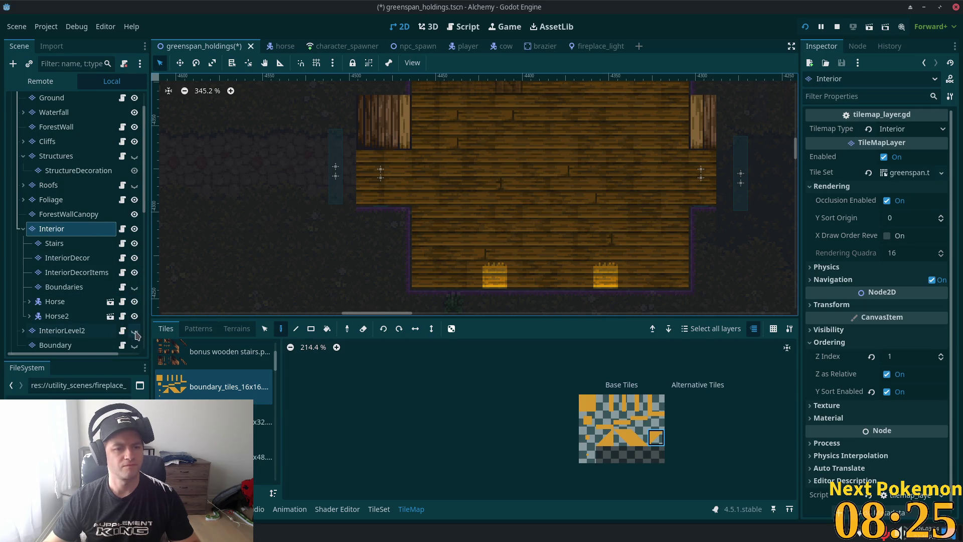
pyautogui.scroll(-5, 564, 189)
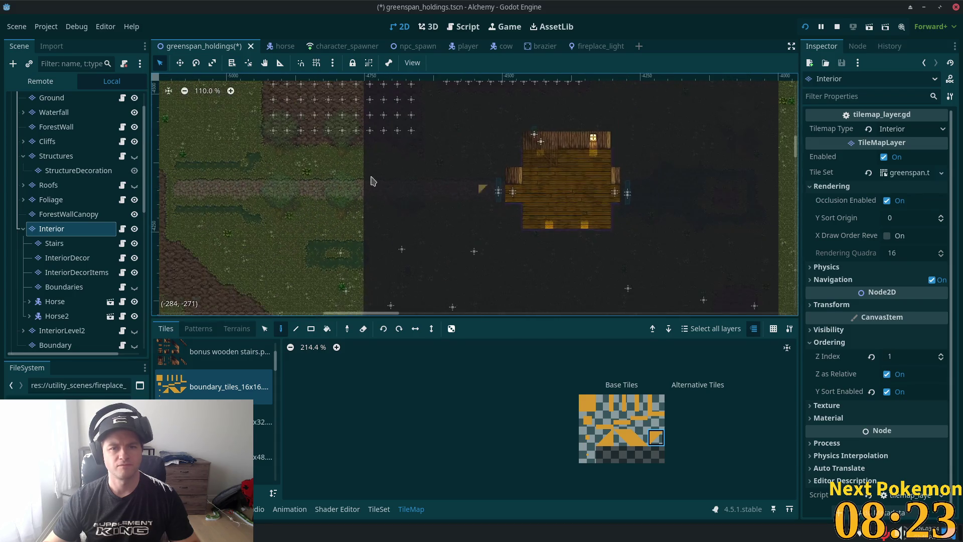
pyautogui.scroll(-2, 373, 181)
pyautogui.moveTo(372, 181); pyautogui.dragTo(742, 232)
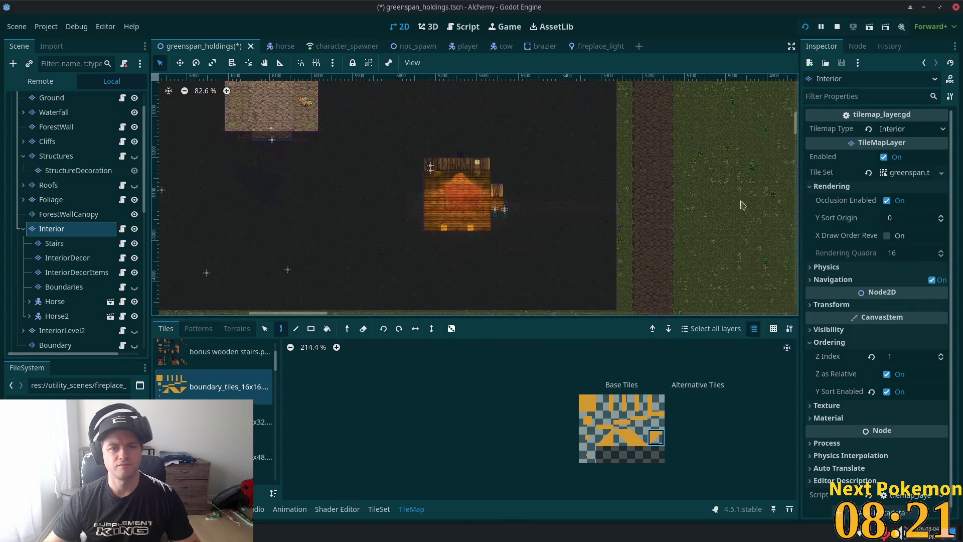
pyautogui.scroll(4, 340, 176)
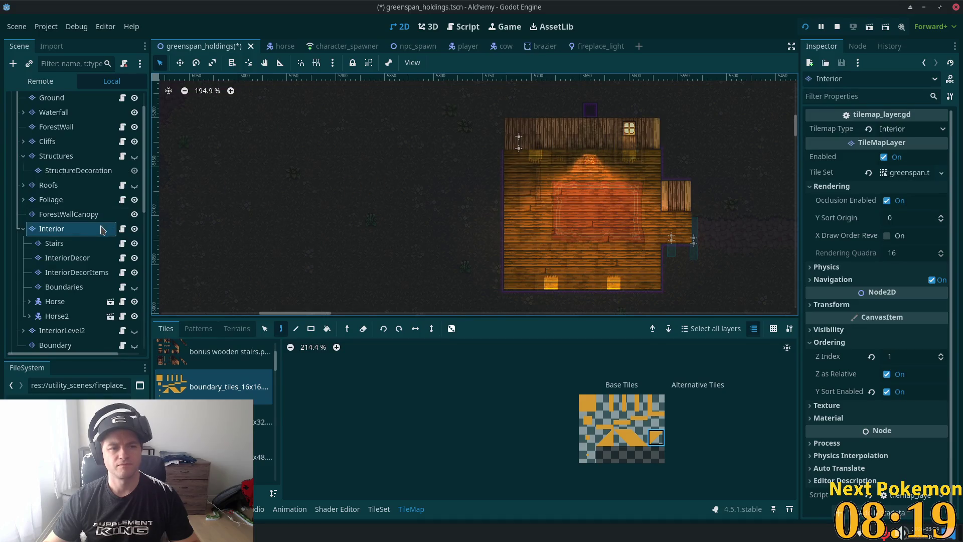
pyautogui.rightClick(77, 229)
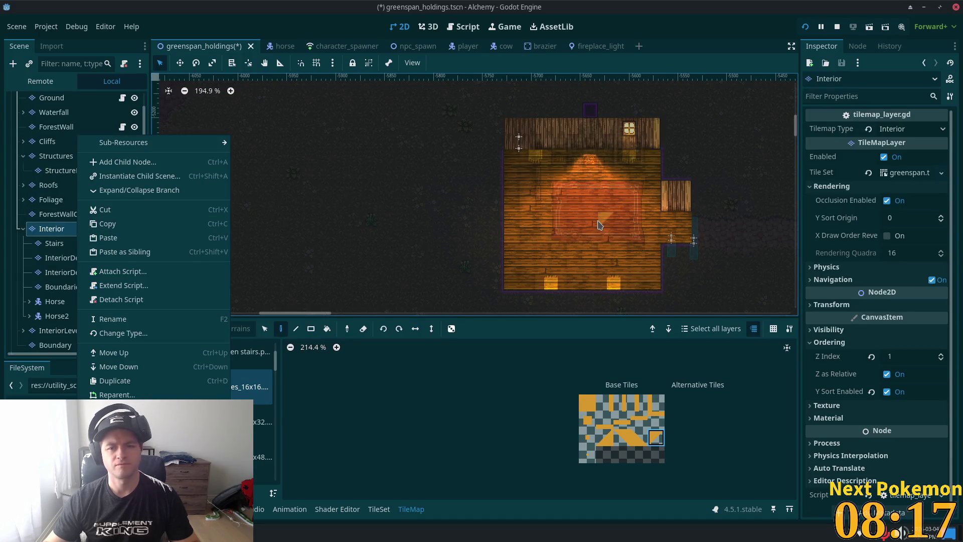
# Step: With the greenspan_holdings root selected, choose Add Node Here at the rug in the fireplace room
pyautogui.click(598, 224)
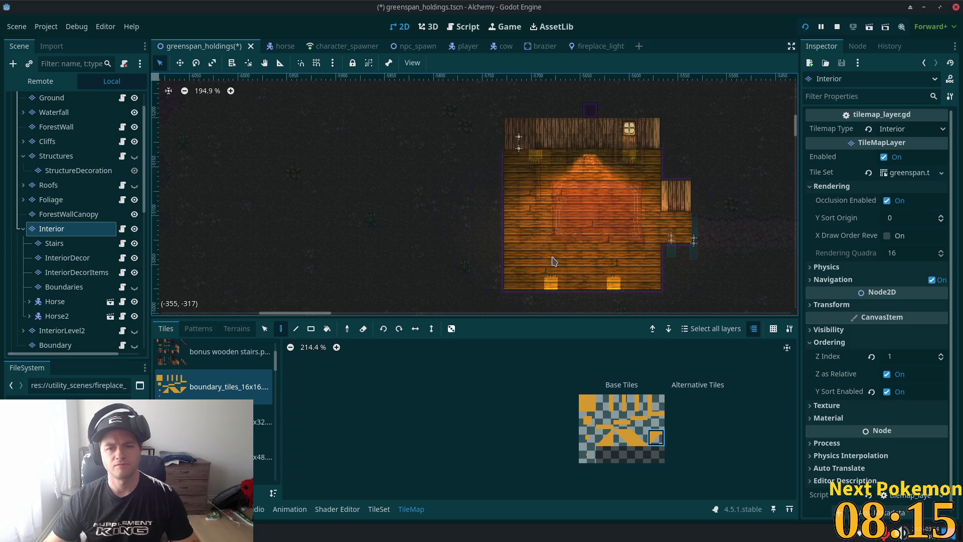
pyautogui.click(265, 328)
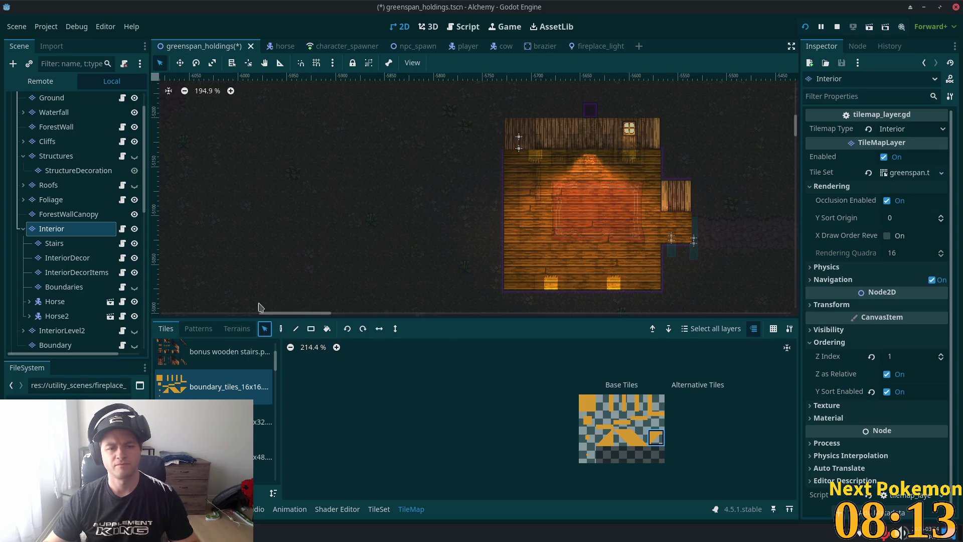
pyautogui.click(587, 213)
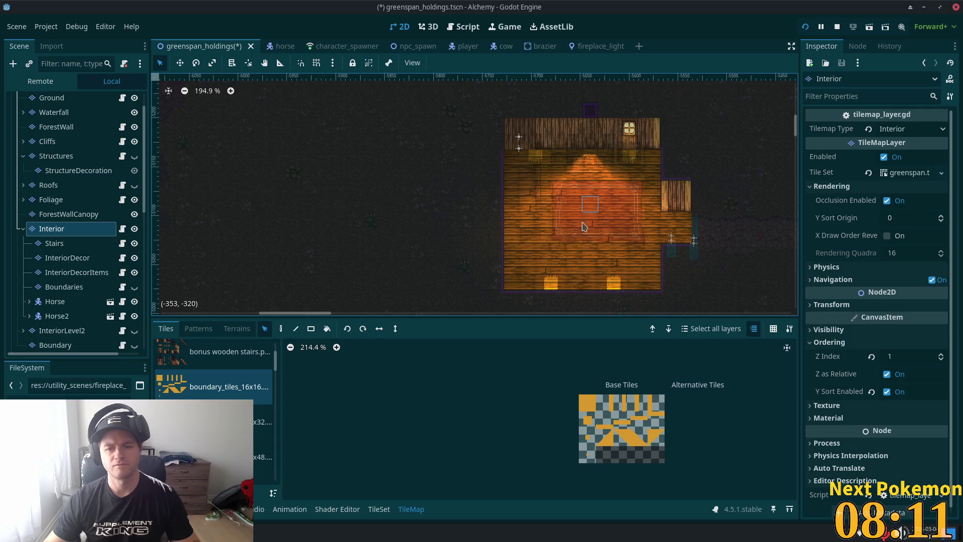
pyautogui.scroll(3, 146, 184)
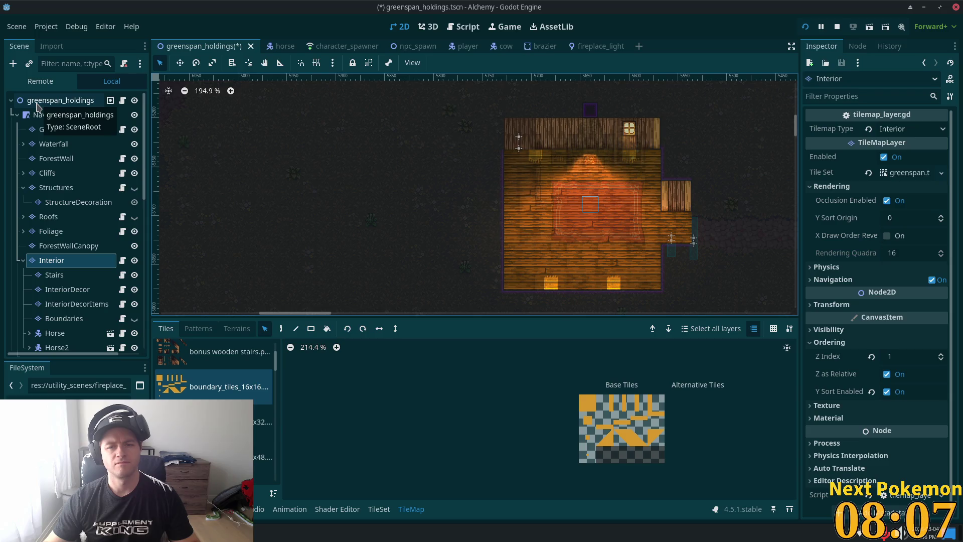
pyautogui.click(37, 102)
pyautogui.rightClick(579, 222)
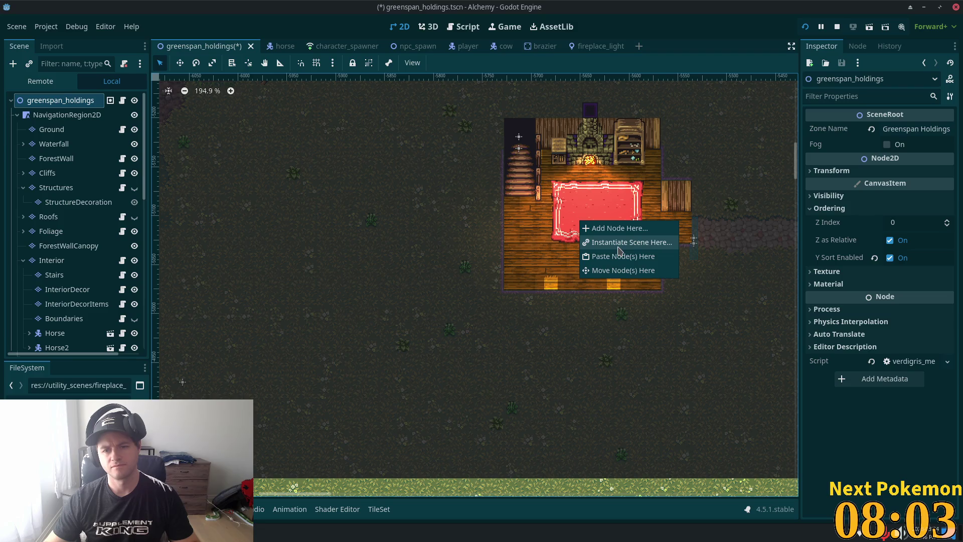
pyautogui.click(619, 228)
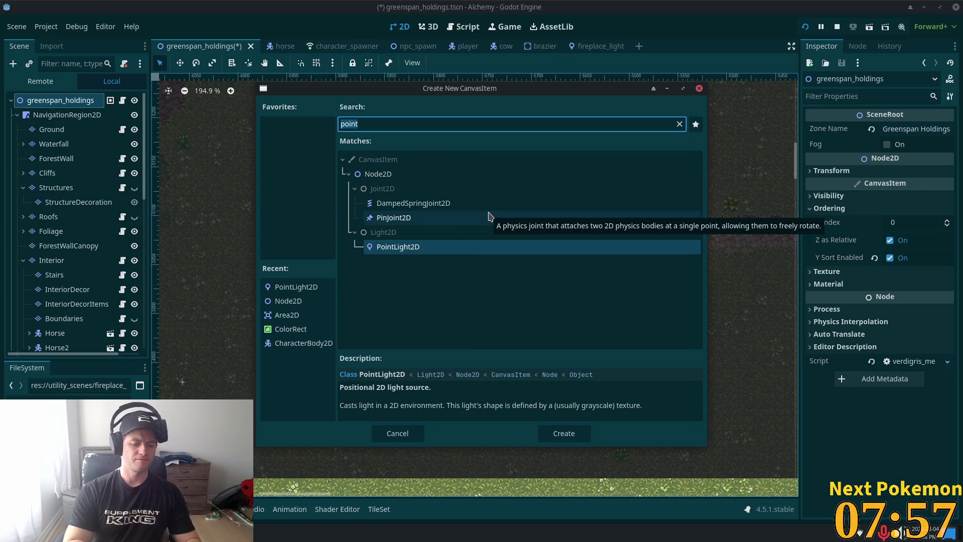
# Step: Search 'light' and create a LightOccluder2D node in the scene
pyautogui.write('light')
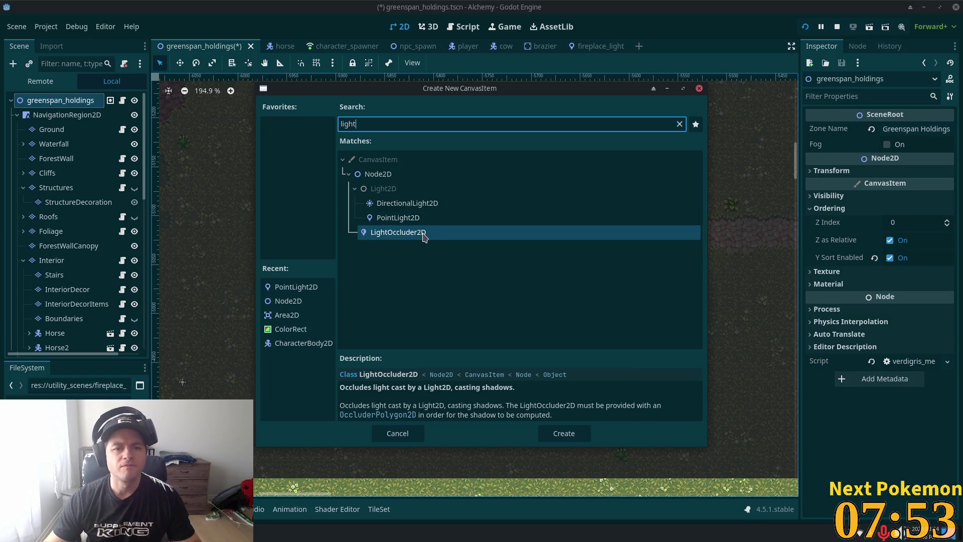
pyautogui.click(423, 237)
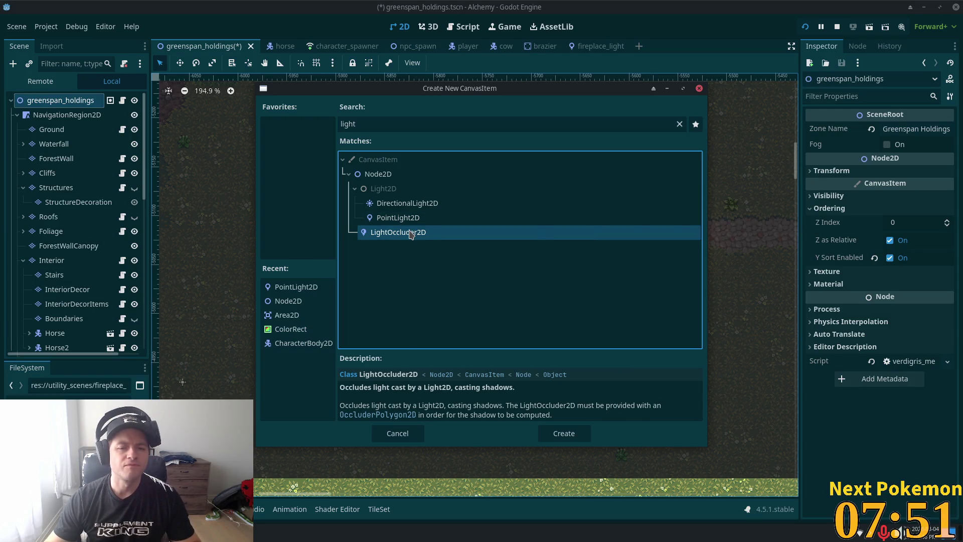
pyautogui.doubleClick(411, 234)
pyautogui.scroll(5, 579, 230)
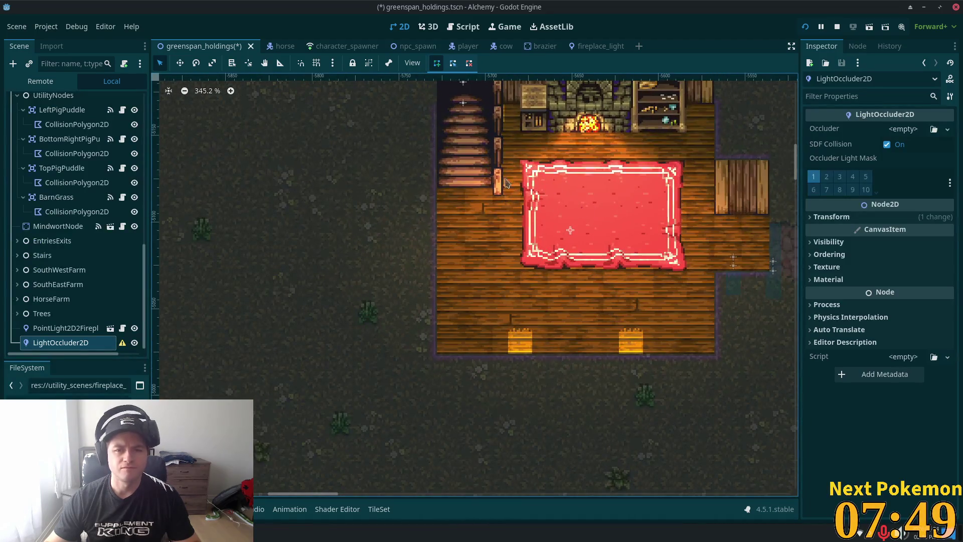
pyautogui.scroll(-1, 552, 284)
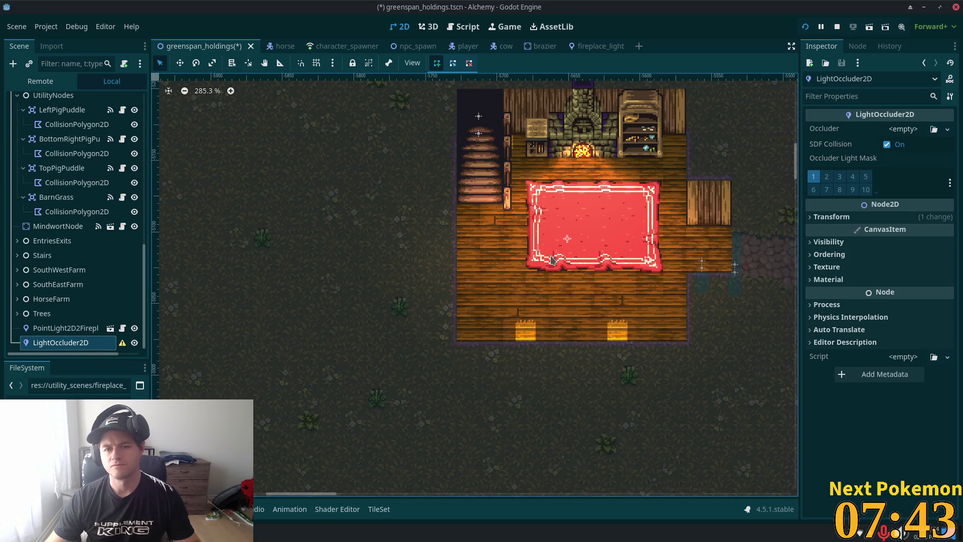
# Step: Assign a new OccluderPolygon2D and sketch a first occluder outline around the room, then clear it
pyautogui.click(456, 224)
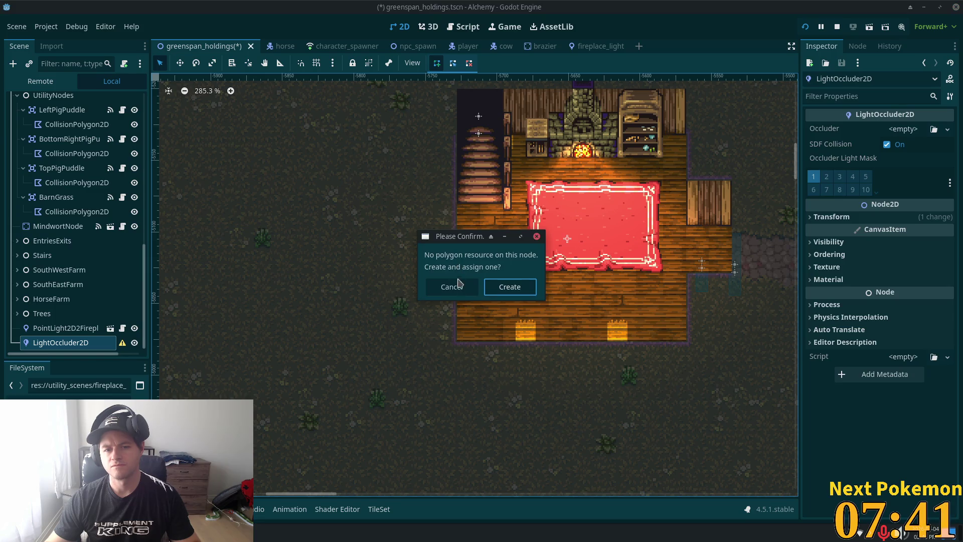
pyautogui.click(452, 285)
pyautogui.click(903, 129)
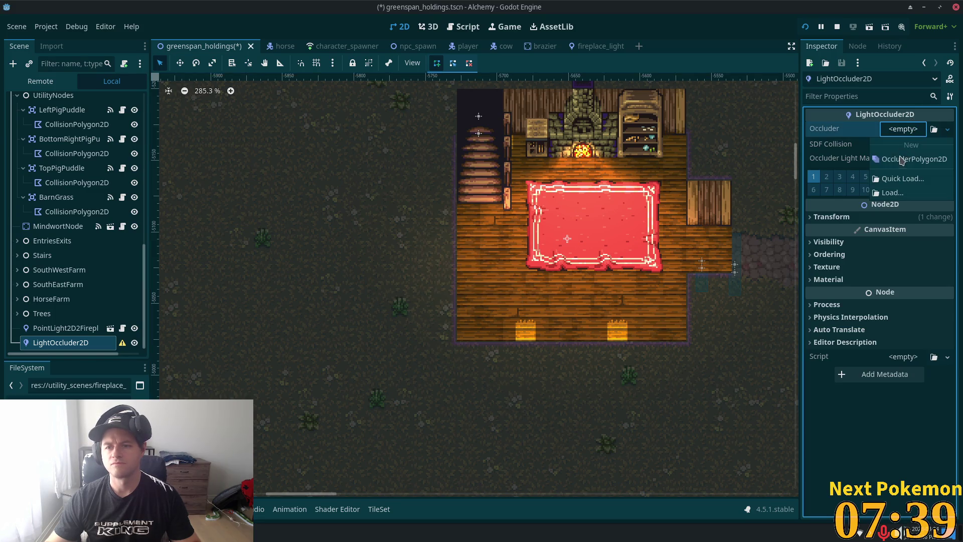
pyautogui.click(917, 160)
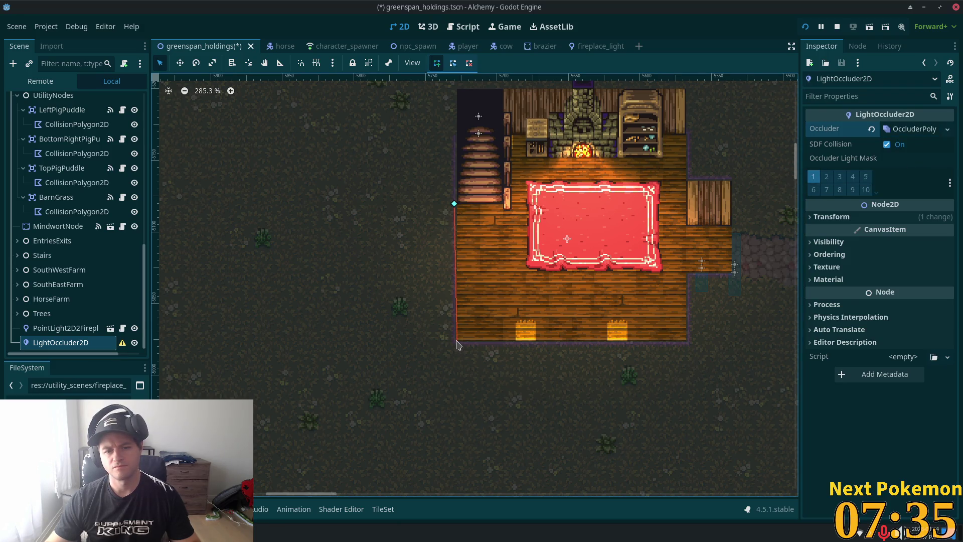
pyautogui.click(457, 341)
pyautogui.click(690, 339)
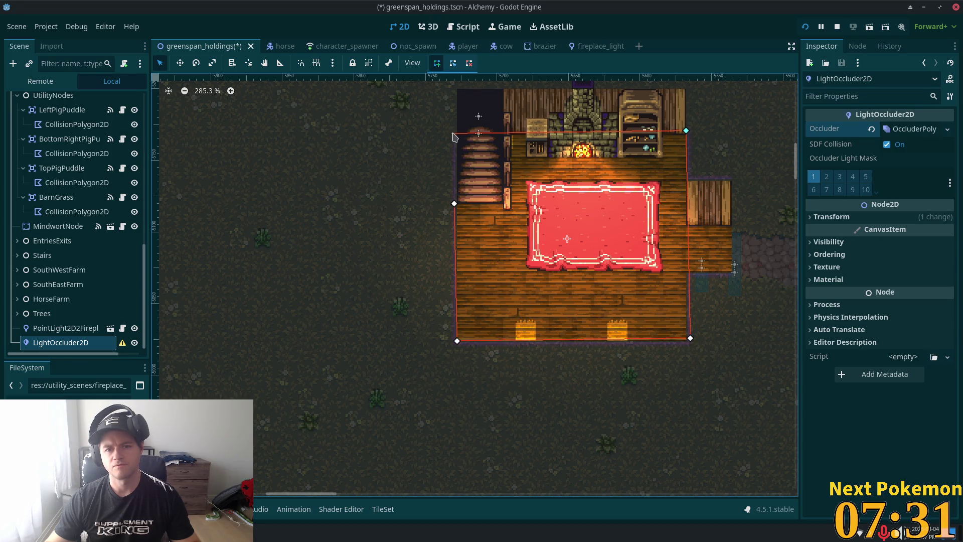
pyautogui.click(453, 133)
pyautogui.click(454, 204)
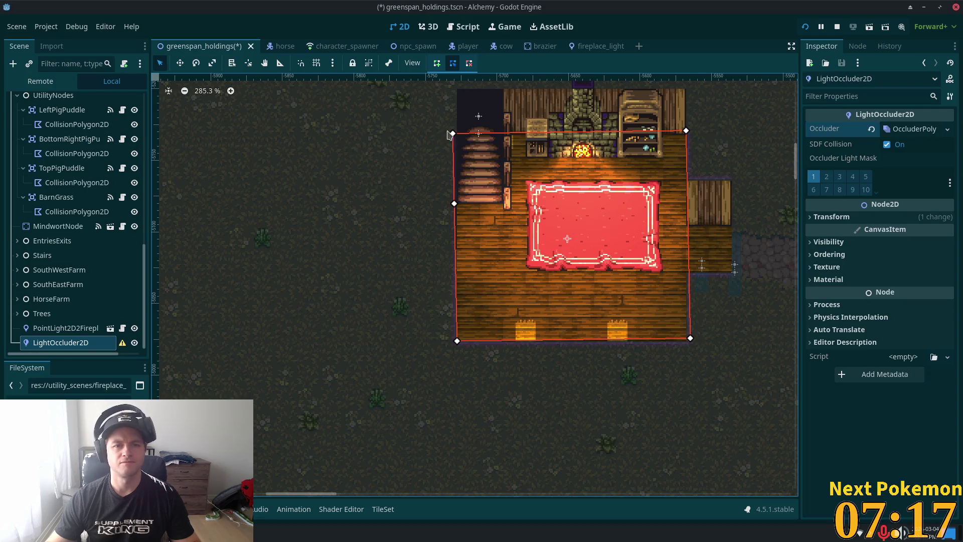
pyautogui.click(504, 191)
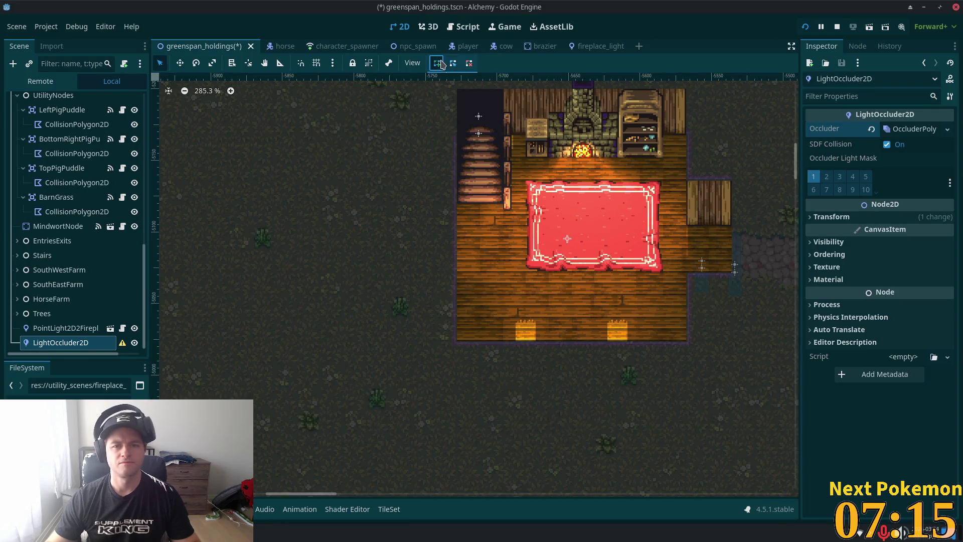
# Step: Redraw the occluder as a closed rectangle around the room's four corners and save
pyautogui.click(457, 132)
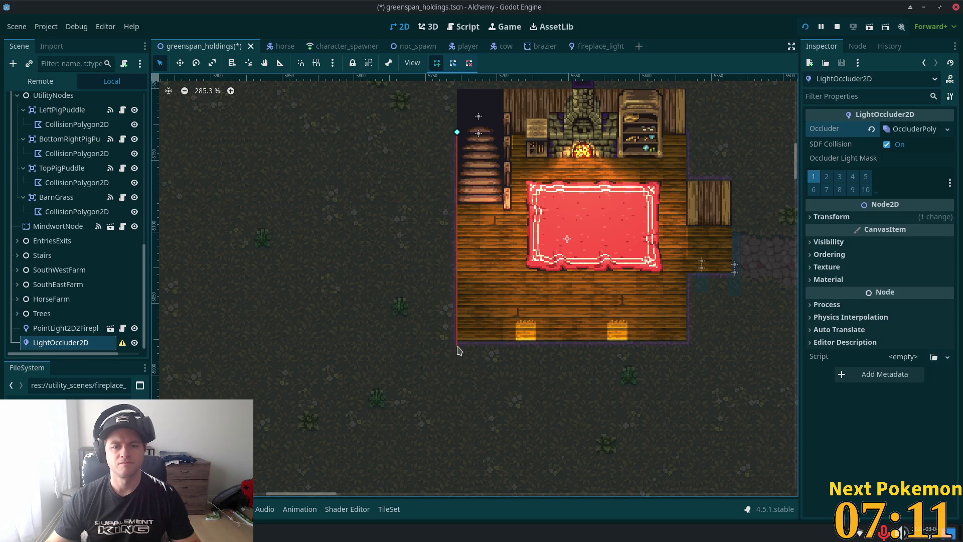
pyautogui.click(455, 341)
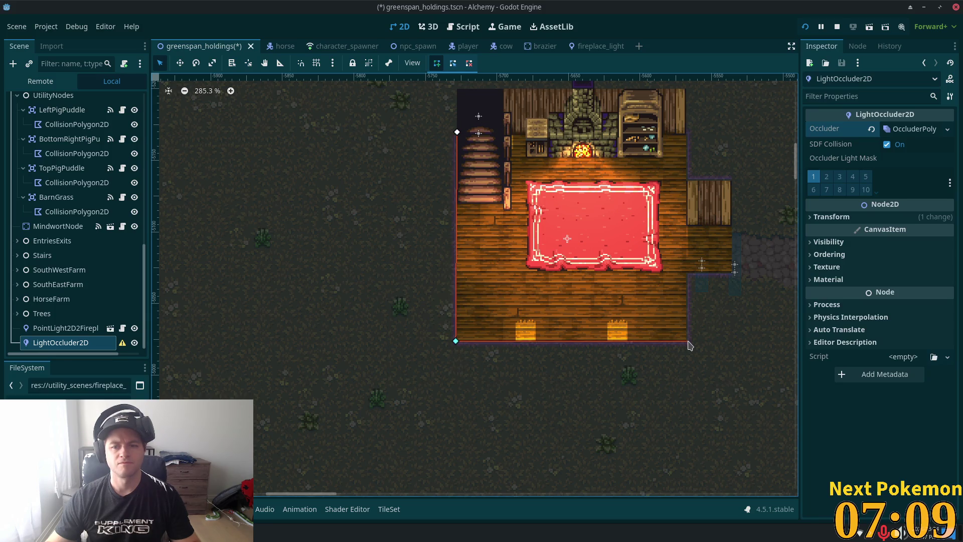
pyautogui.click(687, 341)
pyautogui.click(686, 133)
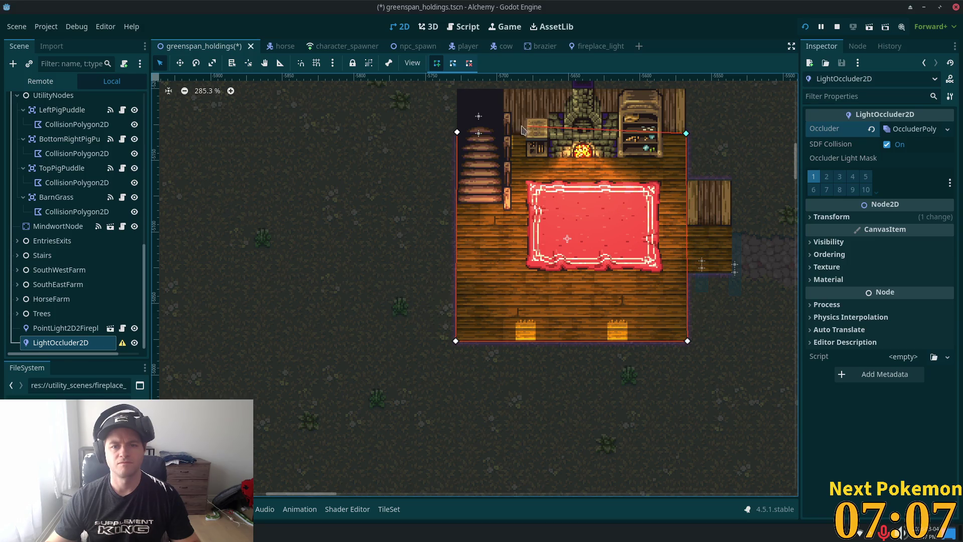
pyautogui.click(457, 132)
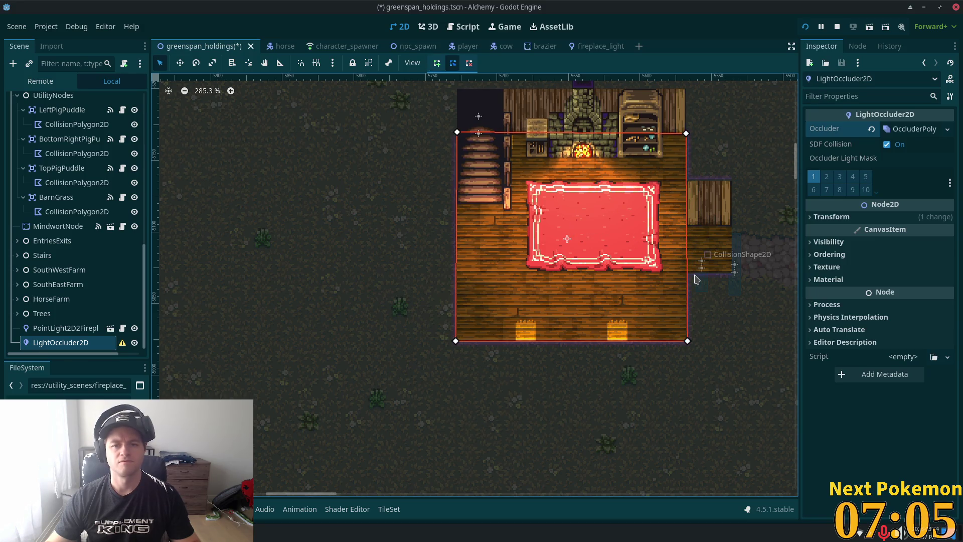
pyautogui.hotkey('ctrl', 's')
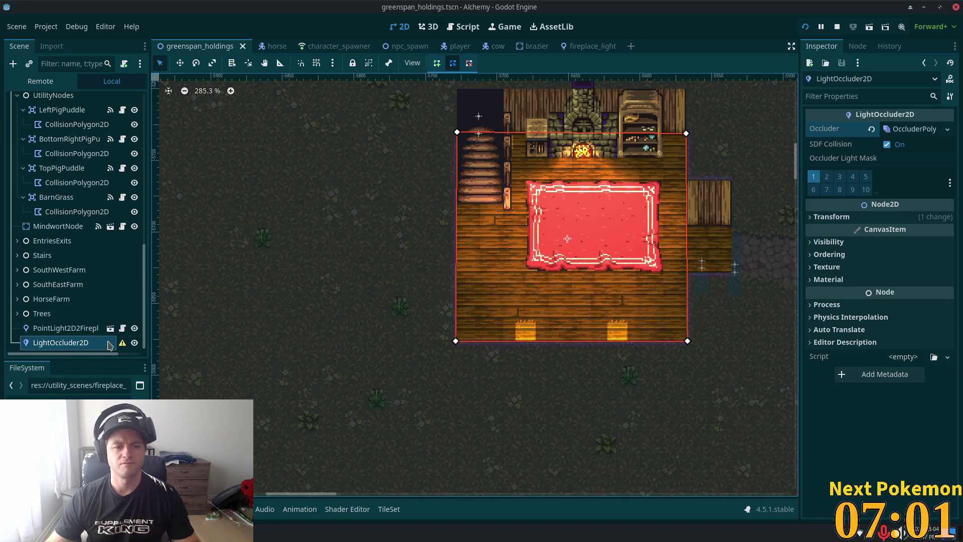
# Step: Draw a four-corner occluder rectangle around the wooden floor, nudge the top-right corner up, and save
pyautogui.moveTo(120, 348)
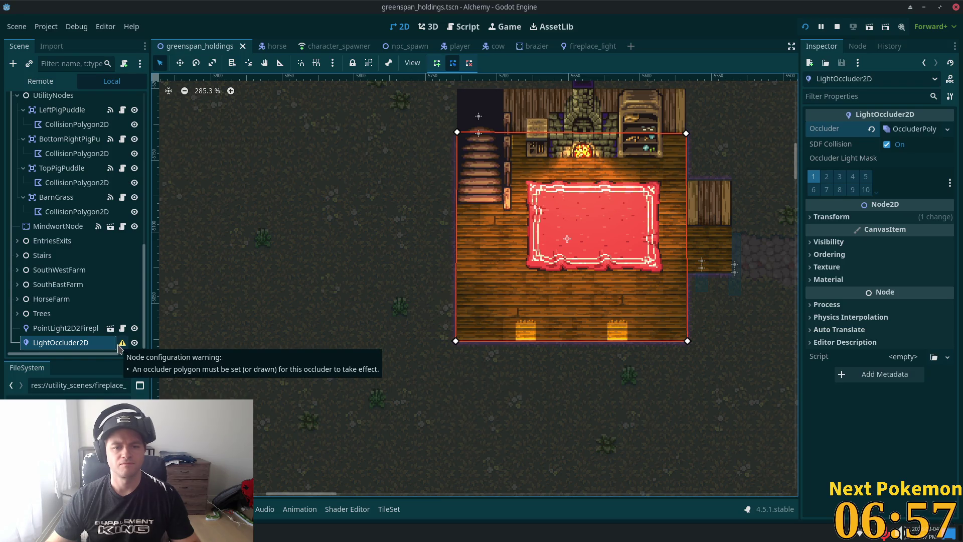
pyautogui.click(437, 63)
pyautogui.click(457, 132)
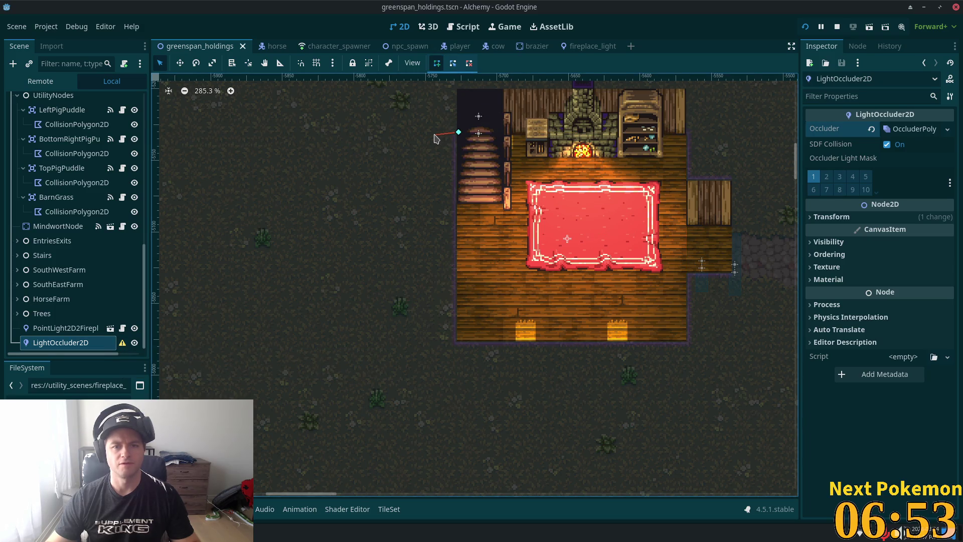
pyautogui.click(455, 341)
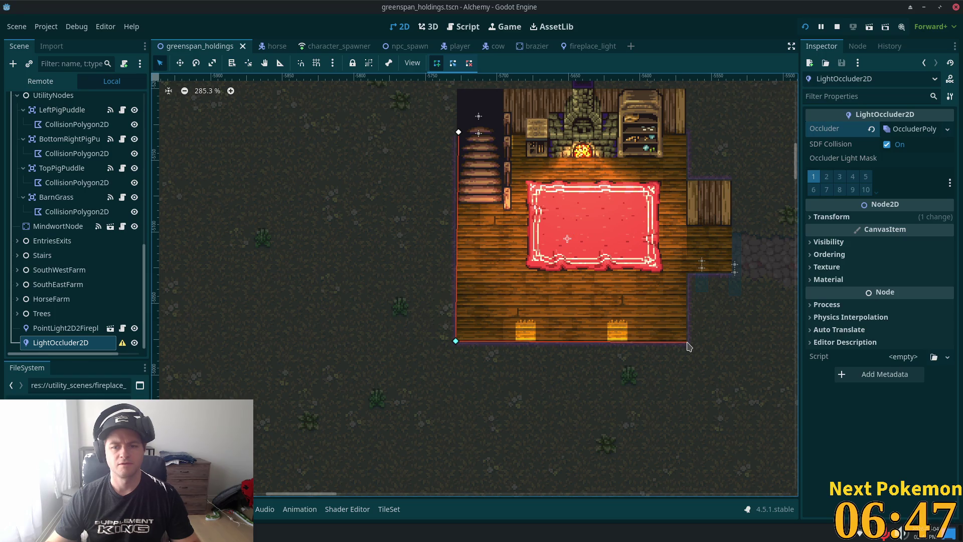
pyautogui.click(687, 342)
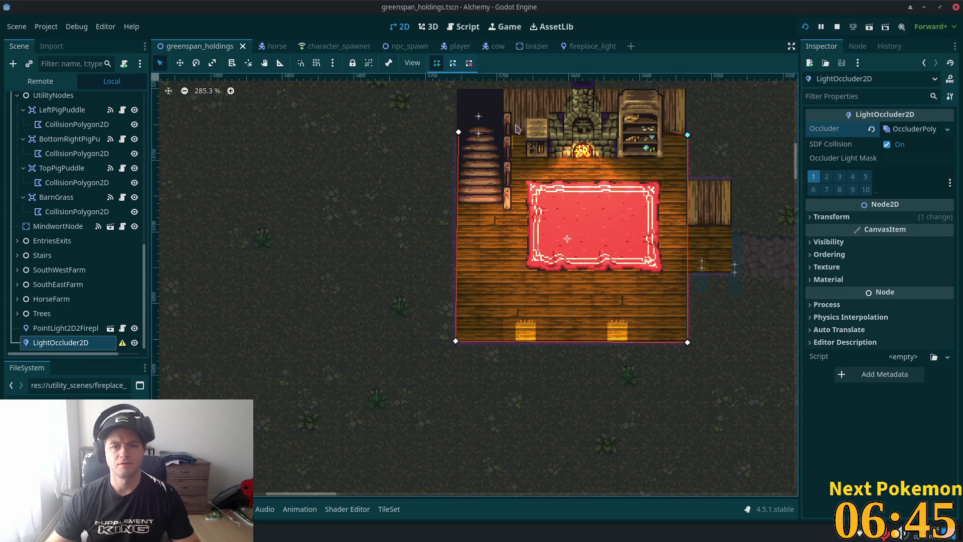
pyautogui.click(458, 132)
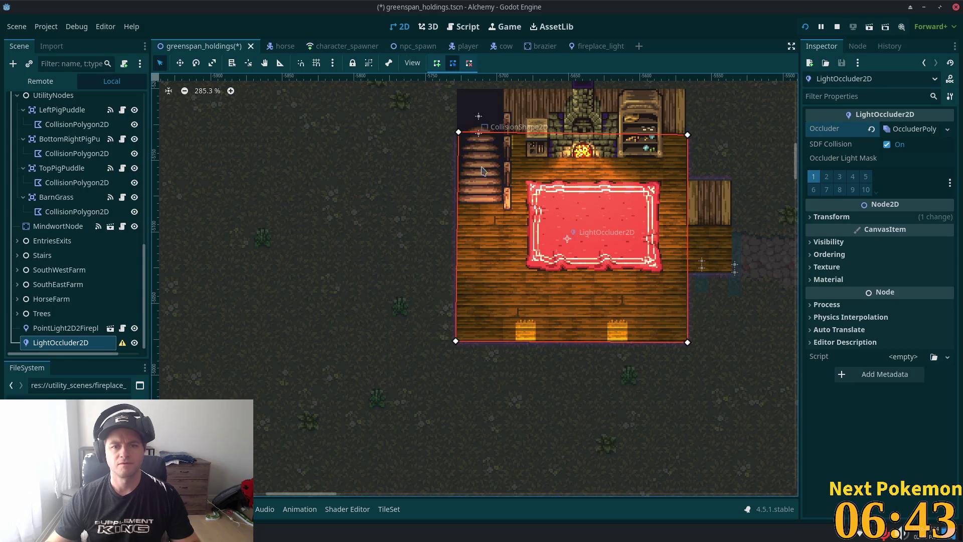
pyautogui.moveTo(458, 132); pyautogui.dragTo(456, 135)
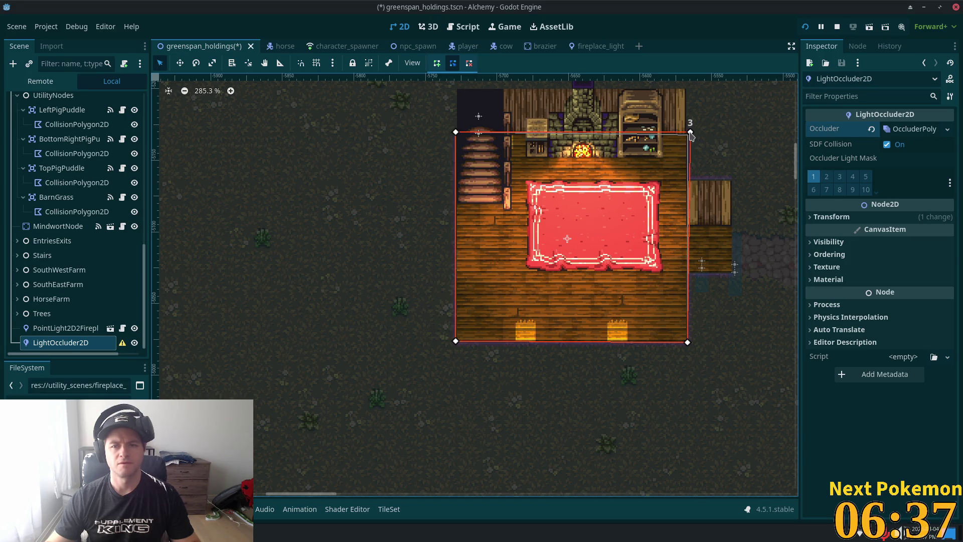
pyautogui.moveTo(687, 135); pyautogui.dragTo(687, 133)
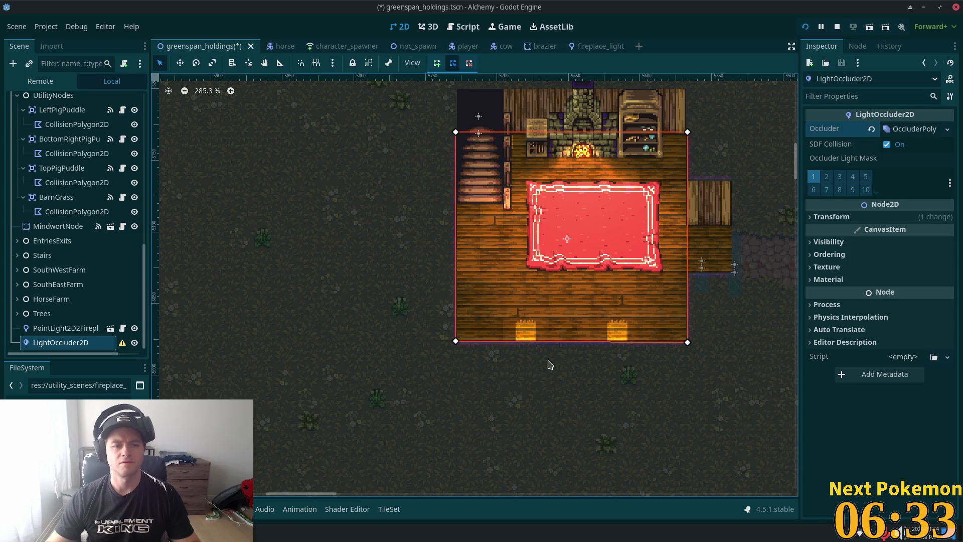
pyautogui.hotkey('ctrl', 's')
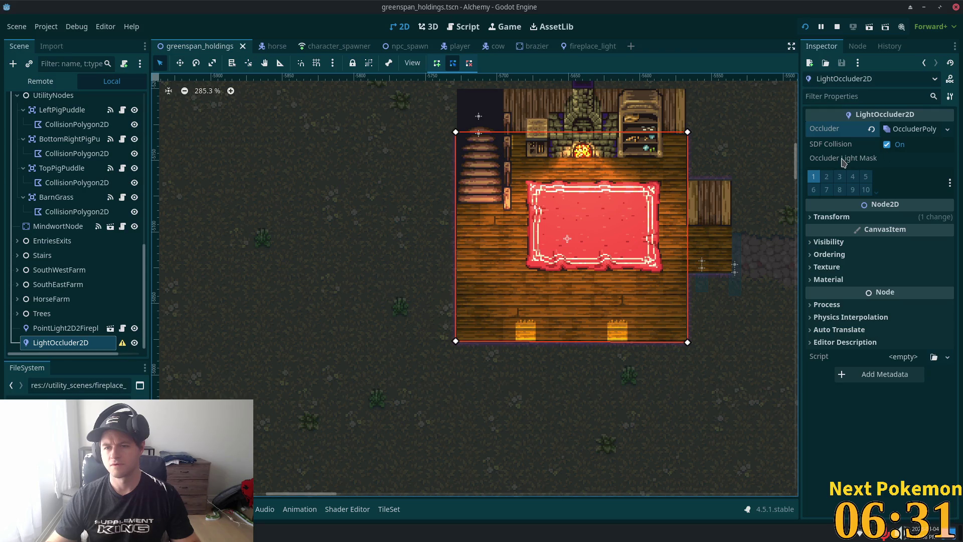
# Step: Switch between the Trees and LightOccluder2D nodes and begin renaming LightOccluder2D
pyautogui.click(60, 313)
pyautogui.click(113, 343)
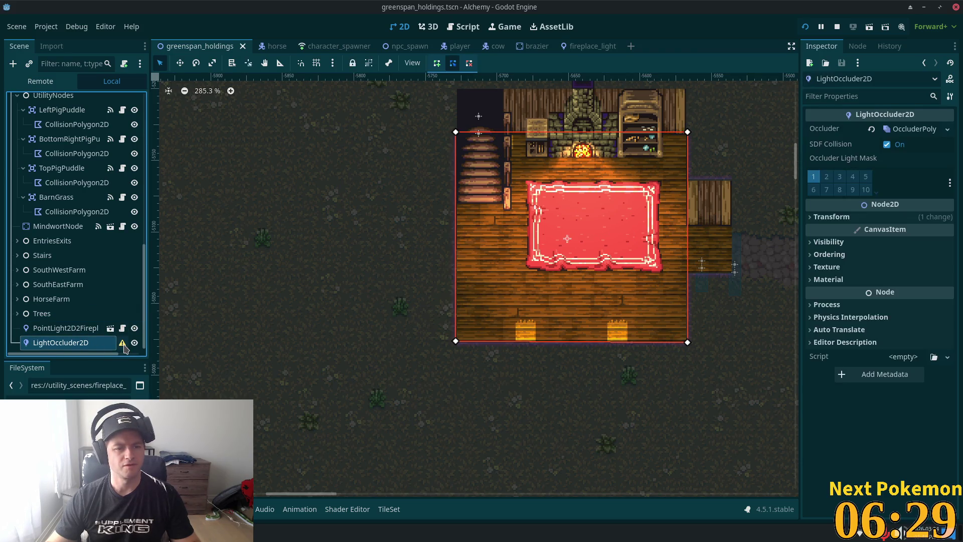
pyautogui.moveTo(124, 347)
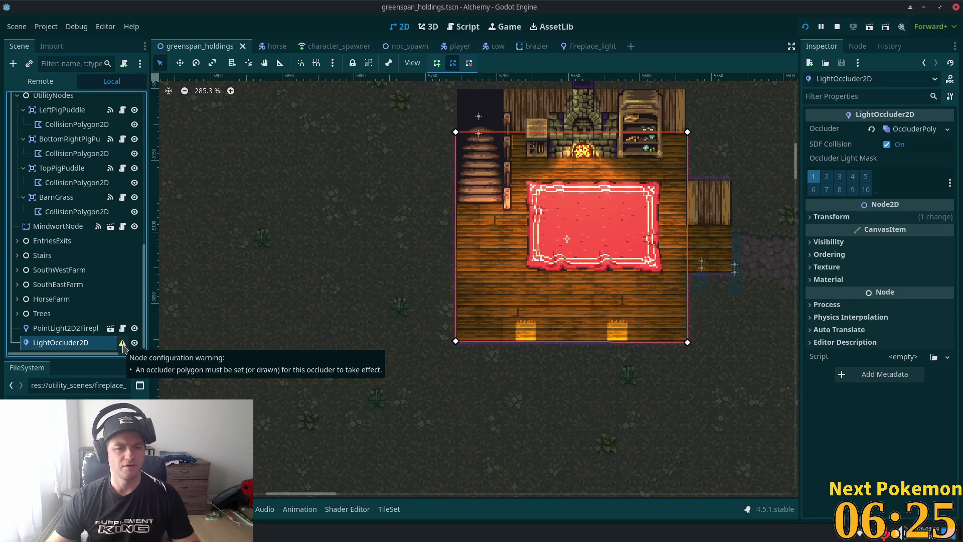
pyautogui.click(41, 314)
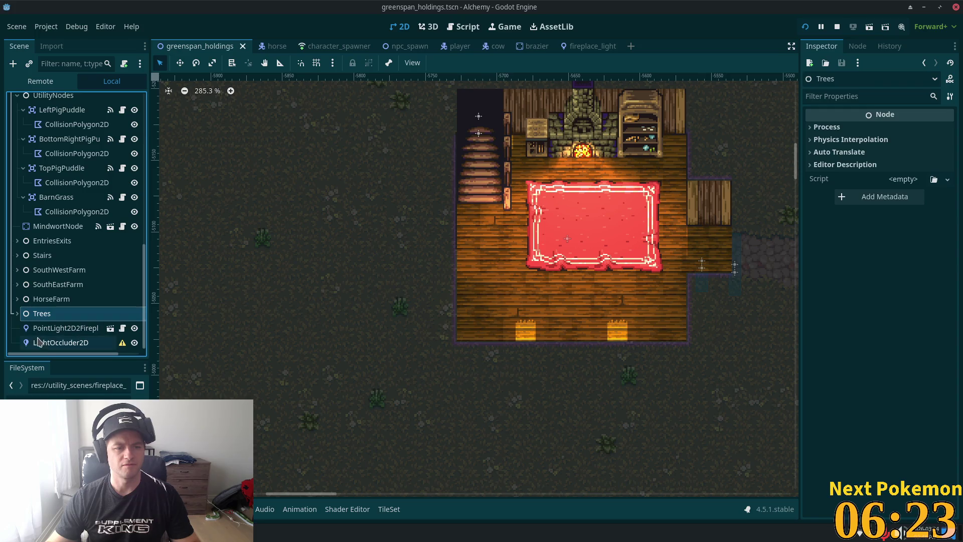
pyautogui.click(38, 342)
pyautogui.click(41, 342)
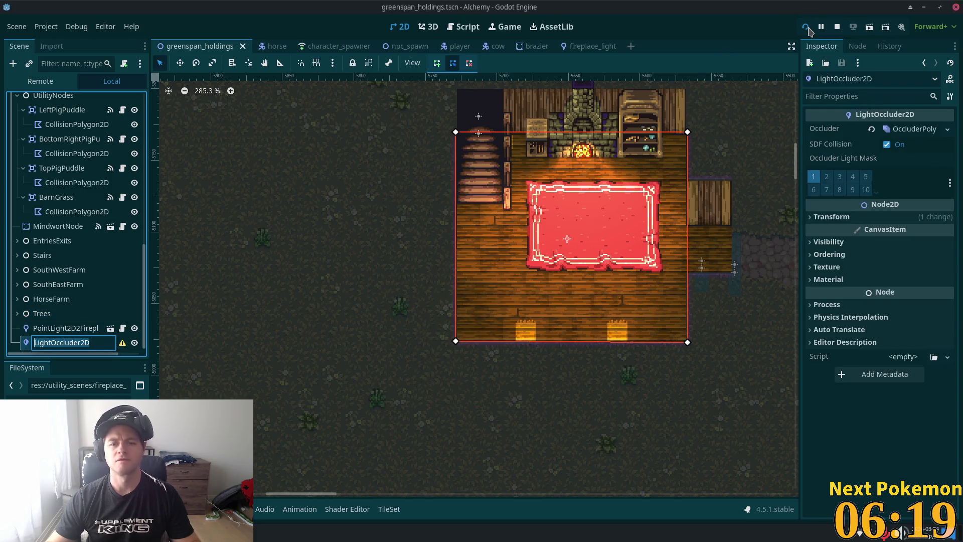
# Step: Keep the node name, run the project, walk the character left, and stop with F8
pyautogui.click(645, 246)
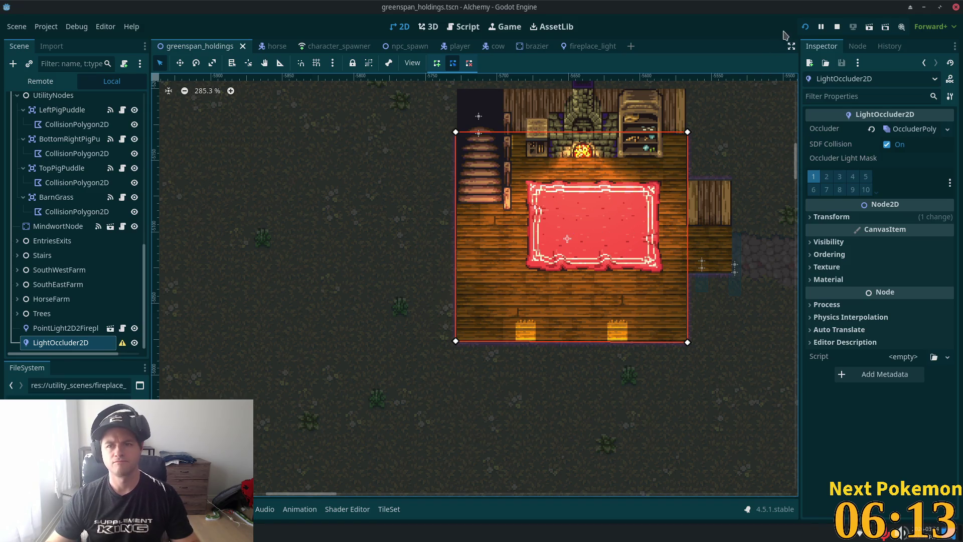
pyautogui.click(805, 26)
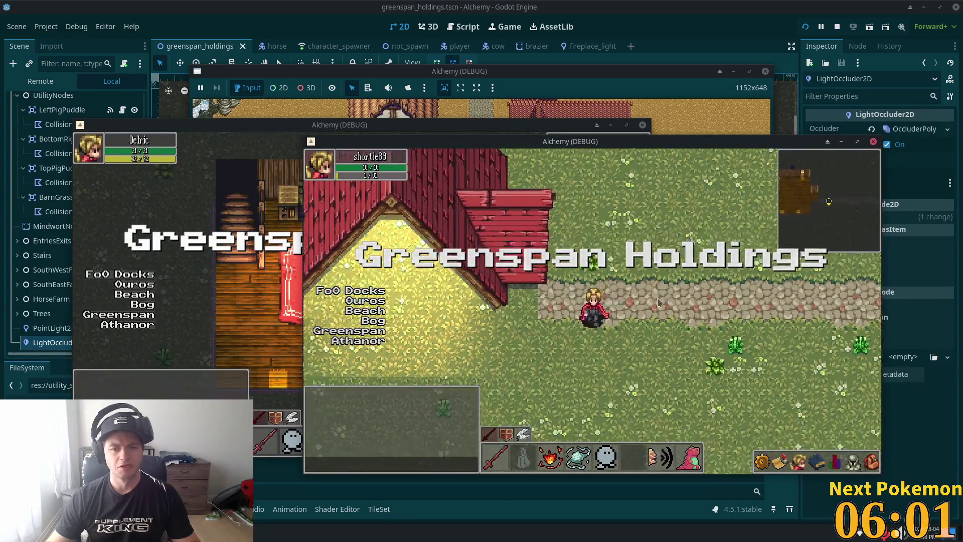
pyautogui.press('a')
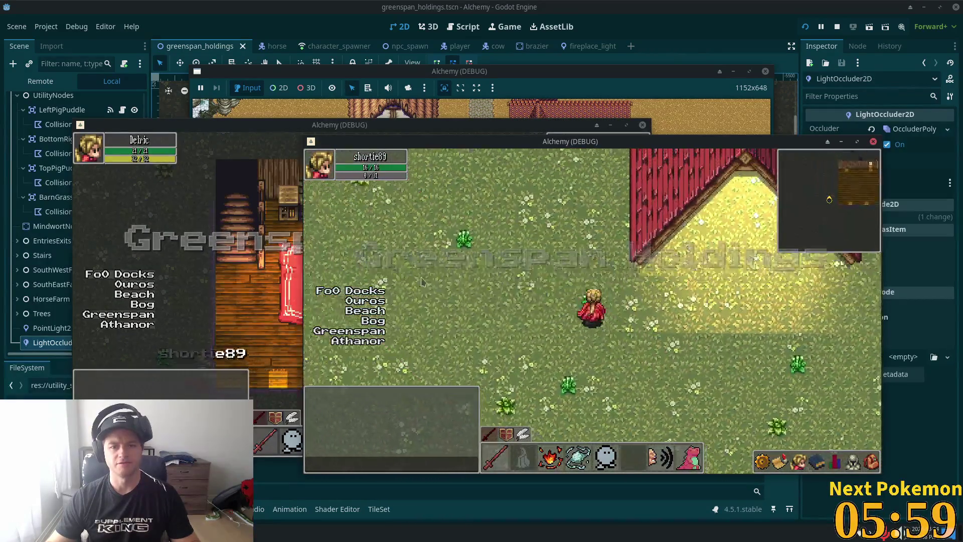
pyautogui.press('F8')
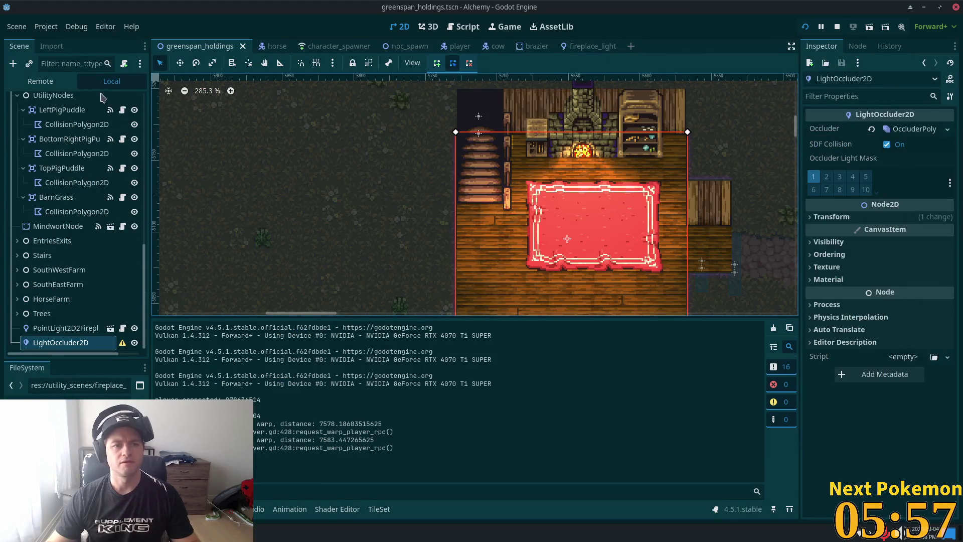
# Step: Select the BarnGrass node in the Scene tree
pyautogui.click(65, 197)
pyautogui.scroll(5, 89, 237)
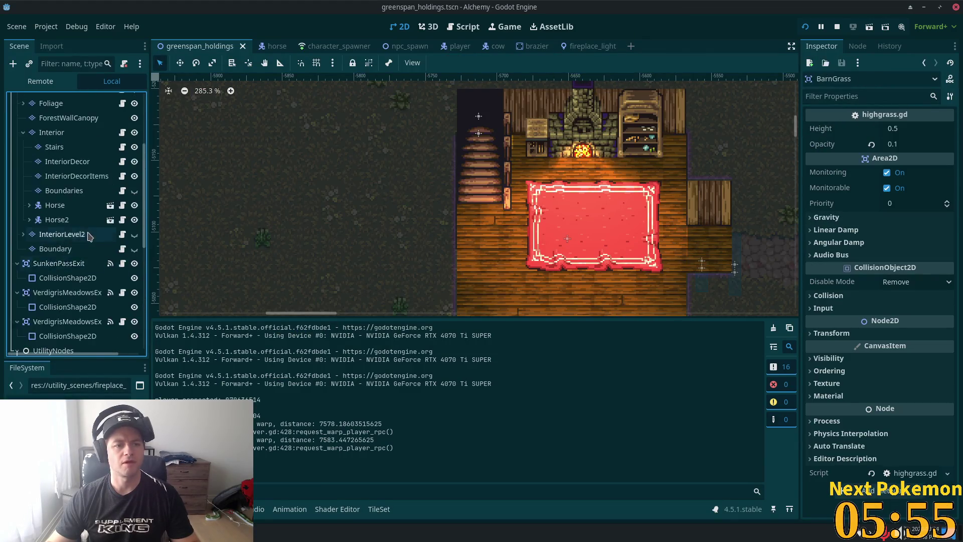
pyautogui.scroll(3, 89, 236)
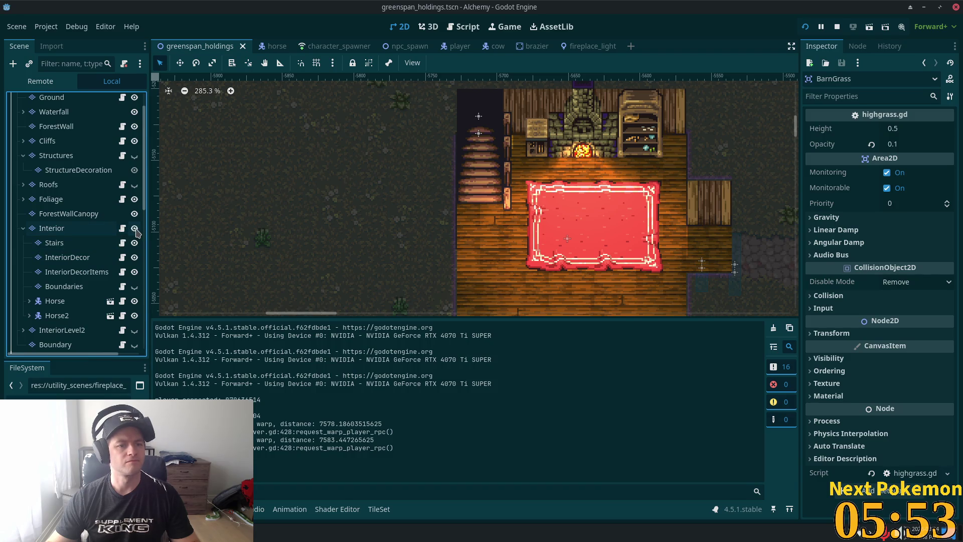
# Step: Hide the Interior layer and show the Roofs and Structures layers again
pyautogui.click(135, 228)
pyautogui.click(134, 184)
pyautogui.click(134, 155)
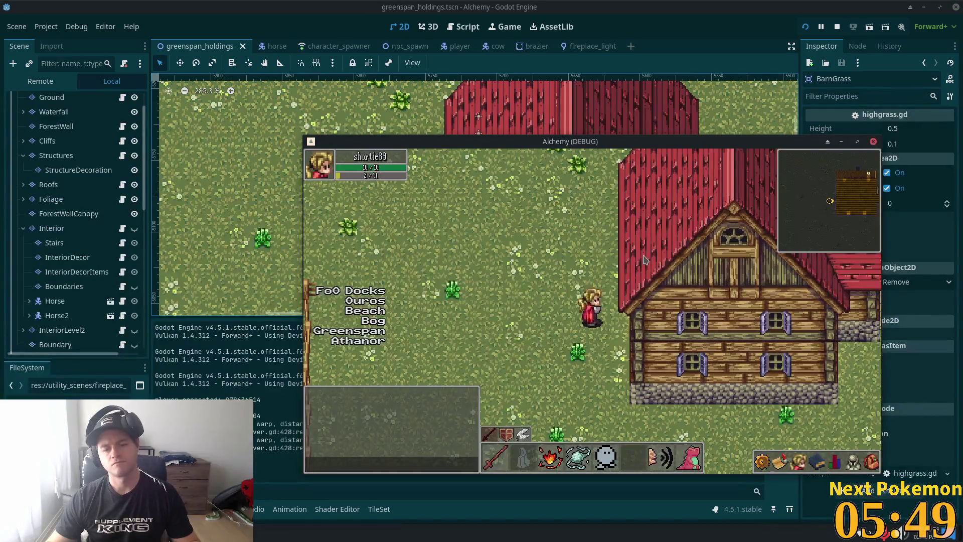
# Step: Walk the character into the house and around the fireplace and rug
pyautogui.press('Right')
pyautogui.press('Down')
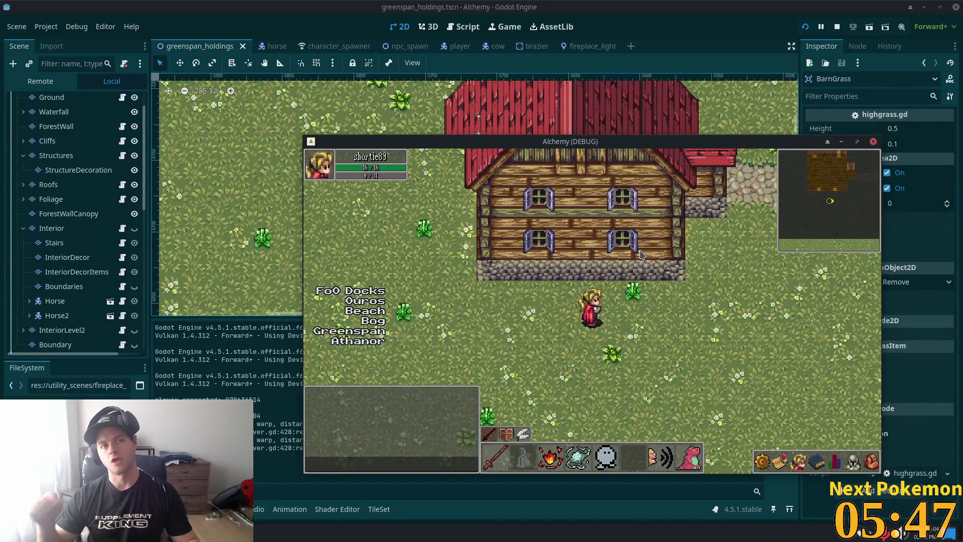
pyautogui.press('Right')
pyautogui.press('Up')
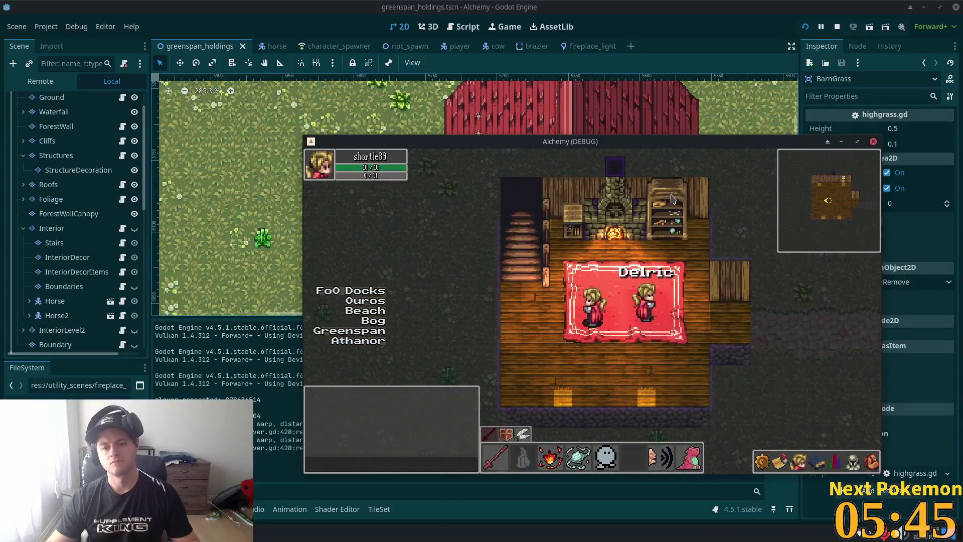
pyautogui.press('Left')
pyautogui.press('Up')
pyautogui.press('Right')
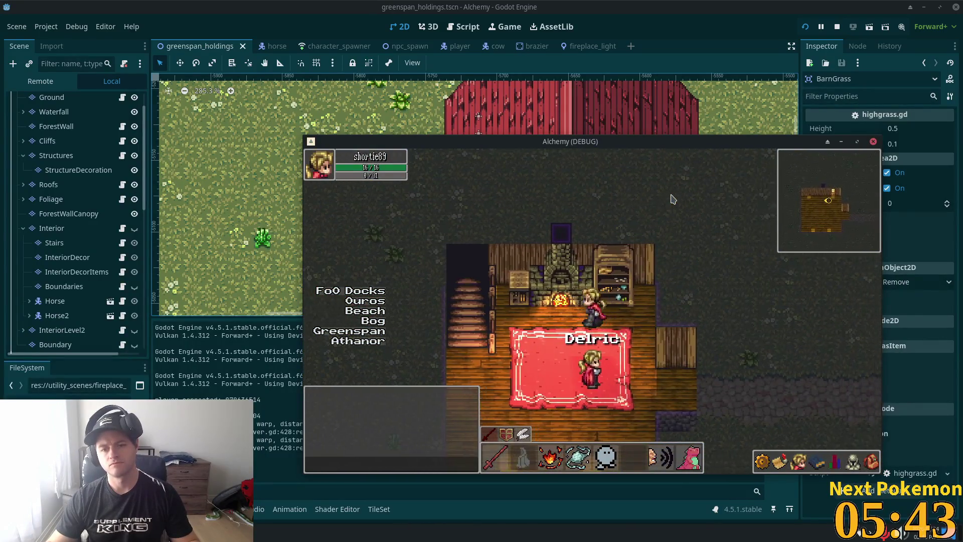
pyautogui.press('Left')
pyautogui.press('Right')
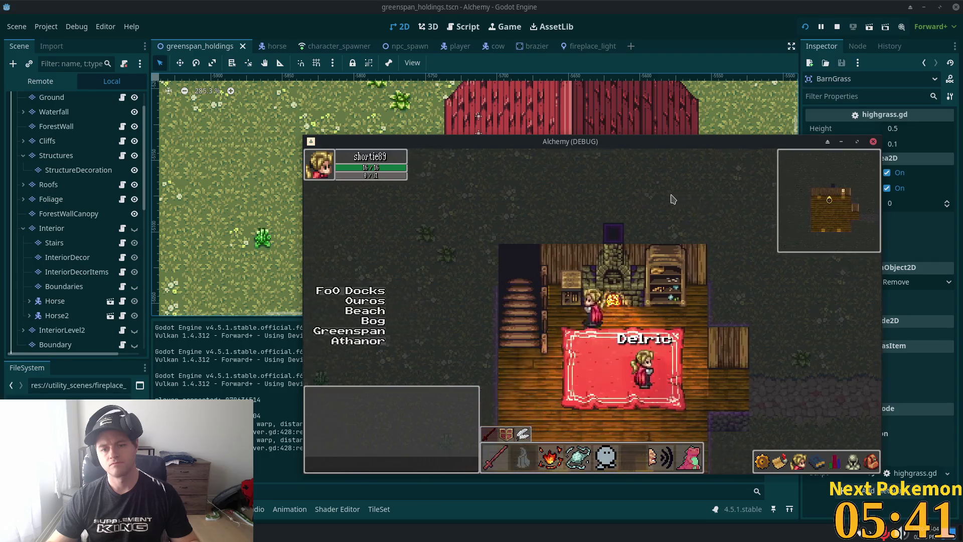
pyautogui.press('Right')
pyautogui.press('Left')
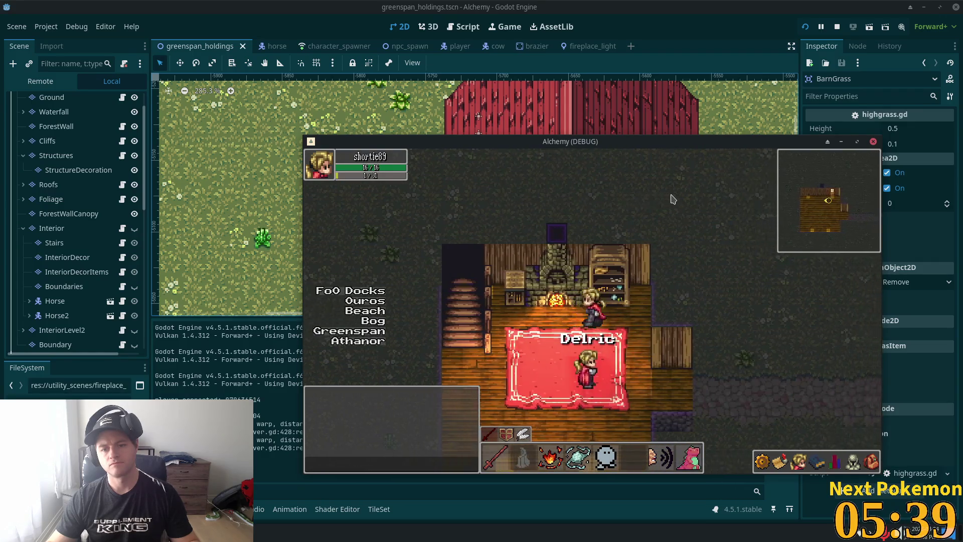
pyautogui.press('Left')
pyautogui.press('Right')
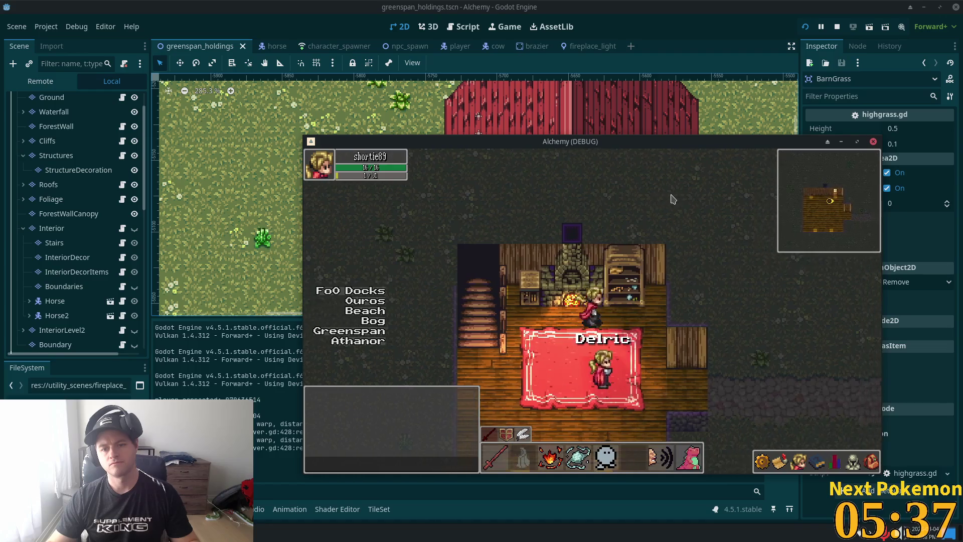
pyautogui.press('Right')
pyautogui.press('Down')
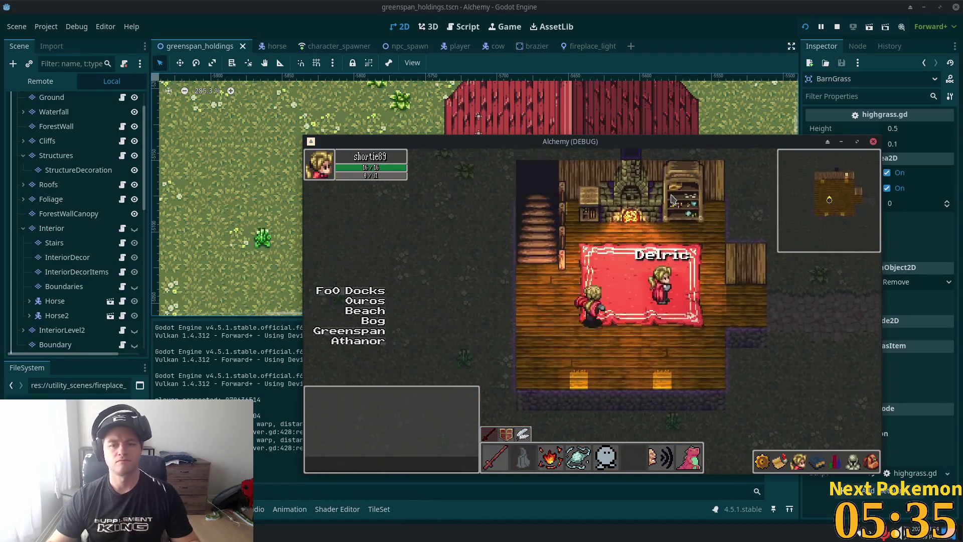
pyautogui.press('Left')
pyautogui.press('Right')
pyautogui.press('Up')
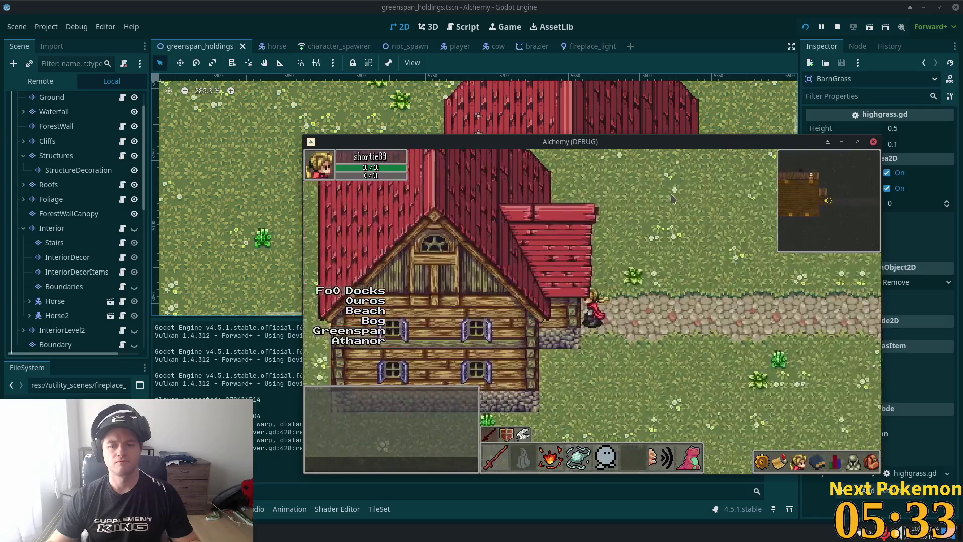
pyautogui.press('Right')
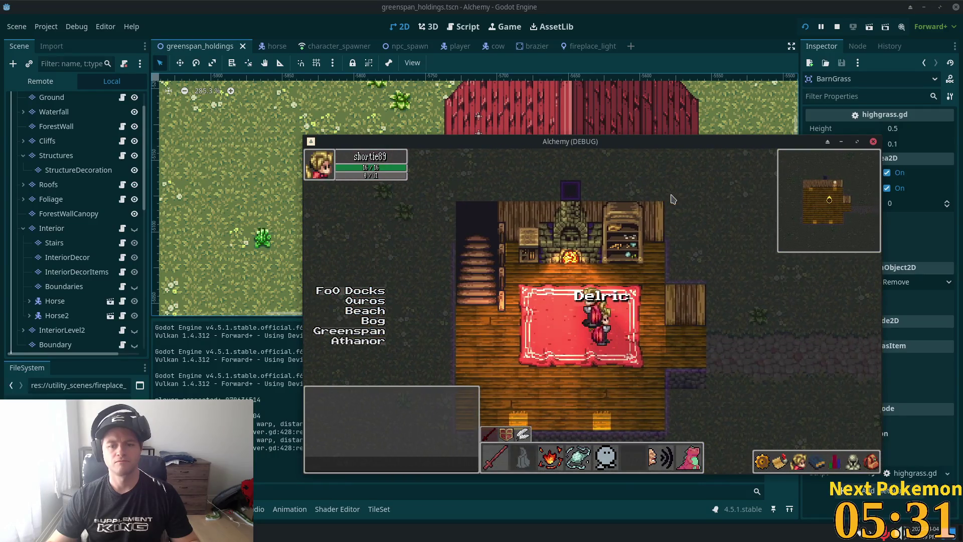
# Step: Walk out of the house and left across the grass toward the stairs building
pyautogui.press('Right')
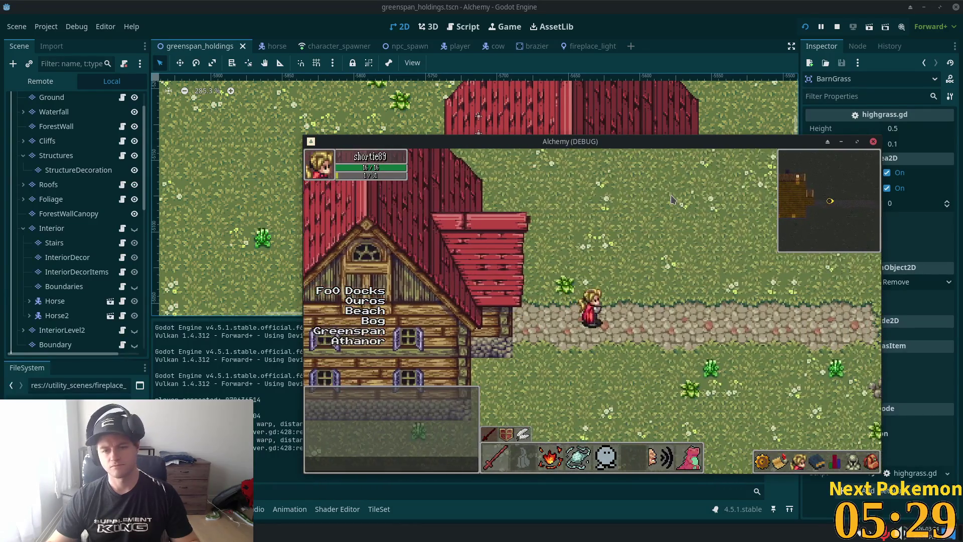
pyautogui.press('Left')
pyautogui.press('Up')
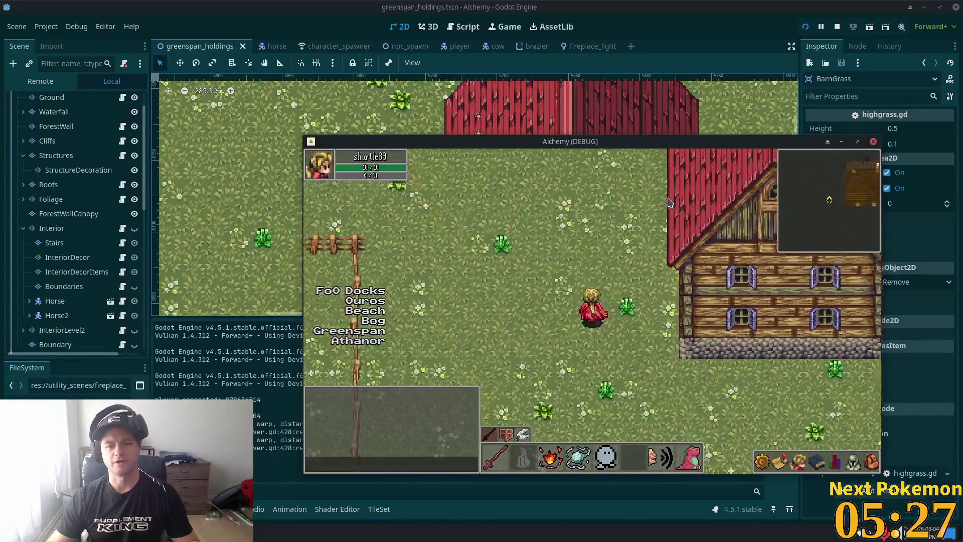
pyautogui.press('Left')
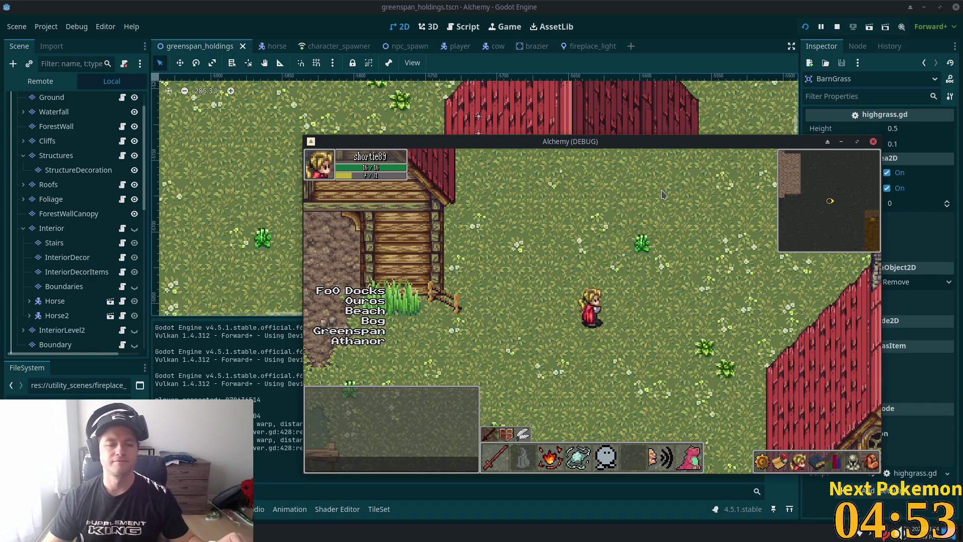
# Step: Walk back into the fireplace room and up the stairs, then show the Interior layer
pyautogui.press('d')
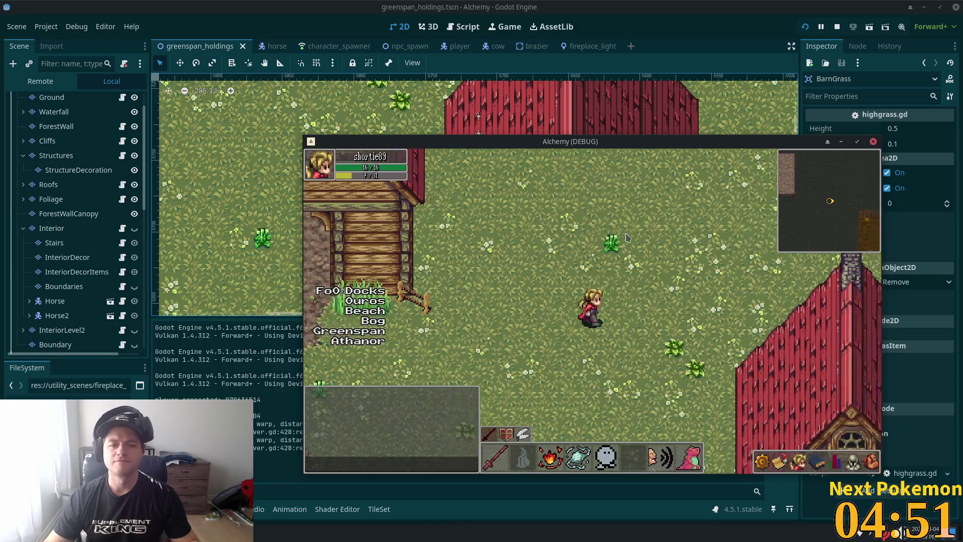
pyautogui.press('s')
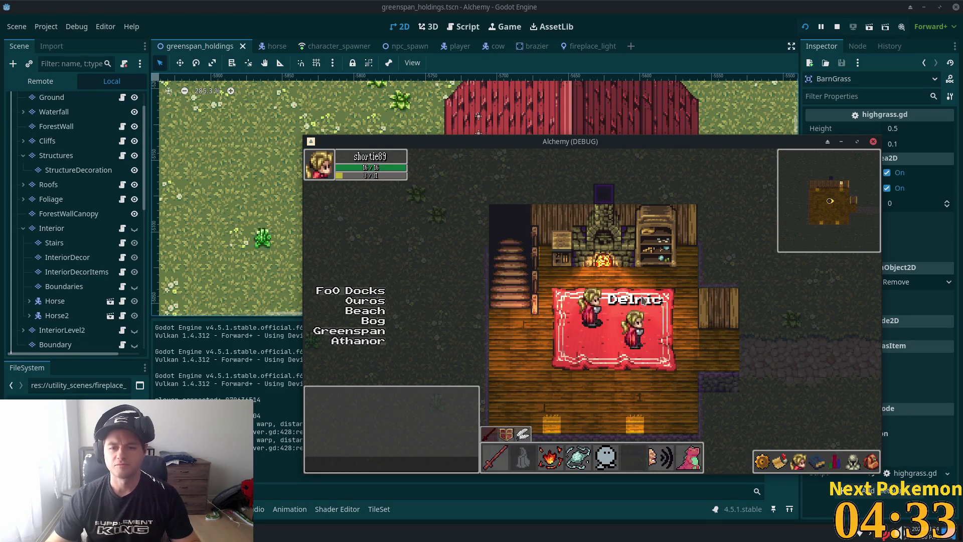
pyautogui.press('a')
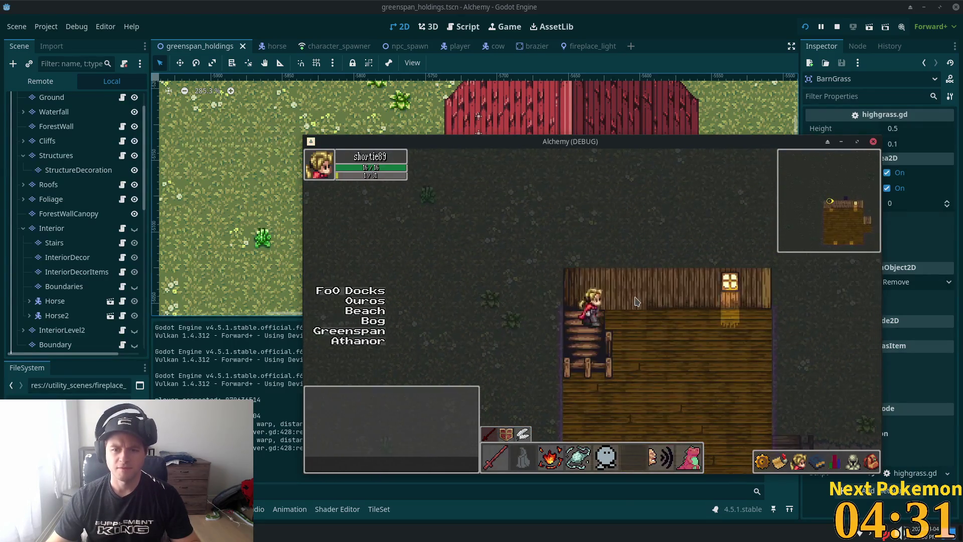
pyautogui.click(134, 229)
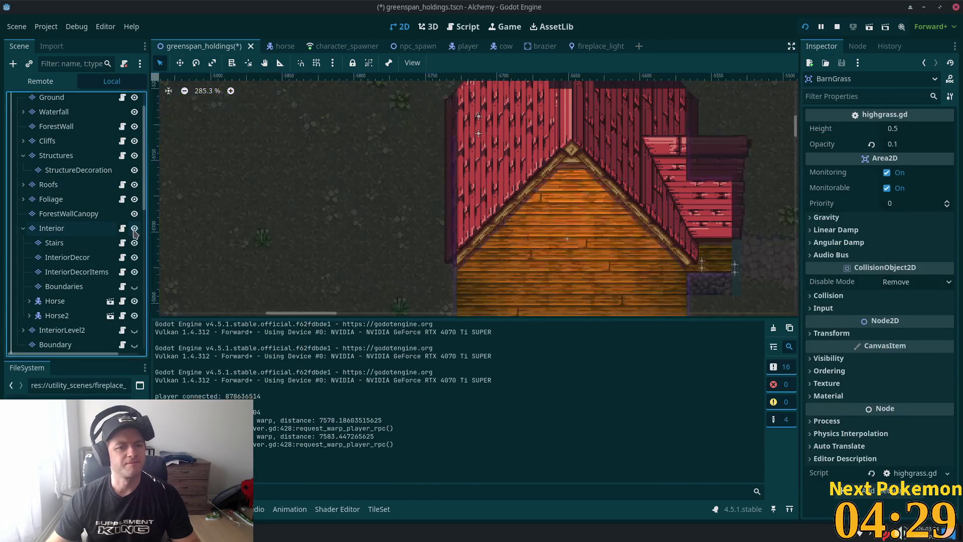
# Step: Hide the Interior layer and show InteriorLevel2, bringing the chimney above the roof into view
pyautogui.click(135, 228)
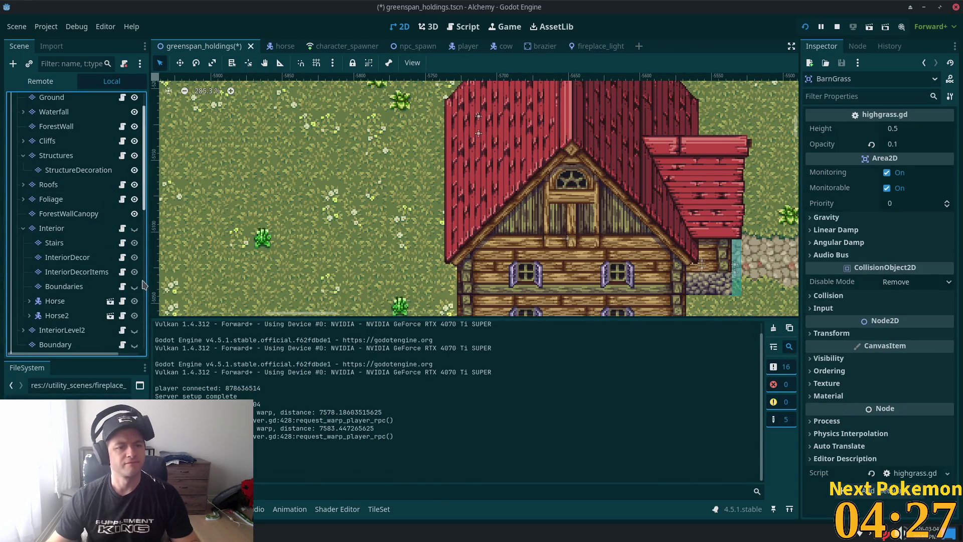
pyautogui.click(24, 228)
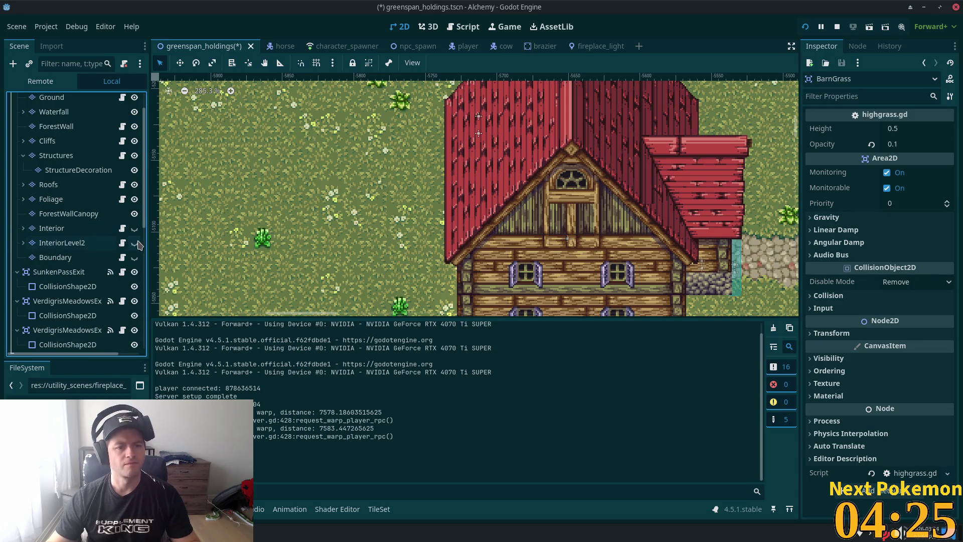
pyautogui.click(135, 243)
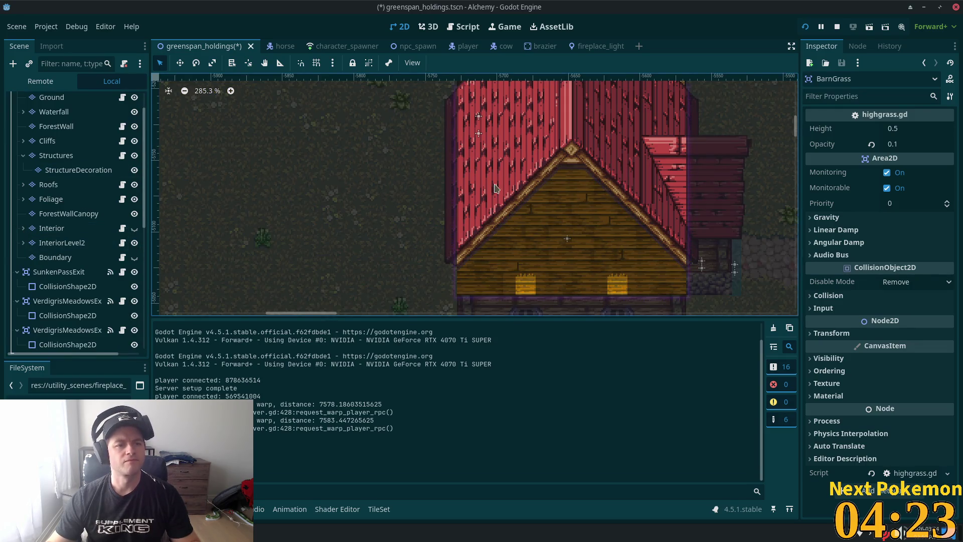
pyautogui.moveTo(516, 198); pyautogui.dragTo(453, 253)
pyautogui.scroll(-1, 312, 221)
pyautogui.moveTo(312, 221)
pyautogui.mouseDown()
pyautogui.moveTo(281, 282)
pyautogui.moveTo(288, 269)
pyautogui.mouseUp()
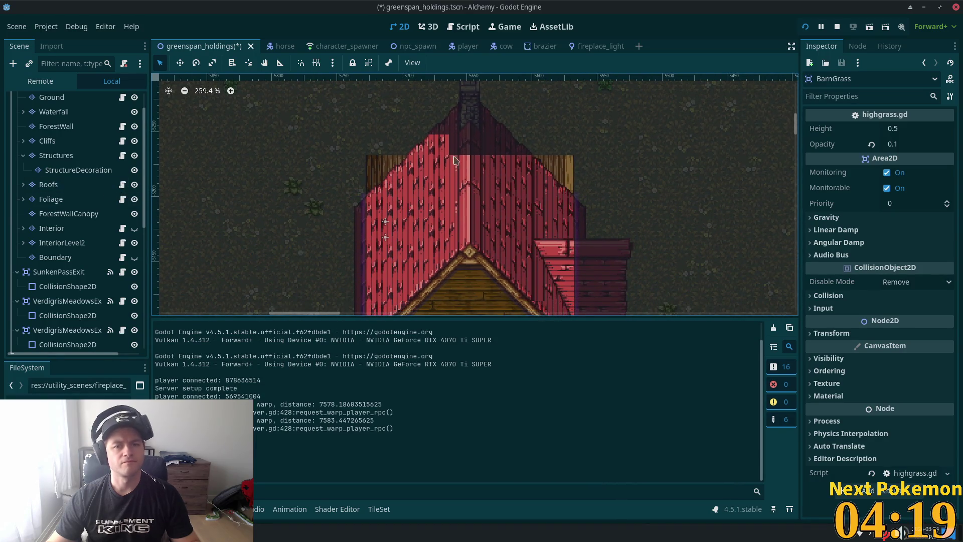
# Step: Hide the Roofs and Boundary layers, then select StairsLevel2 under the expanded InteriorLevel2
pyautogui.click(135, 184)
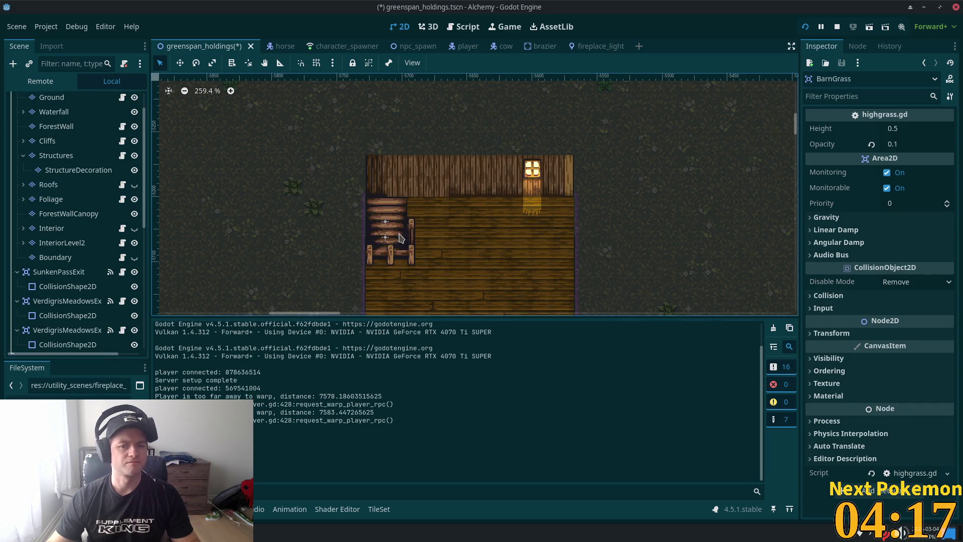
pyautogui.click(135, 257)
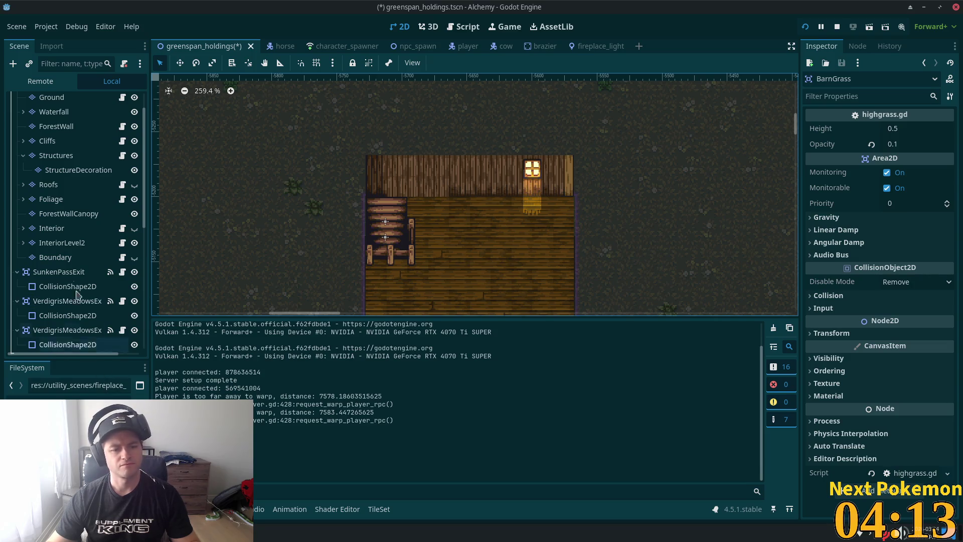
pyautogui.scroll(-5, 70, 301)
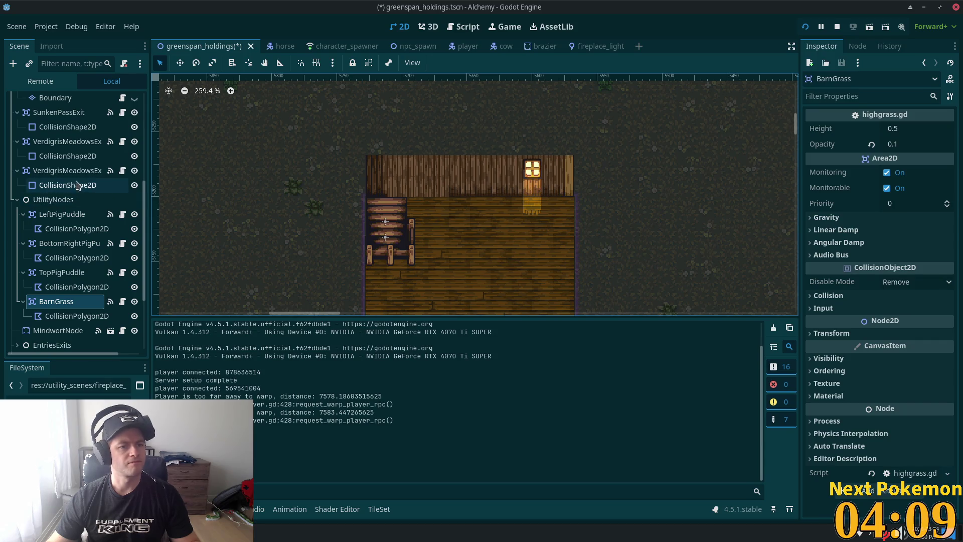
pyautogui.scroll(5, 76, 196)
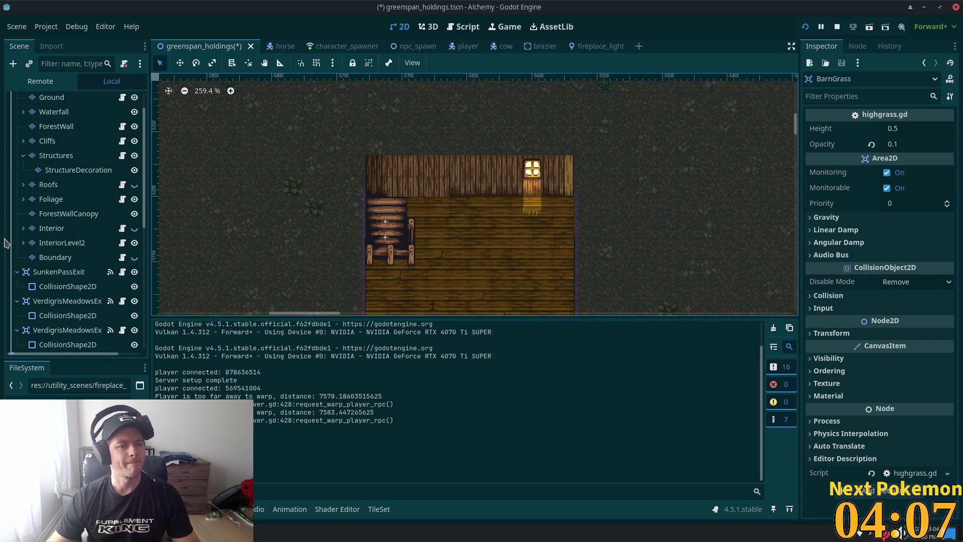
pyautogui.click(23, 243)
pyautogui.click(81, 260)
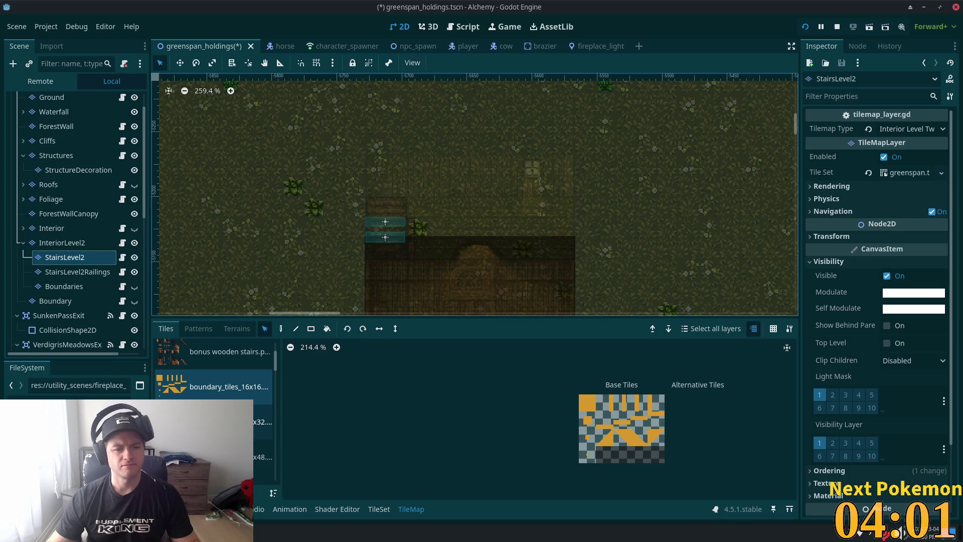
# Step: Pick stone tile (2,0) from the bonus fireplace atlas and paint on the InteriorLevel2 layer
pyautogui.scroll(3, 216, 391)
pyautogui.click(233, 392)
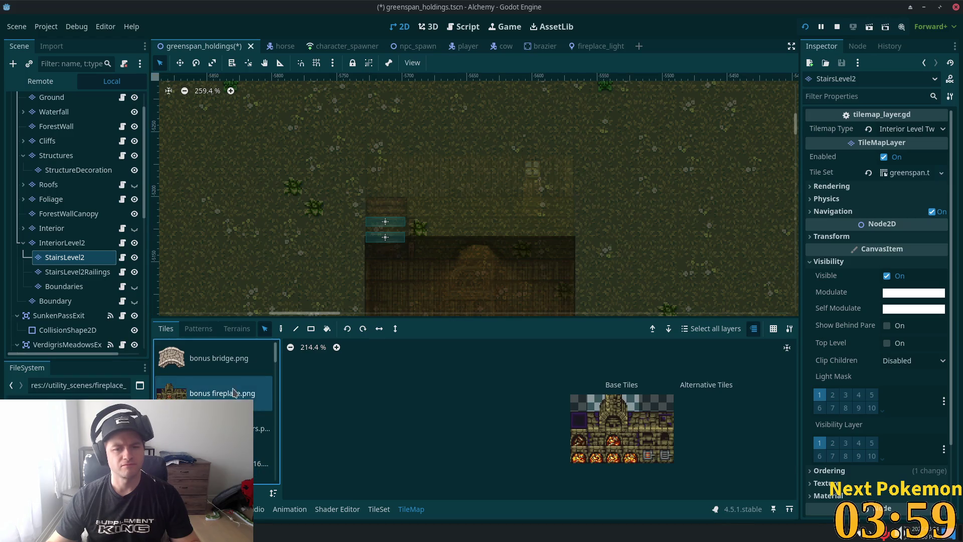
pyautogui.click(616, 407)
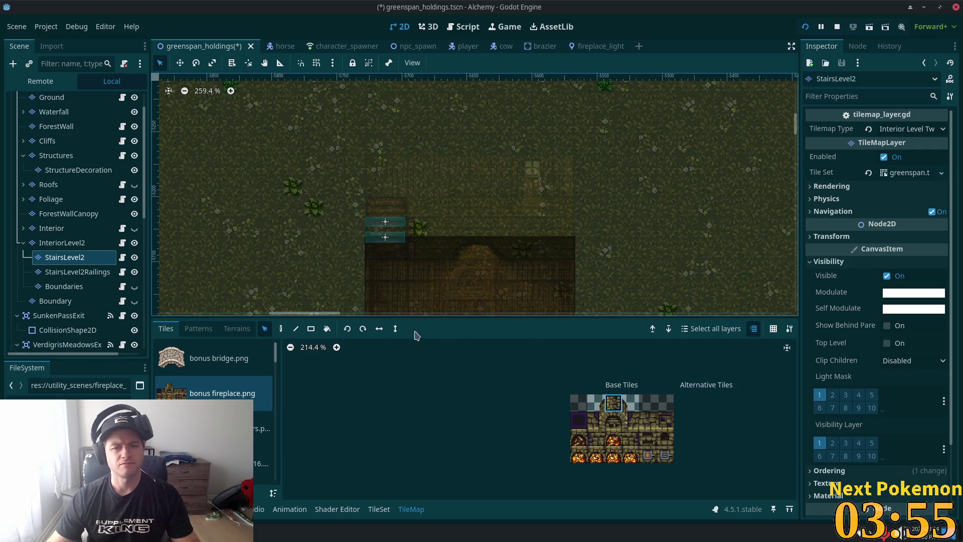
pyautogui.click(280, 329)
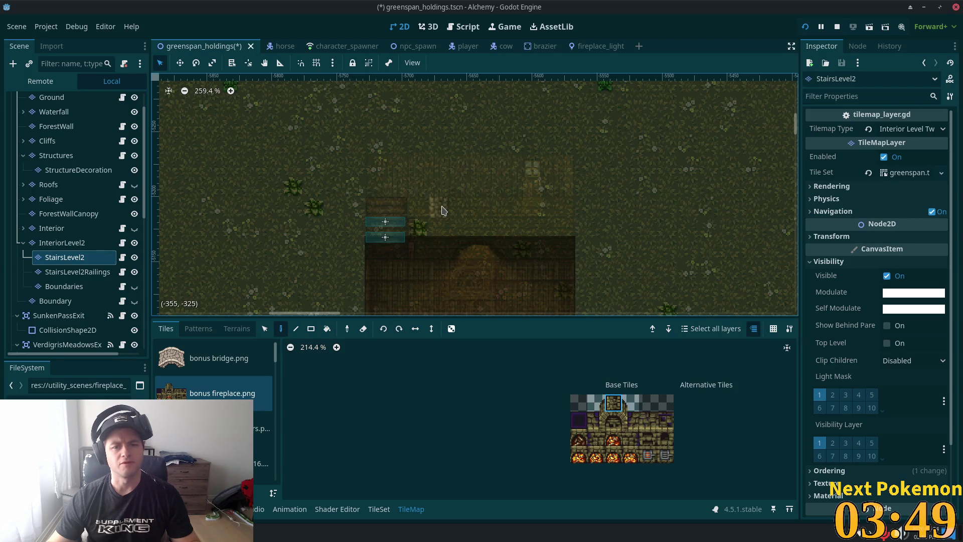
pyautogui.click(89, 232)
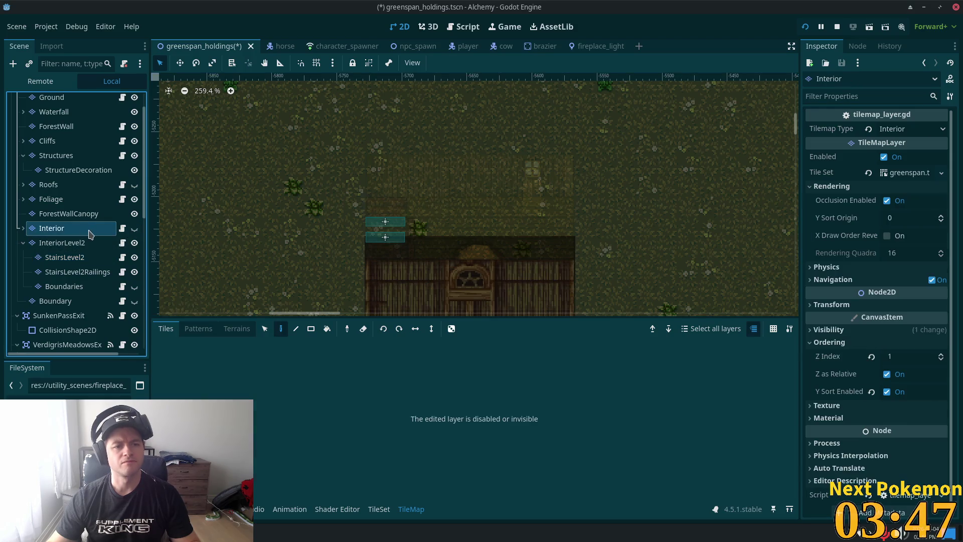
pyautogui.click(135, 228)
pyautogui.click(134, 228)
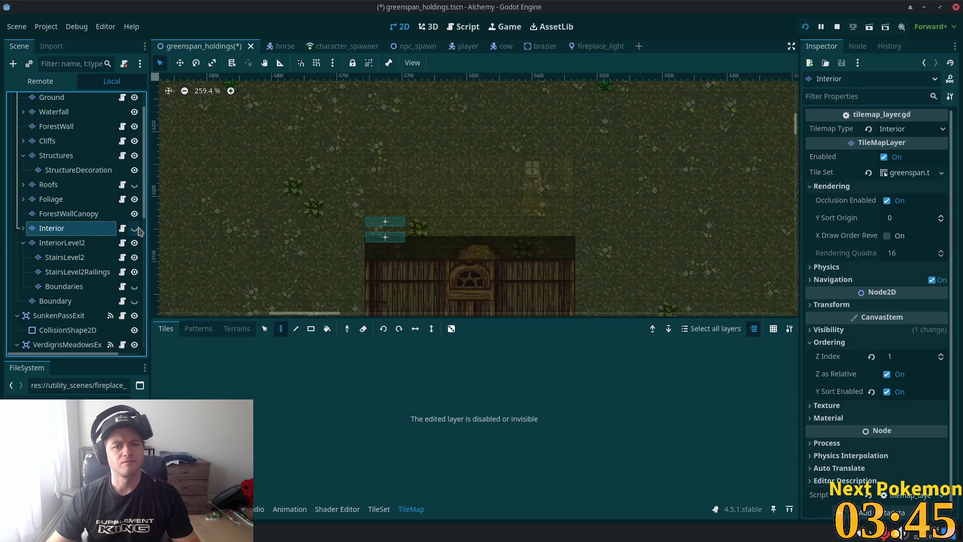
pyautogui.click(85, 243)
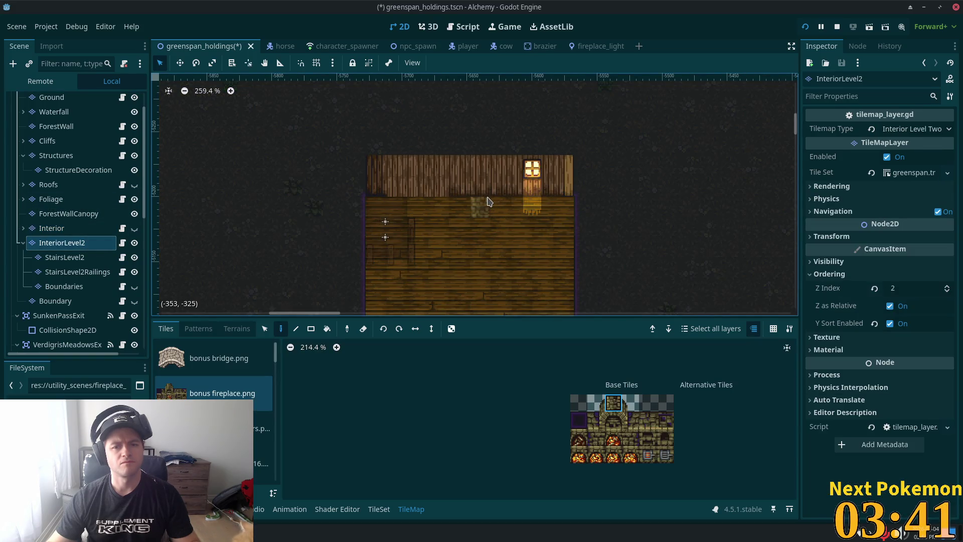
# Step: Paint a two-tile stone column on the upstairs back wall, capped with a dark purple tile
pyautogui.click(489, 202)
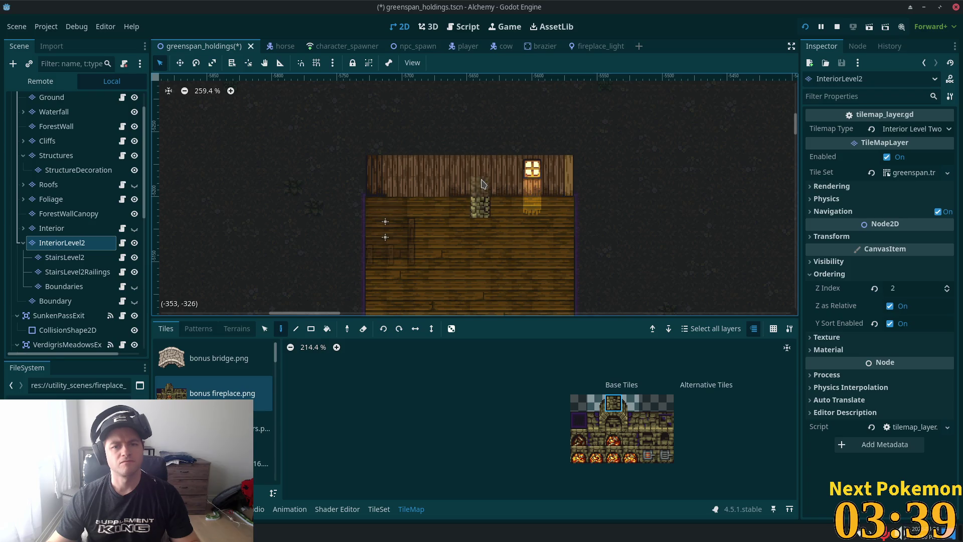
pyautogui.click(482, 182)
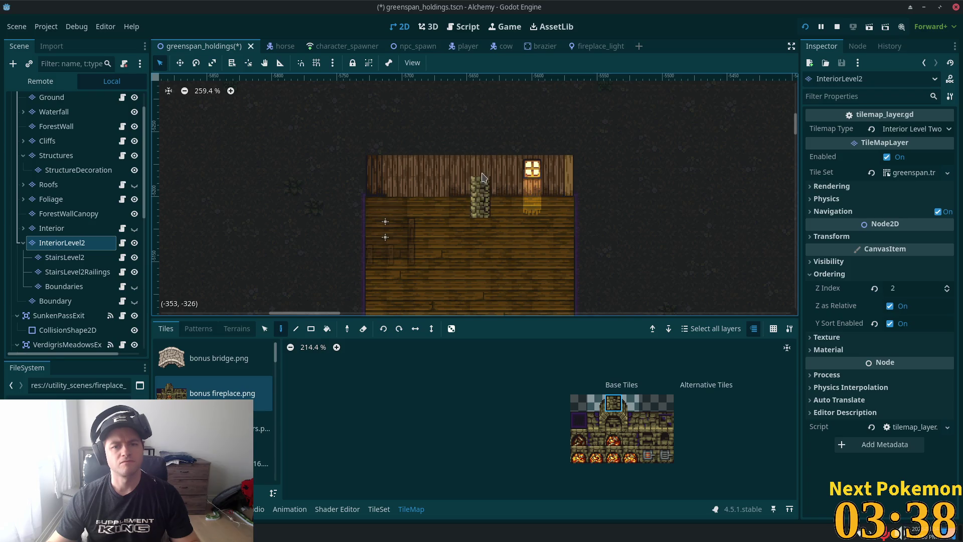
pyautogui.click(578, 419)
pyautogui.click(477, 147)
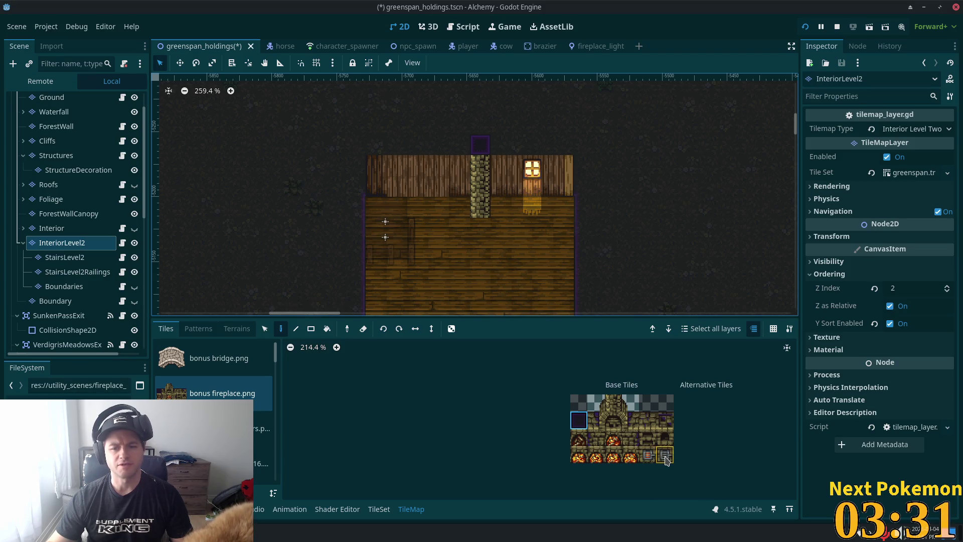
pyautogui.click(664, 458)
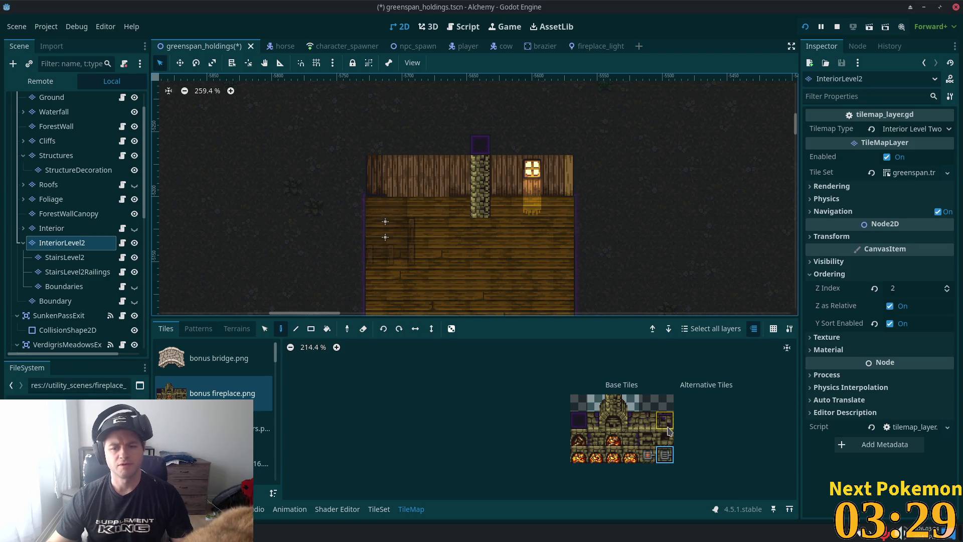
pyautogui.scroll(4, 667, 431)
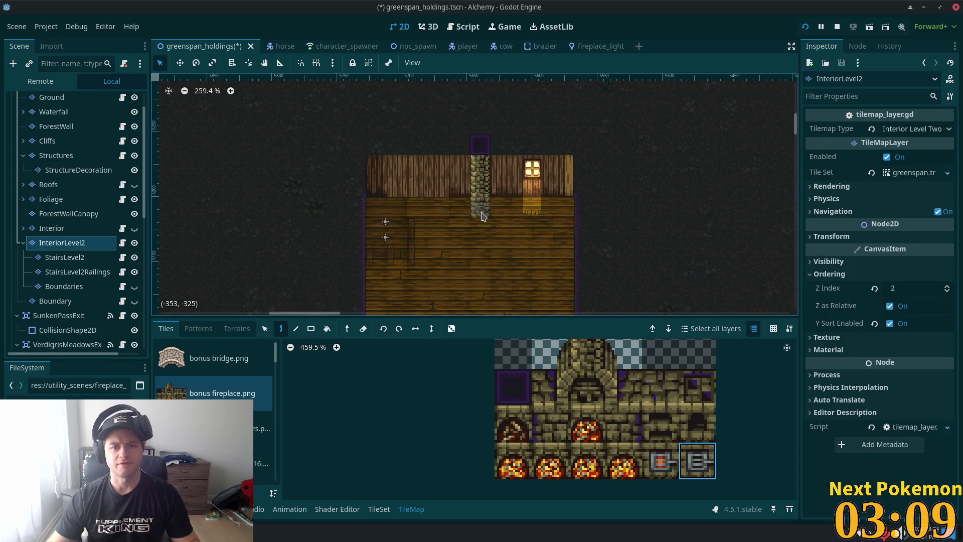
# Step: Try the vent tile, a dark purple tile and the 3x2 fireplace arch on the column base, undoing them
pyautogui.click(484, 197)
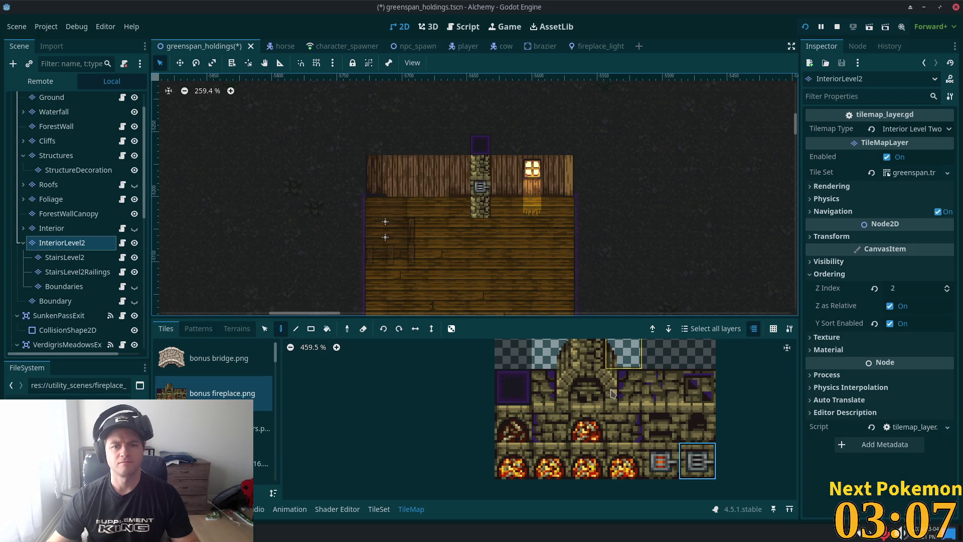
pyautogui.scroll(3, 522, 183)
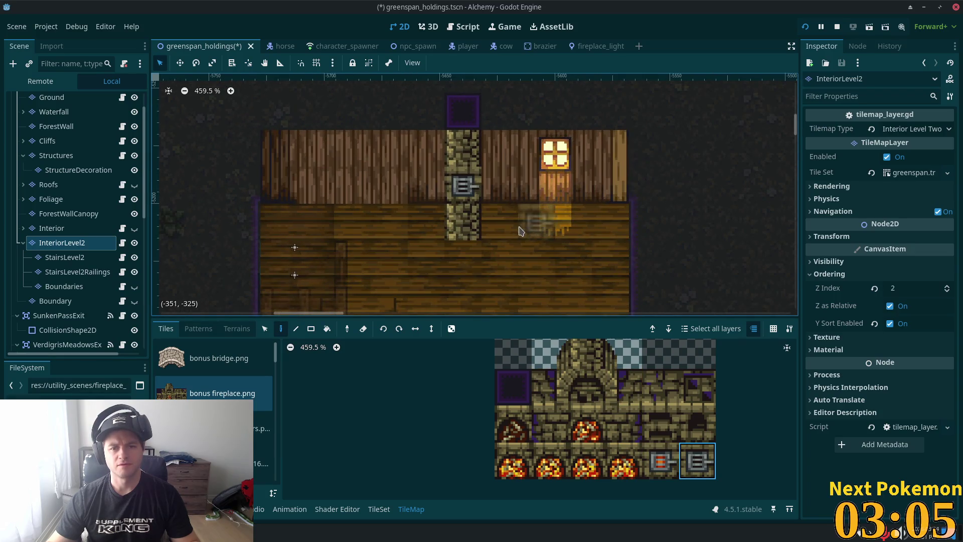
pyautogui.click(462, 223)
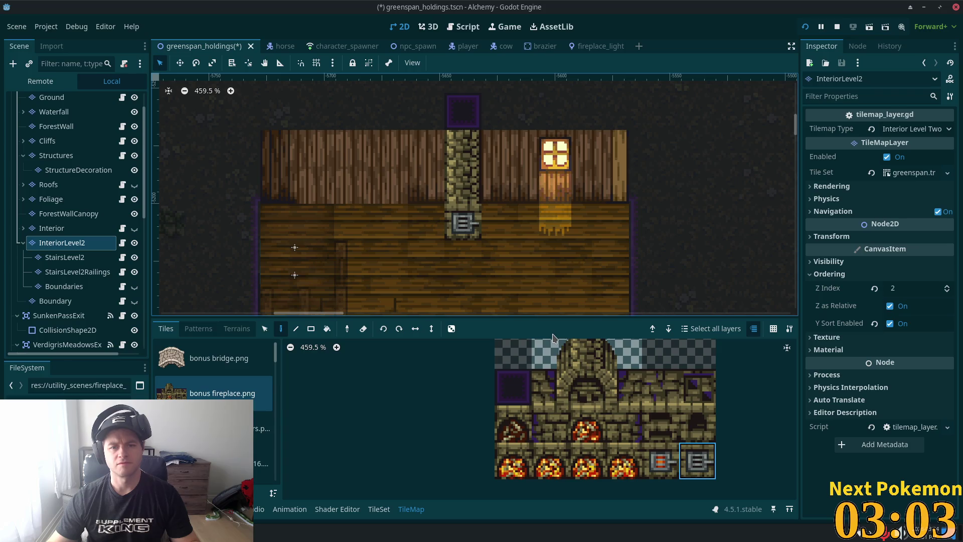
pyautogui.hotkey('ctrl', 'z')
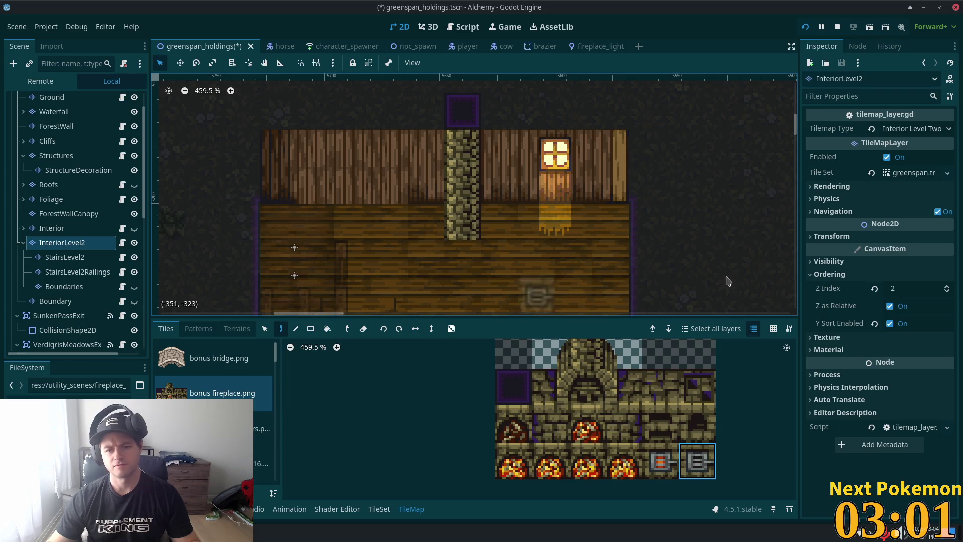
pyautogui.click(512, 386)
pyautogui.click(471, 232)
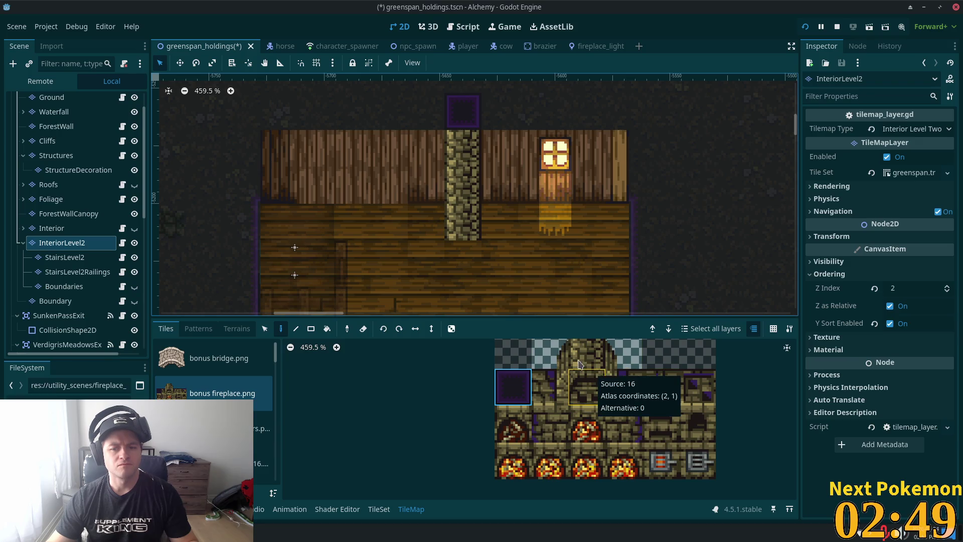
pyautogui.moveTo(626, 394)
pyautogui.mouseDown()
pyautogui.moveTo(556, 351)
pyautogui.moveTo(568, 337)
pyautogui.mouseUp()
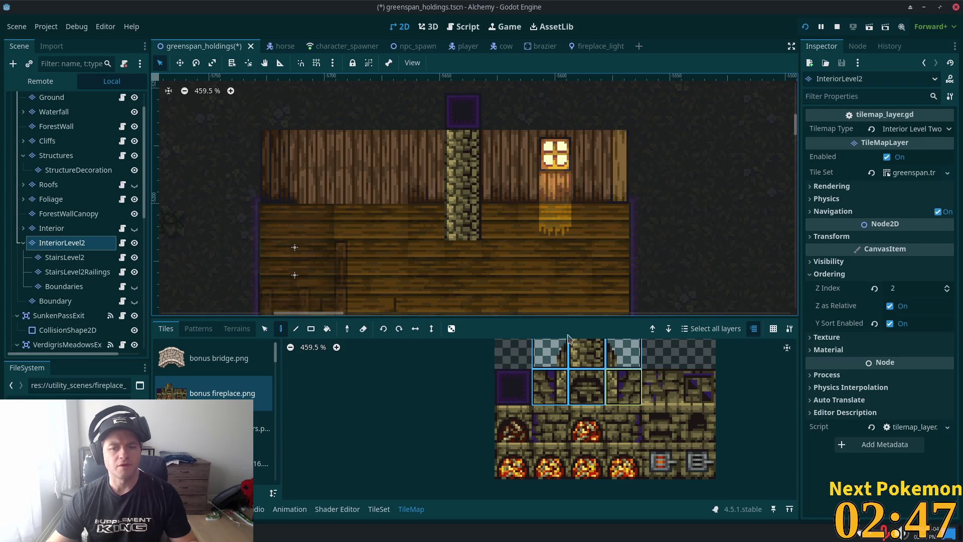
pyautogui.click(470, 214)
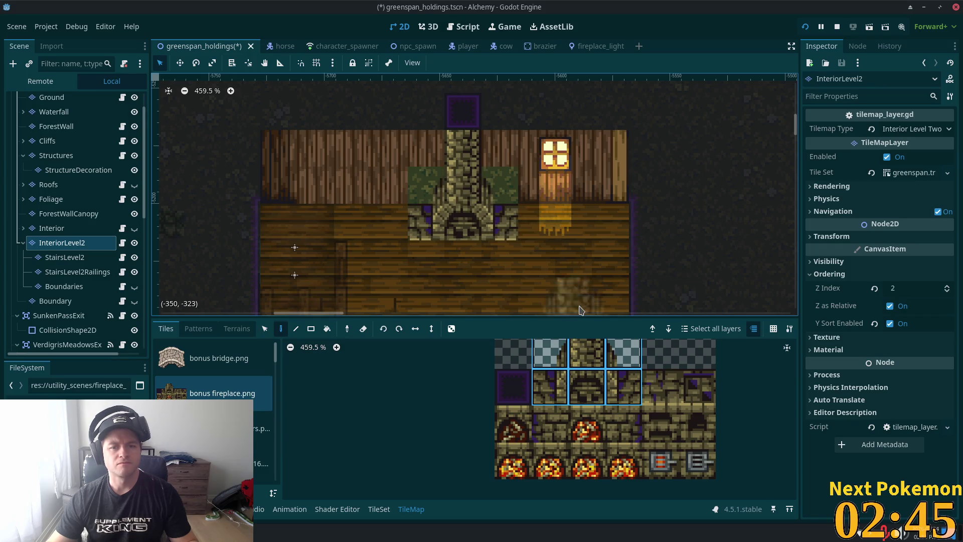
pyautogui.hotkey('ctrl', 'z')
# Step: Switch among the StairsLevel2, StairsLevel2Railings and InteriorLevel2 layers, then select the greenspan_holdings root
pyautogui.click(65, 257)
pyautogui.click(76, 271)
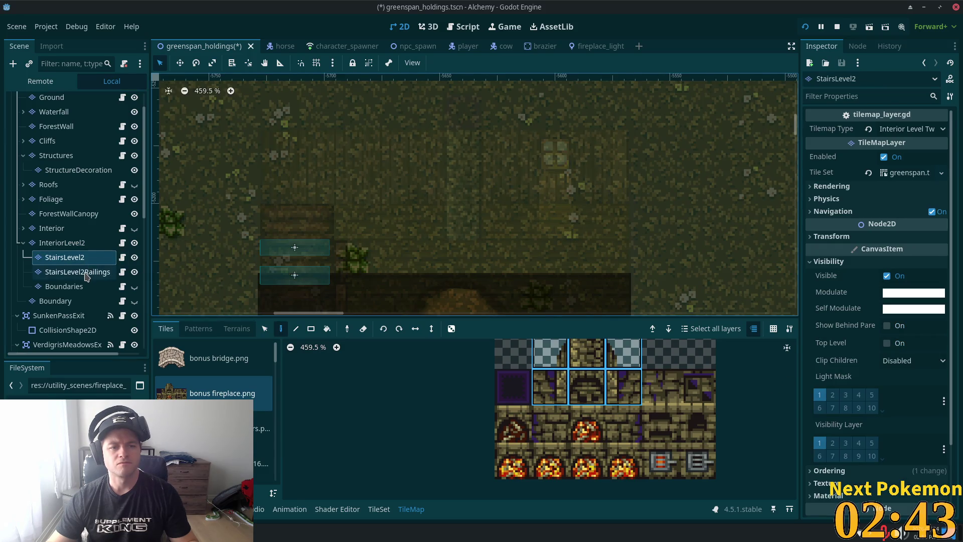
pyautogui.click(82, 245)
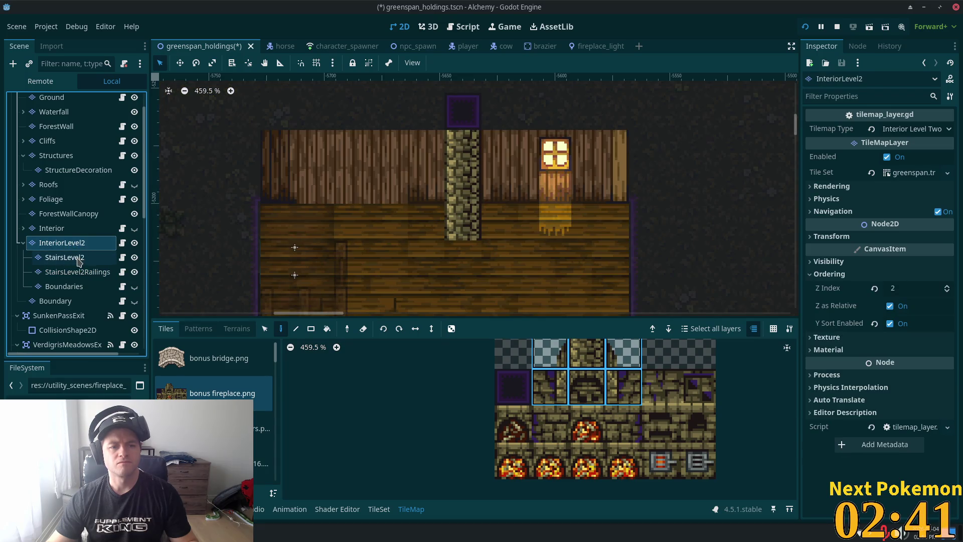
pyautogui.click(79, 258)
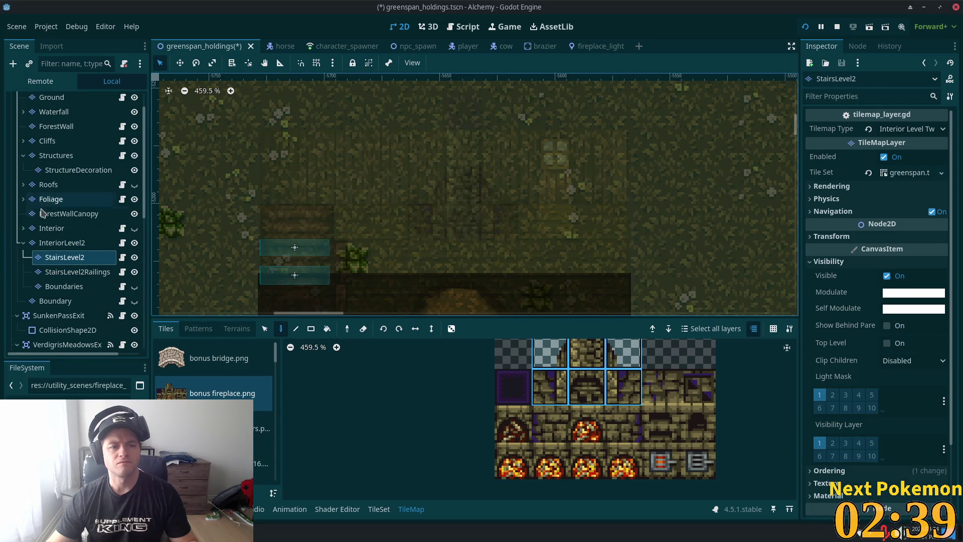
pyautogui.click(61, 243)
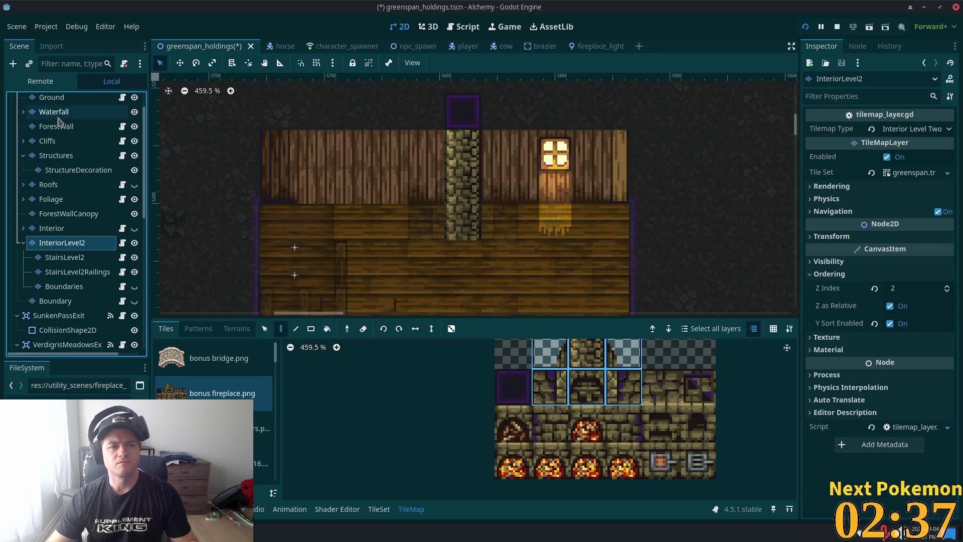
pyautogui.scroll(2, 75, 191)
pyautogui.click(60, 101)
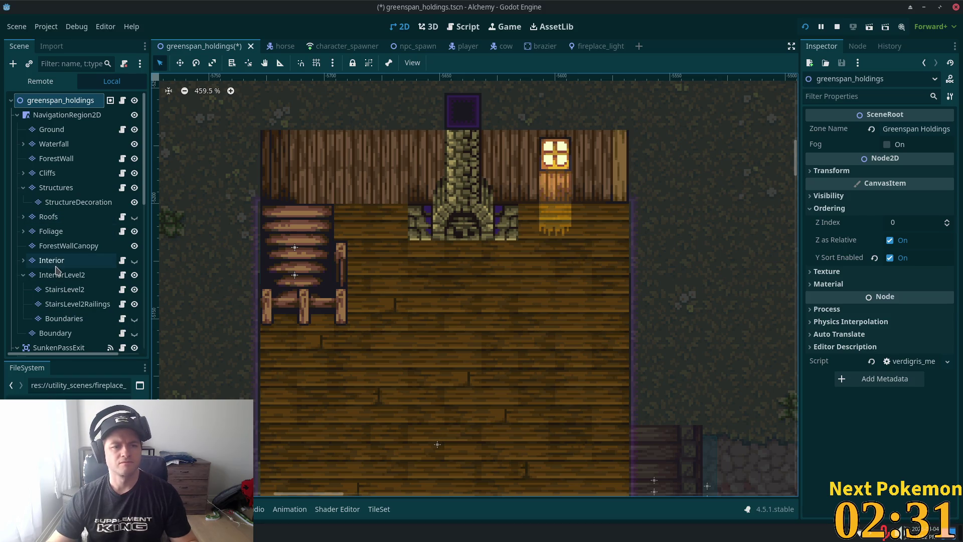
# Step: Pick a single top-row stone tile on StairsLevel2 and save the greenspan_holdings scene
pyautogui.click(59, 289)
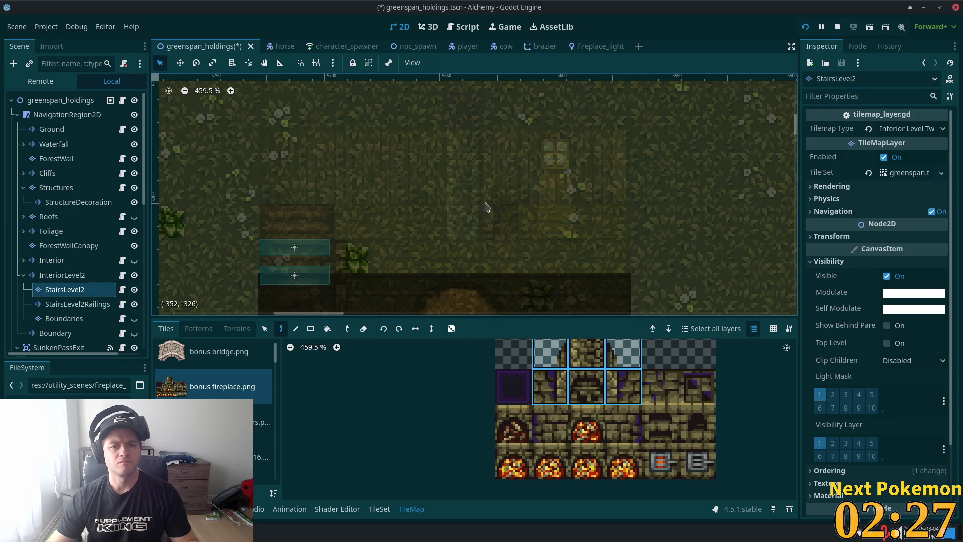
pyautogui.click(623, 386)
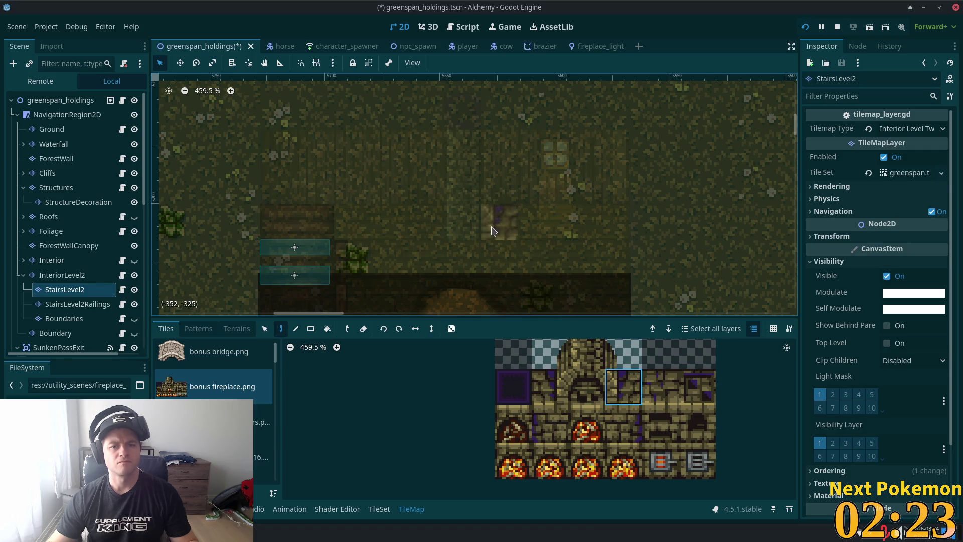
pyautogui.click(550, 386)
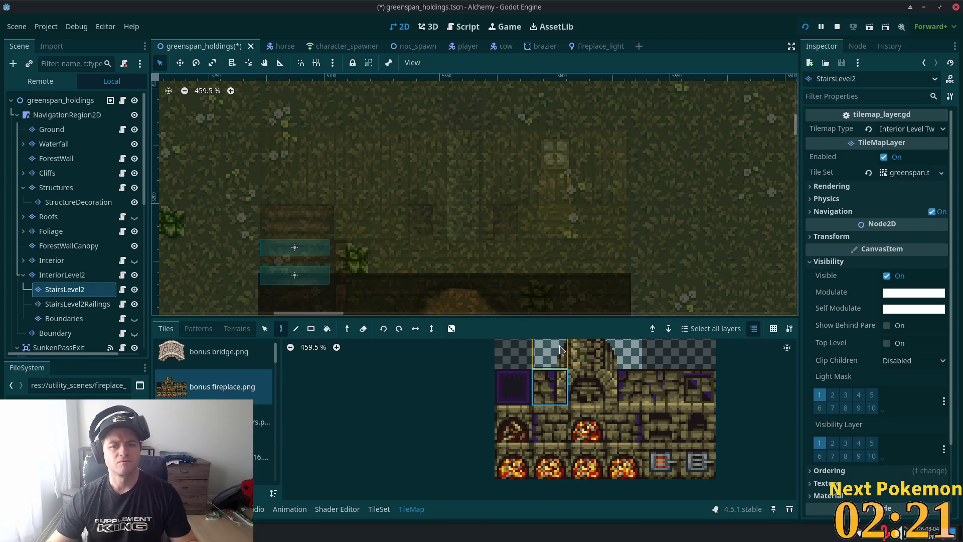
pyautogui.click(587, 353)
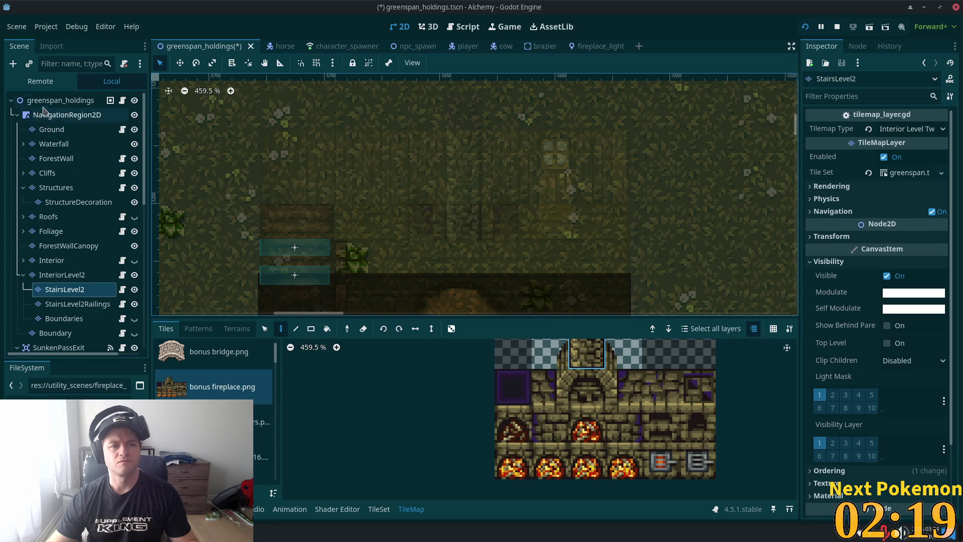
pyautogui.click(44, 104)
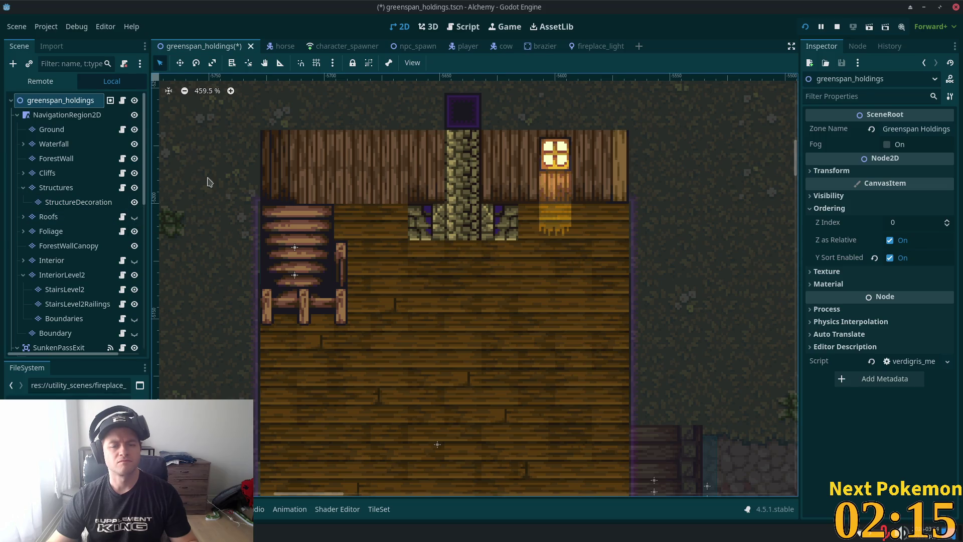
pyautogui.click(80, 290)
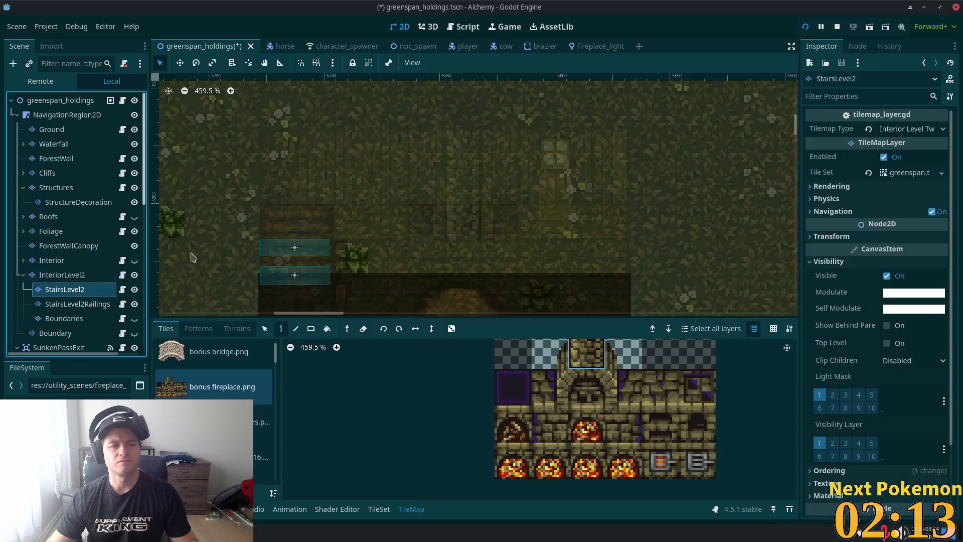
pyautogui.click(48, 103)
pyautogui.hotkey('ctrl', 's')
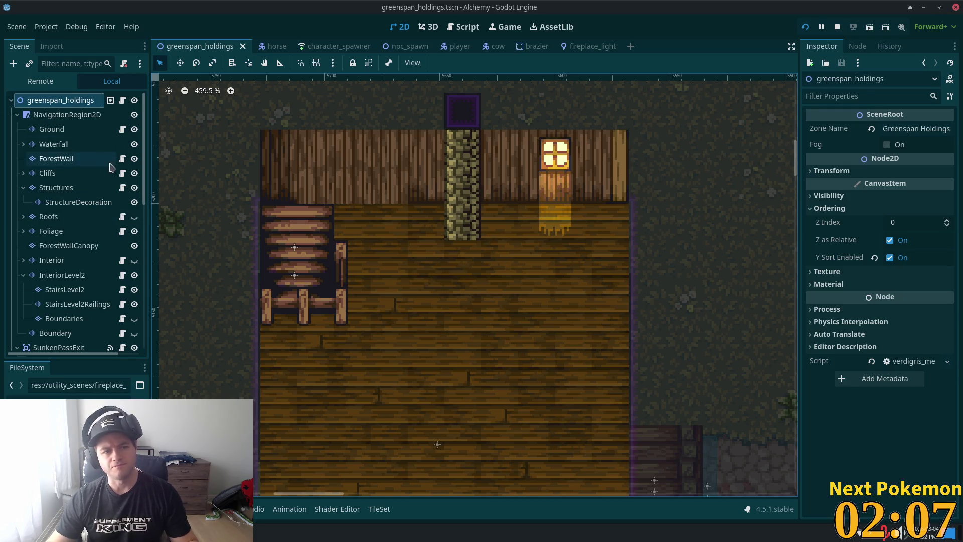
pyautogui.click(70, 290)
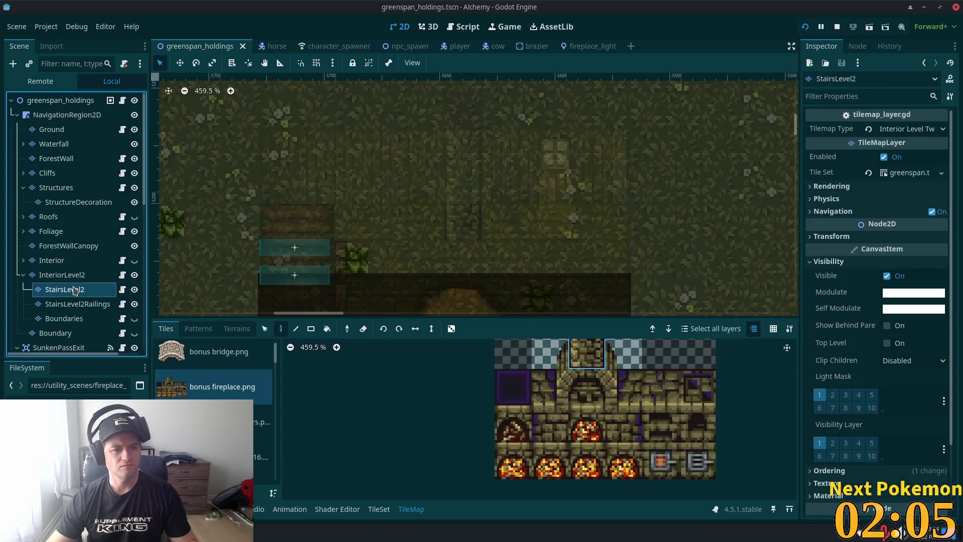
# Step: In the TileSet editor, give bonus fireplace tile (2,0) a full-square collision polygon, save, and run the game
pyautogui.click(379, 509)
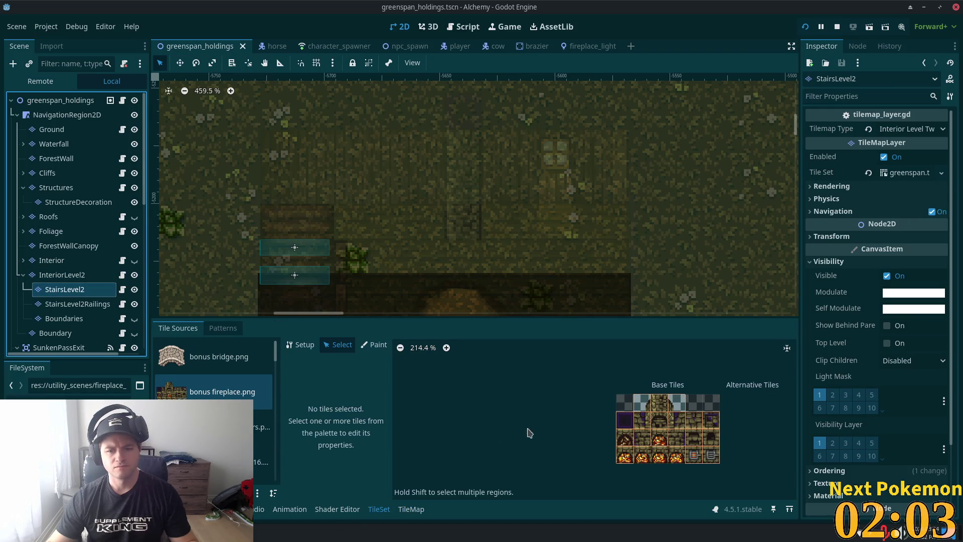
pyautogui.click(676, 403)
pyautogui.scroll(4, 608, 394)
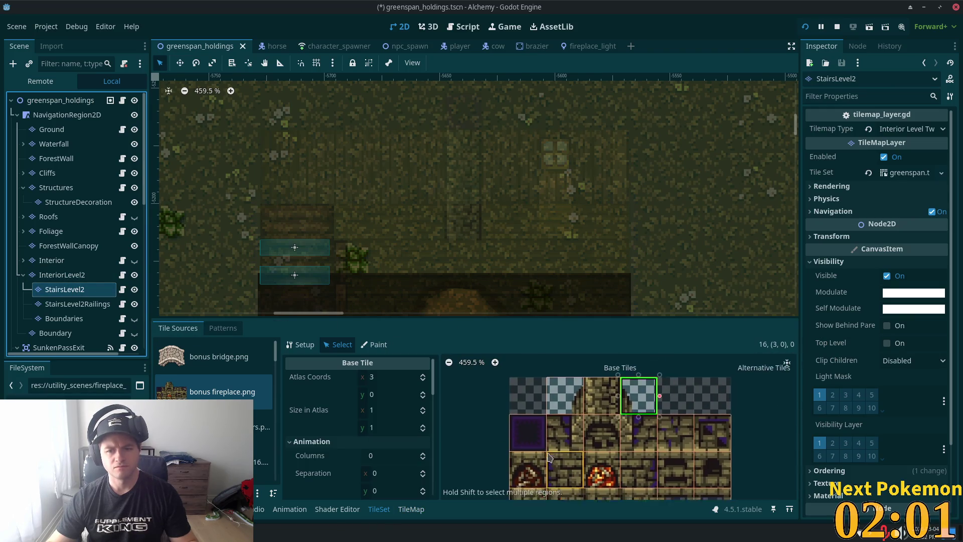
pyautogui.click(608, 395)
pyautogui.scroll(-3, 420, 414)
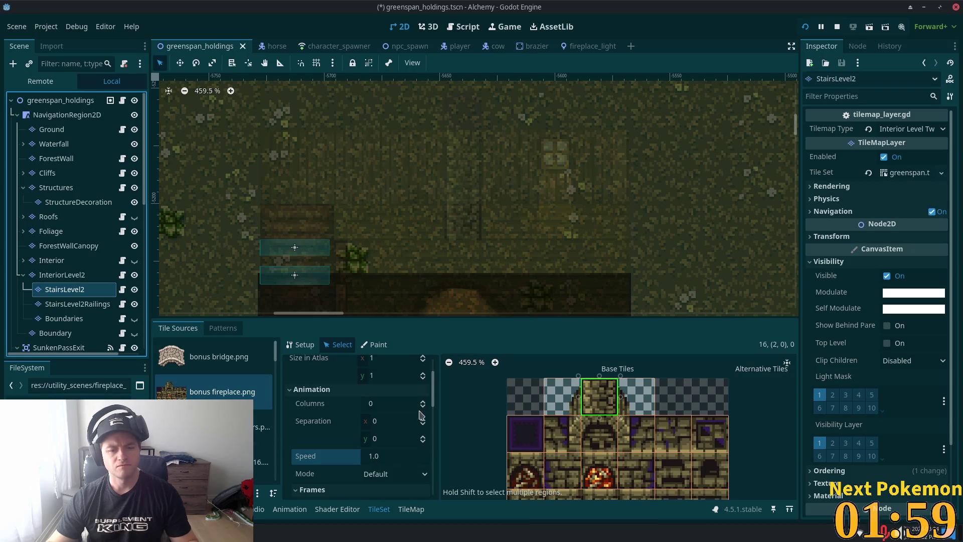
pyautogui.scroll(-5, 434, 394)
pyautogui.press('f')
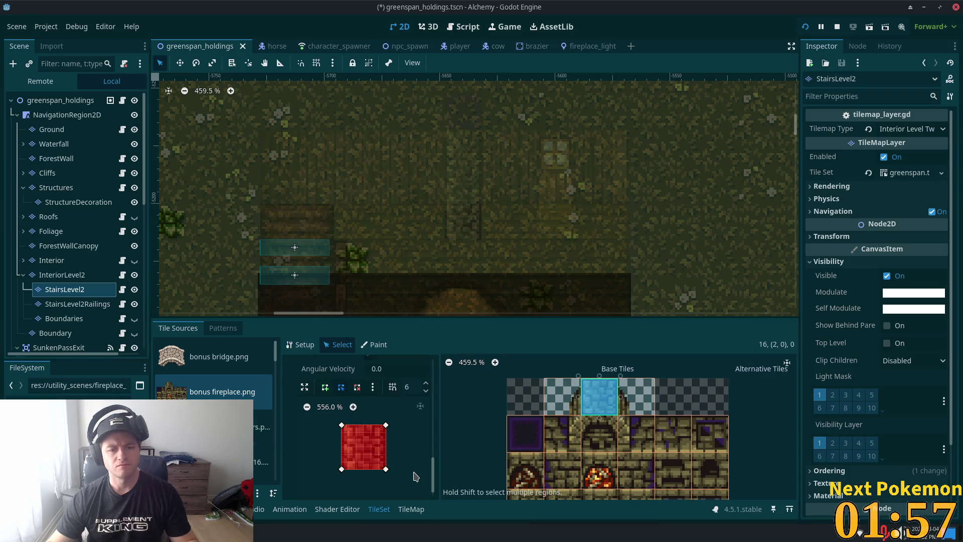
pyautogui.hotkey('ctrl', 's')
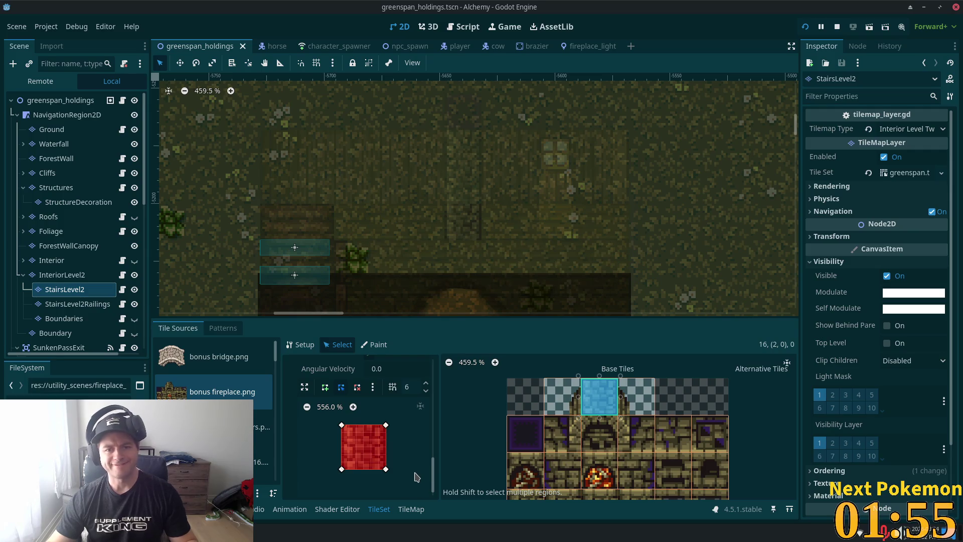
pyautogui.click(805, 28)
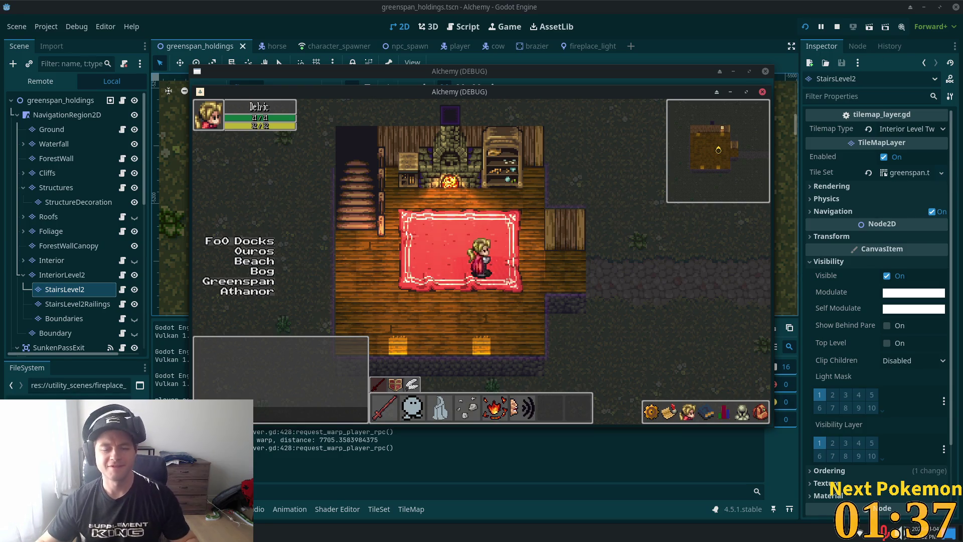
# Step: Walk the character up beside the fireplace, back to the rug's corner and right along the rug
pyautogui.press('Up')
pyautogui.press('Left')
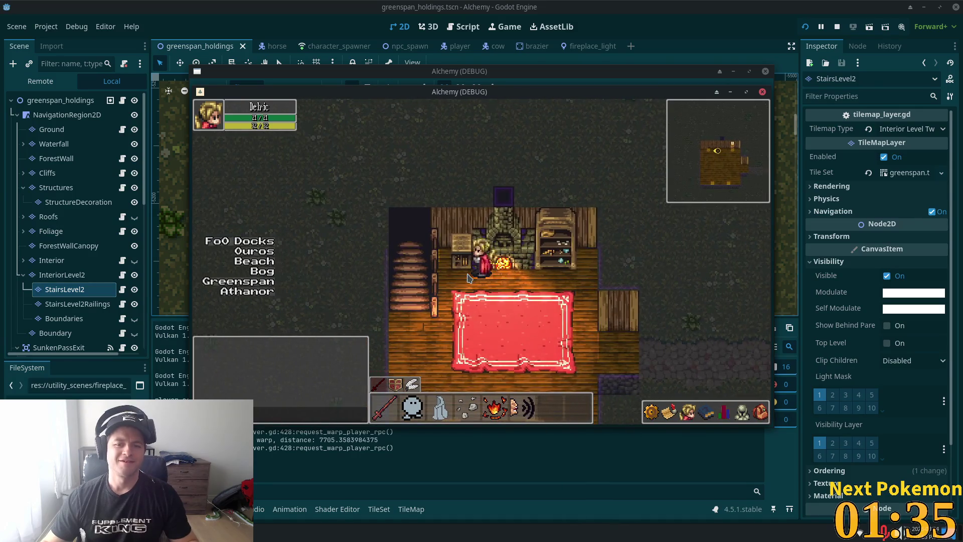
pyautogui.press('Down')
pyautogui.press('Left')
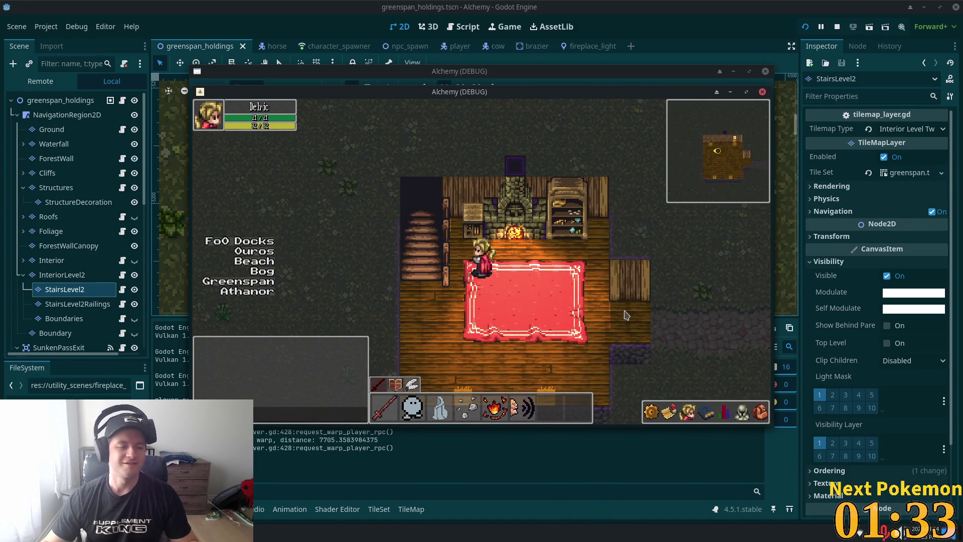
pyautogui.press('Right')
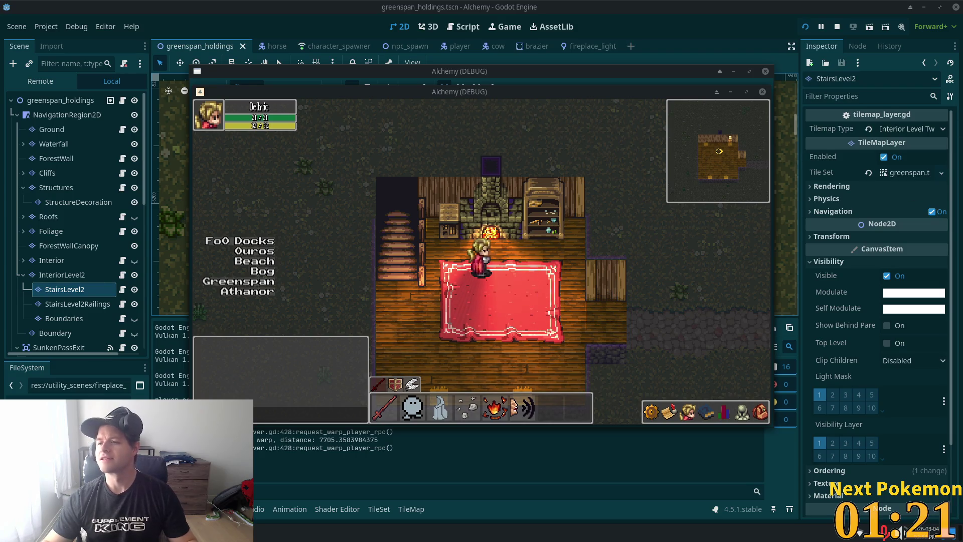
# Step: Climb the stairs into the upstairs wooden room and walk toward the other player
pyautogui.click(424, 284)
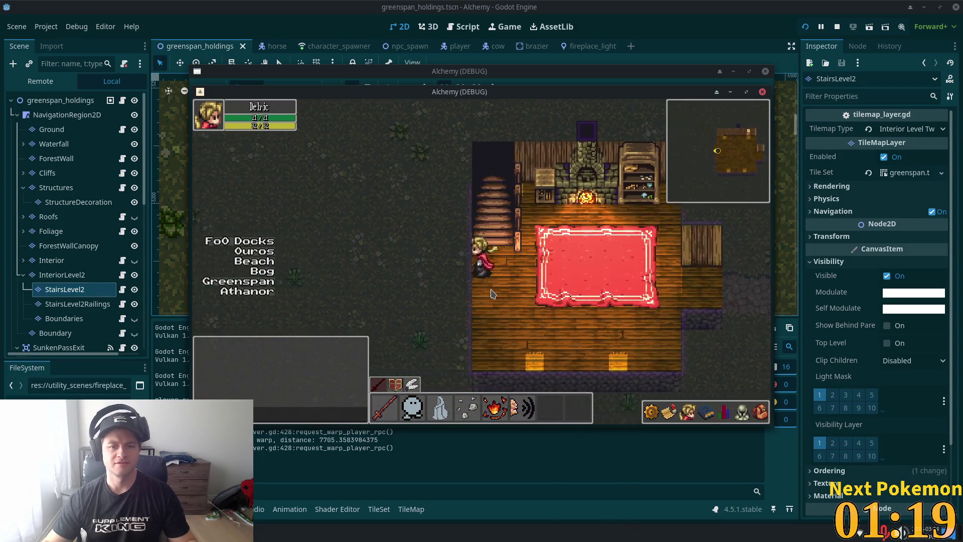
pyautogui.click(491, 294)
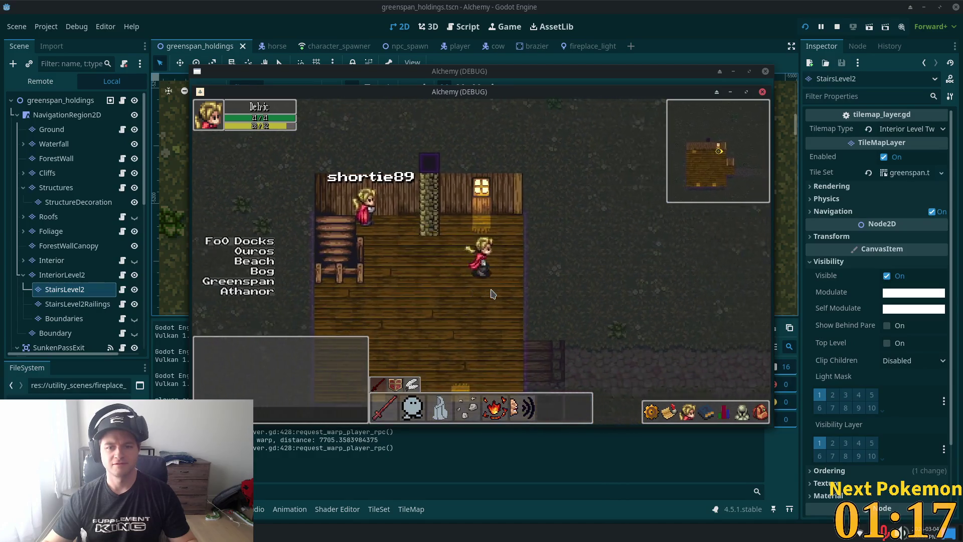
pyautogui.press('w')
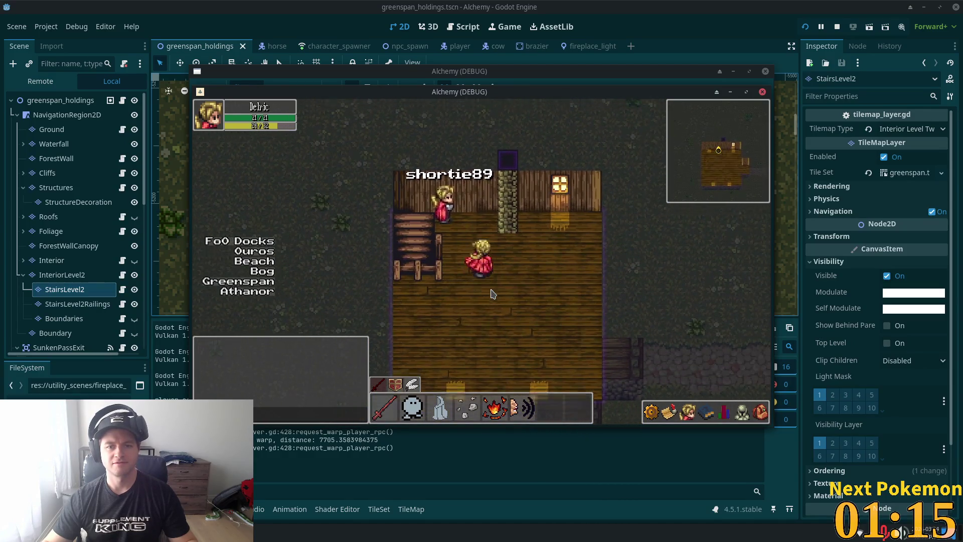
pyautogui.press('s')
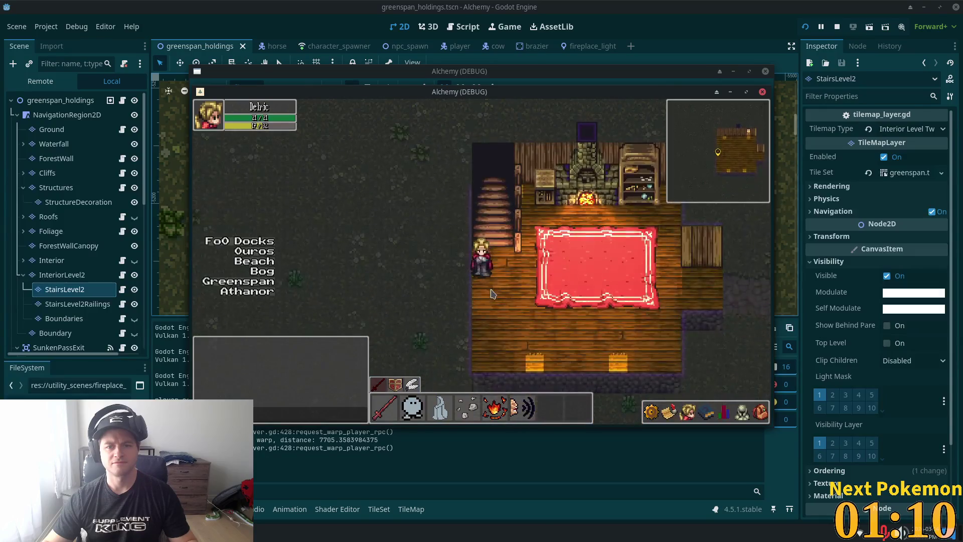
pyautogui.press('w')
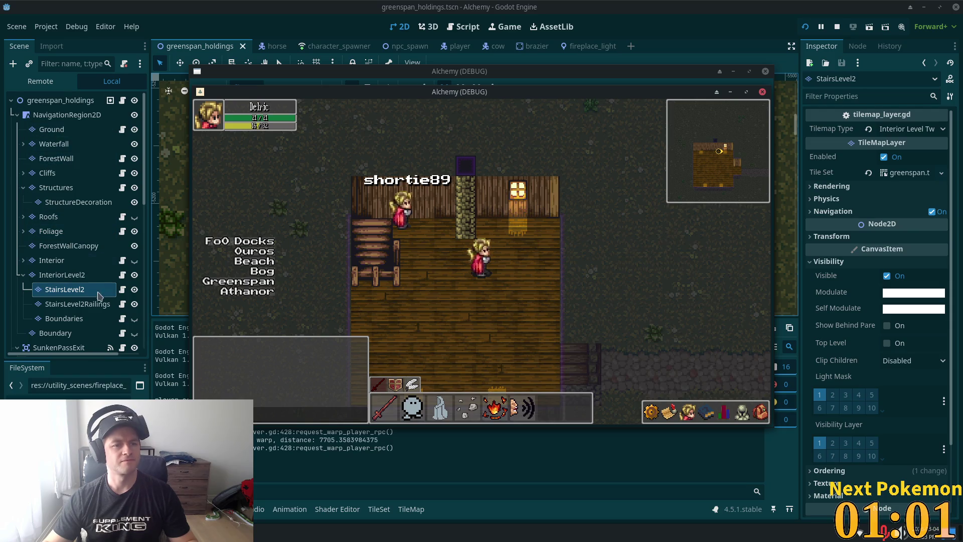
pyautogui.click(77, 277)
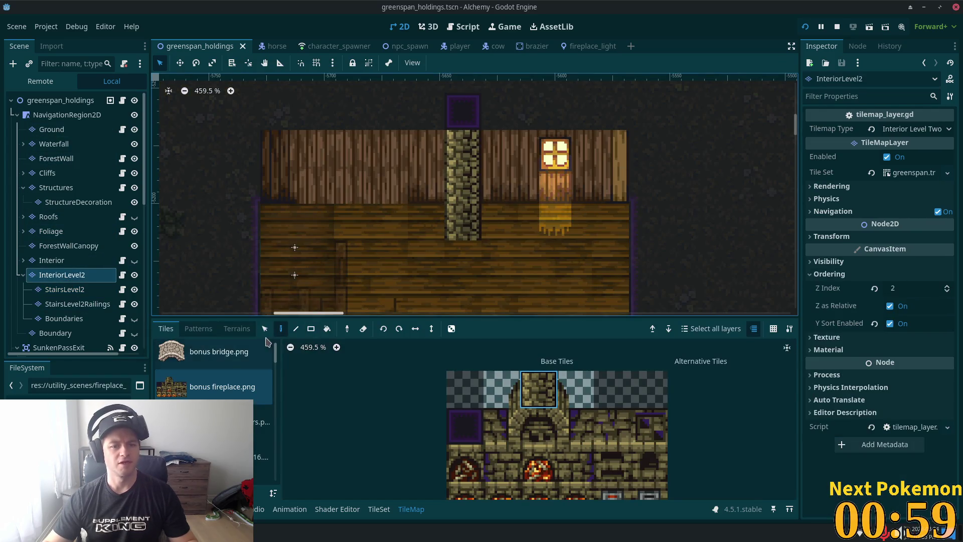
# Step: Copy the existing lit window tiles, paint them left of the chimney, and save the scene
pyautogui.press('s')
pyautogui.moveTo(533, 146); pyautogui.dragTo(584, 232)
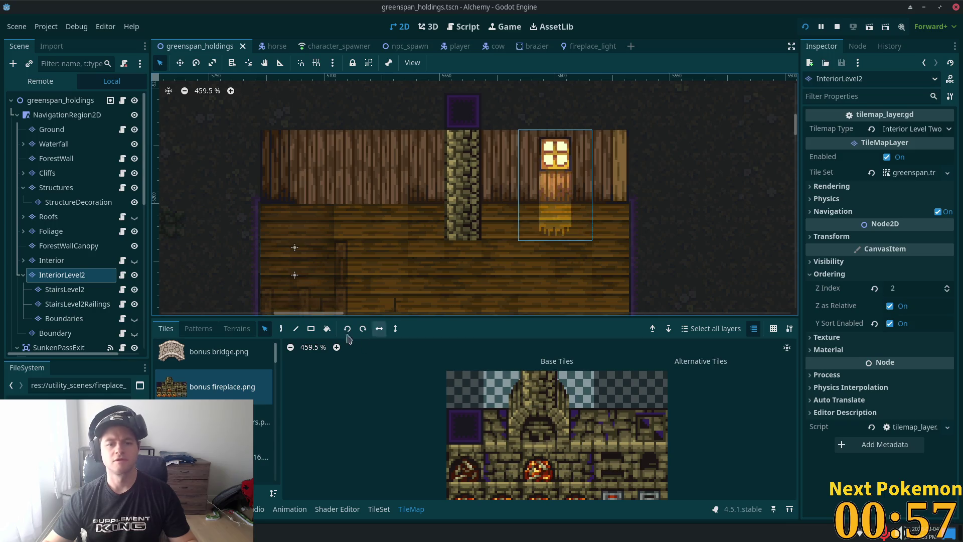
pyautogui.click(281, 328)
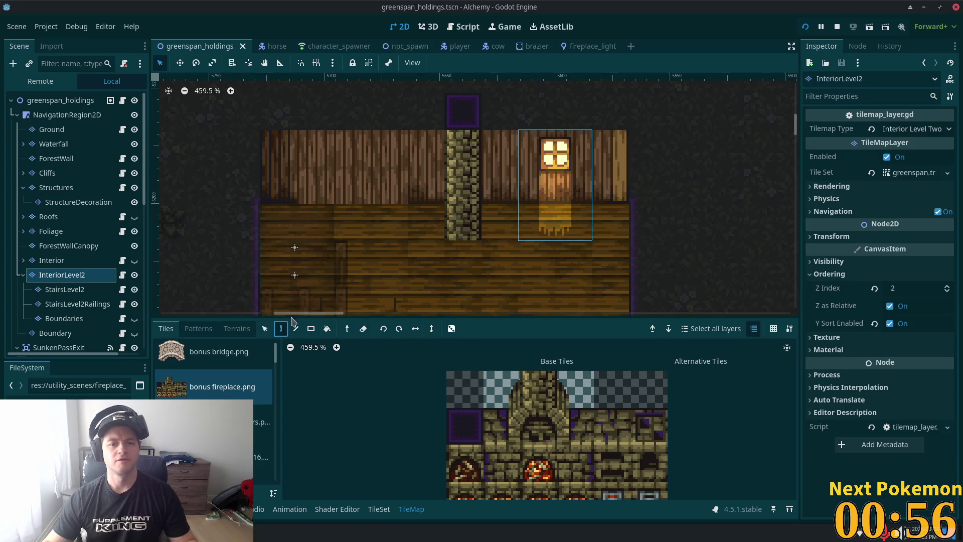
pyautogui.click(387, 188)
pyautogui.click(65, 100)
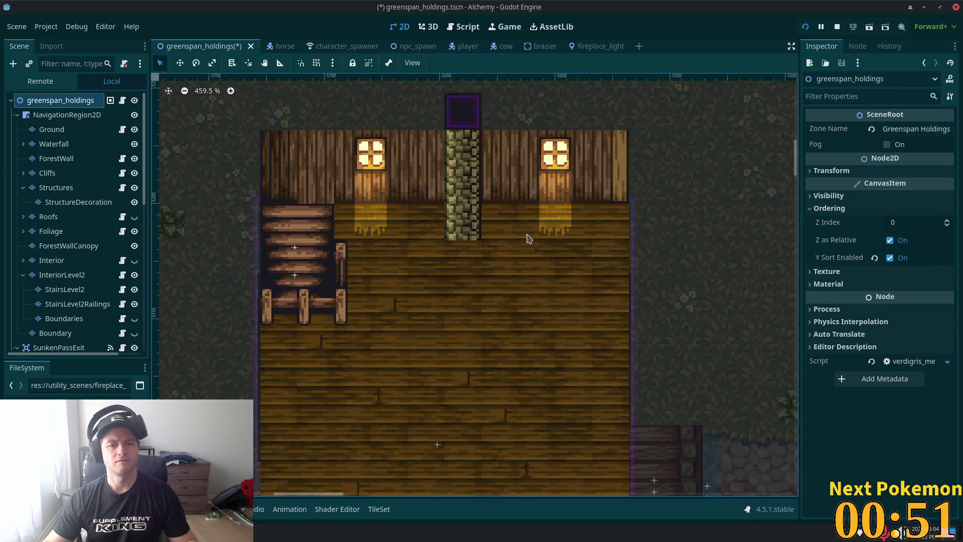
pyautogui.hotkey('ctrl', 's')
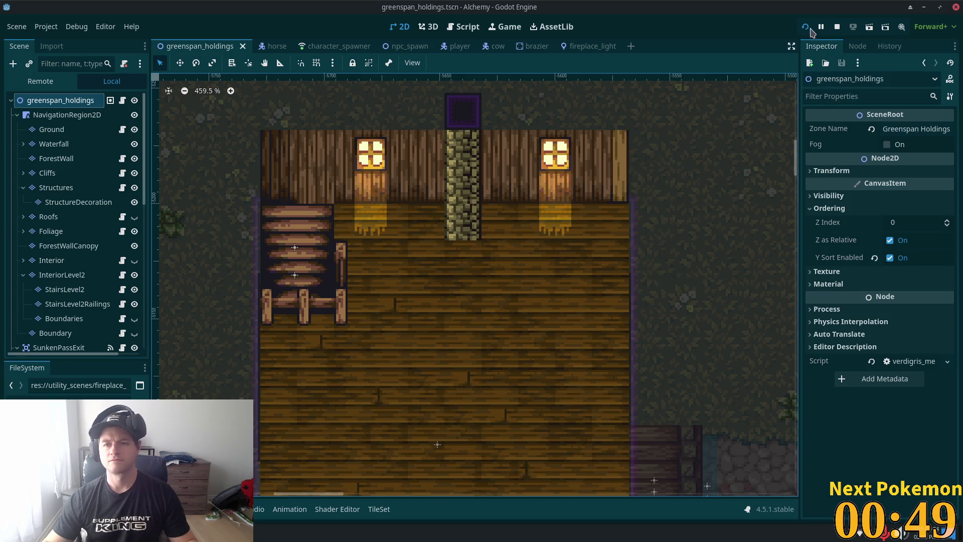
pyautogui.press('F5')
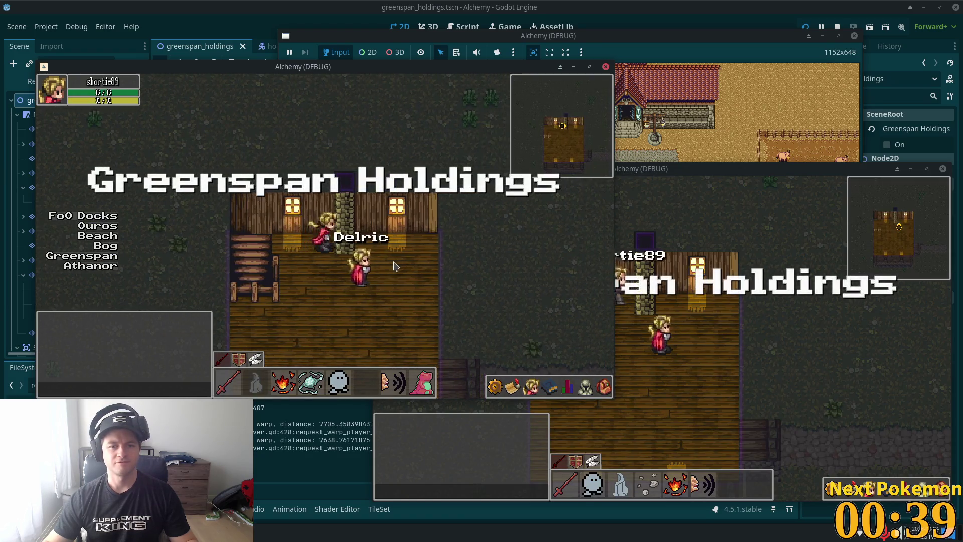
# Step: Walk the character into the house toward the fireplace and back onto the red rug, then return to the editor
pyautogui.press('Left')
pyautogui.press('Right')
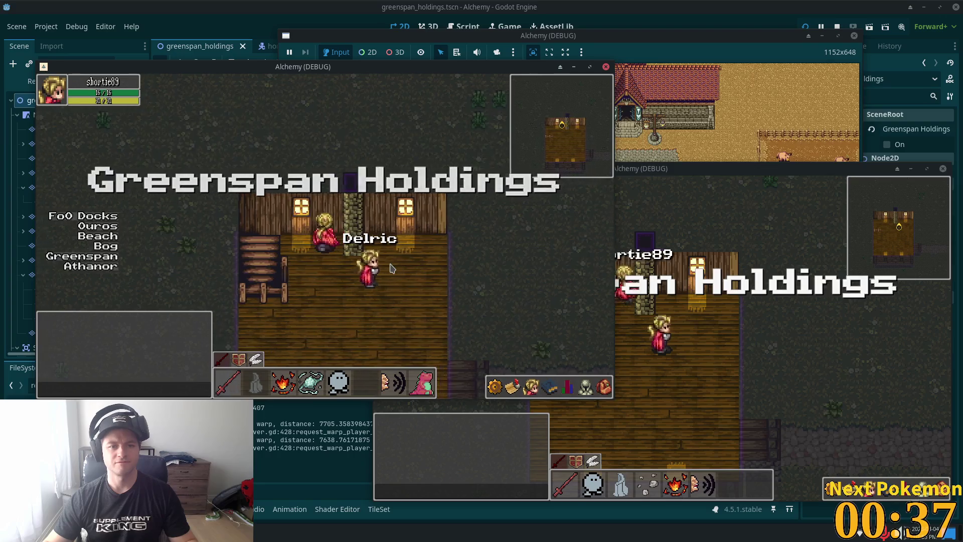
pyautogui.press('Up')
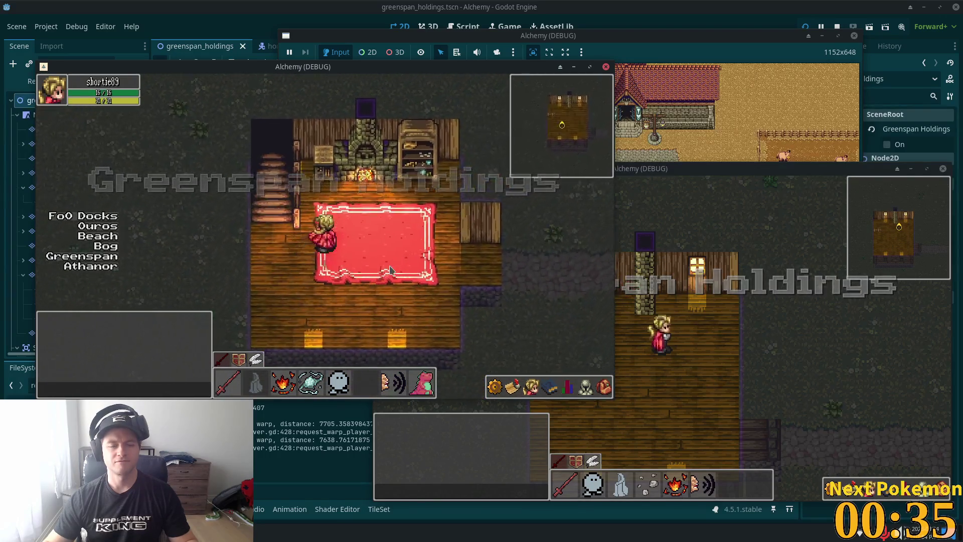
pyautogui.press('Right')
pyautogui.press('Up')
pyautogui.press('Down')
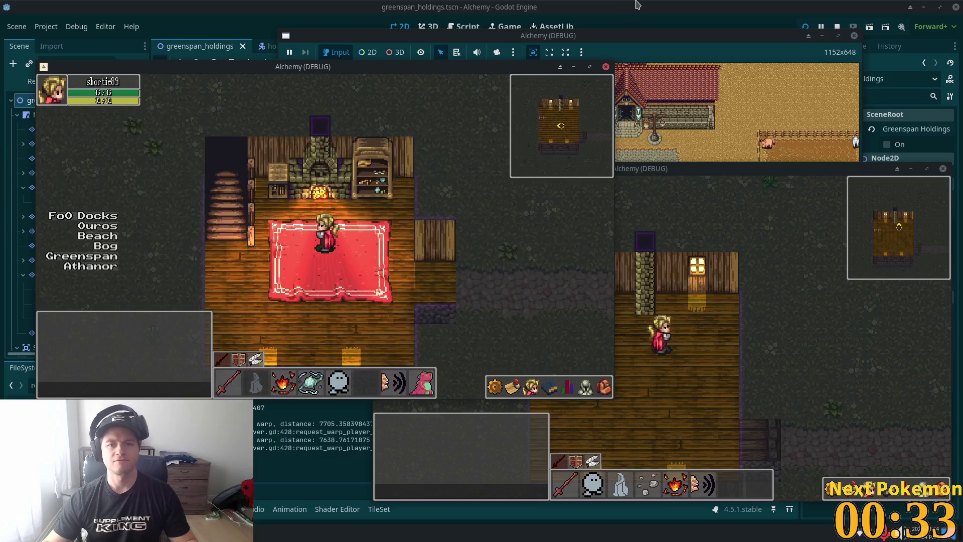
pyautogui.click(635, 4)
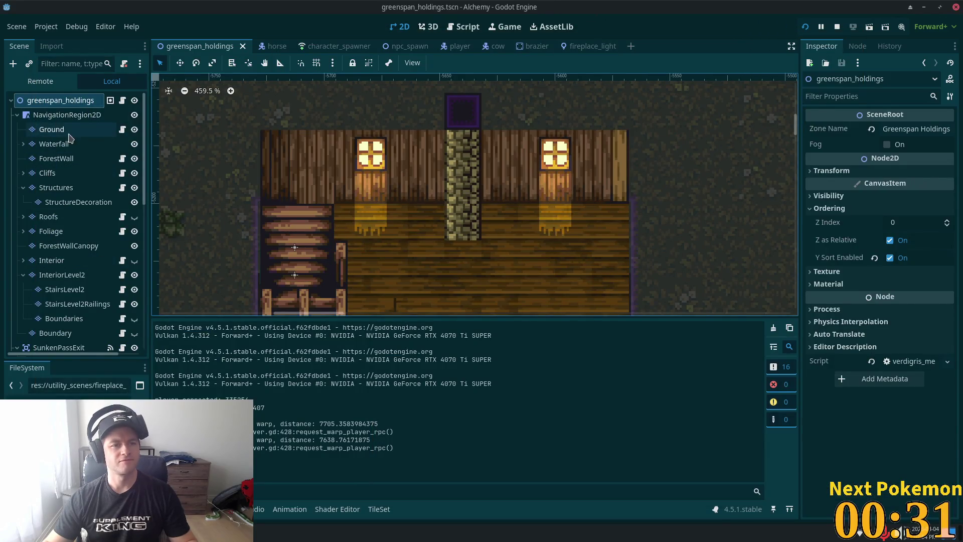
# Step: On InteriorLevel2, pick the 3x2 fireplace block plus the bottom-left fire tile and open their TileSet editing
pyautogui.click(65, 275)
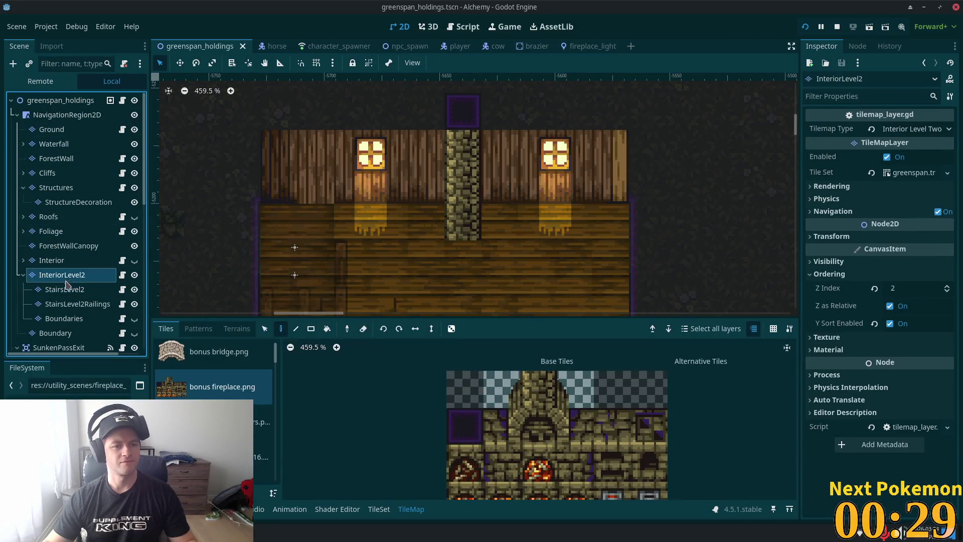
pyautogui.scroll(2, 496, 375)
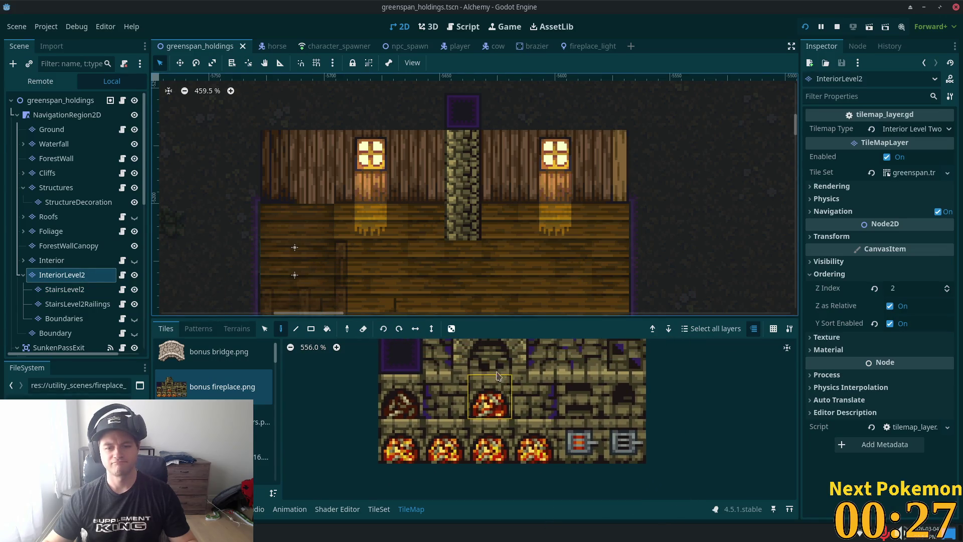
pyautogui.moveTo(446, 357)
pyautogui.mouseDown()
pyautogui.moveTo(500, 400)
pyautogui.moveTo(544, 381)
pyautogui.mouseUp()
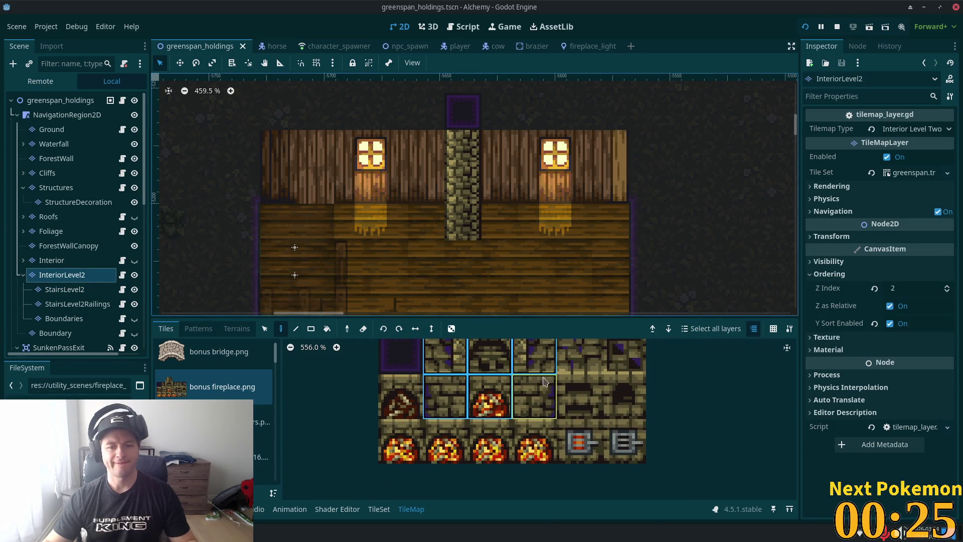
pyautogui.keyDown('shift'); pyautogui.click(404, 448); pyautogui.keyUp('shift')
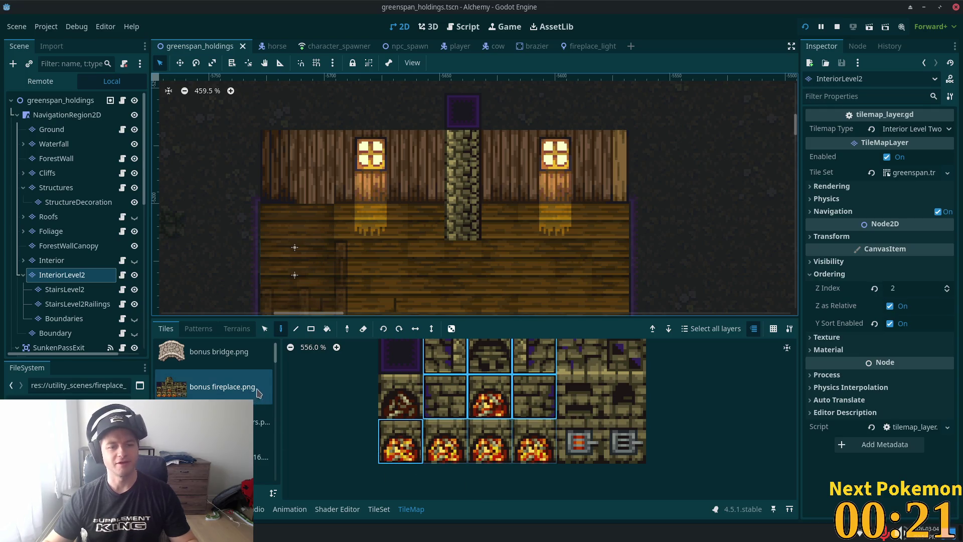
pyautogui.click(379, 508)
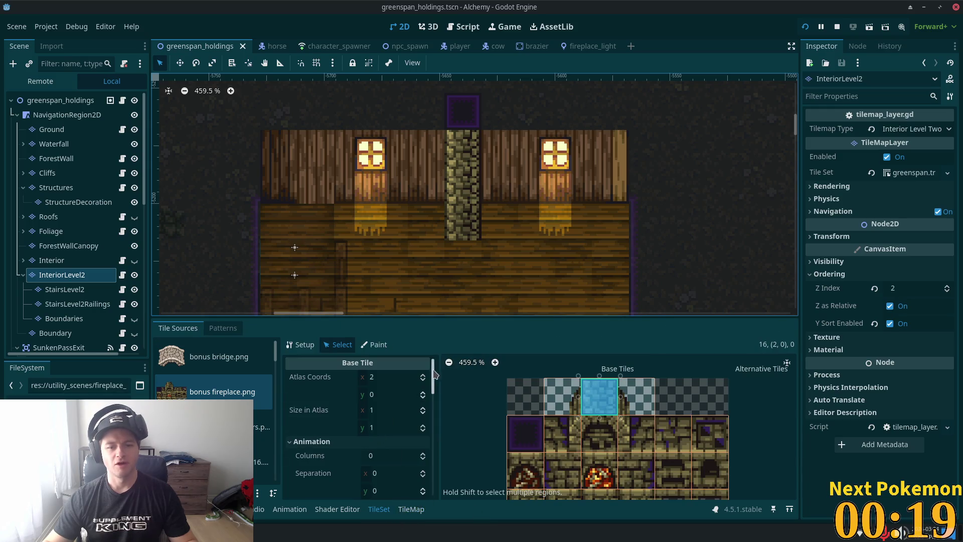
# Step: Select the 3x2 fireplace block and bottom-left fire tile, give them a full-square Physics Layer 0 polygon, and save
pyautogui.moveTo(432, 374); pyautogui.dragTo(437, 526)
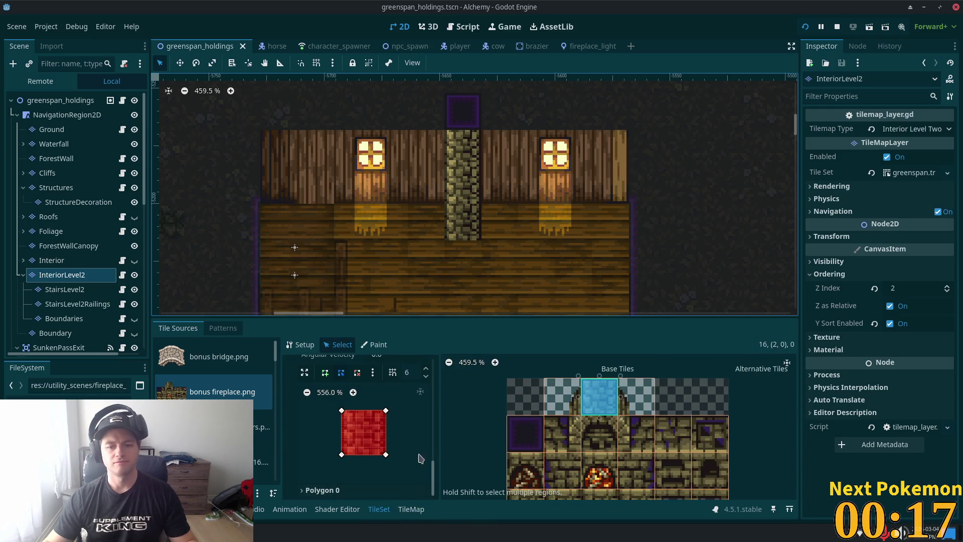
pyautogui.scroll(-4, 590, 413)
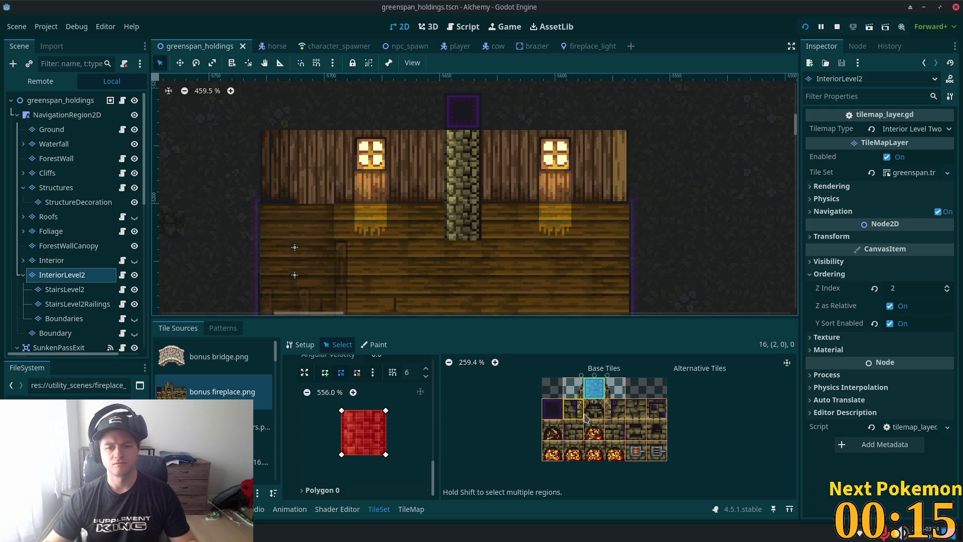
pyautogui.moveTo(582, 415); pyautogui.dragTo(617, 434)
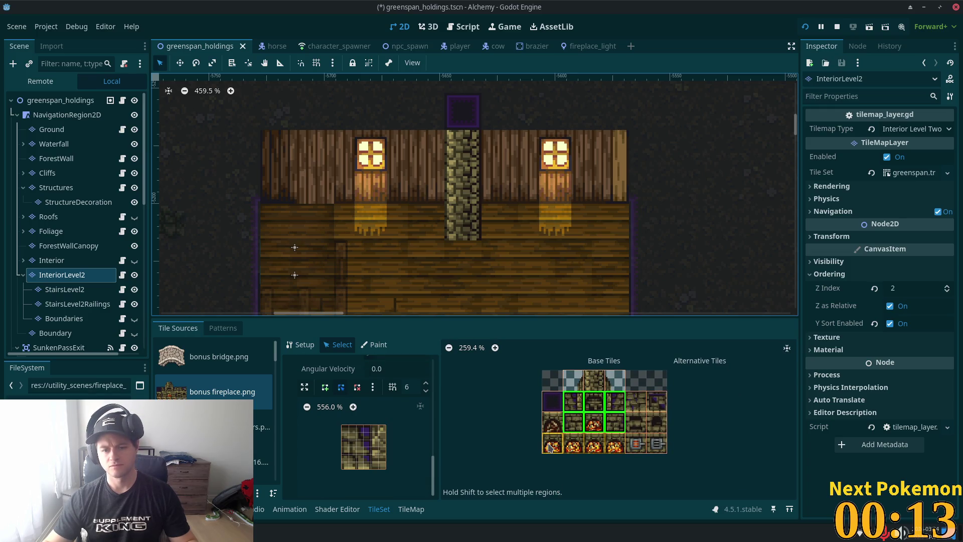
pyautogui.click(551, 446)
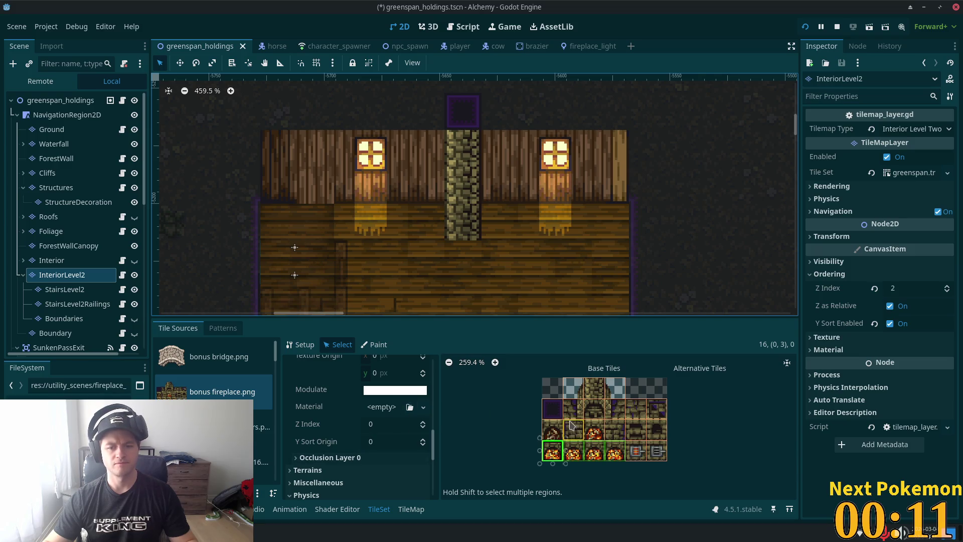
pyautogui.moveTo(571, 425)
pyautogui.mouseDown()
pyautogui.moveTo(573, 409)
pyautogui.moveTo(614, 409)
pyautogui.mouseUp()
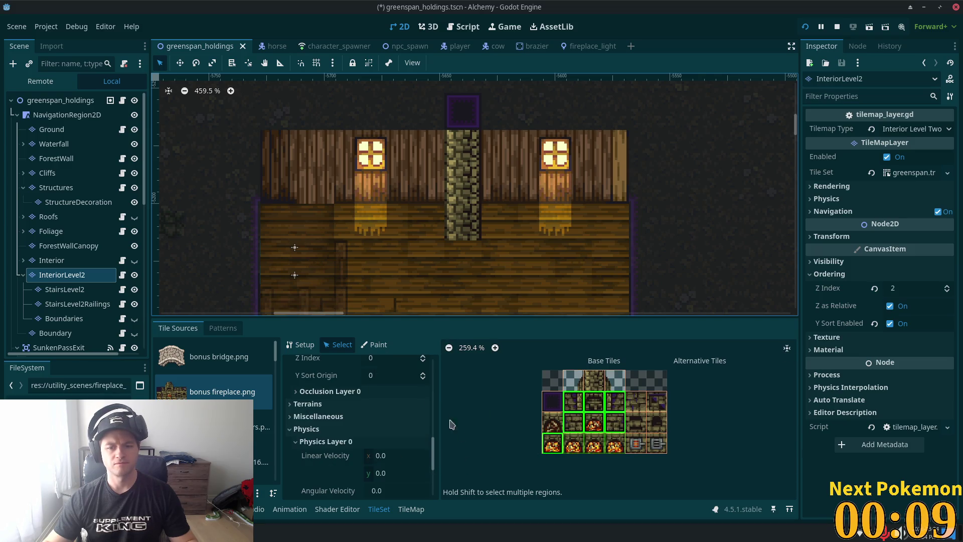
pyautogui.scroll(-5, 434, 451)
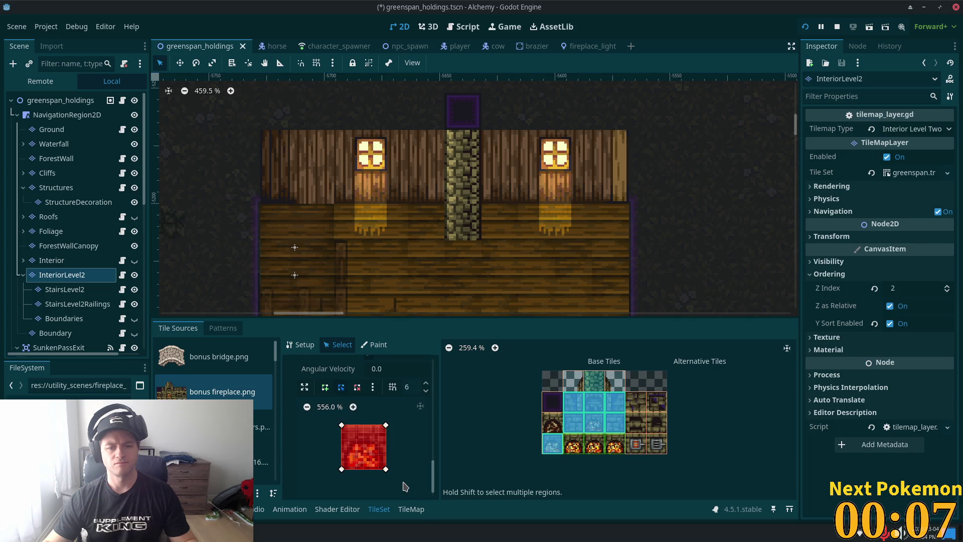
pyautogui.hotkey('ctrl', 's')
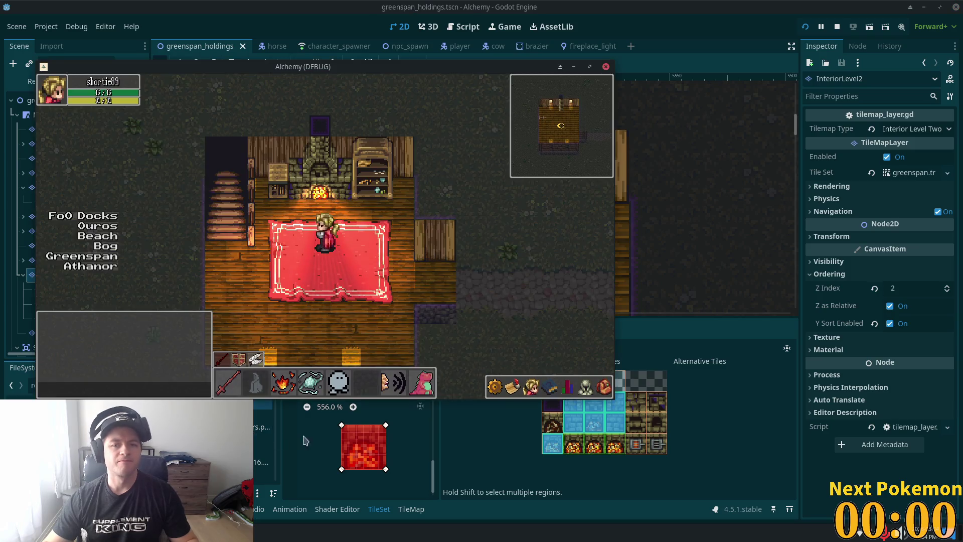
# Step: Walk the character off the rug into the fireplace from the side and from below
pyautogui.press('Up')
pyautogui.press('Right')
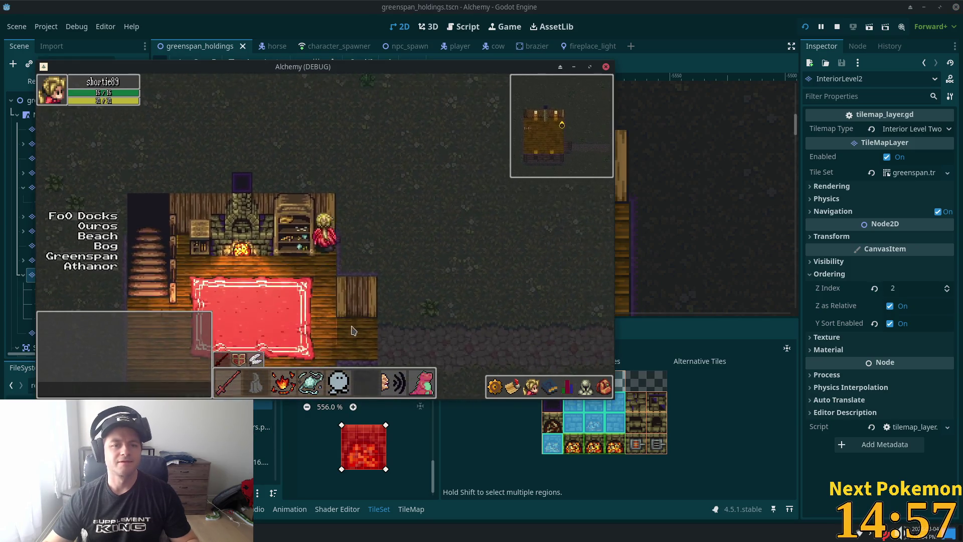
pyautogui.press('Left')
pyautogui.press('Up')
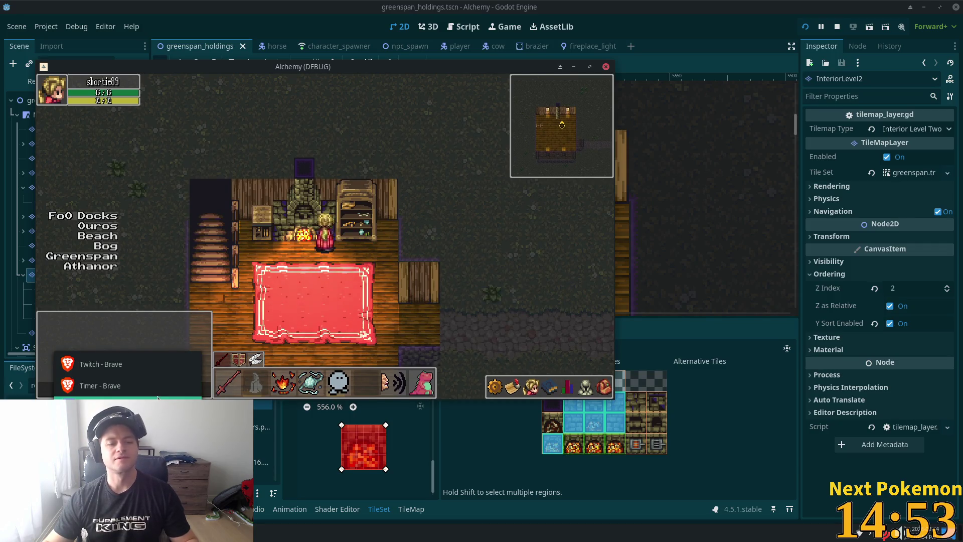
# Step: Search 'sea' for Seaking in the Brave Twitch Pokémon game, then return to the Godot editor
pyautogui.hotkey('alt', 'Tab')
pyautogui.write('sea')
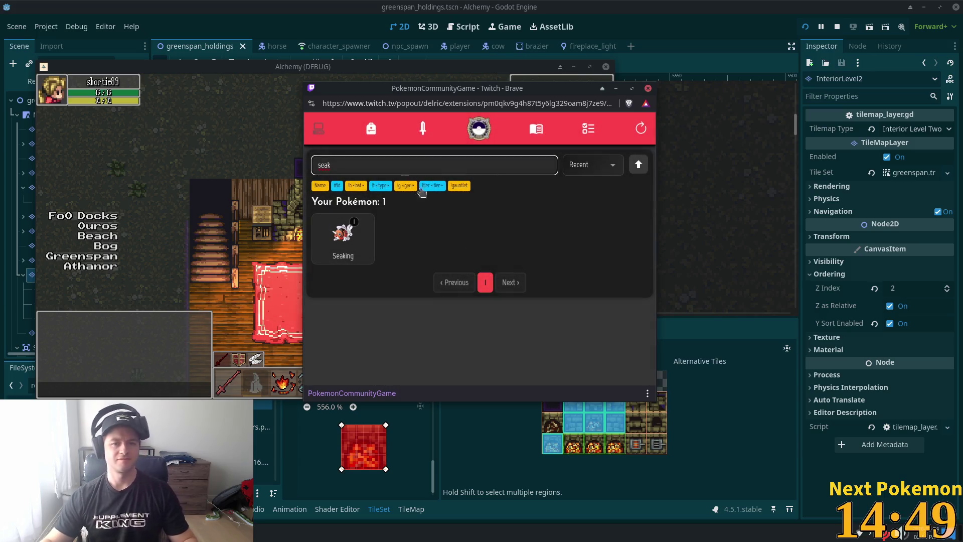
pyautogui.hotkey('alt', 'Tab')
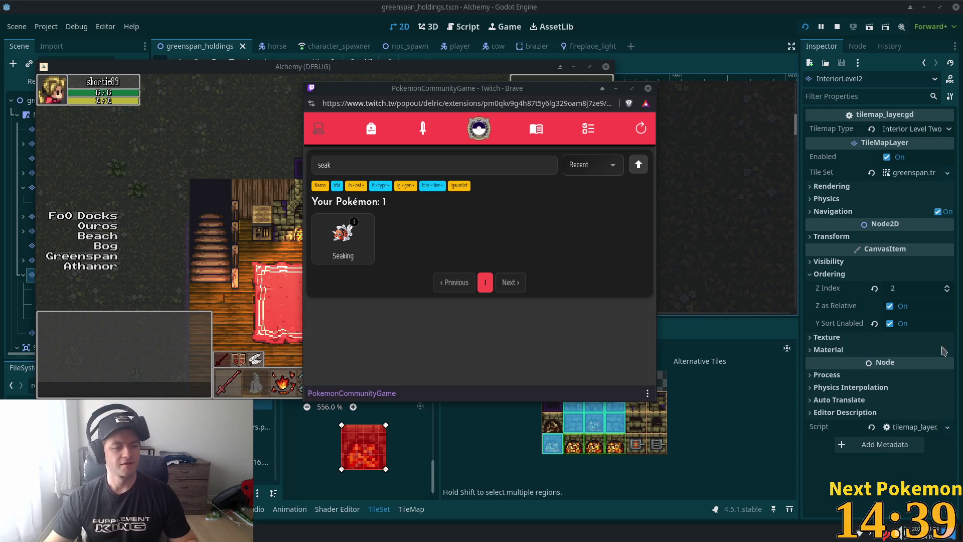
pyautogui.click(932, 53)
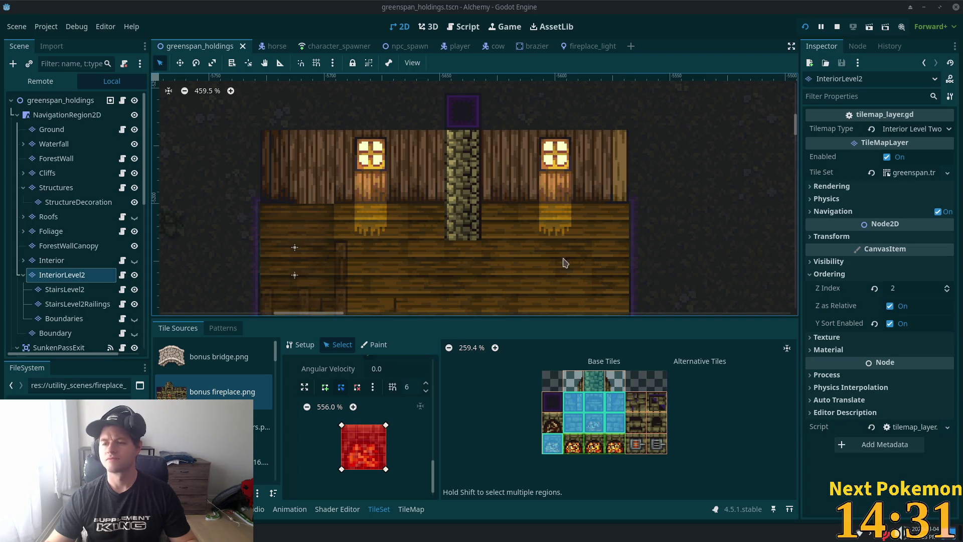
# Step: Select the PointLight2D2FireplaceLight node and run the project in the Alchemy debug window
pyautogui.click(613, 261)
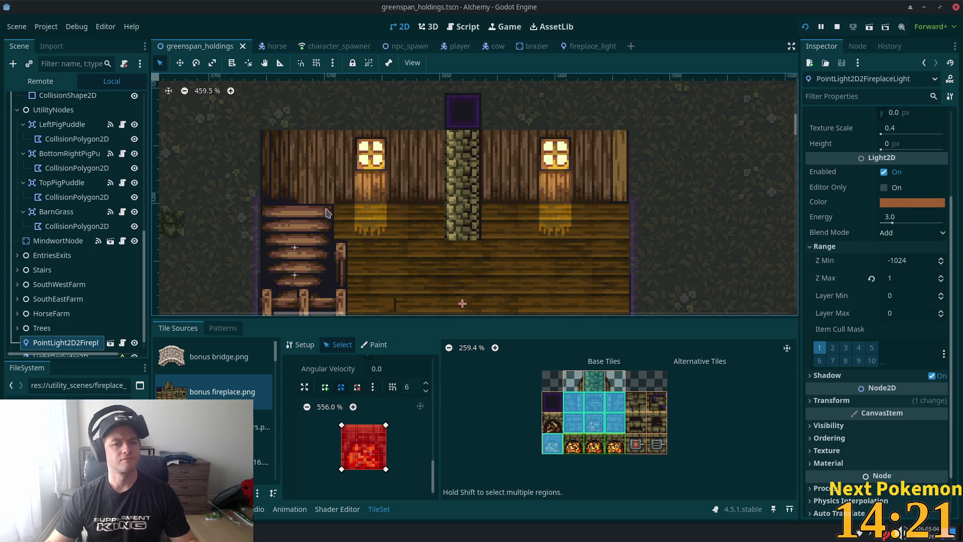
pyautogui.press('F5')
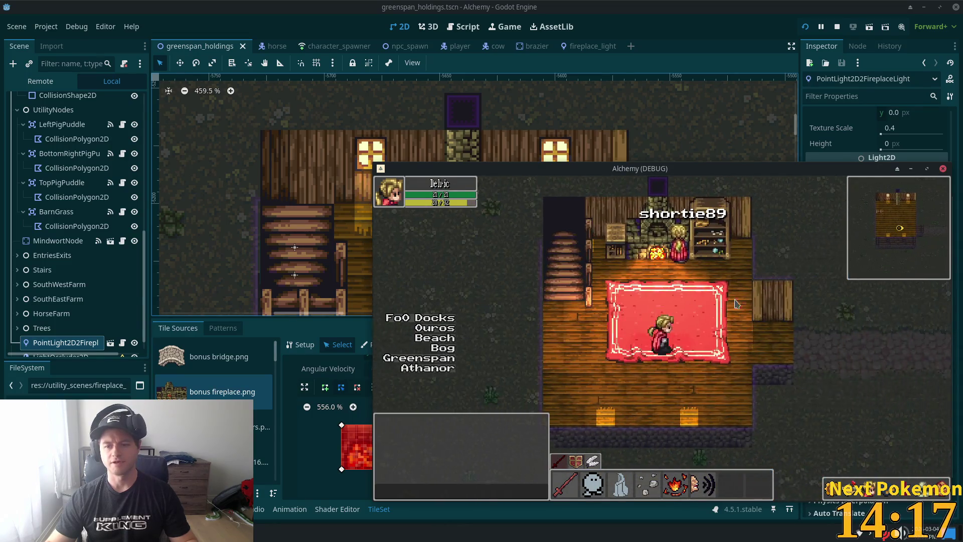
# Step: Walk the player north through the house, past the barn, then toward the barrels, and return to the editor
pyautogui.press('Up')
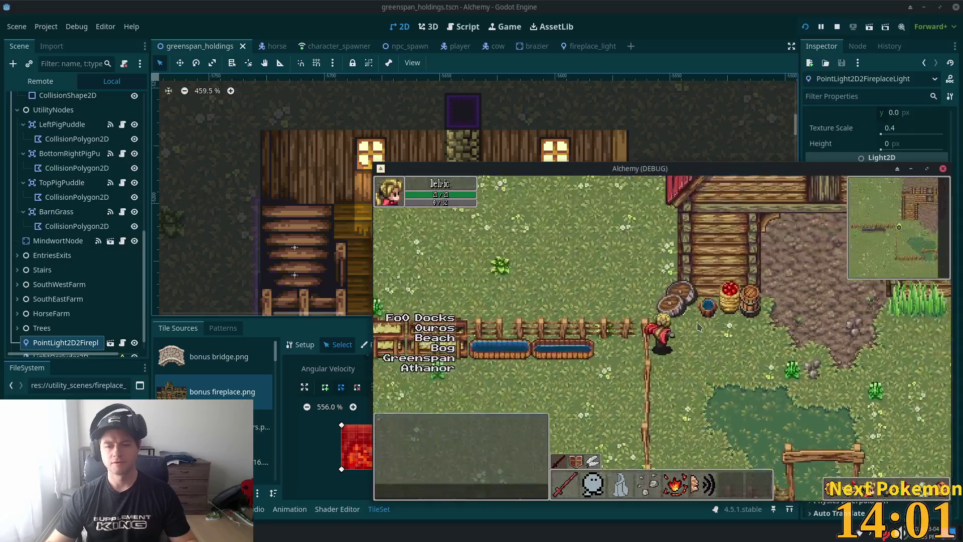
pyautogui.press('Up')
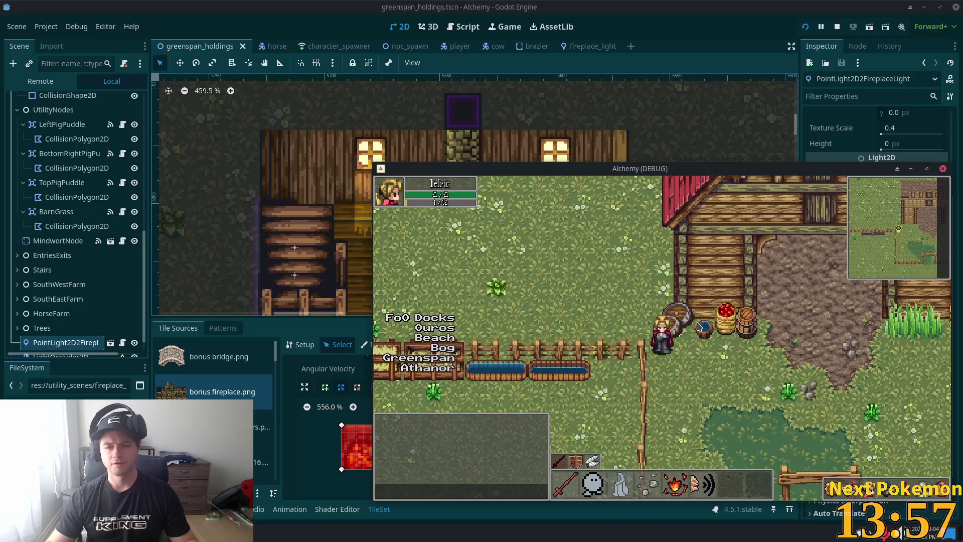
pyautogui.press('Right')
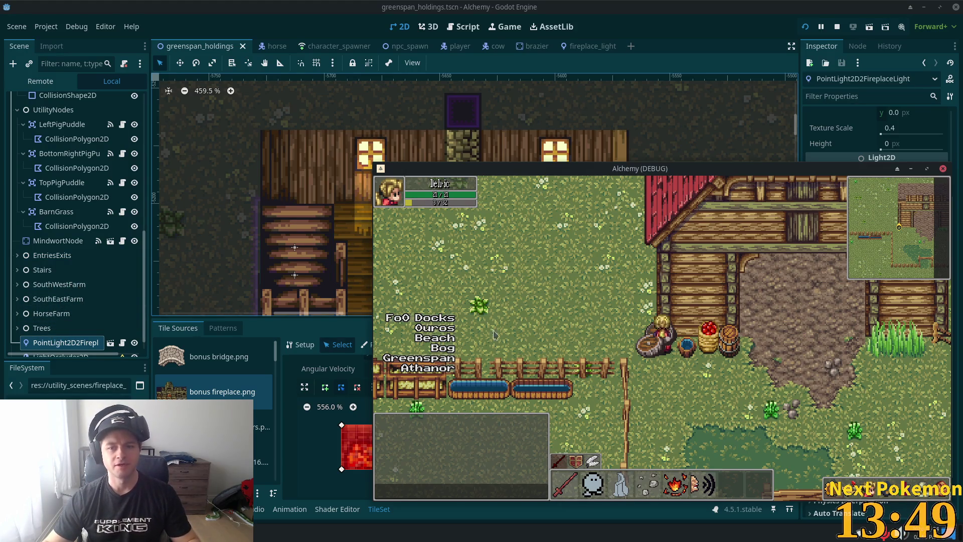
pyautogui.press('Left')
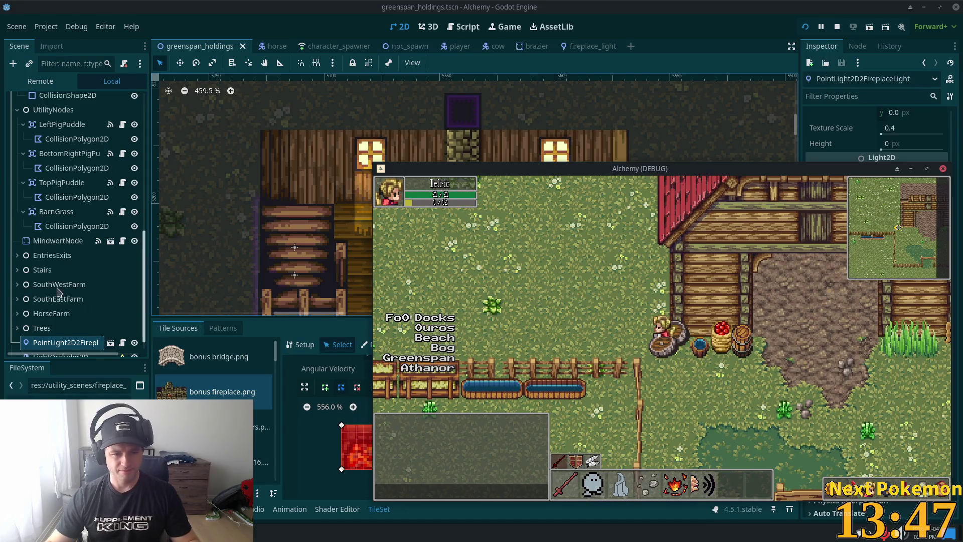
pyautogui.click(75, 190)
pyautogui.scroll(-1, 75, 211)
pyautogui.scroll(10, 79, 267)
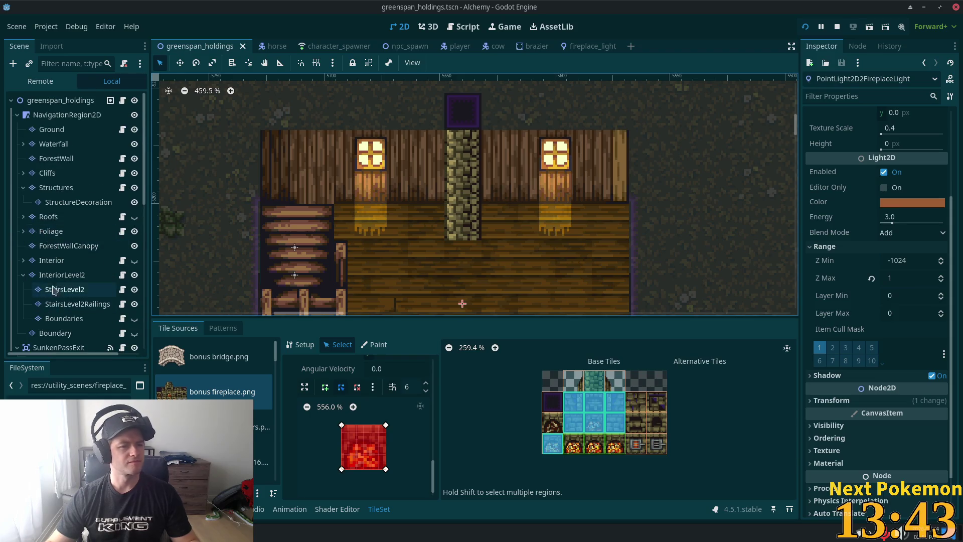
# Step: Hide the Interior and InteriorLevel2 layers, show Roofs again, and save the scene
pyautogui.click(135, 260)
pyautogui.click(134, 216)
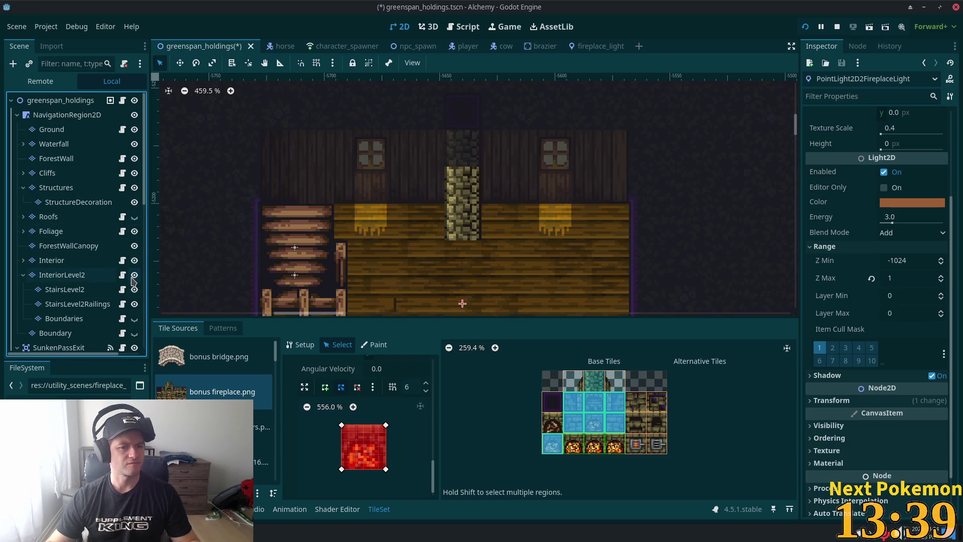
pyautogui.click(134, 274)
pyautogui.click(134, 259)
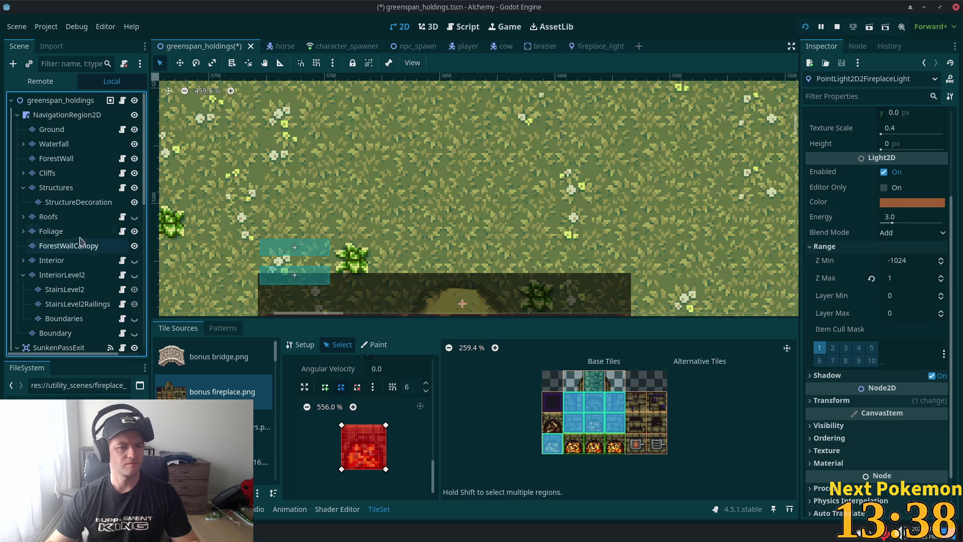
pyautogui.click(134, 216)
pyautogui.hotkey('ctrl', 's')
# Step: Select the Structures tile layer in the Scene dock
pyautogui.scroll(-2, 409, 201)
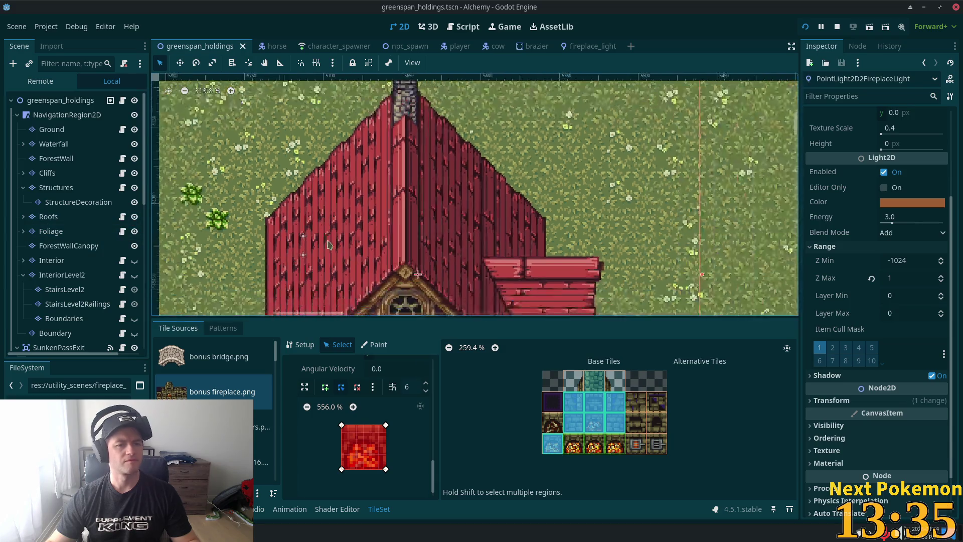
pyautogui.scroll(-3, 301, 200)
pyautogui.scroll(-5, 205, 80)
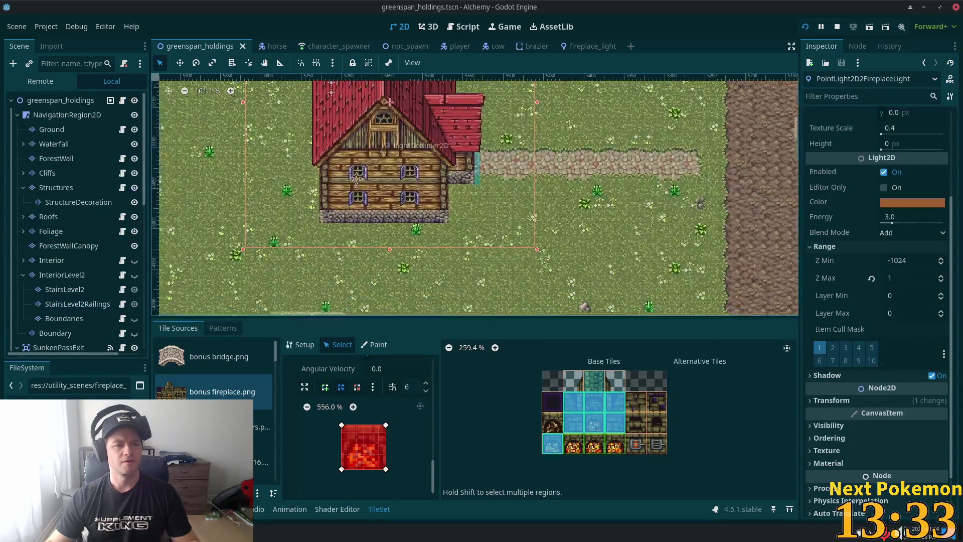
pyautogui.click(75, 202)
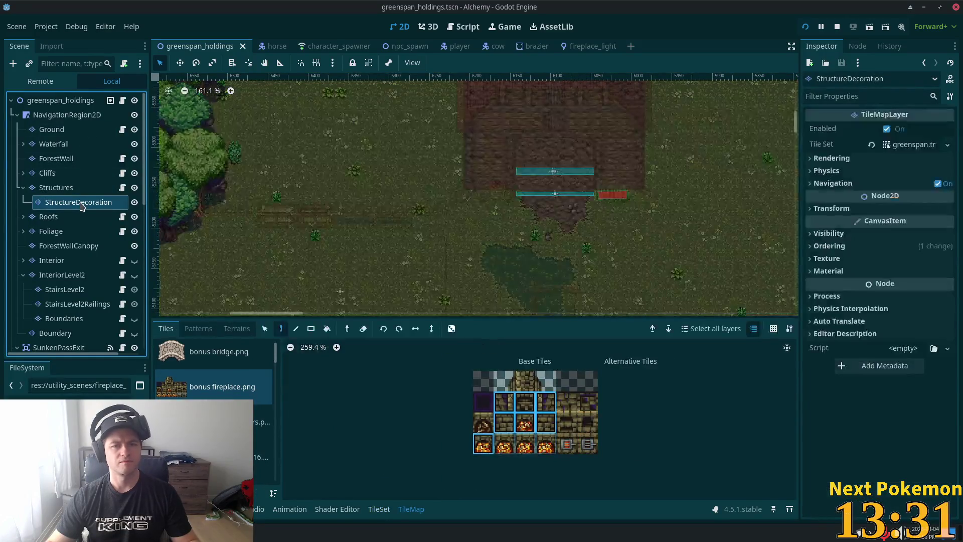
pyautogui.click(56, 187)
pyautogui.scroll(2, 369, 173)
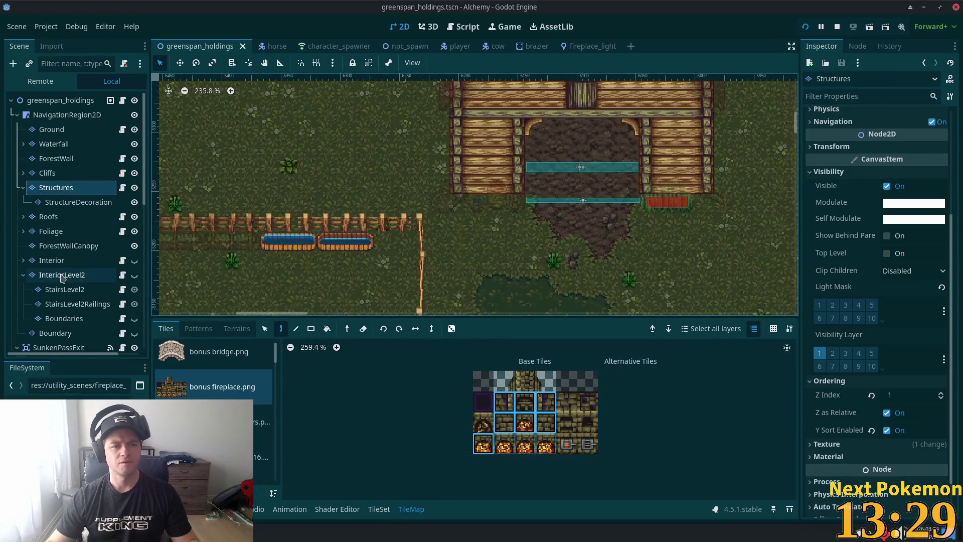
# Step: Select the Foliage tile layer and pan the view to the barn doorway
pyautogui.click(51, 232)
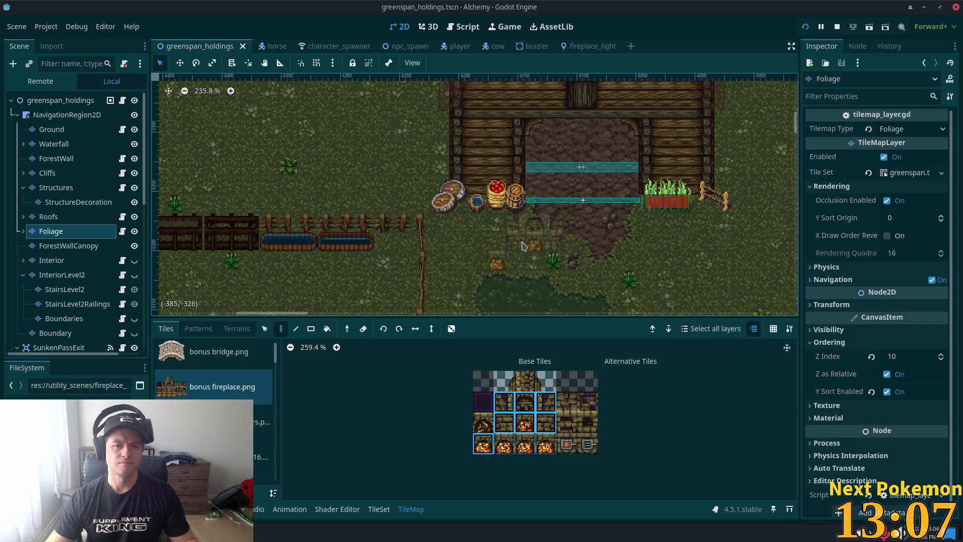
pyautogui.scroll(-4, 604, 249)
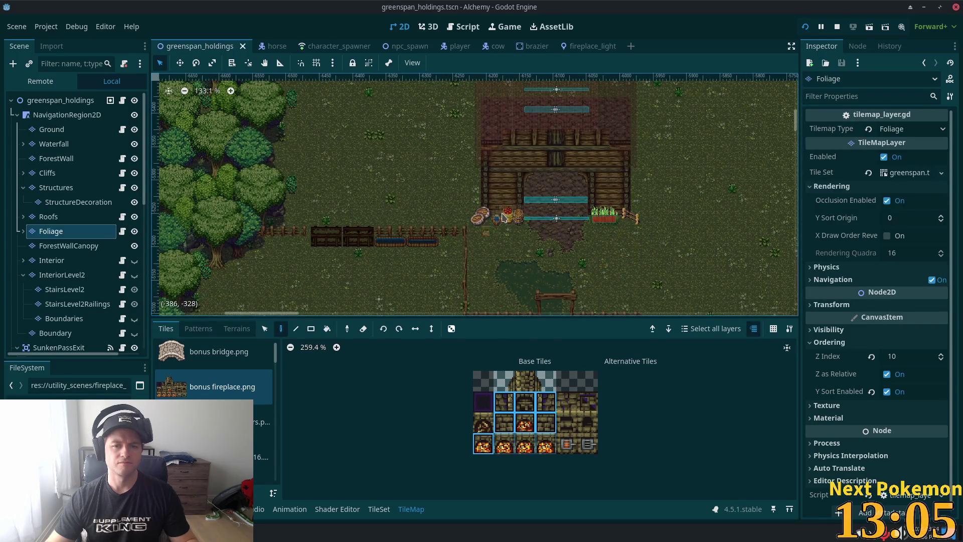
pyautogui.scroll(7, 620, 251)
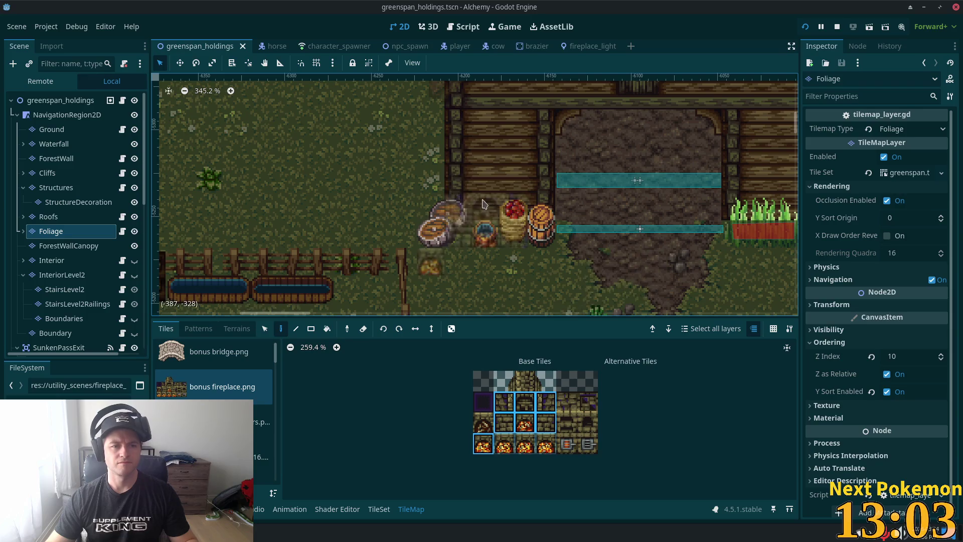
pyautogui.scroll(-2, 242, 280)
pyautogui.moveTo(242, 280); pyautogui.dragTo(619, 208)
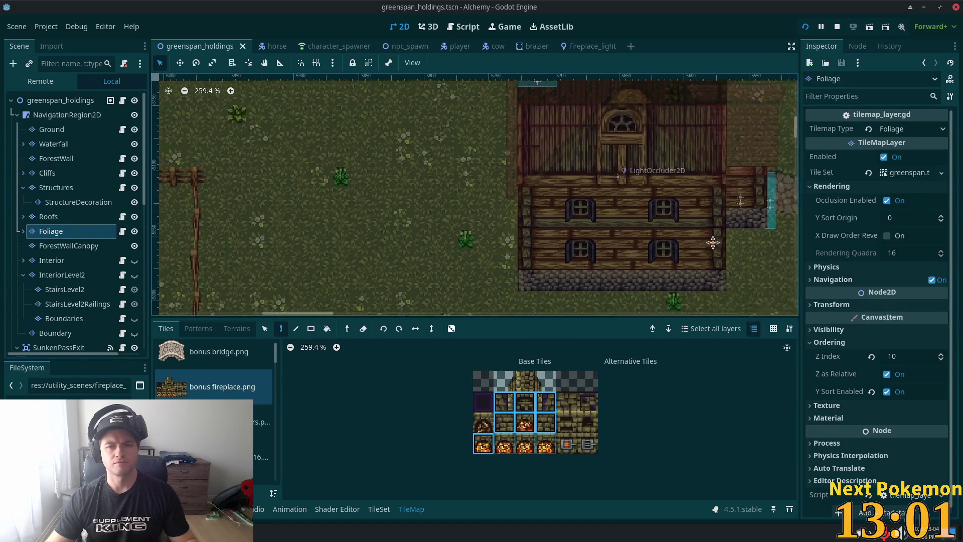
pyautogui.scroll(-1, 619, 208)
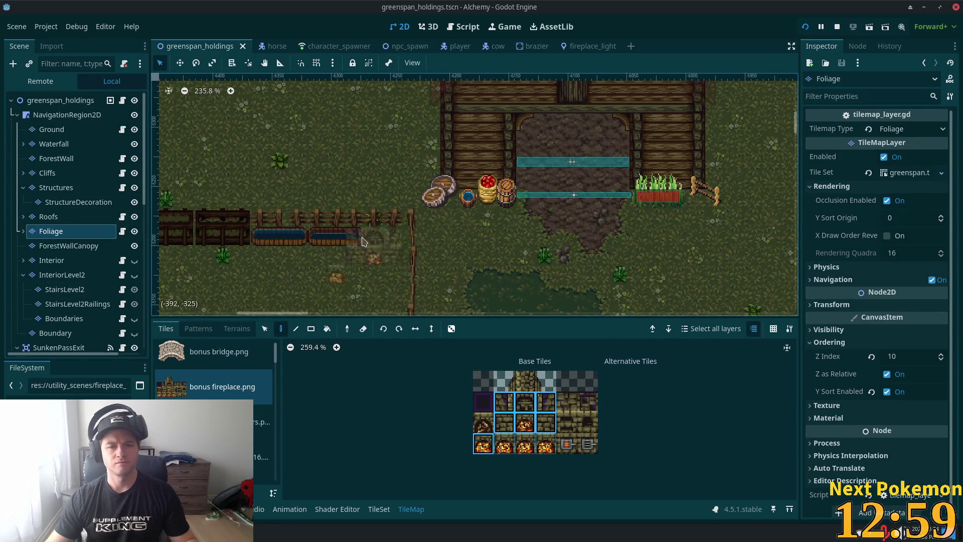
# Step: Select the barrel tile beside the barn using the TileMap Select tool
pyautogui.click(265, 330)
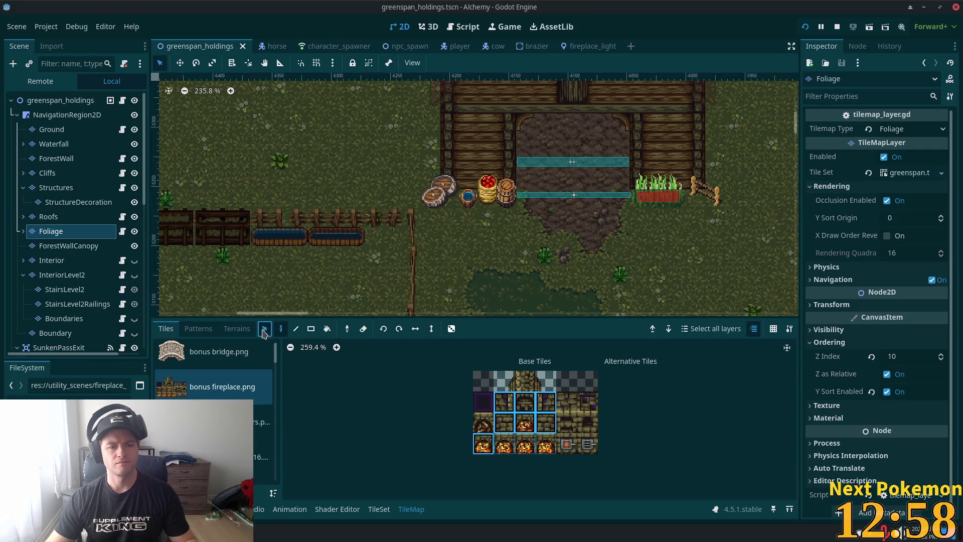
pyautogui.click(434, 191)
pyautogui.scroll(-5, 687, 281)
pyautogui.scroll(-1, 688, 286)
pyautogui.moveTo(688, 286); pyautogui.dragTo(443, 159)
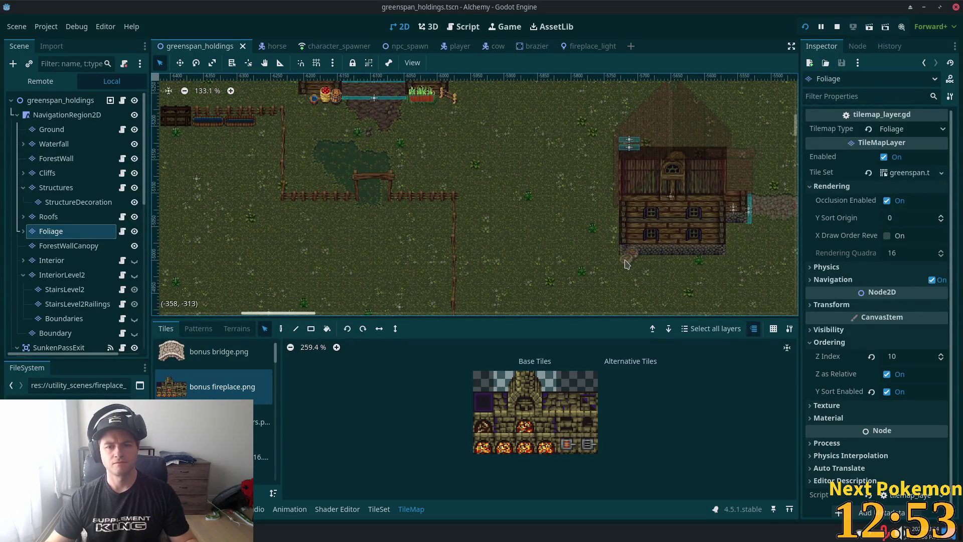
# Step: Move the barrels beside the house's stone foundation and open the TileSet editor
pyautogui.moveTo(621, 260)
pyautogui.mouseDown()
pyautogui.moveTo(505, 194)
pyautogui.moveTo(354, 160)
pyautogui.mouseUp()
pyautogui.scroll(11, 564, 248)
pyautogui.scroll(1, 573, 253)
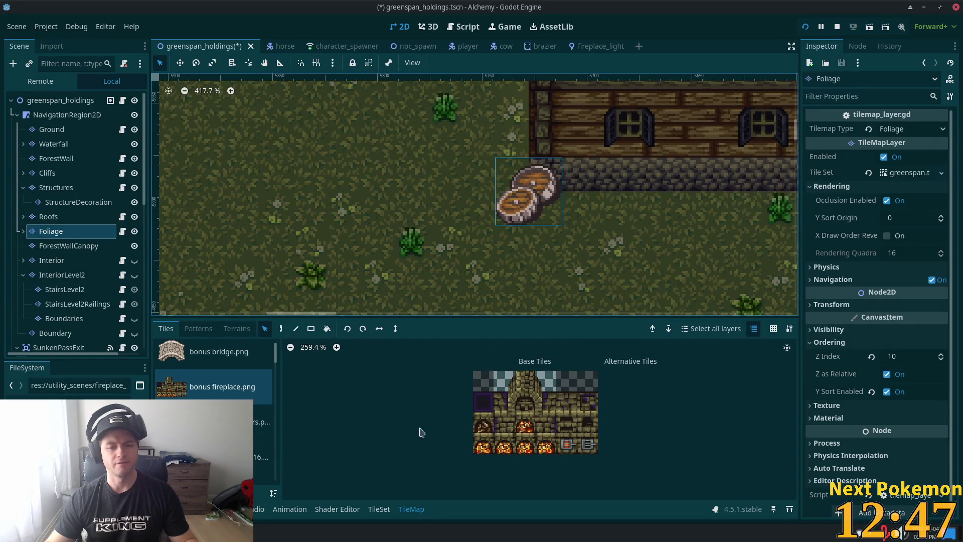
pyautogui.click(379, 510)
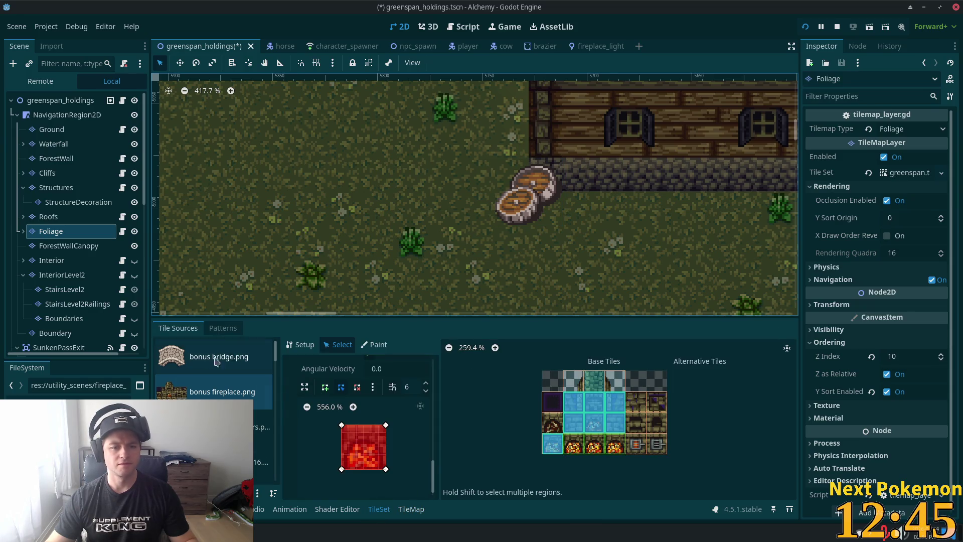
# Step: Browse the cozy furnishings, village accessories and crates-and-logs tile source atlases
pyautogui.moveTo(275, 352)
pyautogui.mouseDown()
pyautogui.moveTo(280, 446)
pyautogui.moveTo(275, 379)
pyautogui.mouseUp()
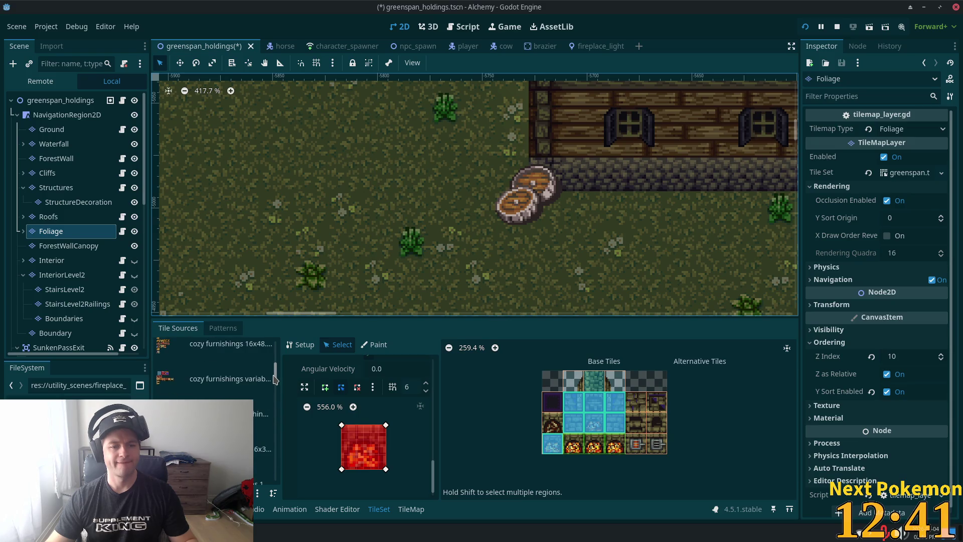
pyautogui.click(217, 385)
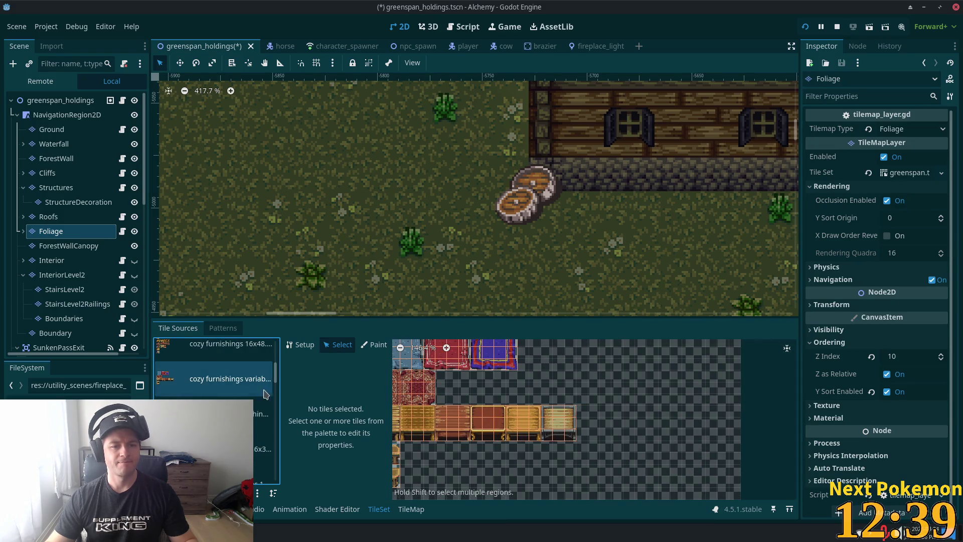
pyautogui.scroll(2, 274, 365)
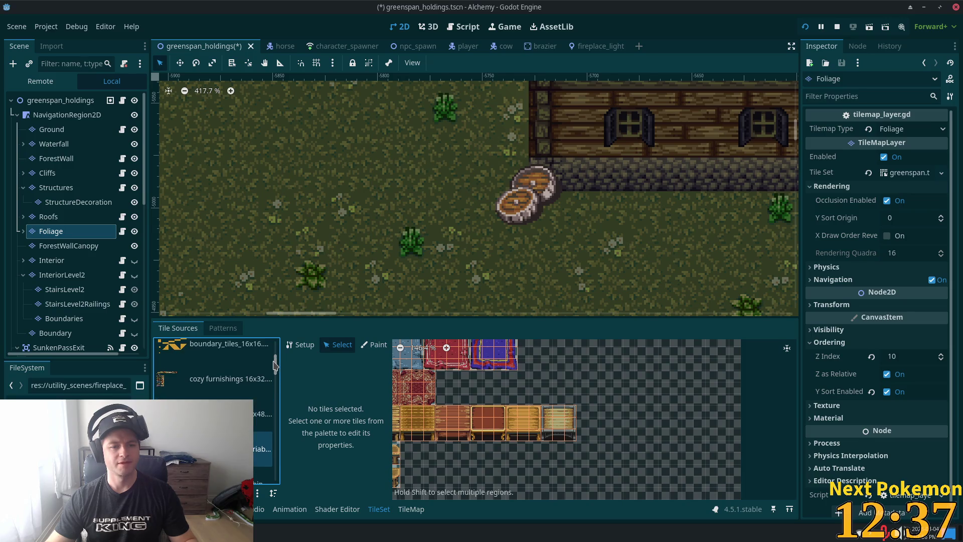
pyautogui.moveTo(275, 366); pyautogui.dragTo(276, 456)
pyautogui.click(230, 400)
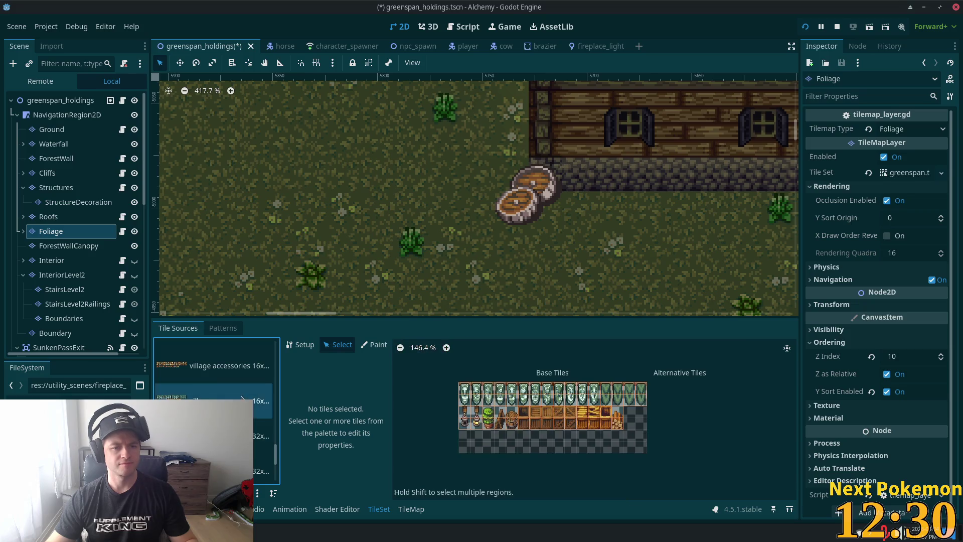
pyautogui.click(230, 371)
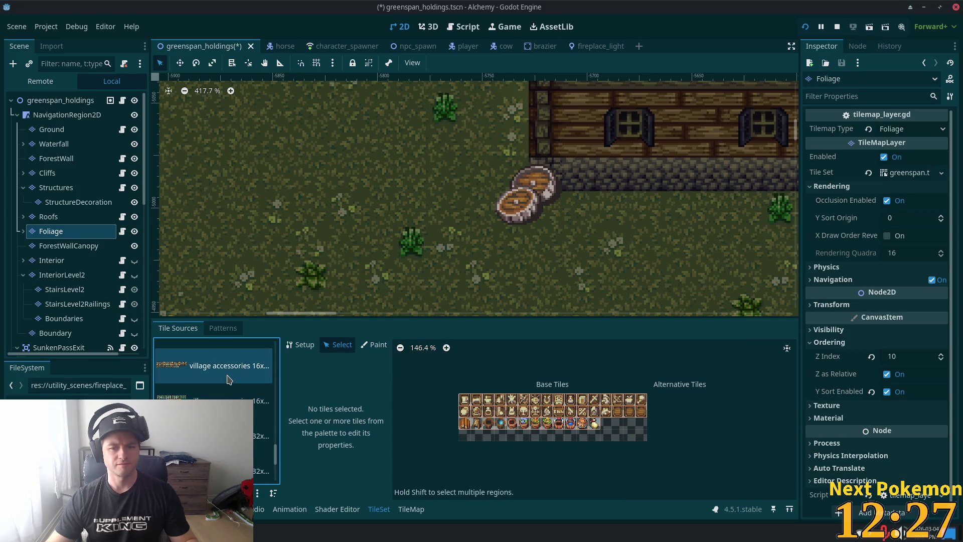
pyautogui.click(231, 435)
# Step: Open the 32x village accessories sheet with barrels and stumps and pick a lying-barrel tile
pyautogui.scroll(-1, 230, 426)
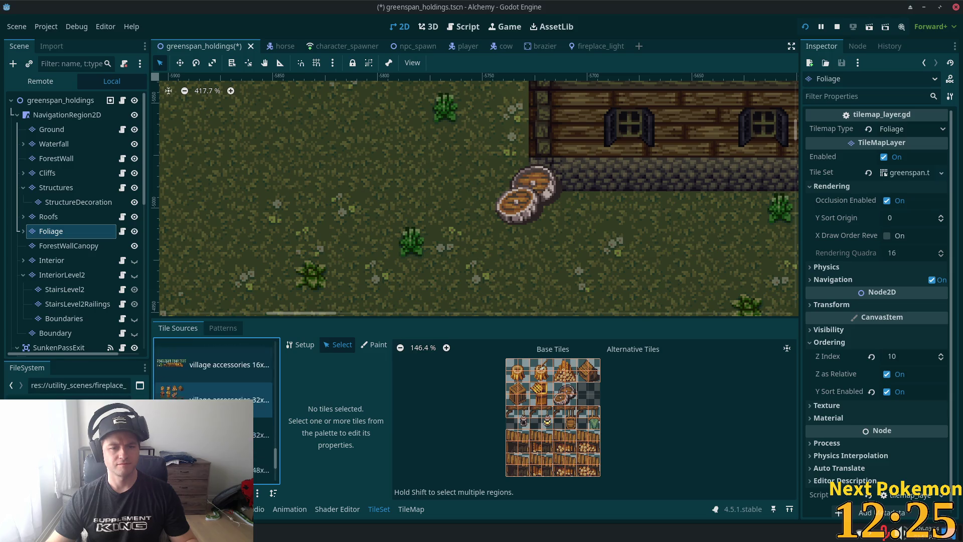
pyautogui.click(231, 453)
pyautogui.click(230, 466)
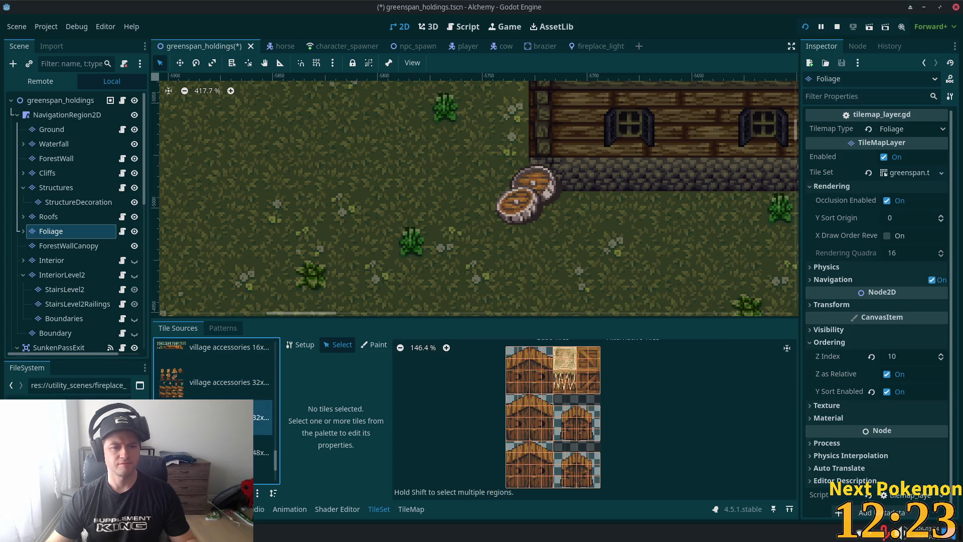
pyautogui.scroll(-2, 231, 426)
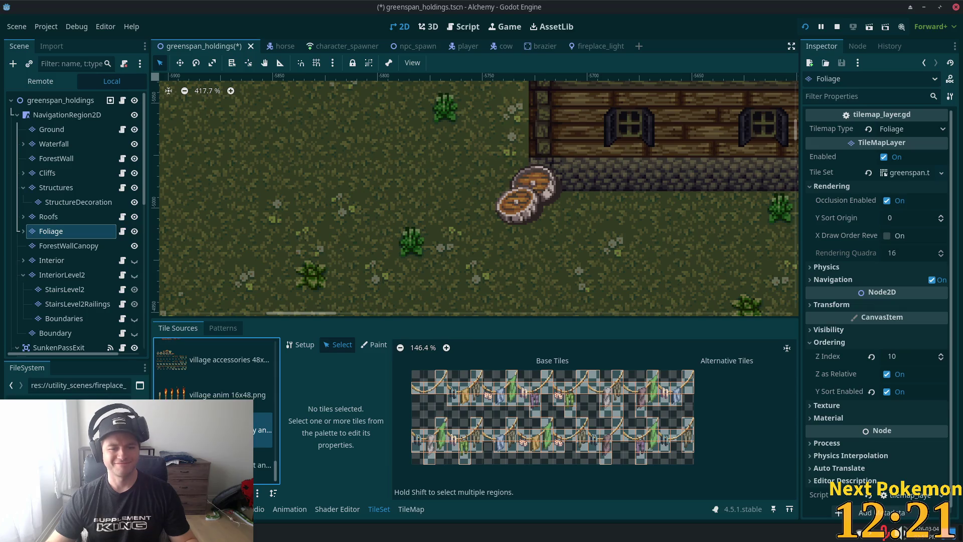
pyautogui.click(215, 450)
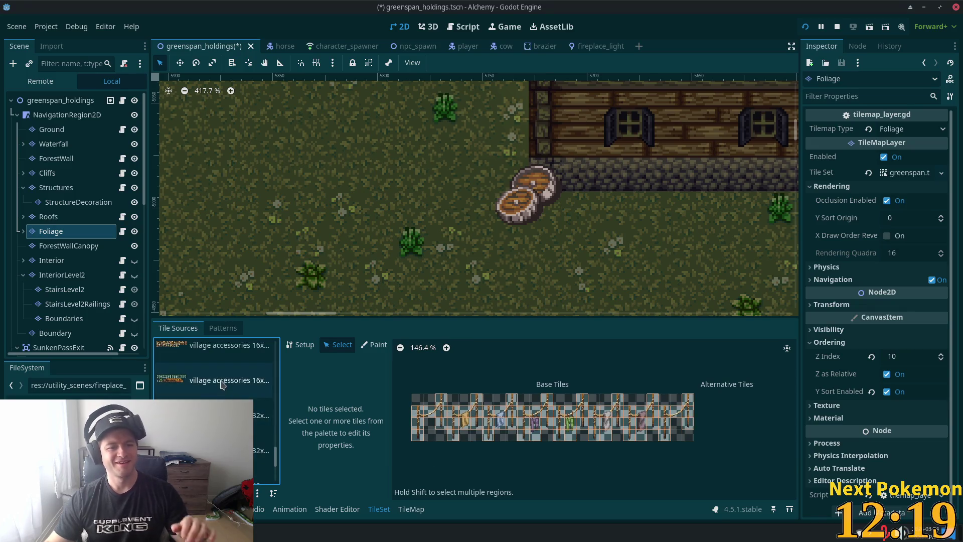
pyautogui.click(261, 414)
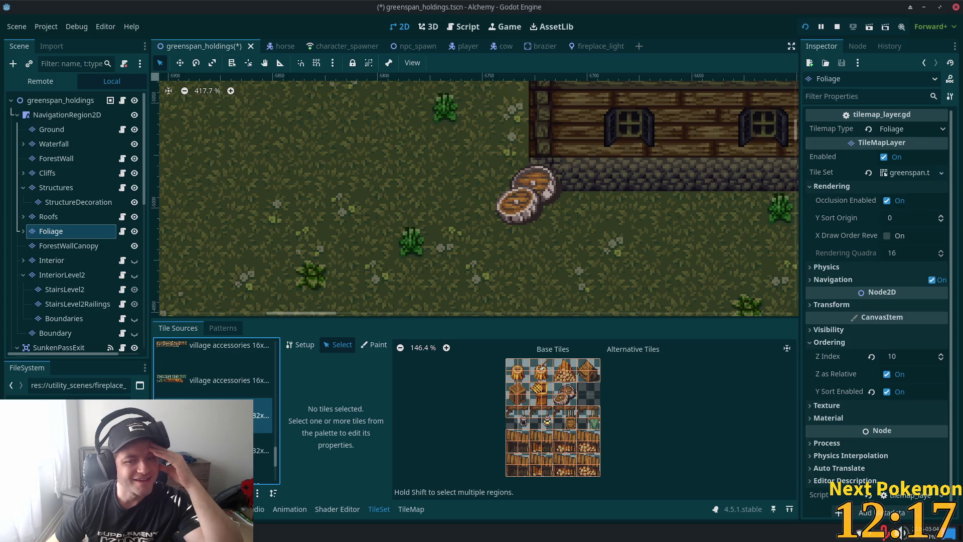
pyautogui.click(569, 400)
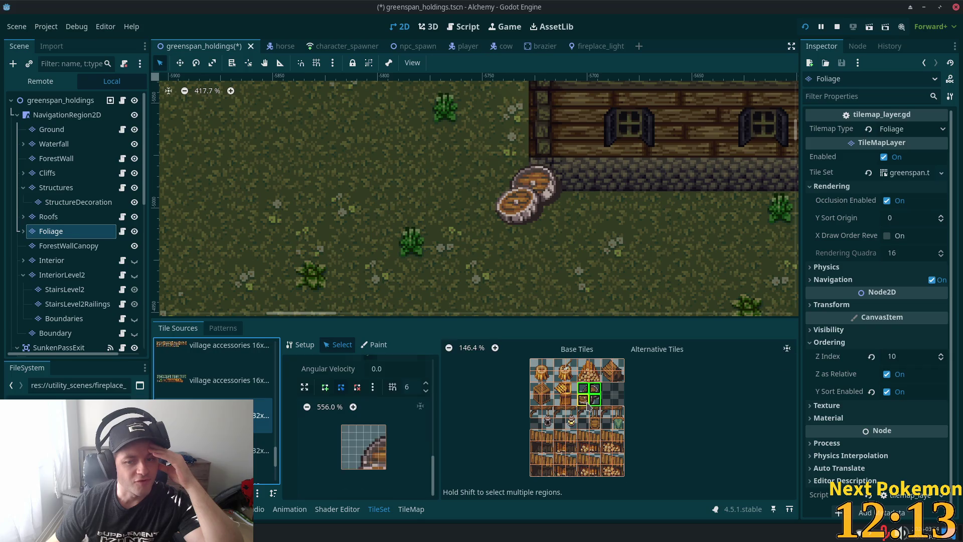
# Step: Draw a four-point collision polygon on the first barrel tile under Physics Layer 0
pyautogui.scroll(-3, 410, 455)
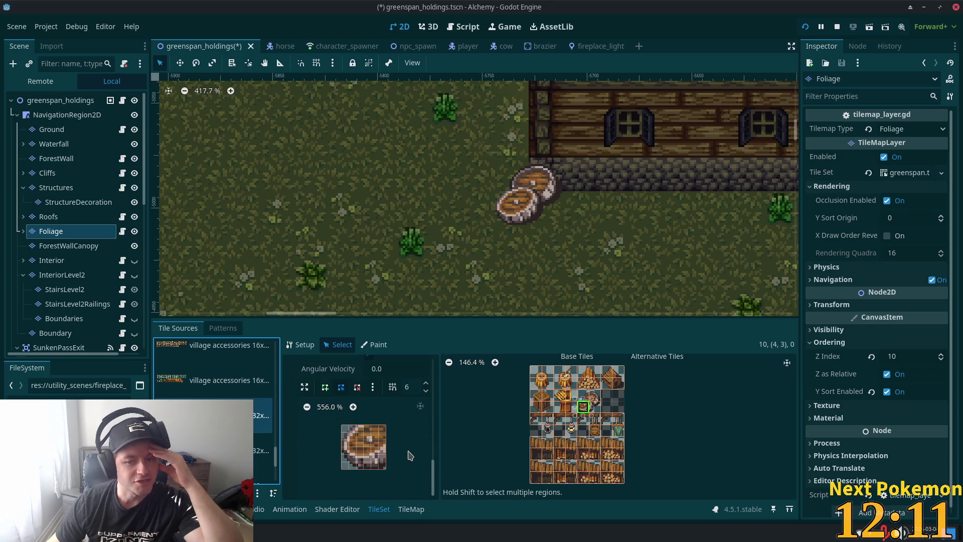
pyautogui.click(326, 390)
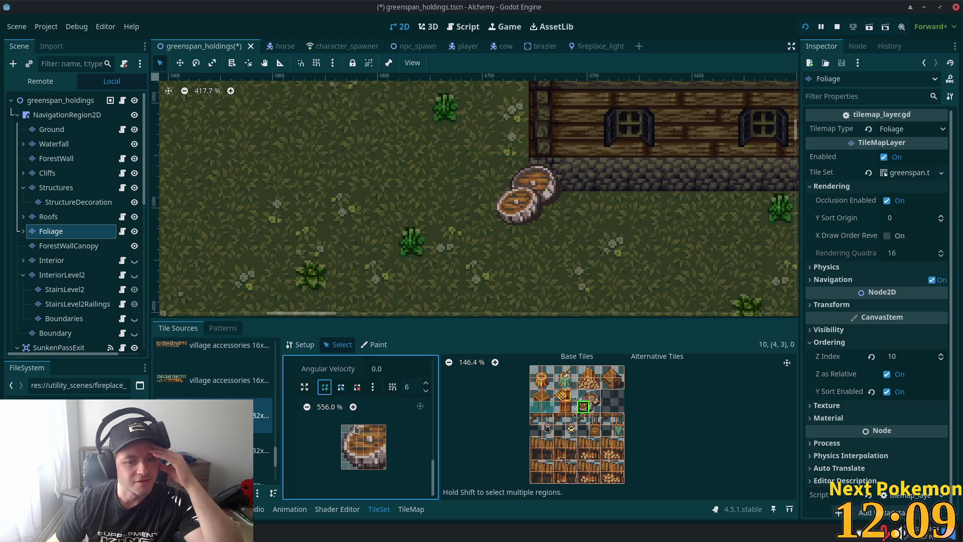
pyautogui.click(356, 425)
pyautogui.click(342, 454)
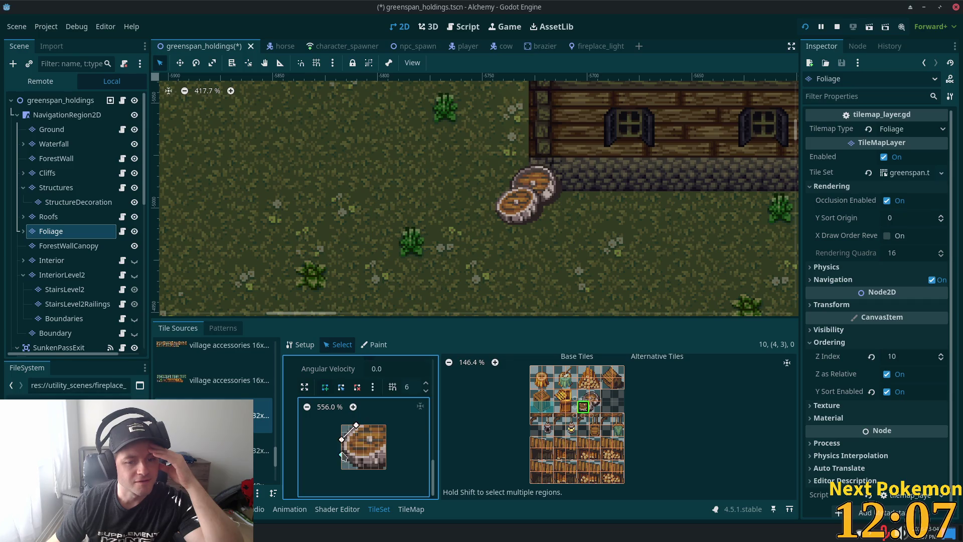
pyautogui.click(364, 469)
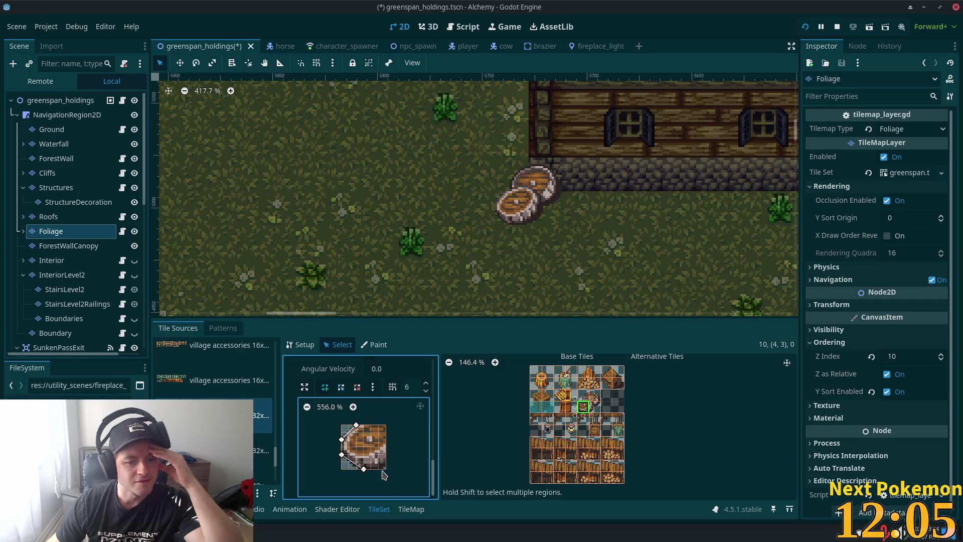
pyautogui.click(387, 425)
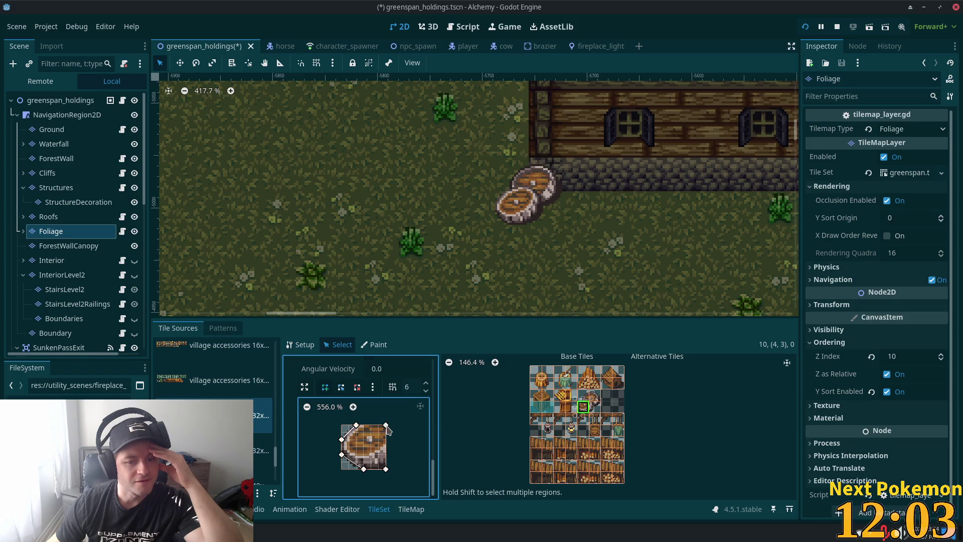
pyautogui.click(356, 425)
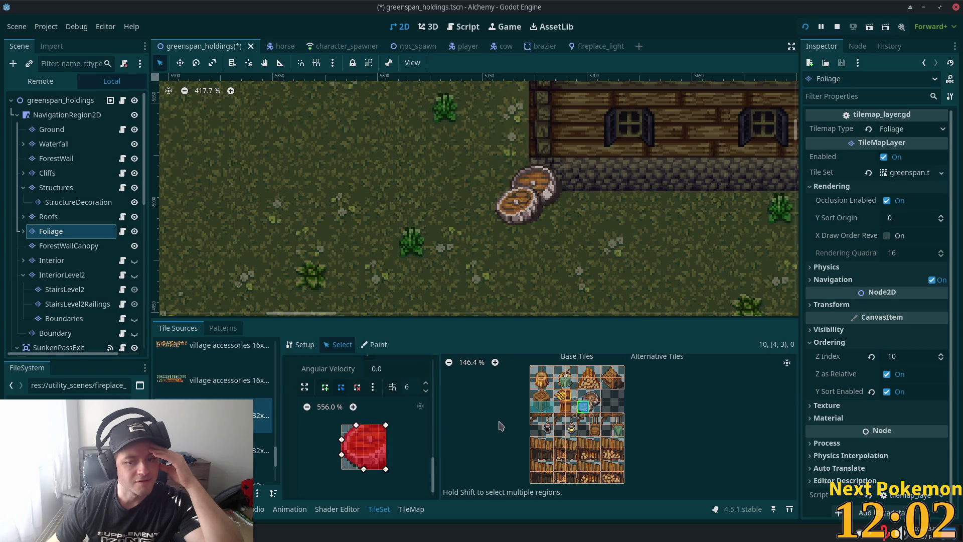
# Step: Give the next barrel tile a triangular collision shape
pyautogui.click(594, 406)
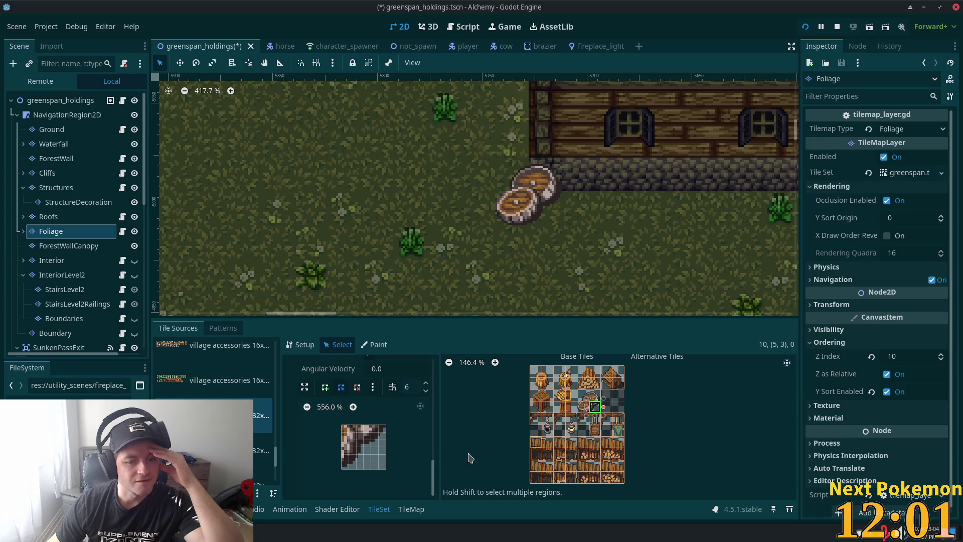
pyautogui.click(341, 469)
pyautogui.click(386, 425)
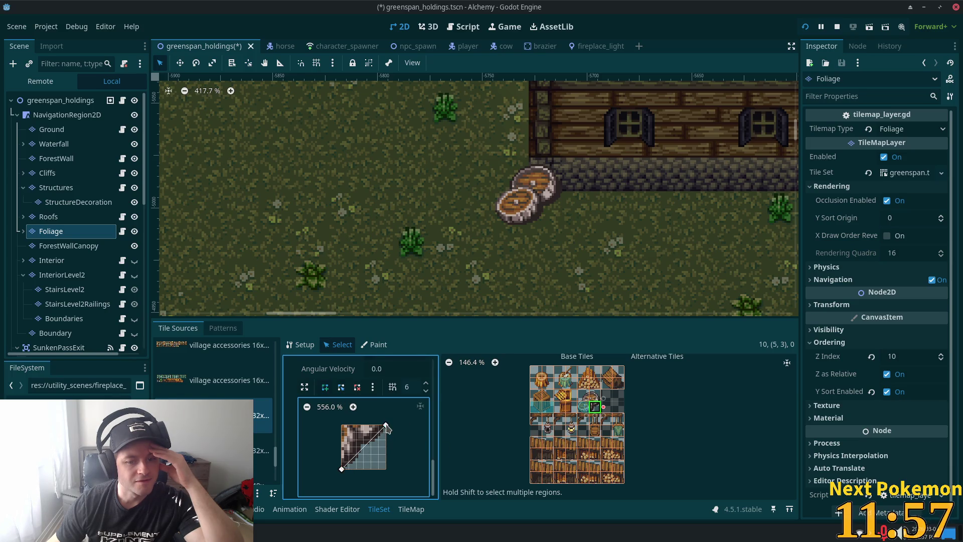
pyautogui.click(341, 425)
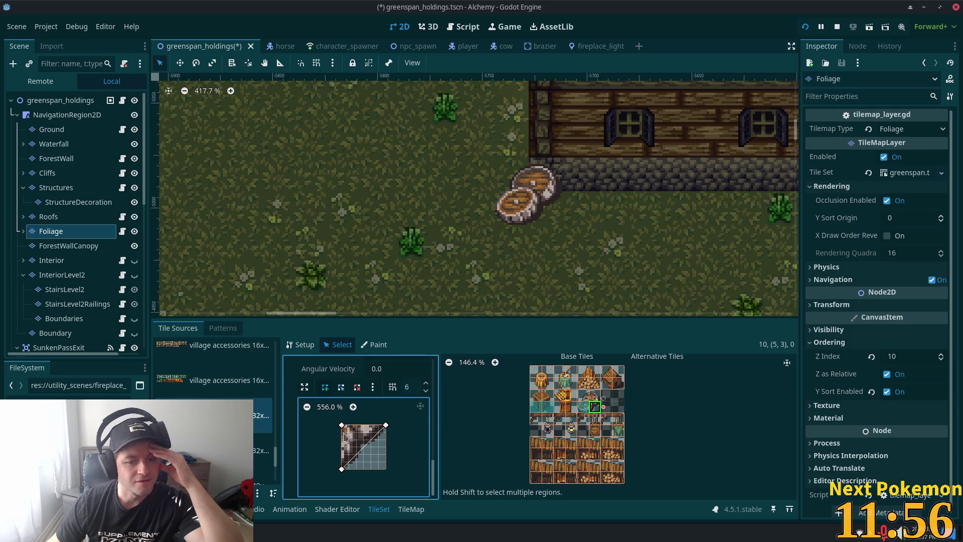
pyautogui.click(342, 470)
# Step: Draw a collision polygon following the curved edge of the barrel tile above
pyautogui.click(594, 396)
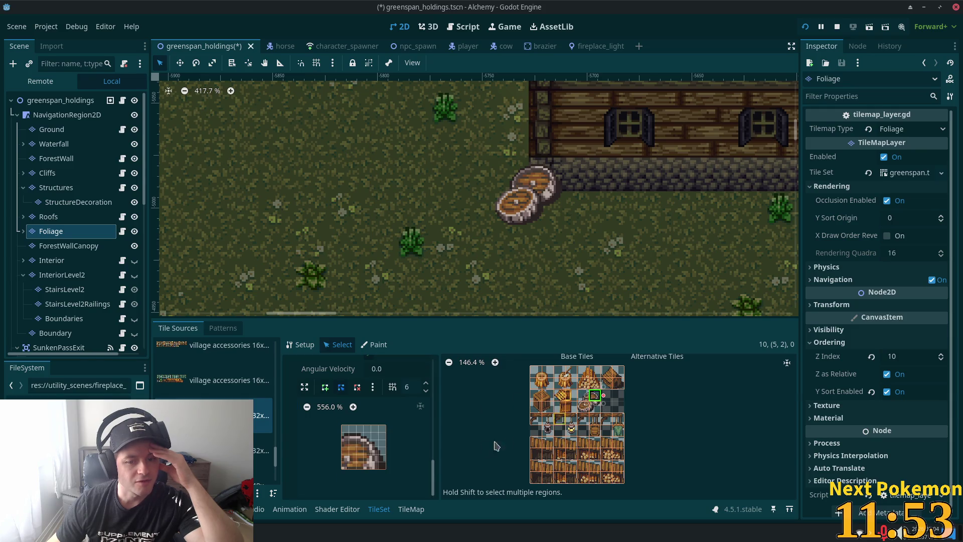
pyautogui.click(325, 387)
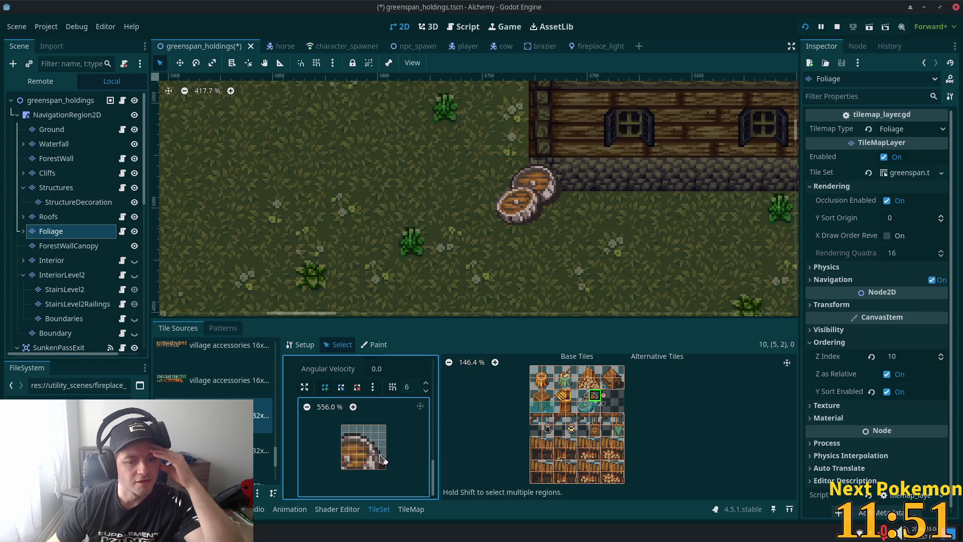
pyautogui.click(364, 431)
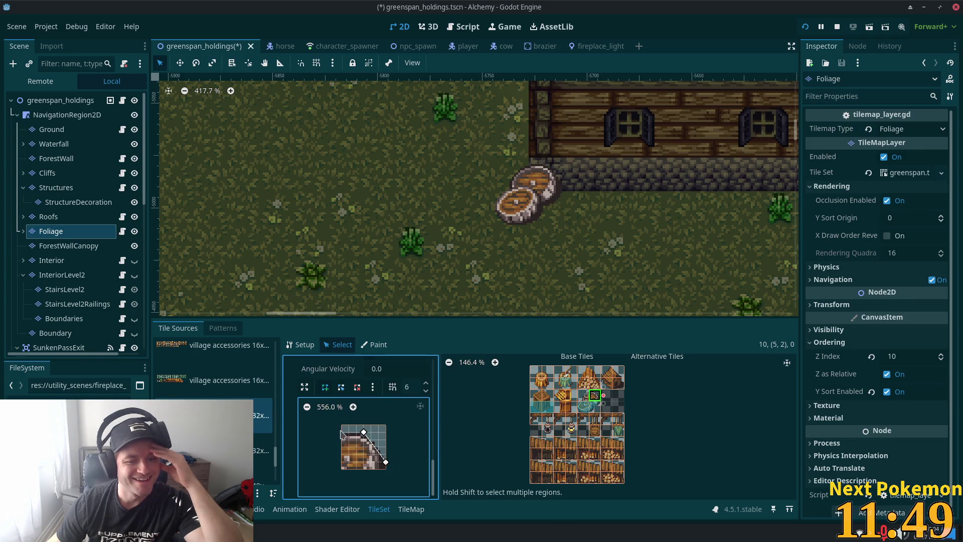
pyautogui.click(342, 432)
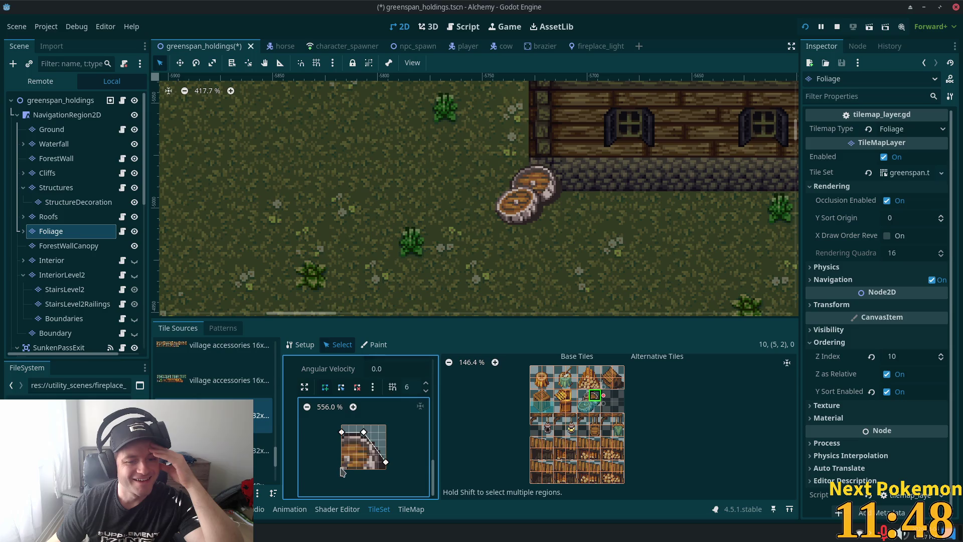
pyautogui.click(386, 463)
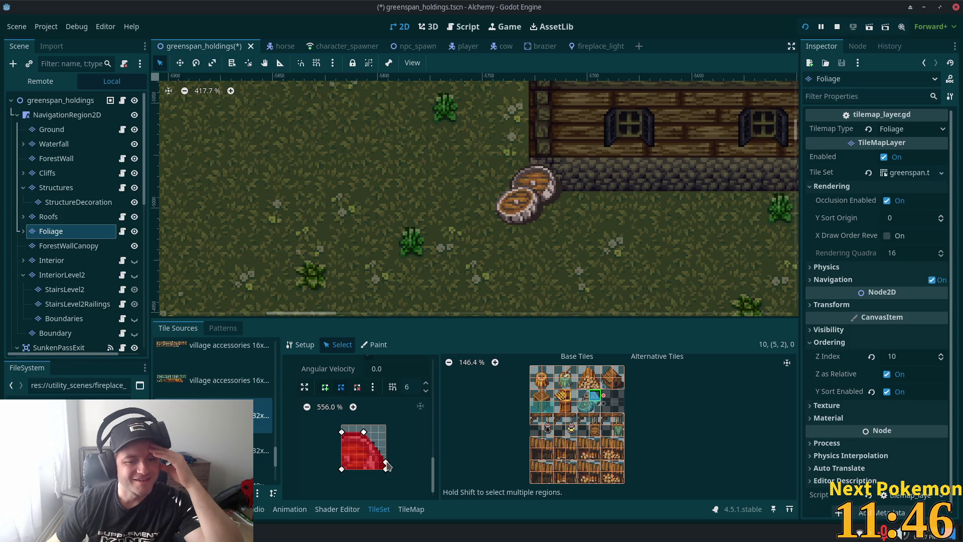
# Step: Draw a collision polygon on the neighbouring barrel tile
pyautogui.click(583, 395)
pyautogui.click(325, 386)
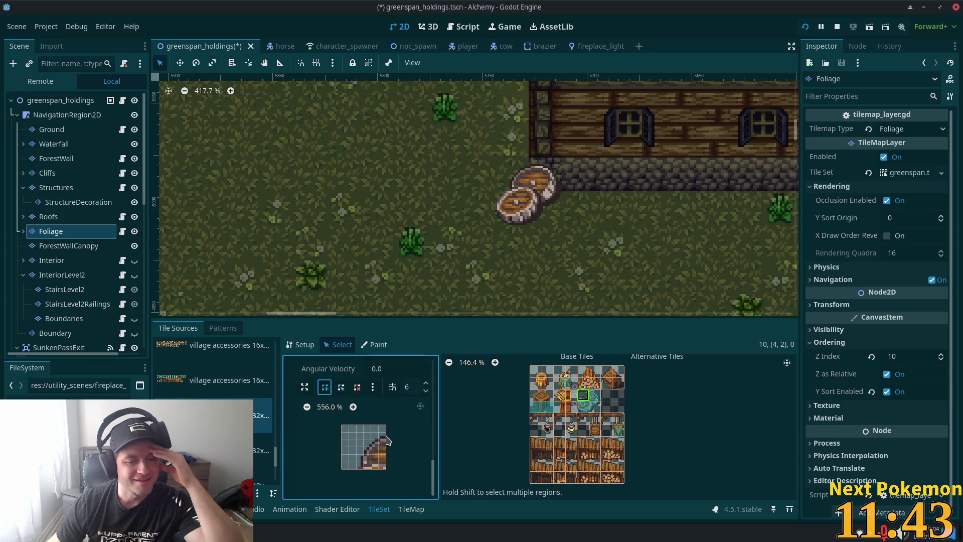
pyautogui.click(386, 440)
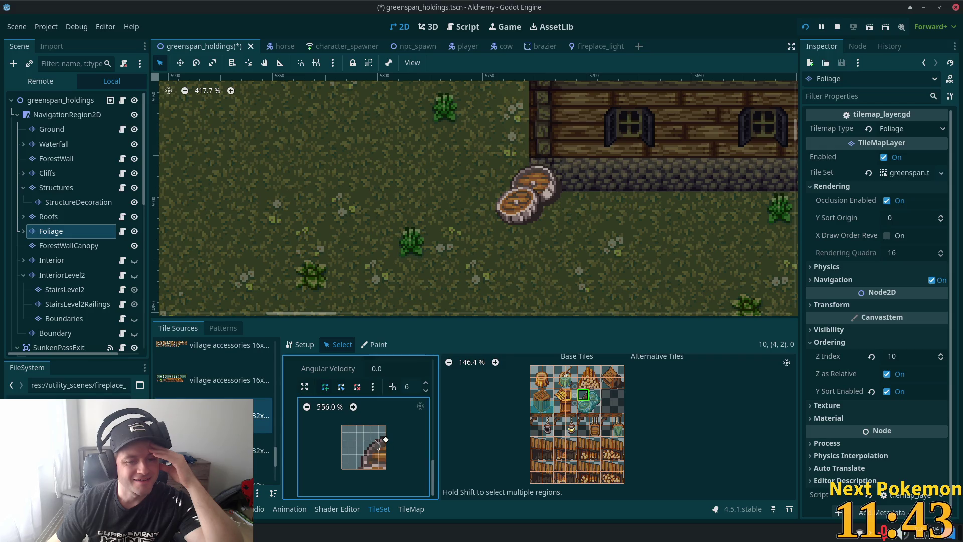
pyautogui.click(356, 469)
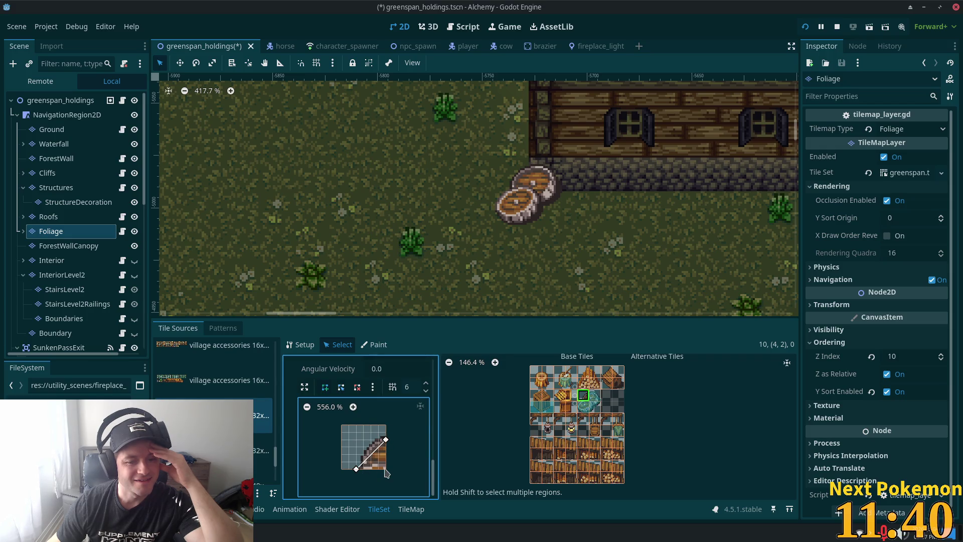
pyautogui.click(386, 440)
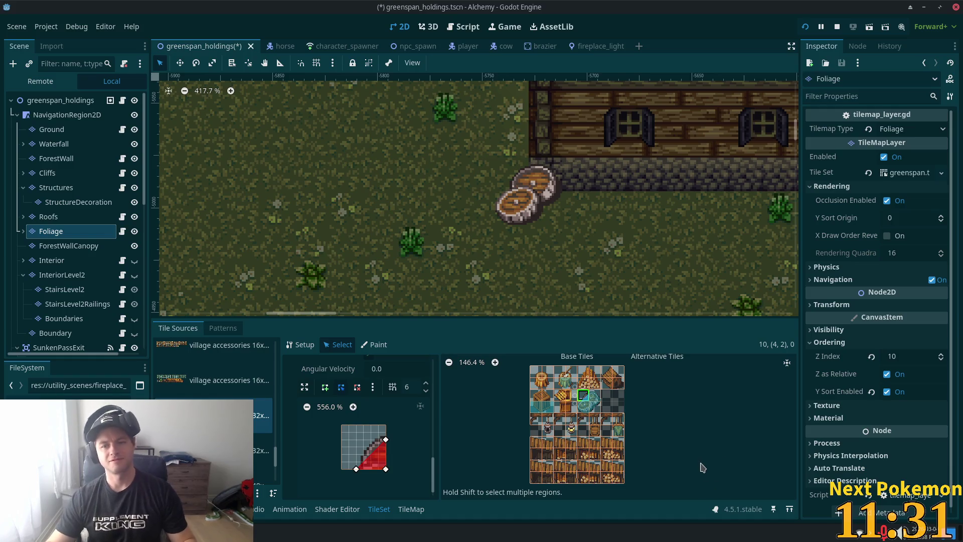
# Step: Save greenspan_holdings, then zoom out and pan to view the house beside the barn
pyautogui.hotkey('ctrl', 's')
pyautogui.scroll(-3, 662, 382)
pyautogui.scroll(-6, 418, 255)
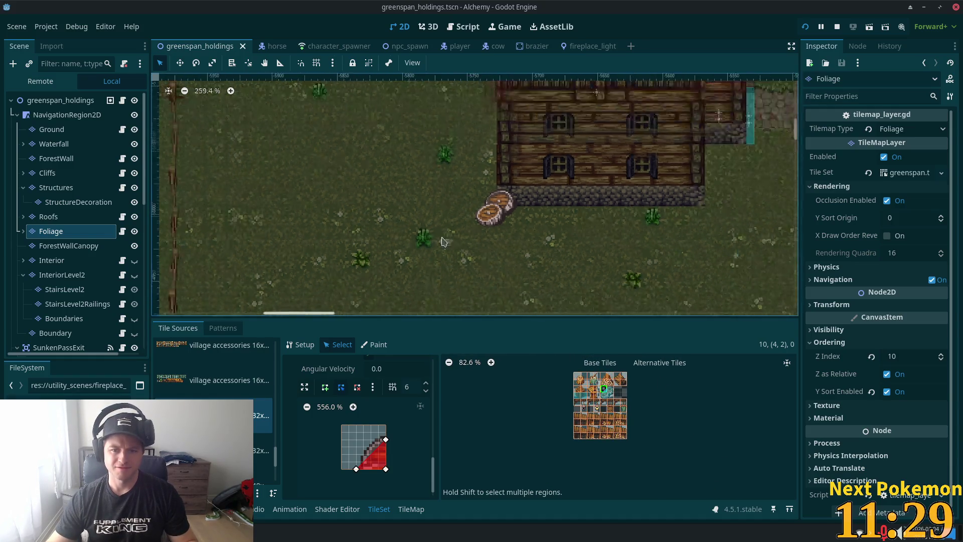
pyautogui.scroll(-4, 344, 233)
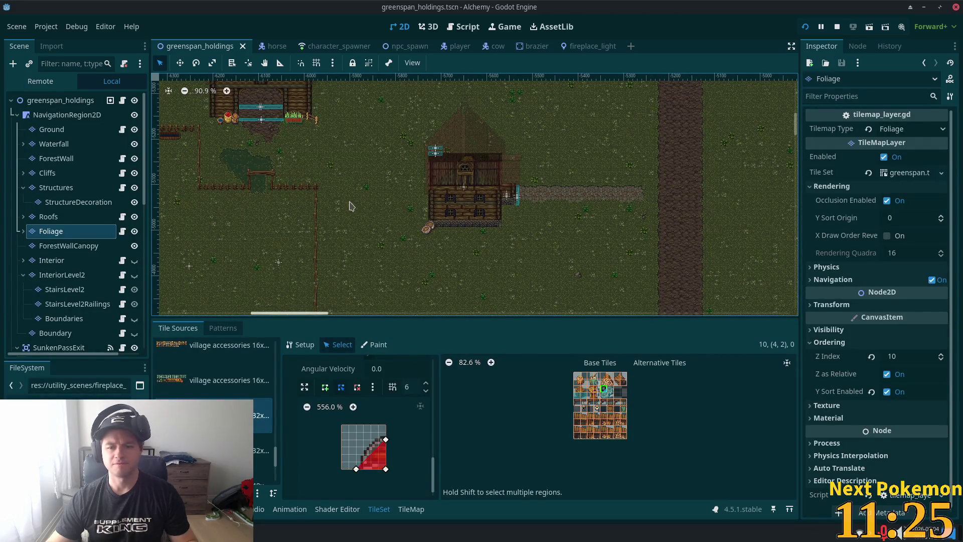
pyautogui.scroll(4, 413, 226)
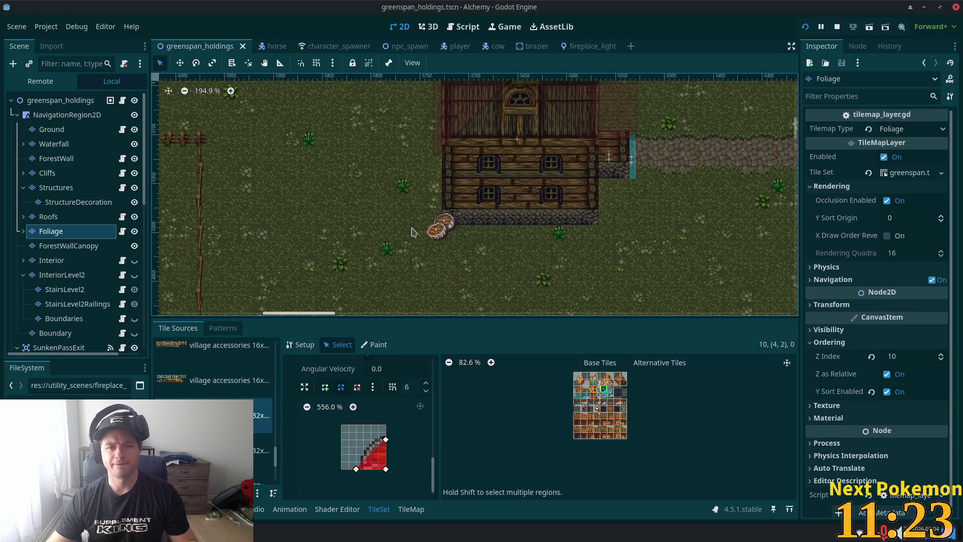
pyautogui.scroll(-5, 426, 228)
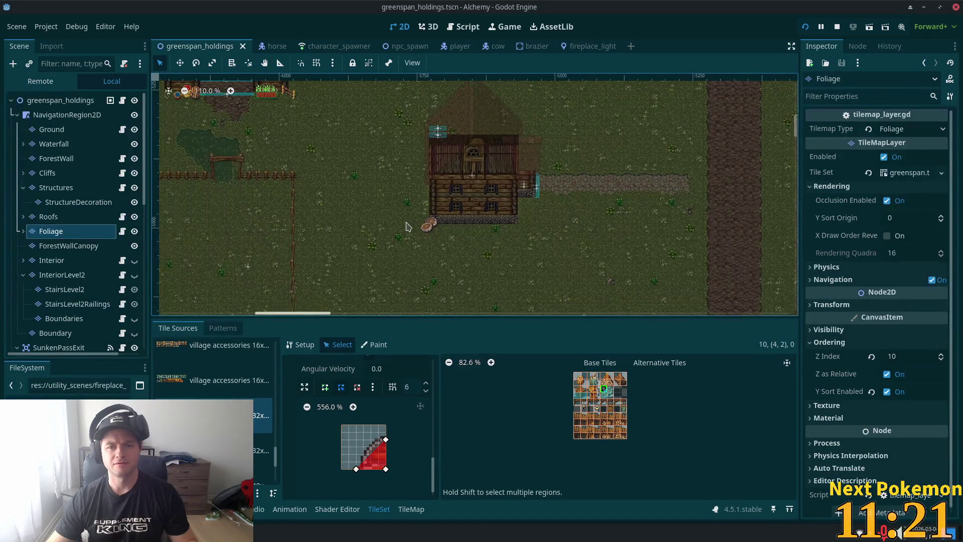
pyautogui.moveTo(384, 250)
pyautogui.mouseDown()
pyautogui.moveTo(515, 274)
pyautogui.moveTo(483, 263)
pyautogui.moveTo(397, 284)
pyautogui.moveTo(442, 295)
pyautogui.mouseUp()
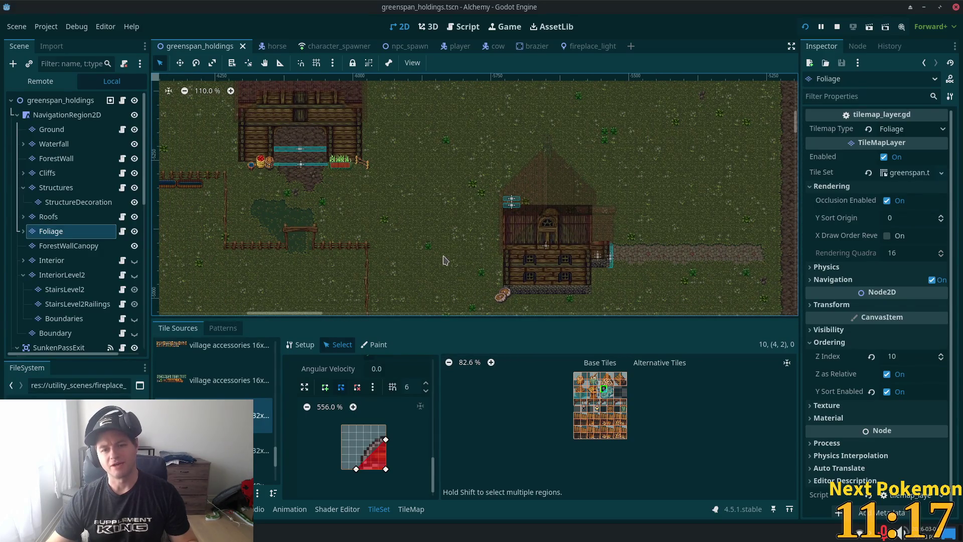
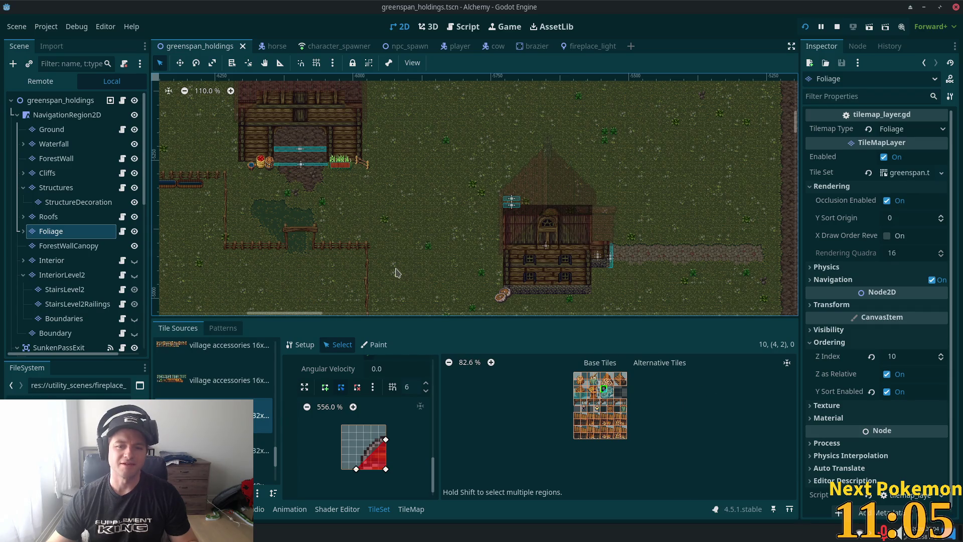
# Step: Select a block of wooden log tiles in the tileset atlas
pyautogui.scroll(7, 426, 276)
pyautogui.scroll(-2, 466, 229)
pyautogui.hscroll(2, 467, 229)
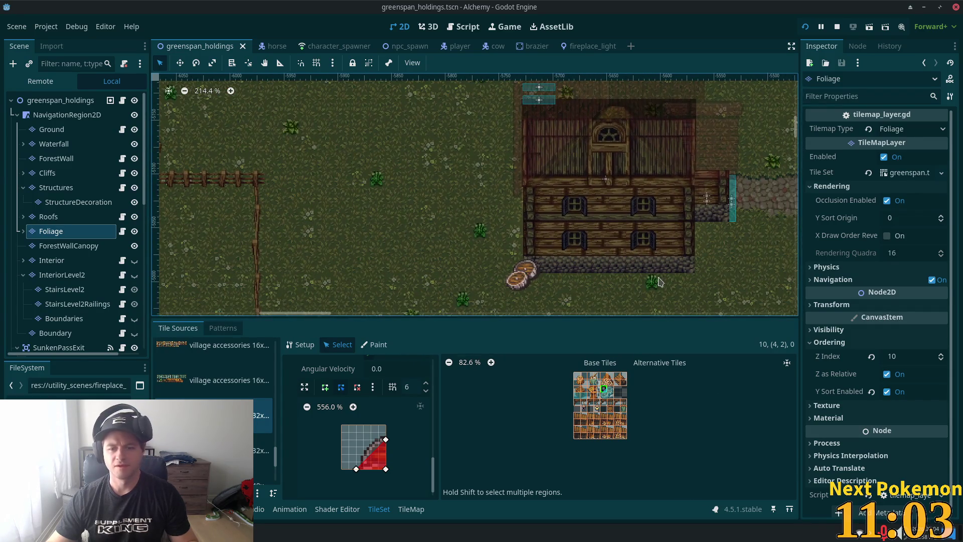
pyautogui.scroll(2, 583, 428)
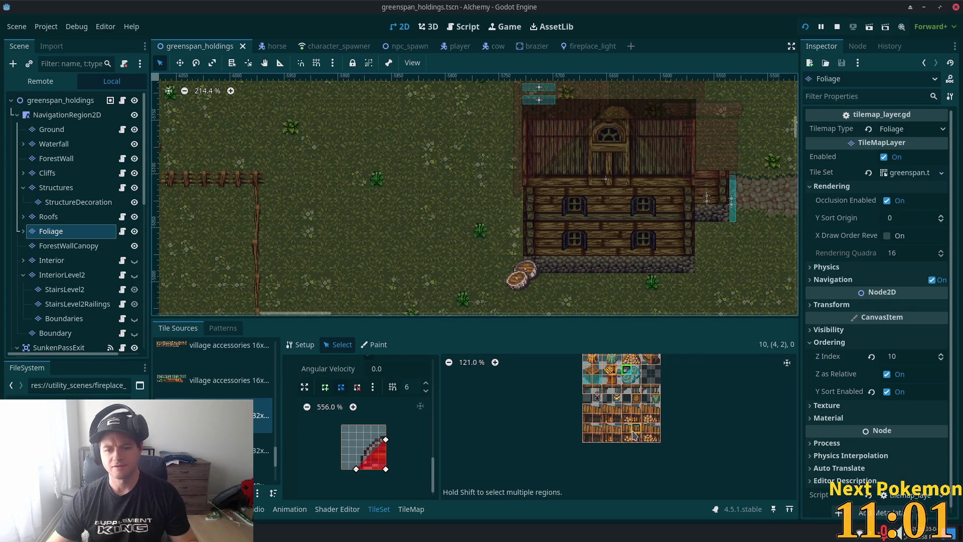
pyautogui.click(652, 441)
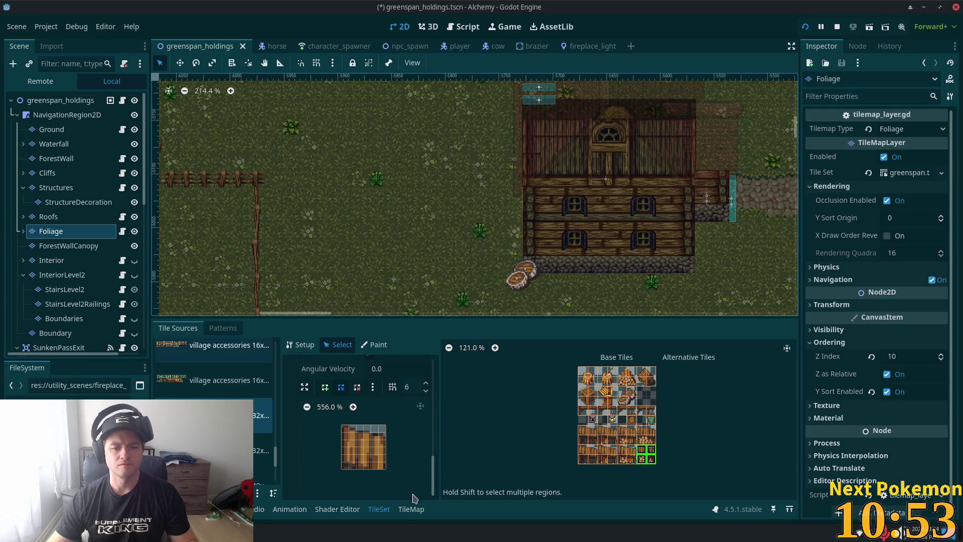
pyautogui.click(409, 509)
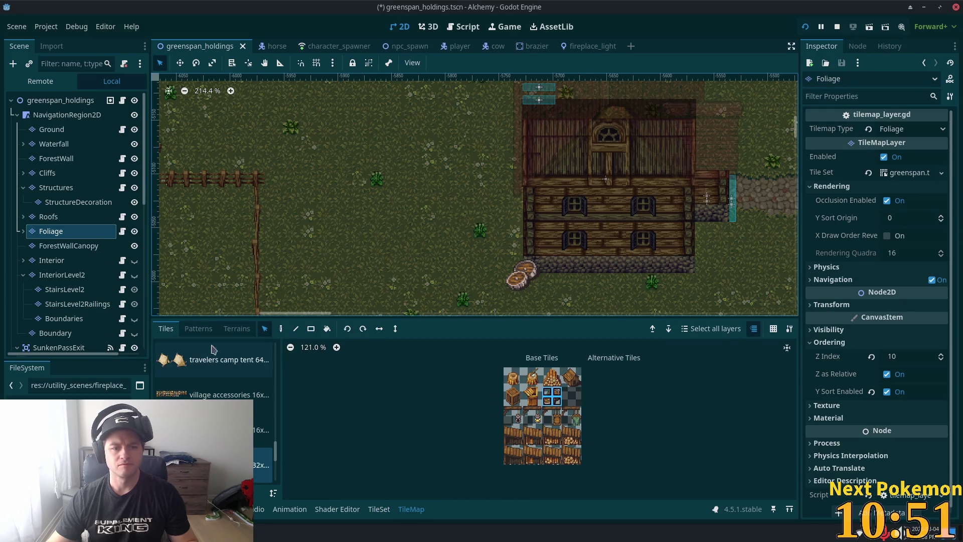
pyautogui.click(379, 509)
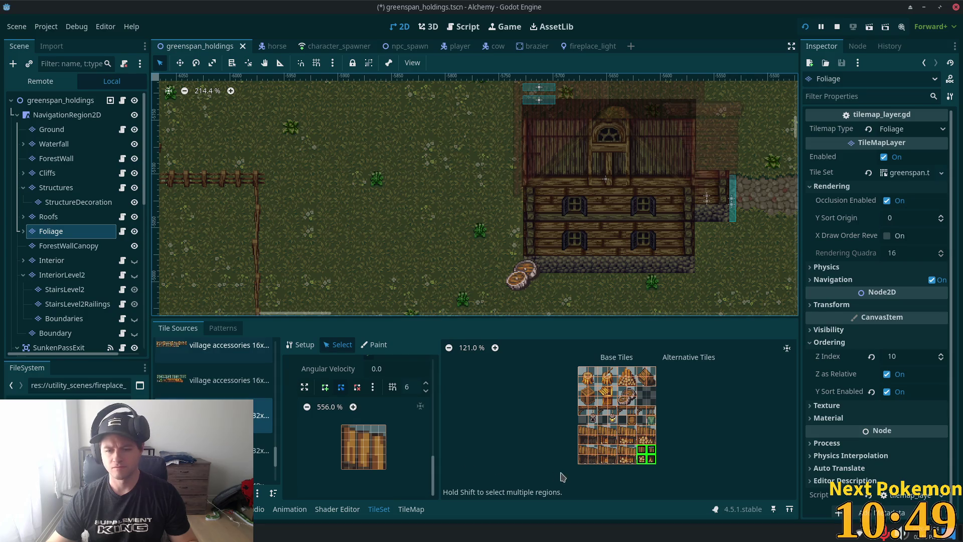
# Step: Refine the atlas selection to just the bottom two rows of log tiles
pyautogui.click(646, 459)
pyautogui.click(643, 460)
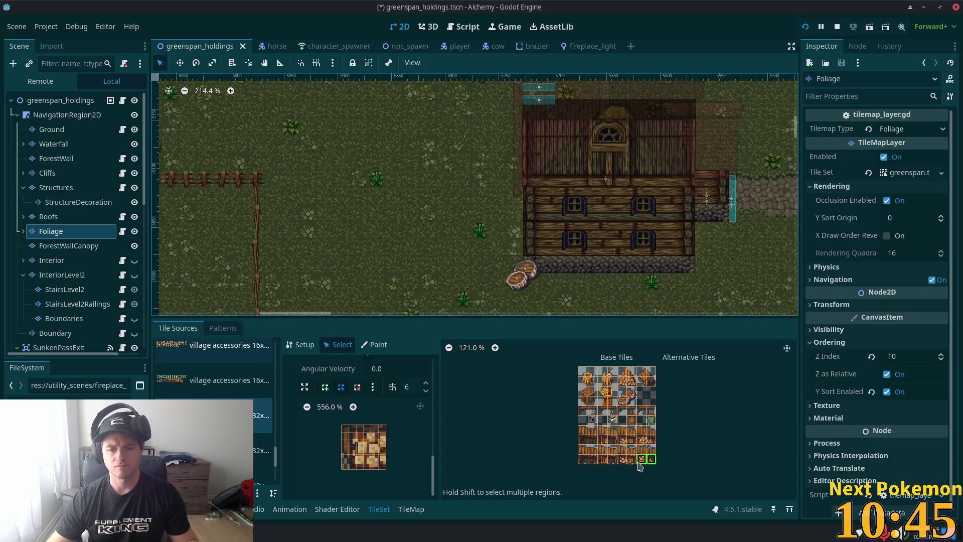
pyautogui.keyDown('shift'); pyautogui.click(643, 440); pyautogui.keyUp('shift')
pyautogui.keyDown('shift'); pyautogui.click(633, 443); pyautogui.keyUp('shift')
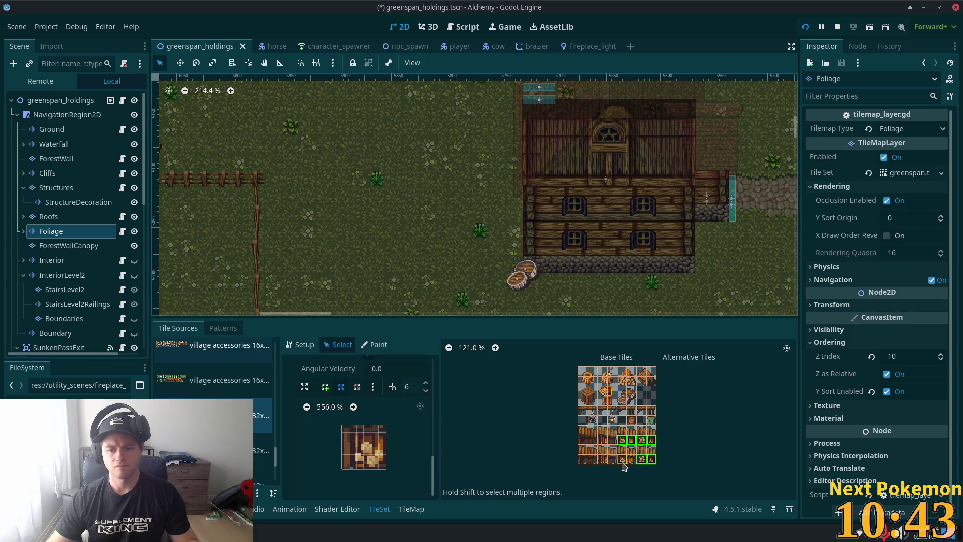
pyautogui.keyDown('shift'); pyautogui.click(607, 460); pyautogui.keyUp('shift')
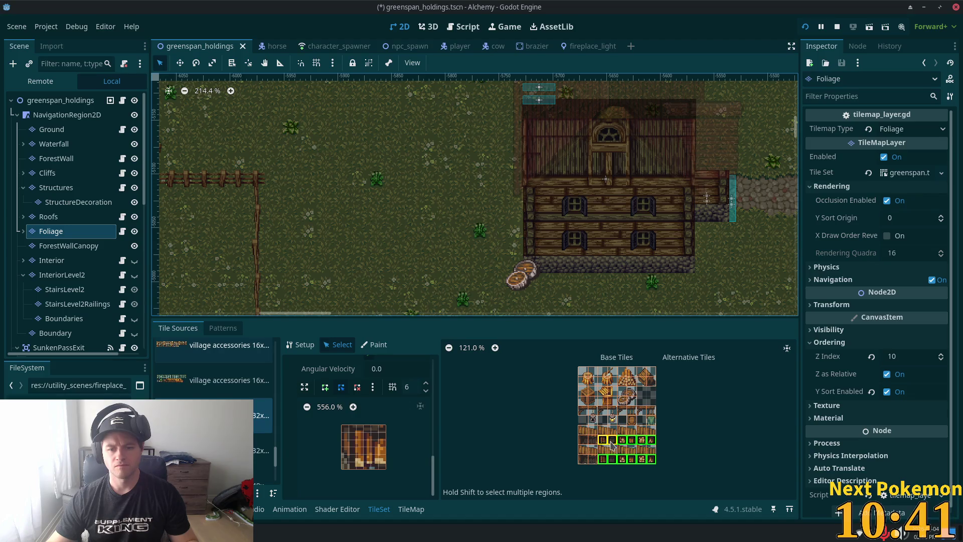
pyautogui.keyDown('shift'); pyautogui.click(591, 441); pyautogui.keyUp('shift')
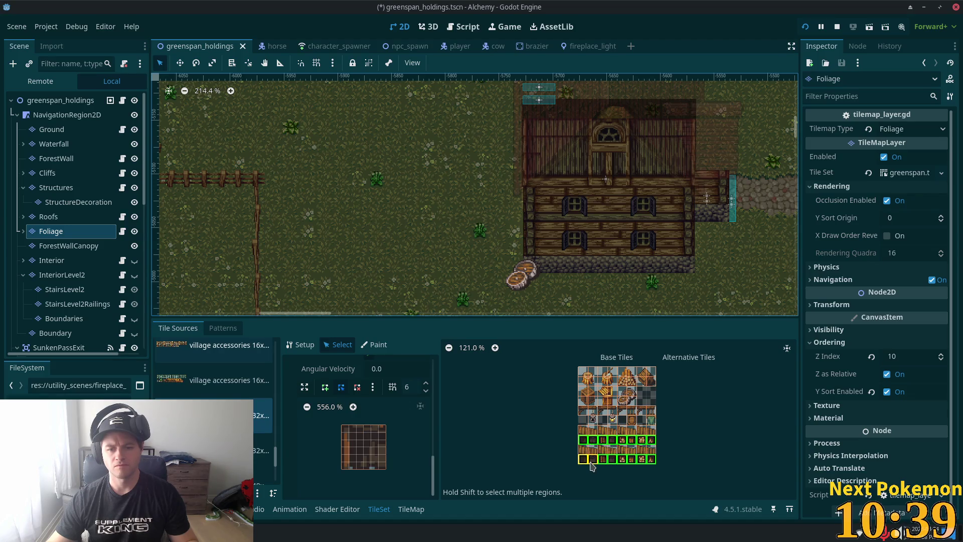
# Step: Zoom out over the village map, zoom back in on the wooden house, and show the TileMap panel
pyautogui.press('f')
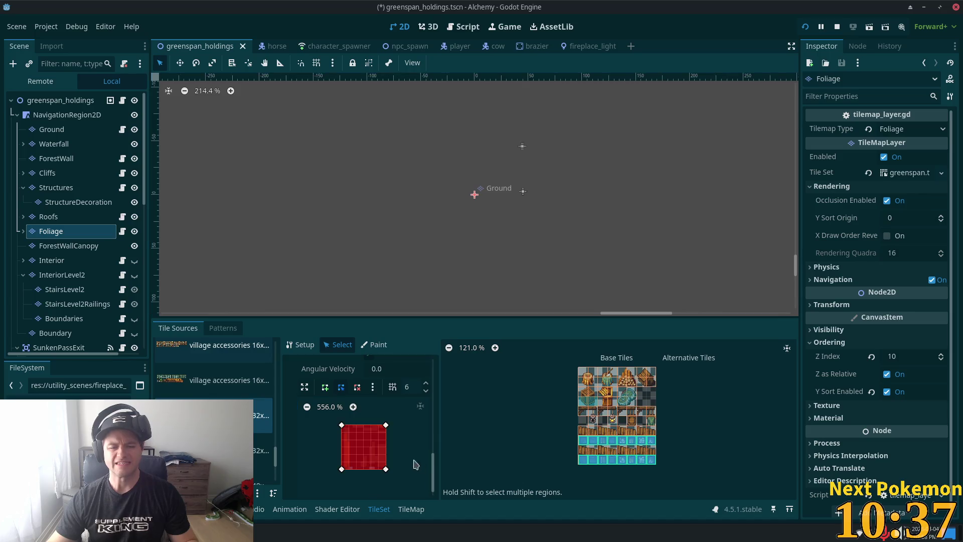
pyautogui.scroll(-3, 400, 252)
pyautogui.scroll(-10, 401, 252)
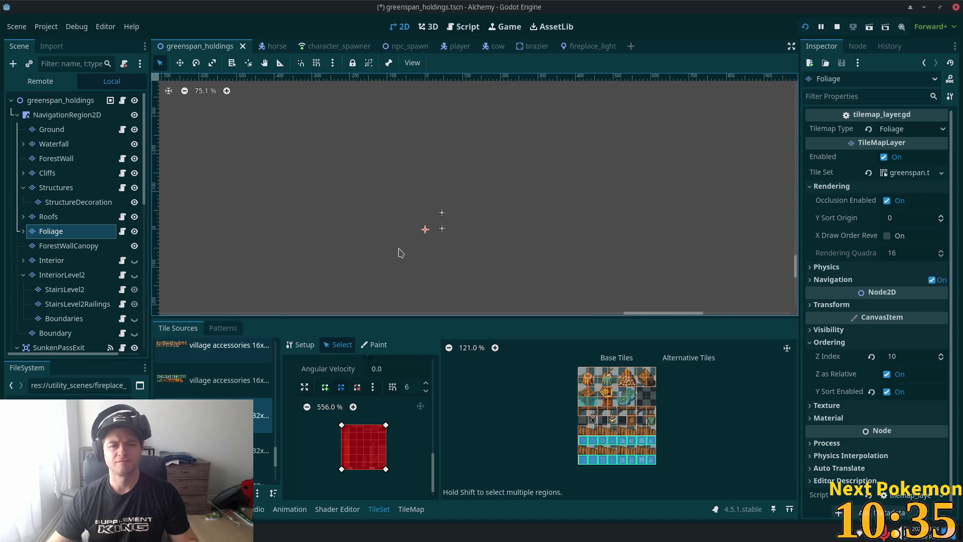
pyautogui.scroll(-1, 354, 233)
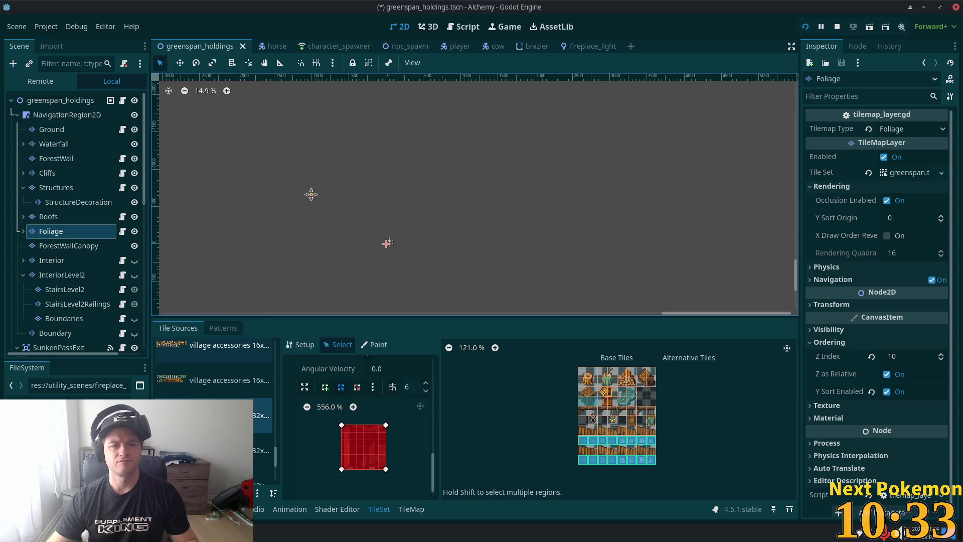
pyautogui.moveTo(311, 193)
pyautogui.mouseDown()
pyautogui.moveTo(722, 165)
pyautogui.moveTo(677, 218)
pyautogui.mouseUp()
pyautogui.scroll(13, 417, 164)
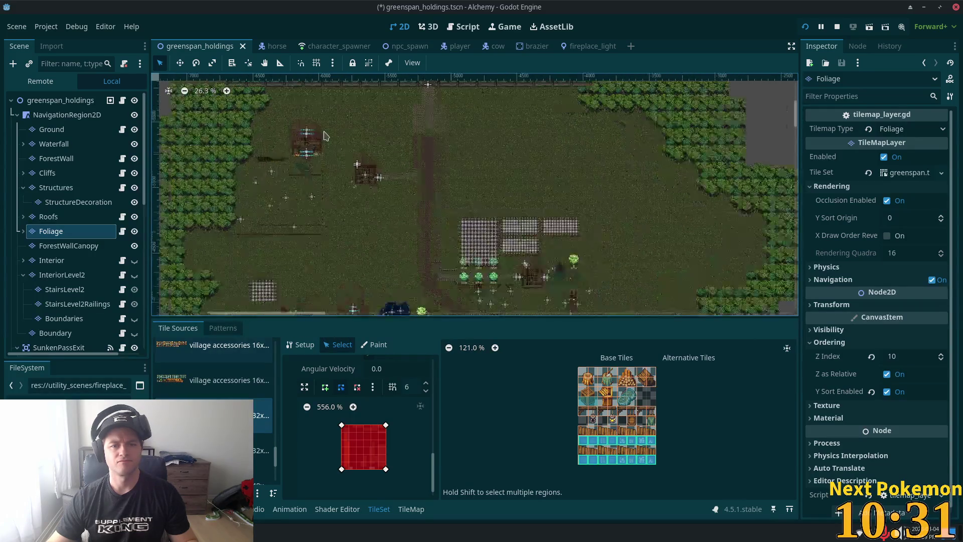
pyautogui.scroll(3, 386, 235)
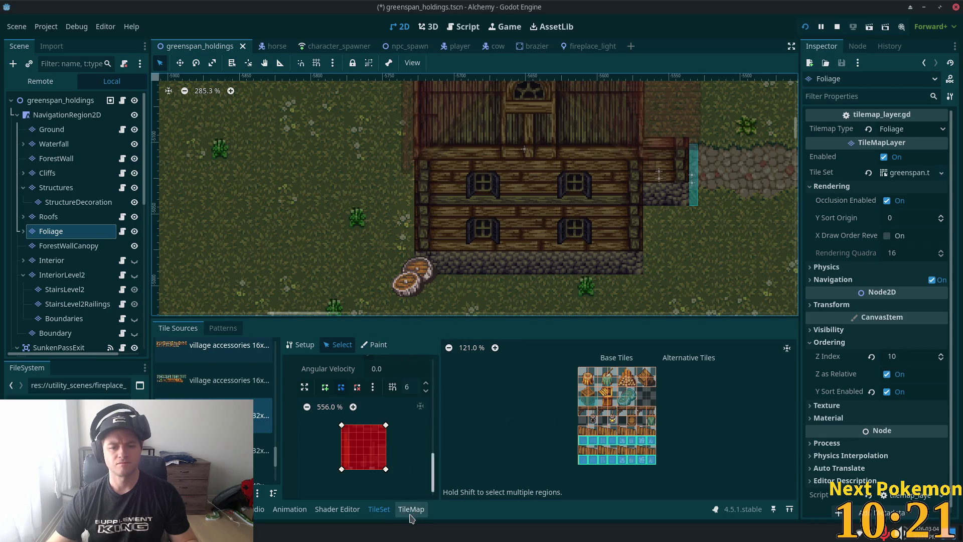
pyautogui.click(409, 509)
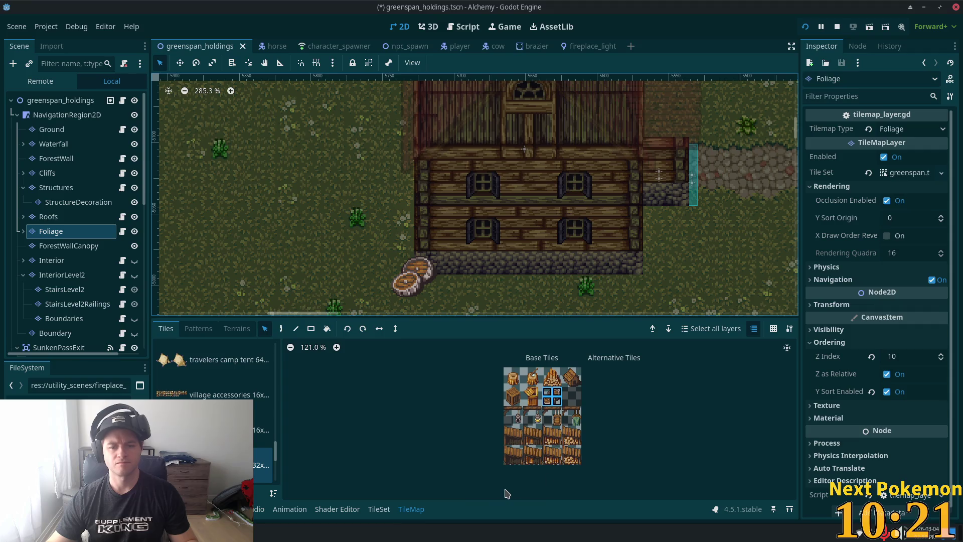
# Step: Give both selected log tile rows a Z Index of 11 and save the scene
pyautogui.click(378, 509)
pyautogui.moveTo(583, 435); pyautogui.dragTo(652, 433)
pyautogui.moveTo(583, 450); pyautogui.dragTo(655, 453)
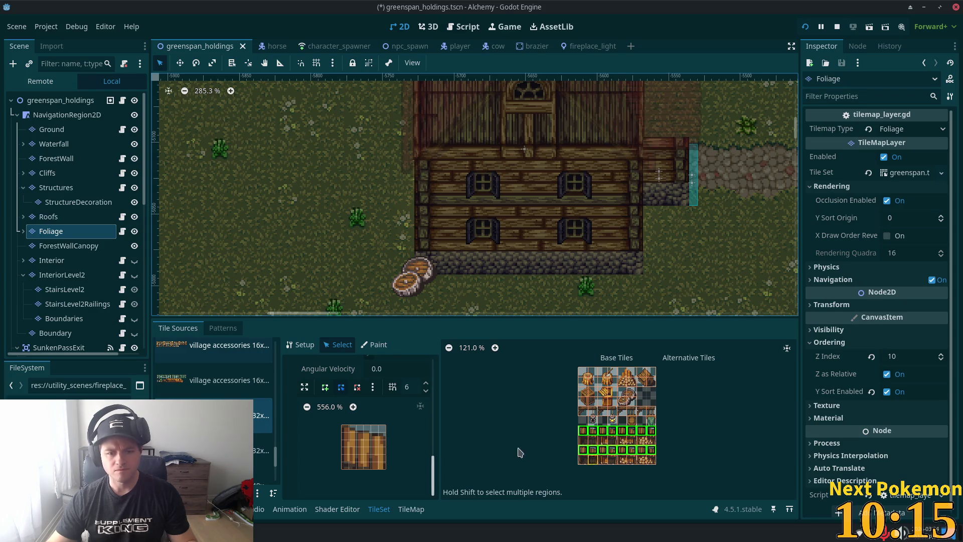
pyautogui.moveTo(431, 469)
pyautogui.mouseDown()
pyautogui.moveTo(448, 386)
pyautogui.moveTo(451, 424)
pyautogui.mouseUp()
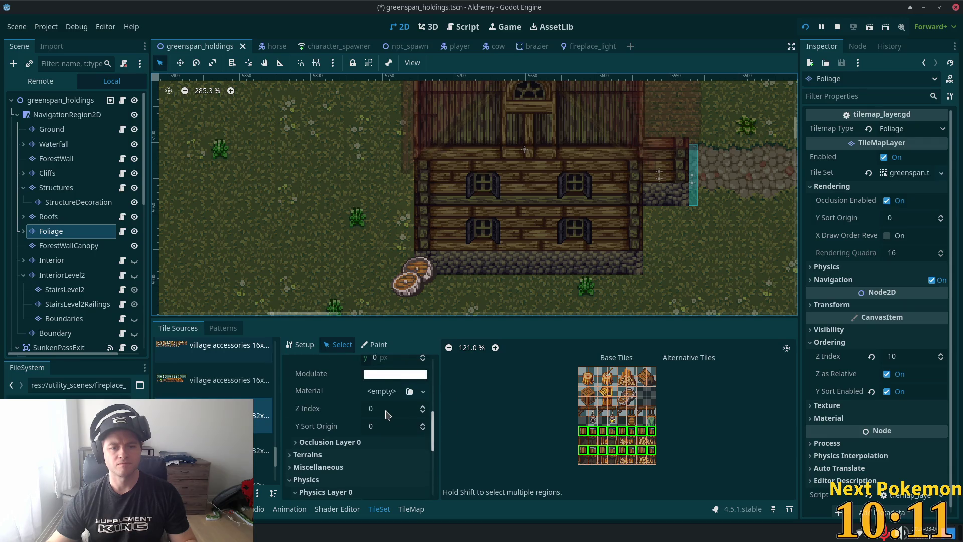
pyautogui.click(401, 408)
pyautogui.write('11')
pyautogui.press('Tab')
pyautogui.hotkey('ctrl', 's')
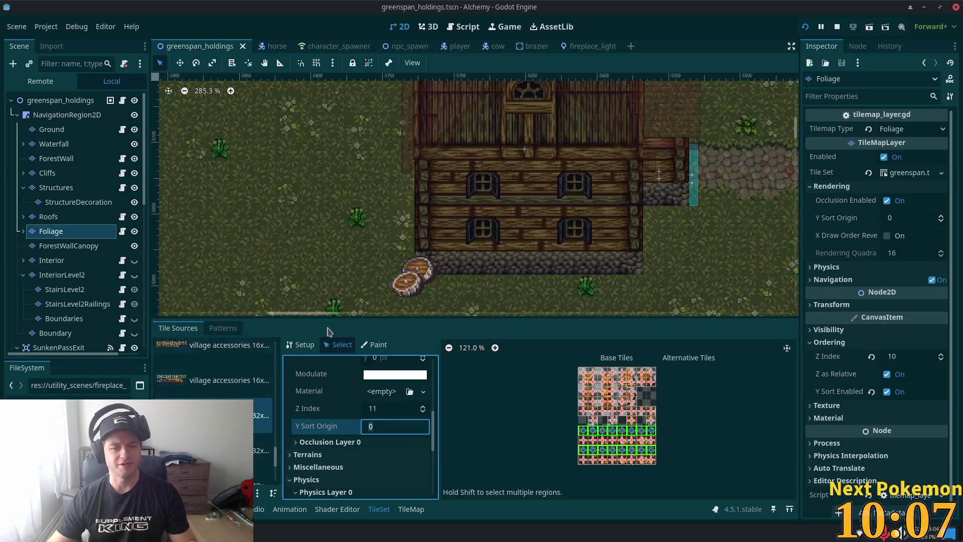
pyautogui.click(410, 509)
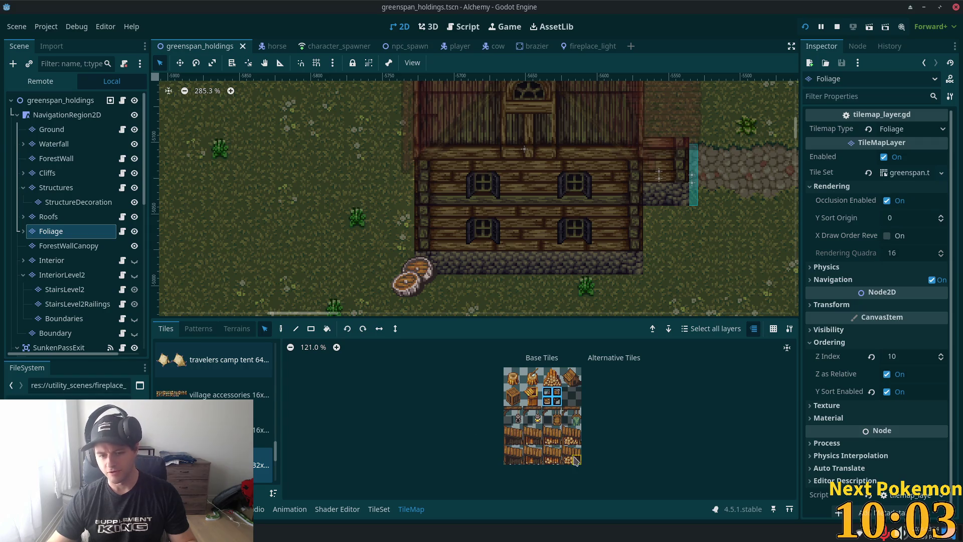
# Step: Paint a 2x2 block of log tiles just left of the wooden house
pyautogui.scroll(4, 566, 469)
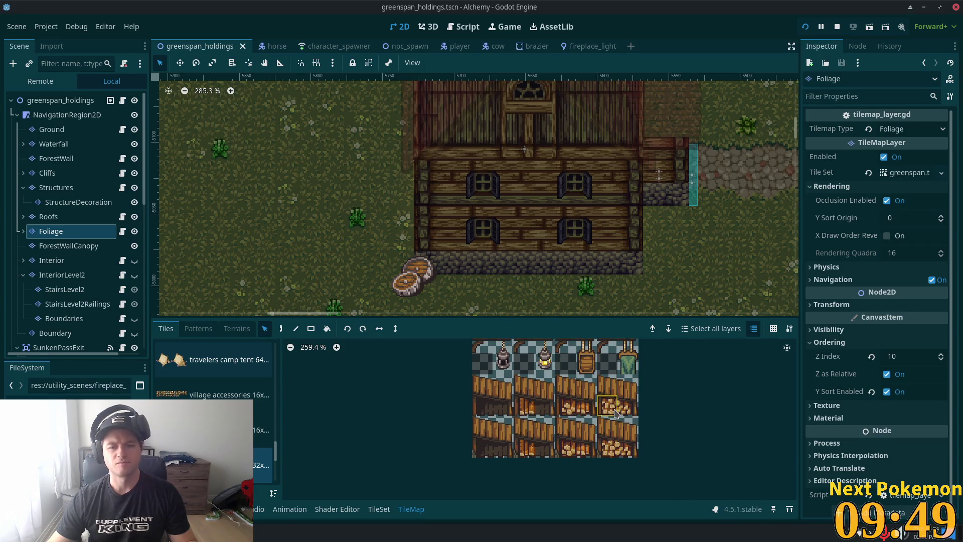
pyautogui.moveTo(607, 384); pyautogui.dragTo(628, 406)
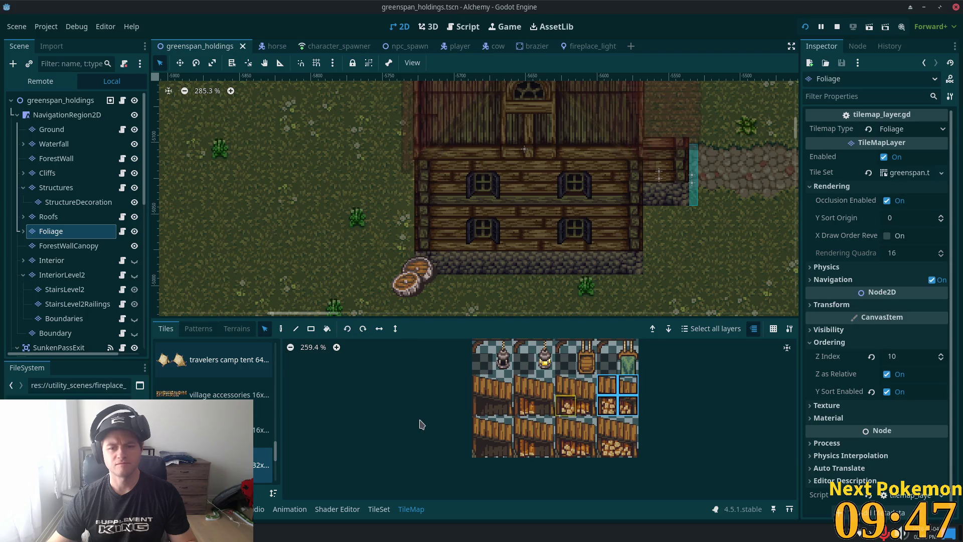
pyautogui.click(379, 330)
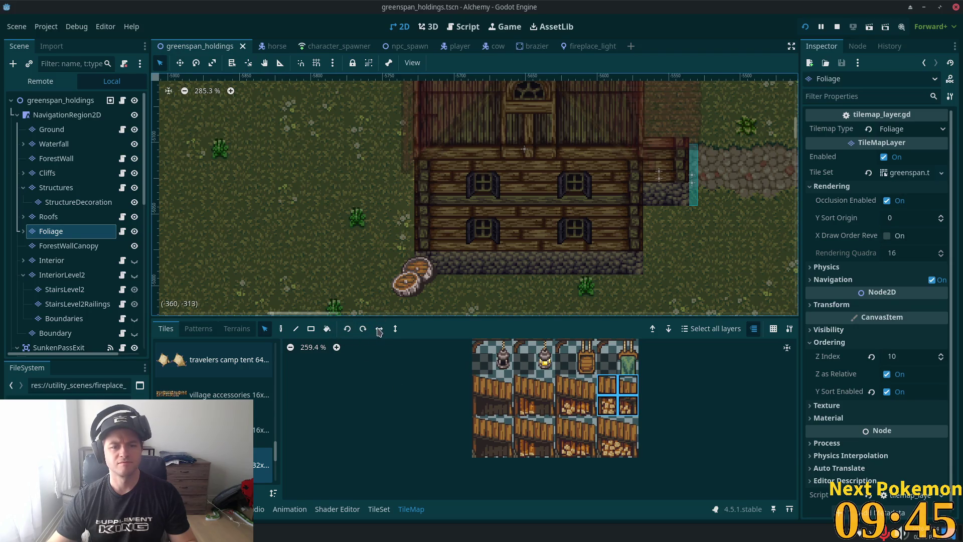
pyautogui.click(280, 328)
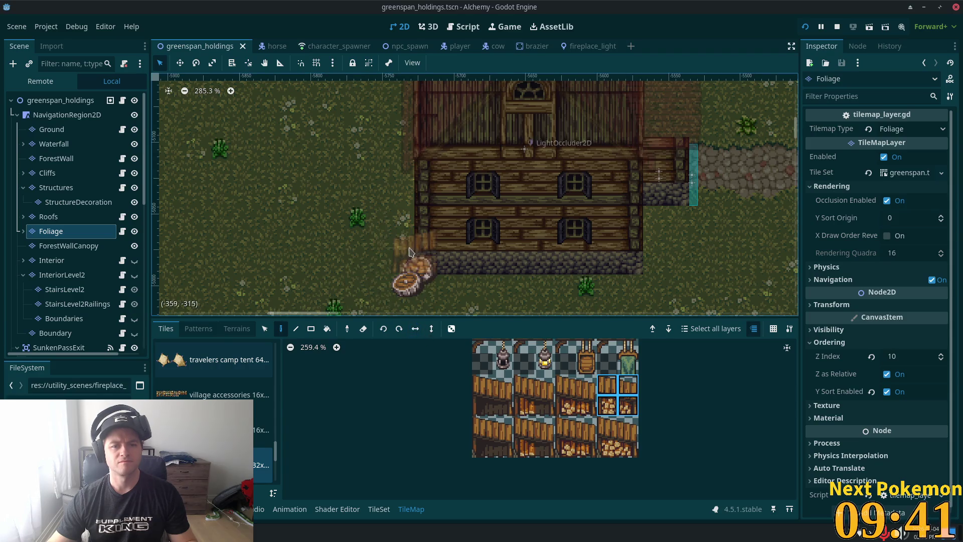
pyautogui.click(397, 230)
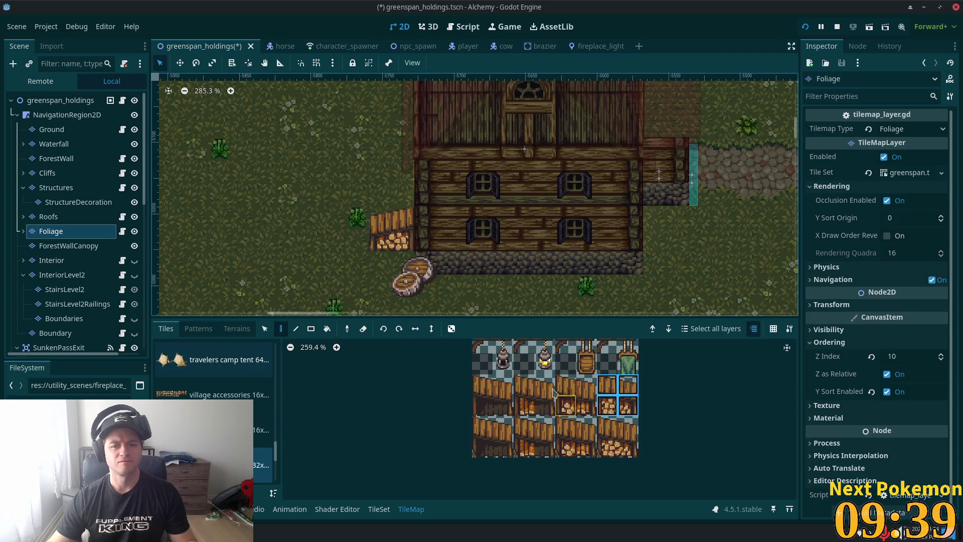
# Step: Pick the firewood pile tiles from the atlas and expand the Foliage node's layers
pyautogui.scroll(-2, 565, 478)
pyautogui.scroll(3, 566, 478)
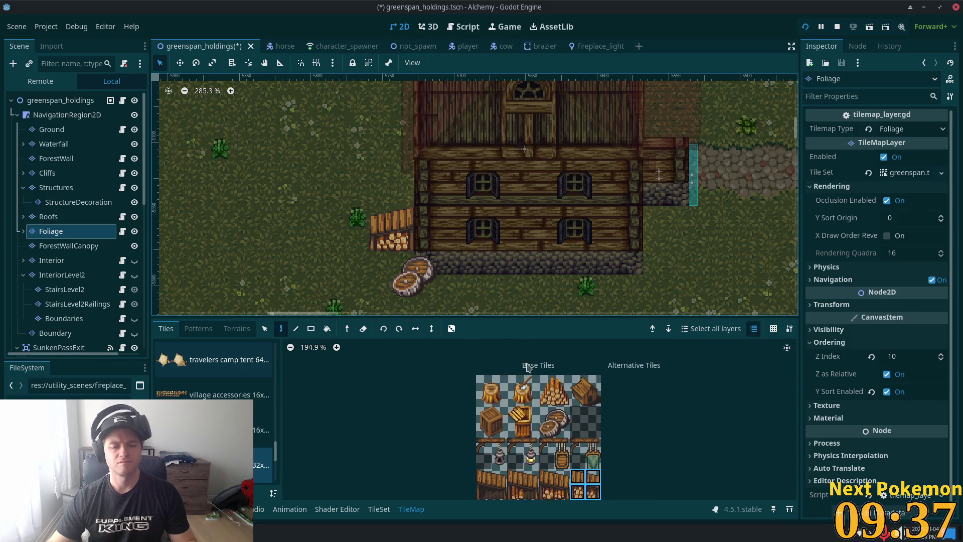
pyautogui.moveTo(547, 382); pyautogui.dragTo(562, 398)
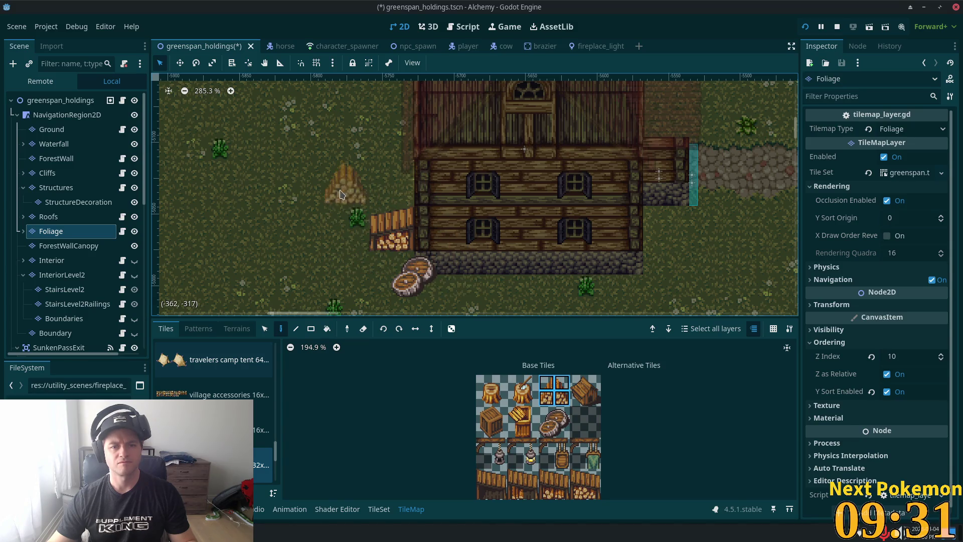
pyautogui.click(23, 231)
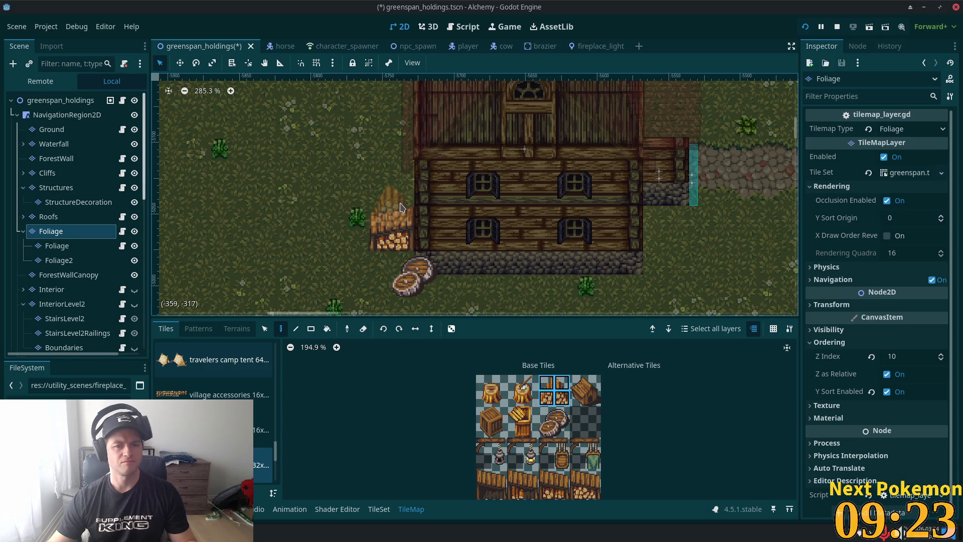
# Step: Place the firewood pile beside the house and select the painted log stack
pyautogui.click(391, 230)
pyautogui.press('v')
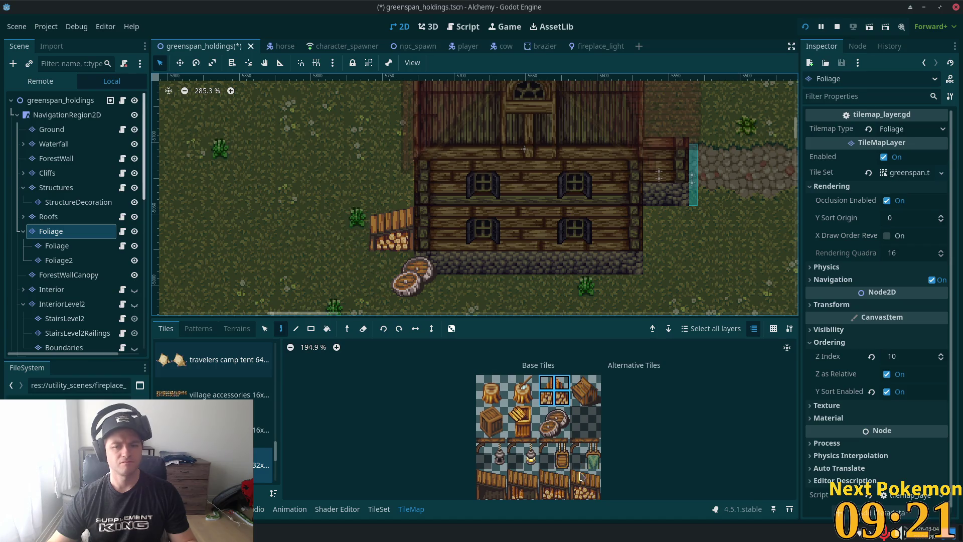
pyautogui.scroll(-2, 580, 473)
pyautogui.moveTo(566, 446); pyautogui.dragTo(588, 452)
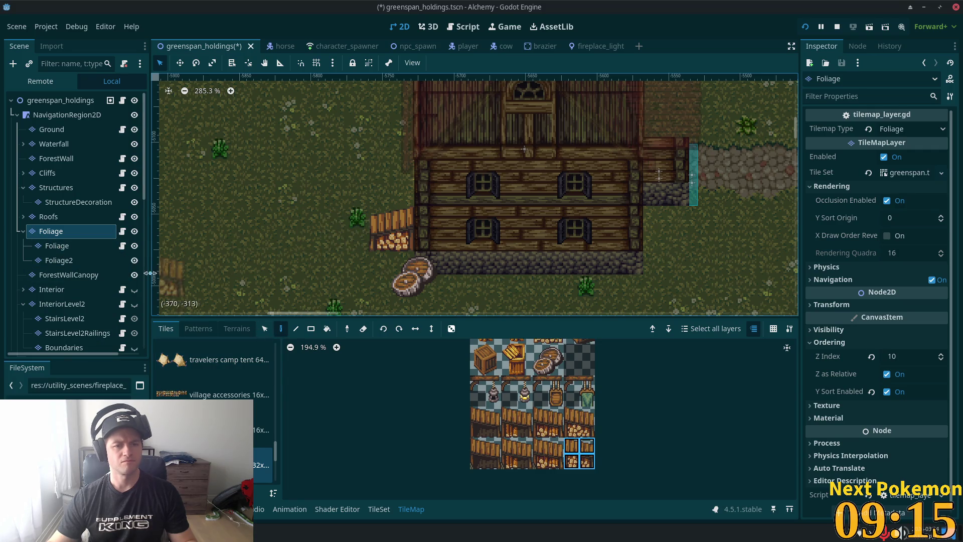
pyautogui.click(265, 328)
pyautogui.moveTo(351, 208)
pyautogui.mouseDown()
pyautogui.moveTo(412, 250)
pyautogui.moveTo(399, 198)
pyautogui.mouseUp()
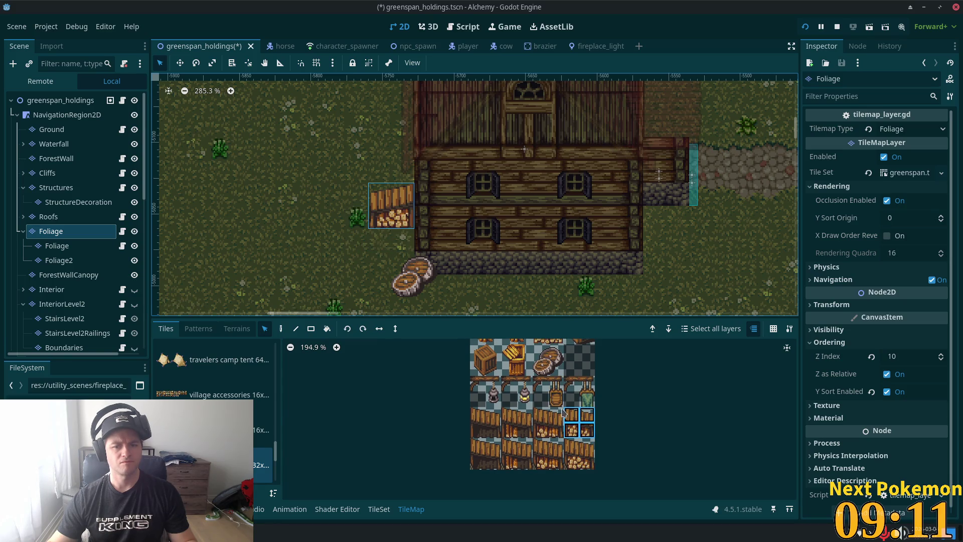
# Step: Repaint the 2x2 log block one tile higher on the inner Foliage layer, then select the greenspan_holdings root
pyautogui.click(56, 246)
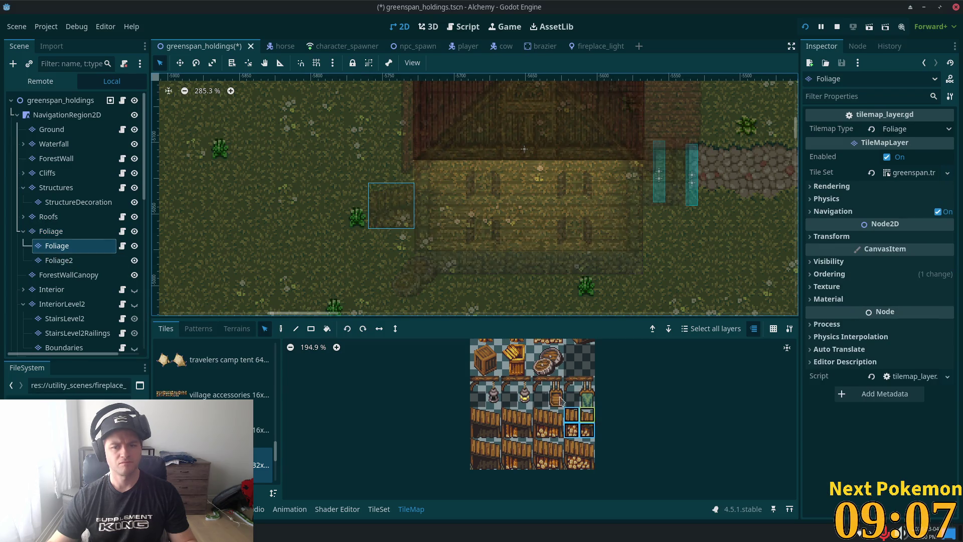
pyautogui.press('d')
pyautogui.click(398, 228)
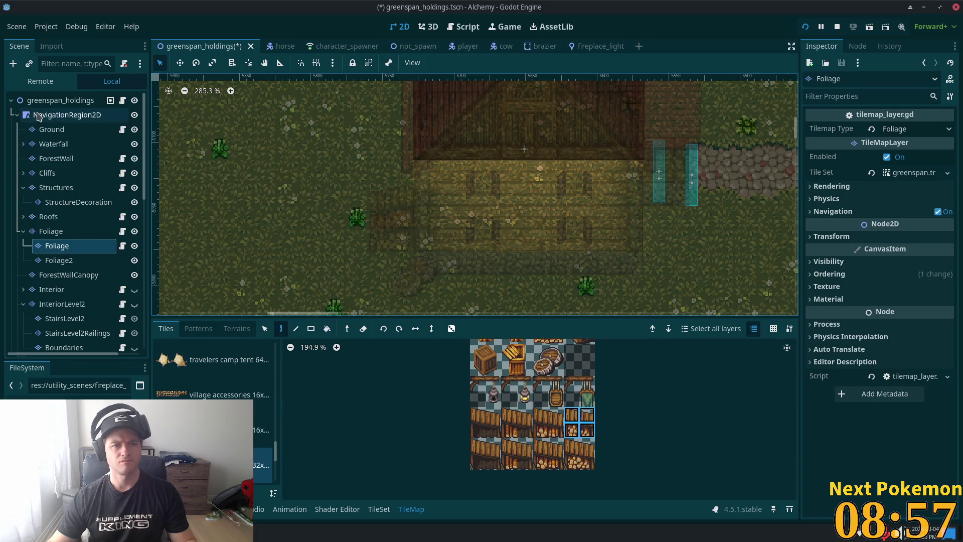
pyautogui.click(55, 100)
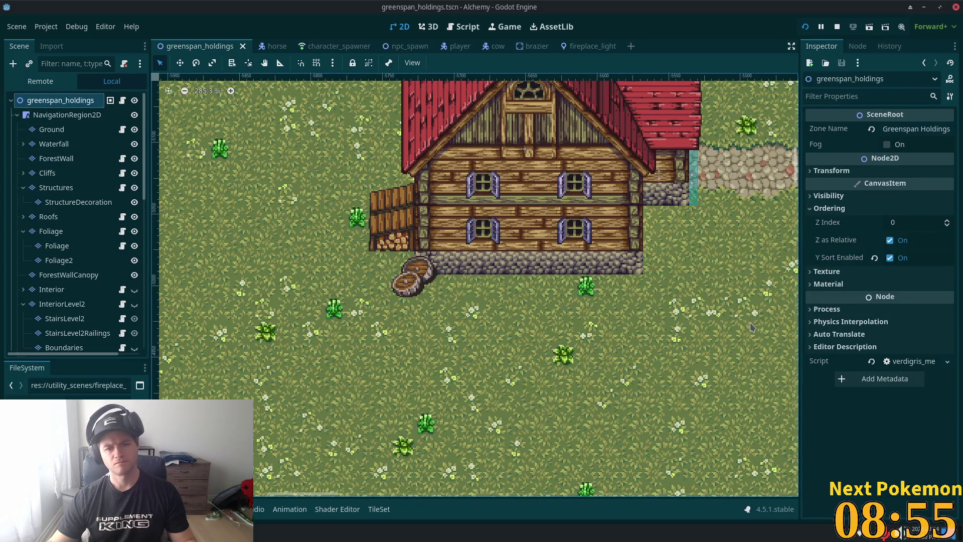
# Step: Zoom and pan around the farmhouse and village map, then select the Ground tile layer
pyautogui.scroll(-4, 569, 321)
pyautogui.scroll(3, 562, 324)
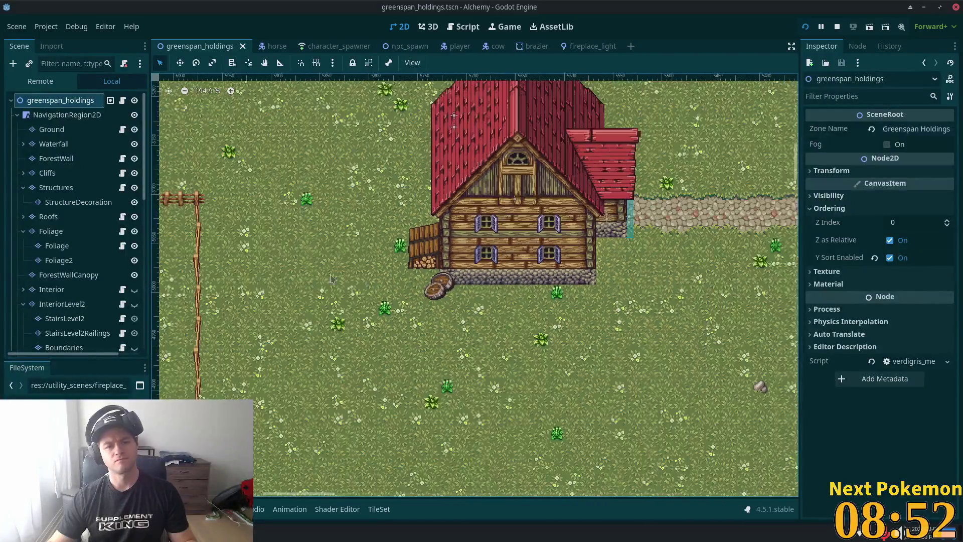
pyautogui.moveTo(331, 279); pyautogui.dragTo(421, 308)
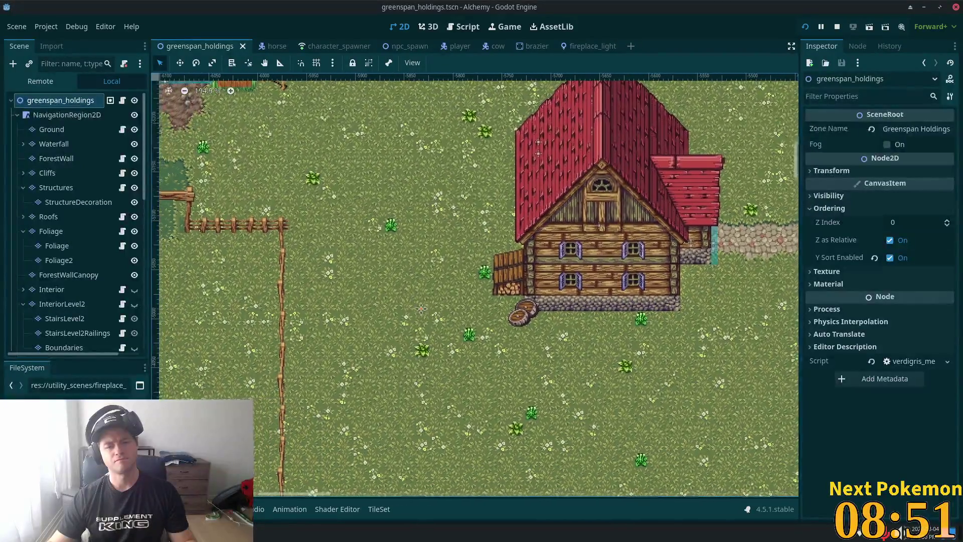
pyautogui.scroll(6, 491, 313)
pyautogui.scroll(-12, 290, 259)
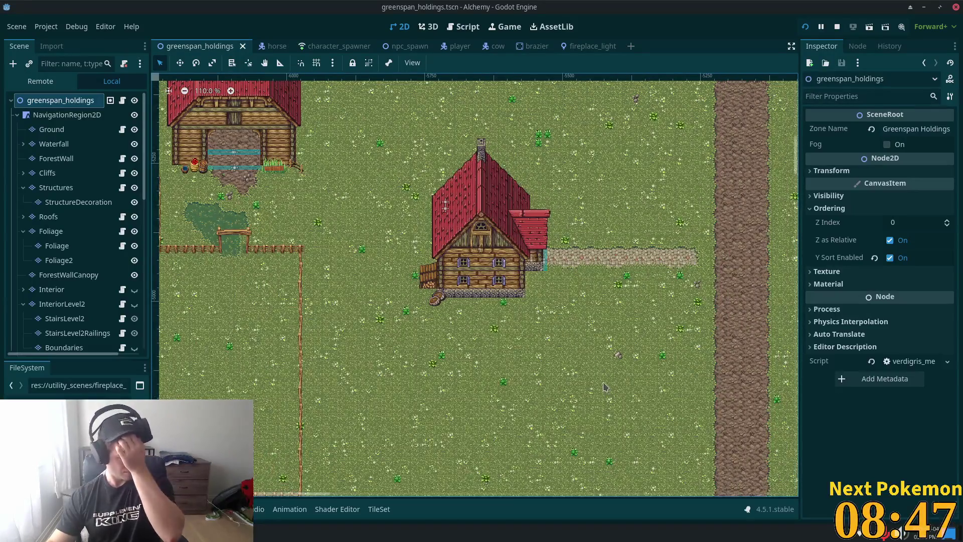
pyautogui.scroll(-10, 594, 370)
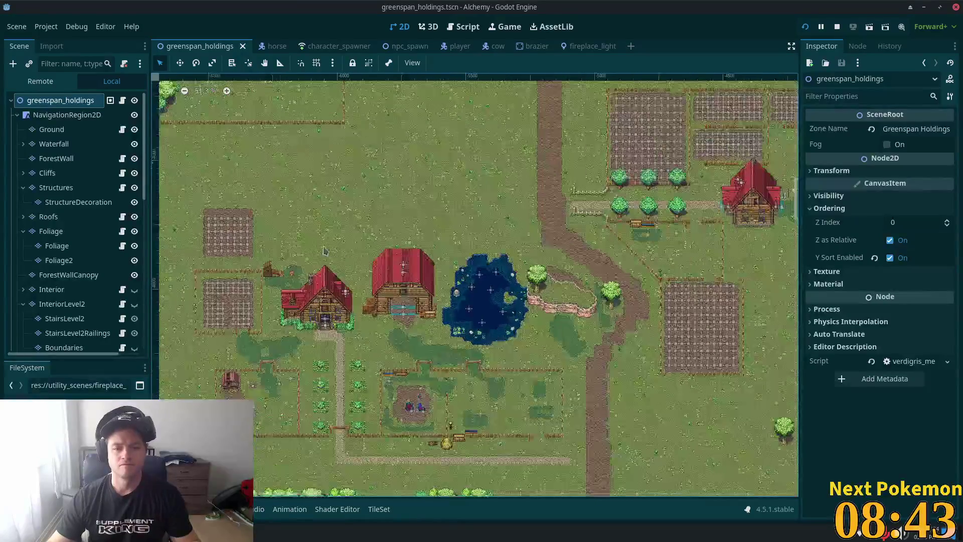
pyautogui.scroll(6, 326, 251)
pyautogui.scroll(-6, 530, 225)
pyautogui.scroll(-4, 637, 202)
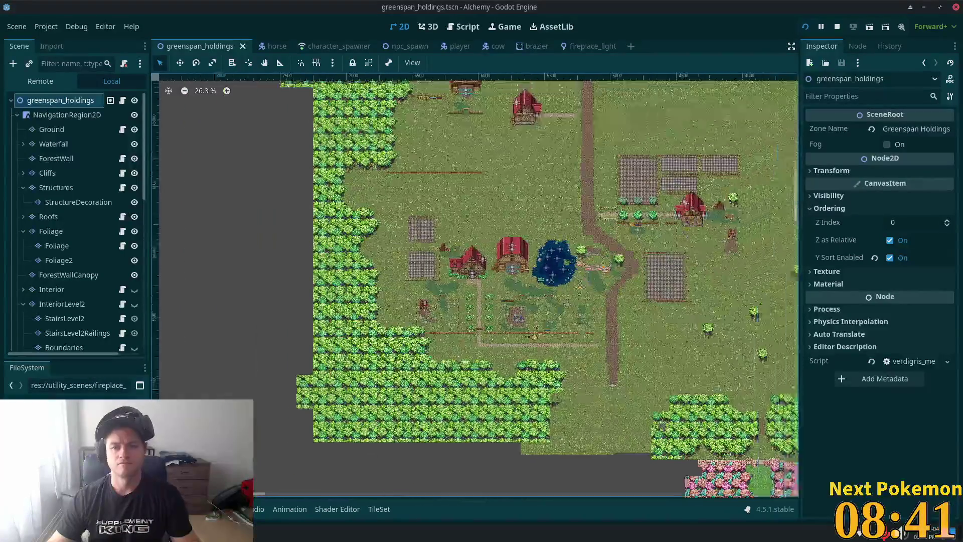
pyautogui.scroll(2, 477, 286)
pyautogui.scroll(-2, 476, 285)
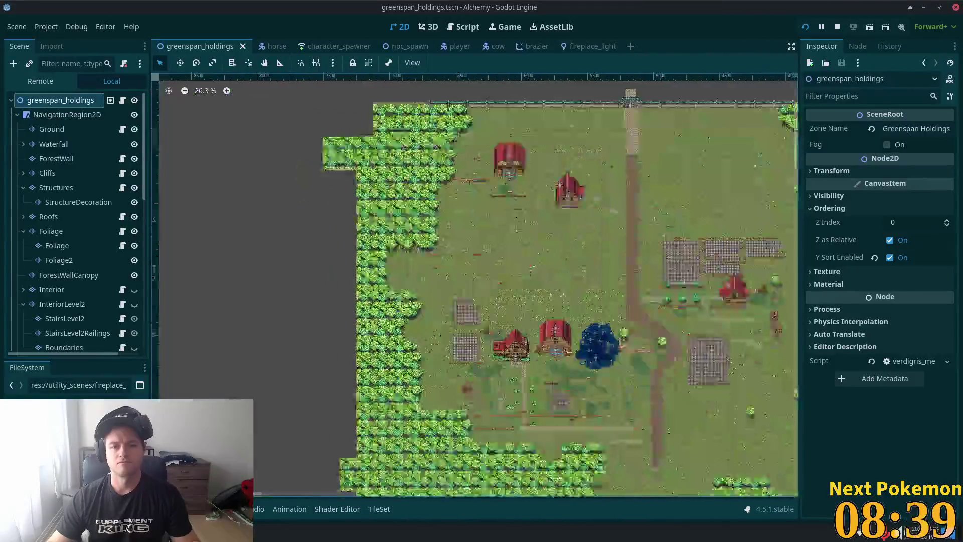
pyautogui.scroll(2, 476, 286)
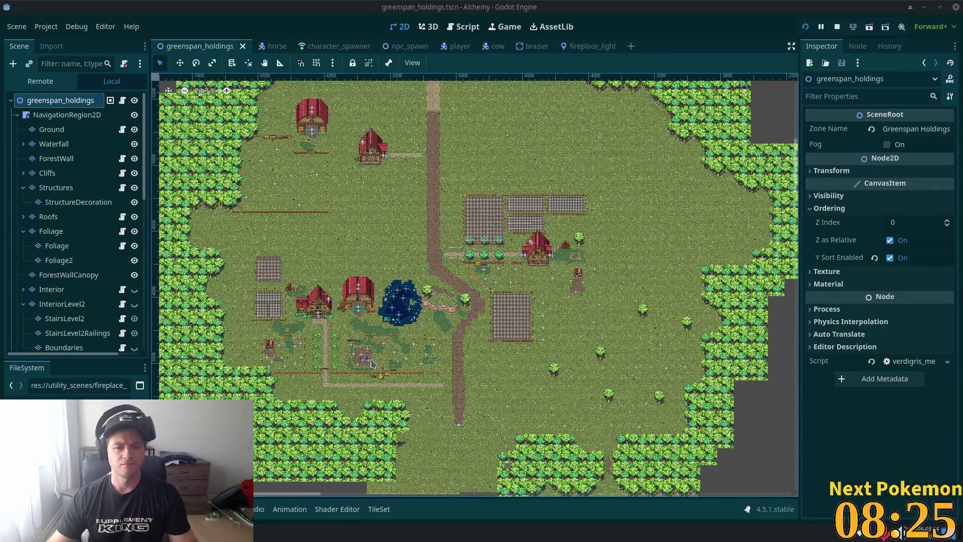
pyautogui.scroll(2, 313, 284)
pyautogui.scroll(2, 313, 284)
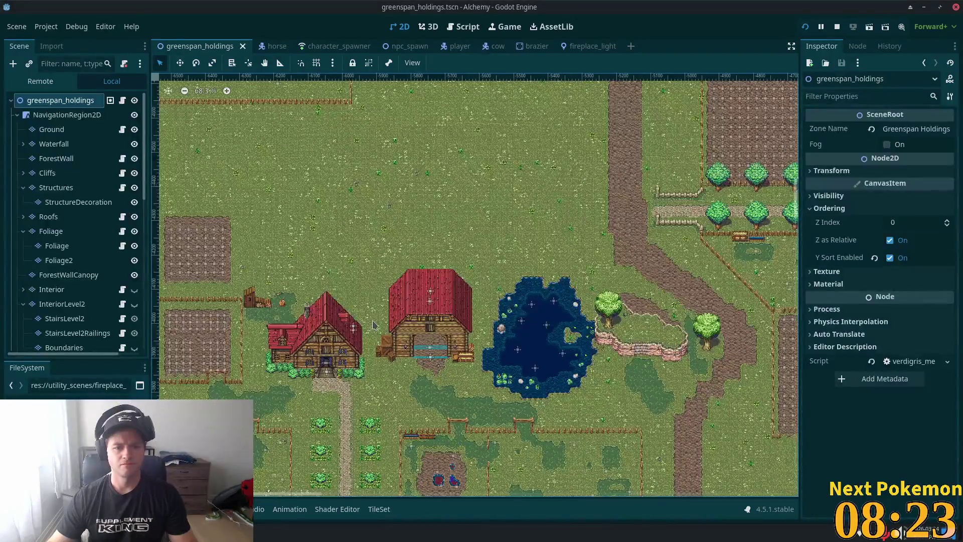
pyautogui.scroll(9, 345, 285)
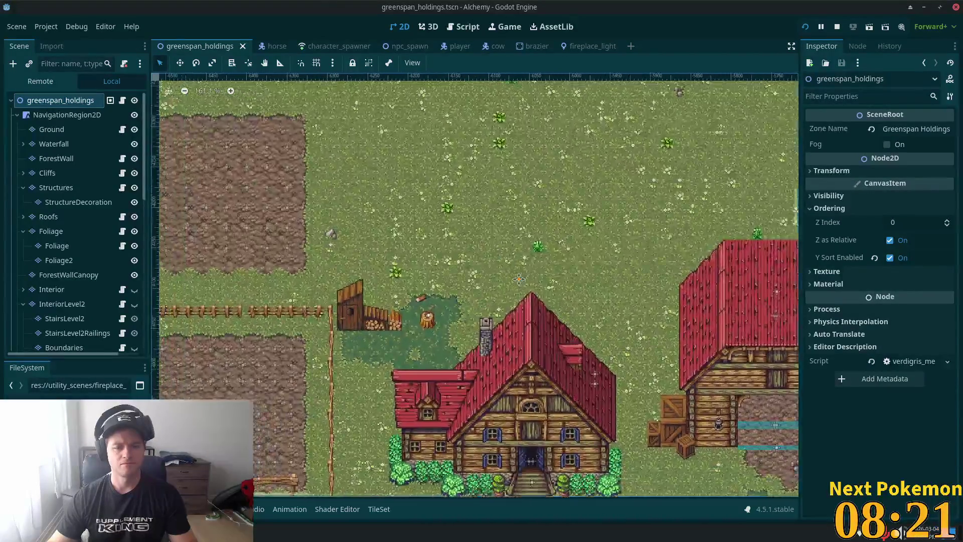
pyautogui.scroll(-2, 426, 256)
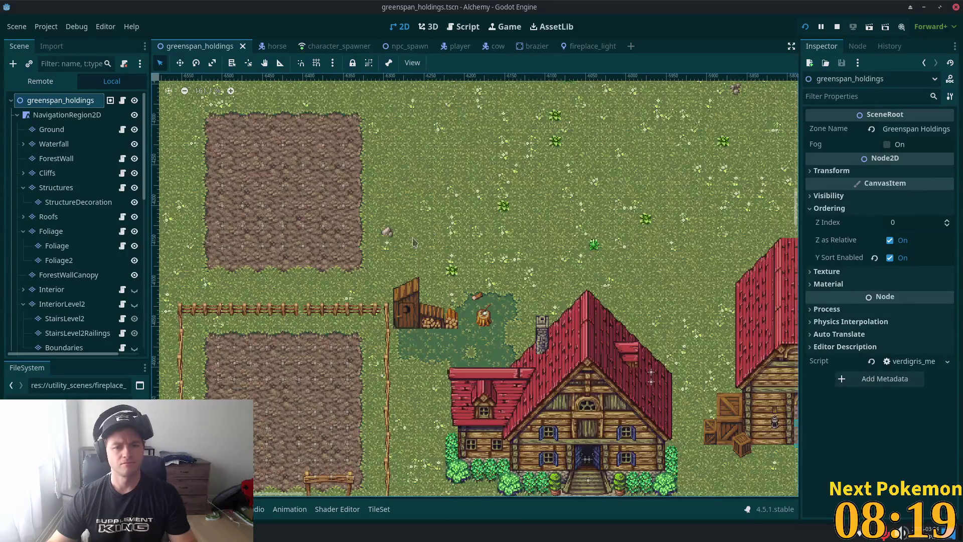
pyautogui.click(80, 132)
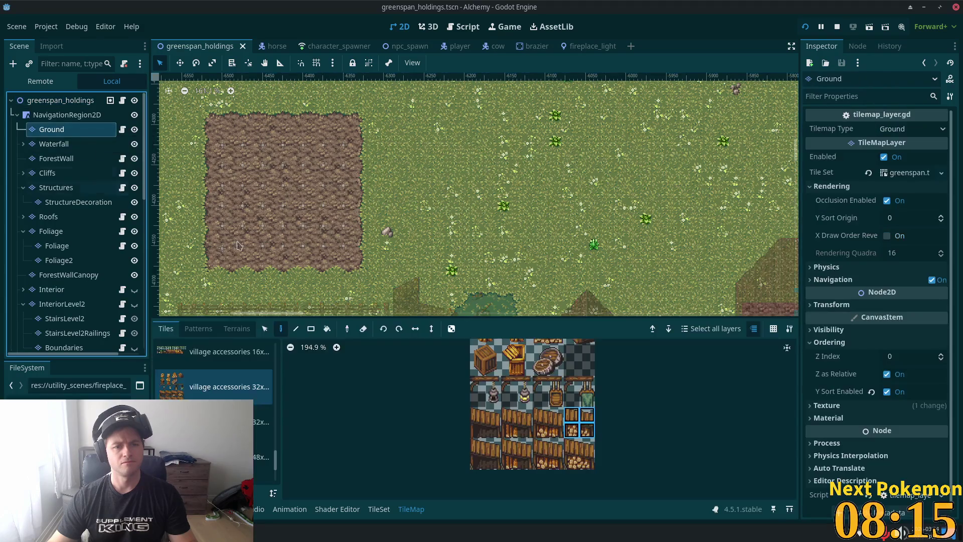
# Step: Select the dark grass patch on the Ground layer and stamp a copy at a new map spot
pyautogui.scroll(4, 370, 221)
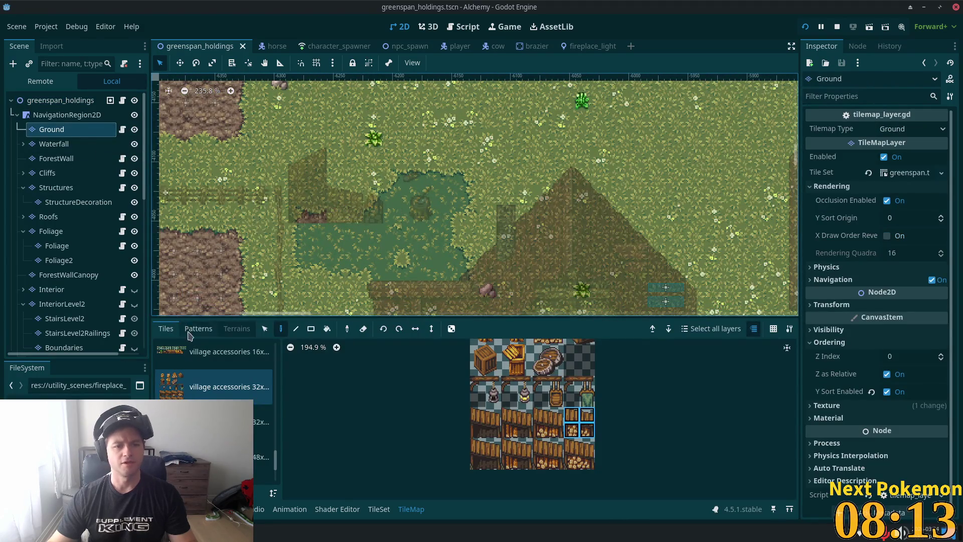
pyautogui.click(265, 329)
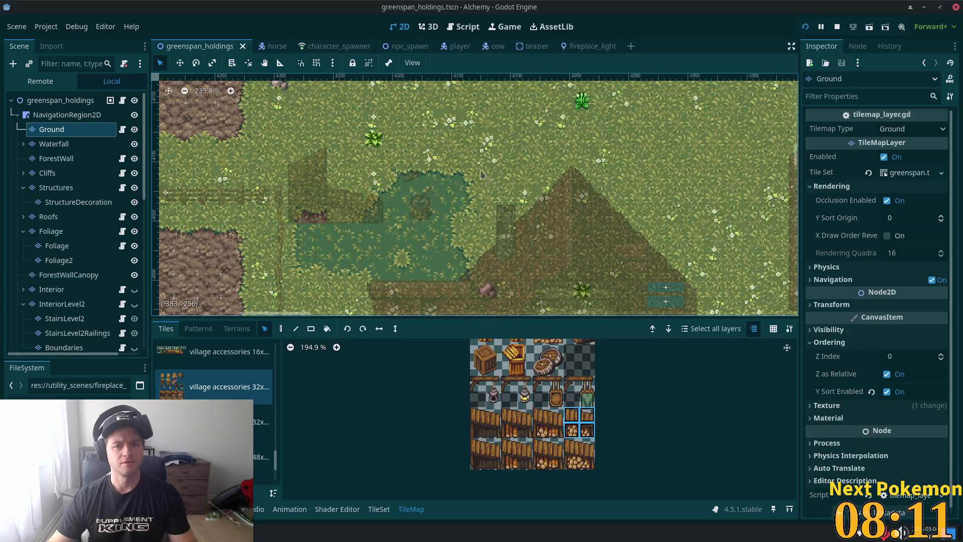
pyautogui.moveTo(493, 171)
pyautogui.mouseDown()
pyautogui.moveTo(366, 276)
pyautogui.moveTo(309, 270)
pyautogui.mouseUp()
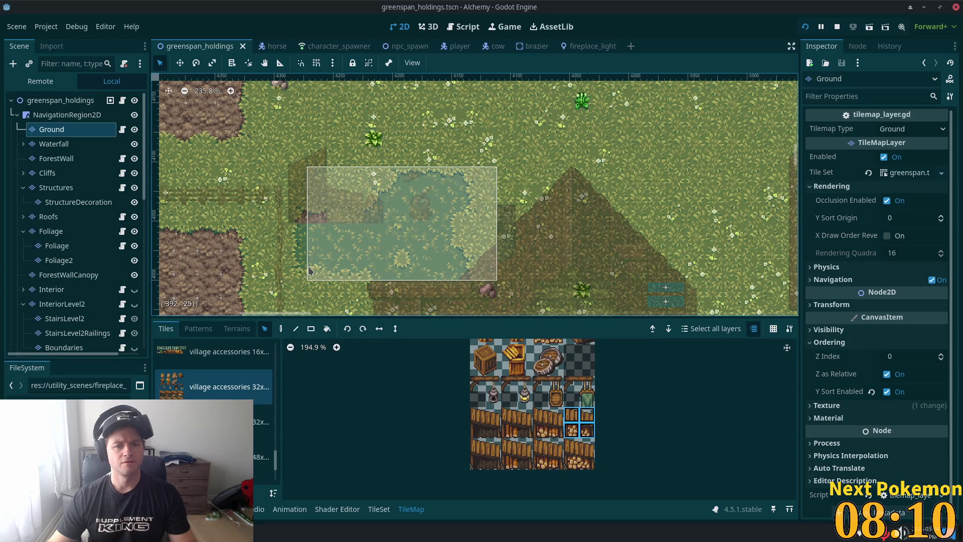
pyautogui.click(281, 328)
pyautogui.moveTo(462, 239)
pyautogui.mouseDown()
pyautogui.moveTo(535, 162)
pyautogui.moveTo(441, 202)
pyautogui.moveTo(386, 94)
pyautogui.moveTo(206, 151)
pyautogui.moveTo(184, 246)
pyautogui.moveTo(184, 231)
pyautogui.moveTo(170, 223)
pyautogui.mouseUp()
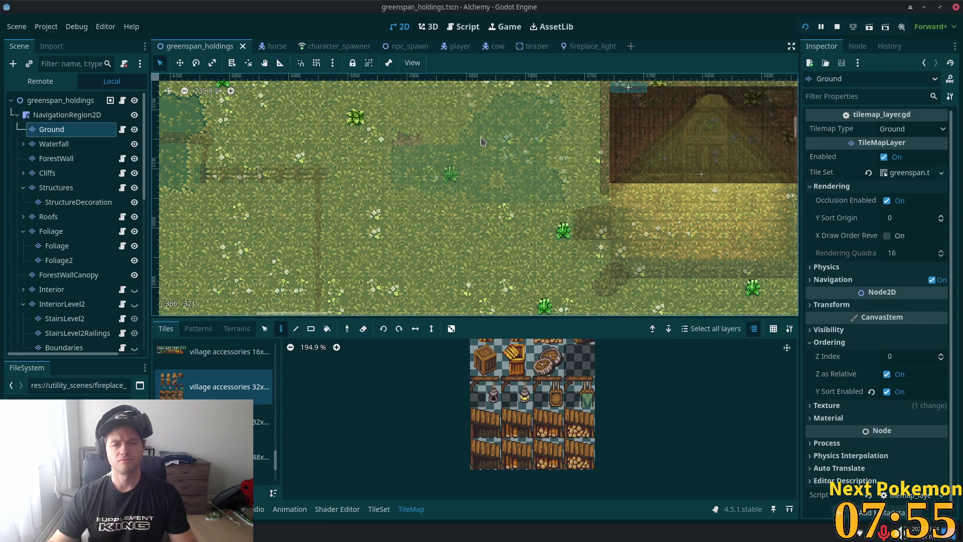
pyautogui.click(458, 215)
pyautogui.scroll(3, 361, 251)
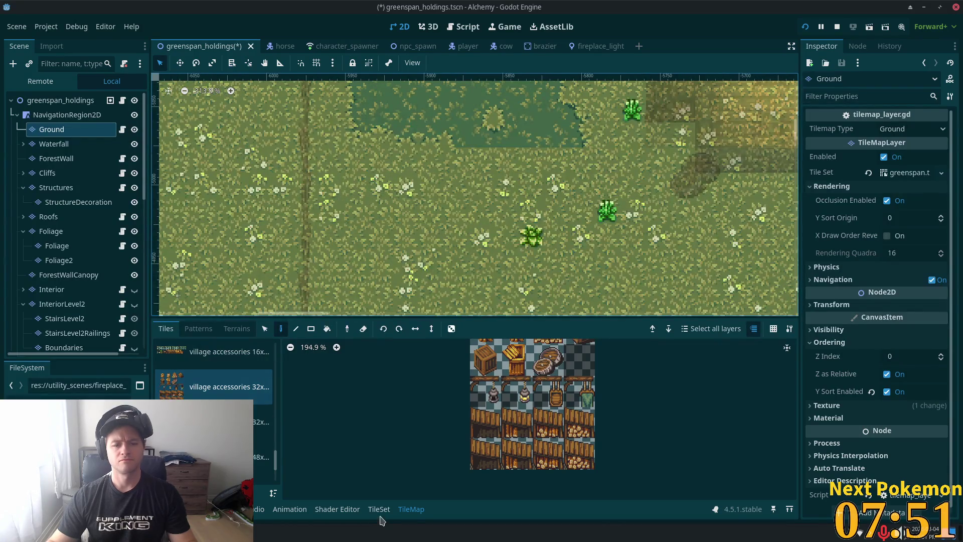
# Step: Choose the summer forest.png source, inspect grass tile (3,2), then pick the TileMap Paint tool
pyautogui.click(379, 509)
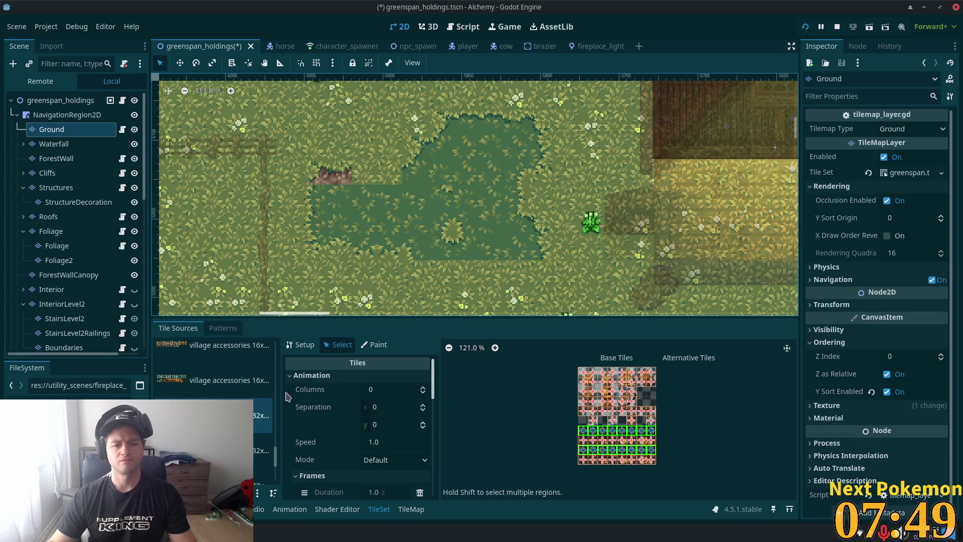
pyautogui.scroll(5, 215, 381)
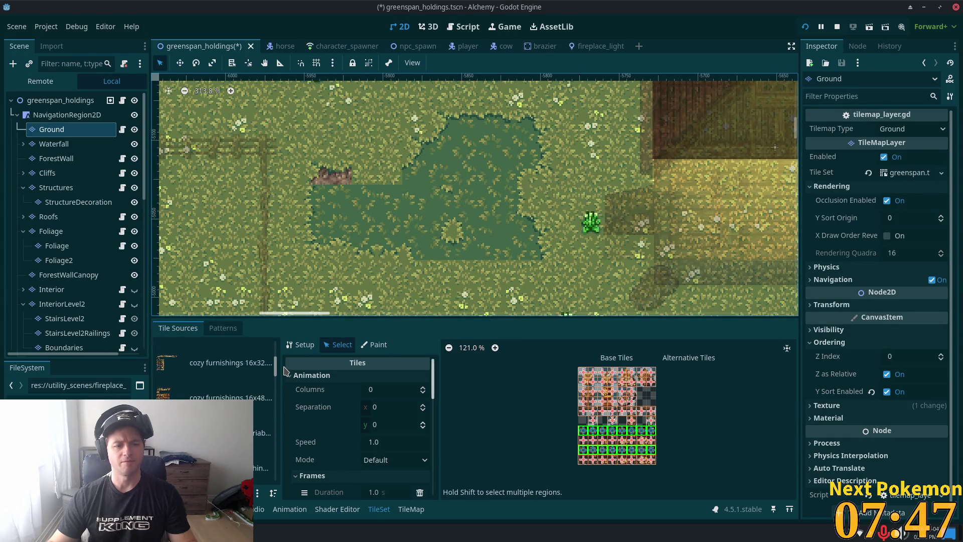
pyautogui.moveTo(286, 376); pyautogui.dragTo(280, 424)
pyautogui.click(215, 393)
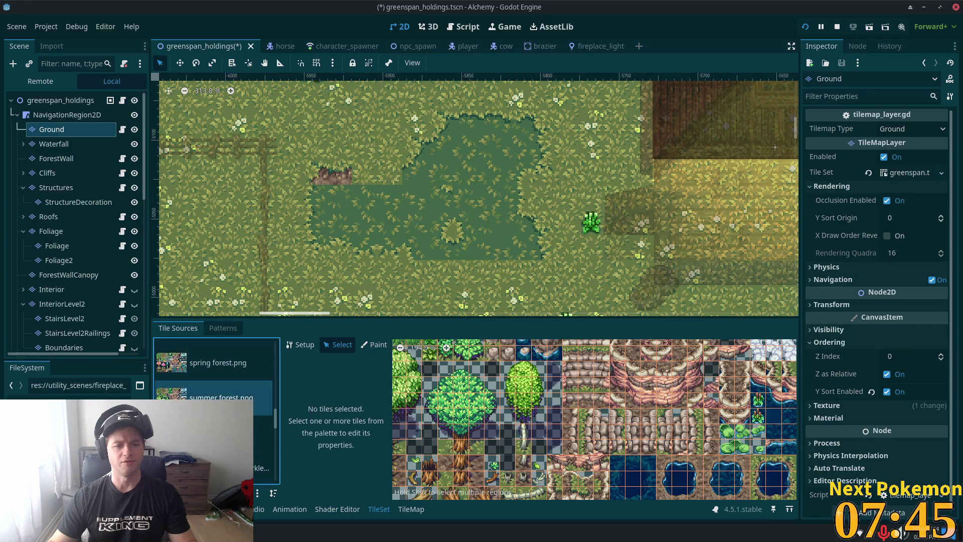
pyautogui.scroll(-4, 483, 423)
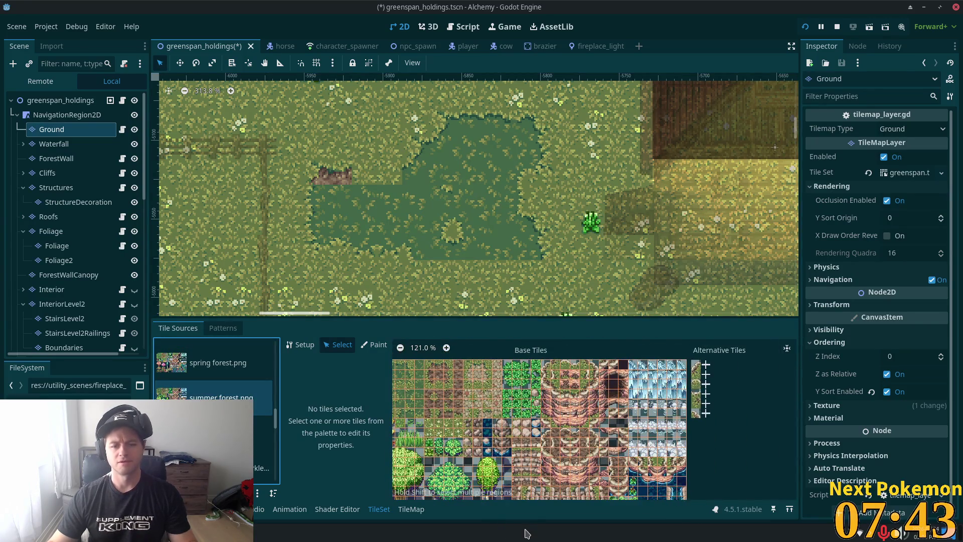
pyautogui.moveTo(452, 395); pyautogui.dragTo(562, 430)
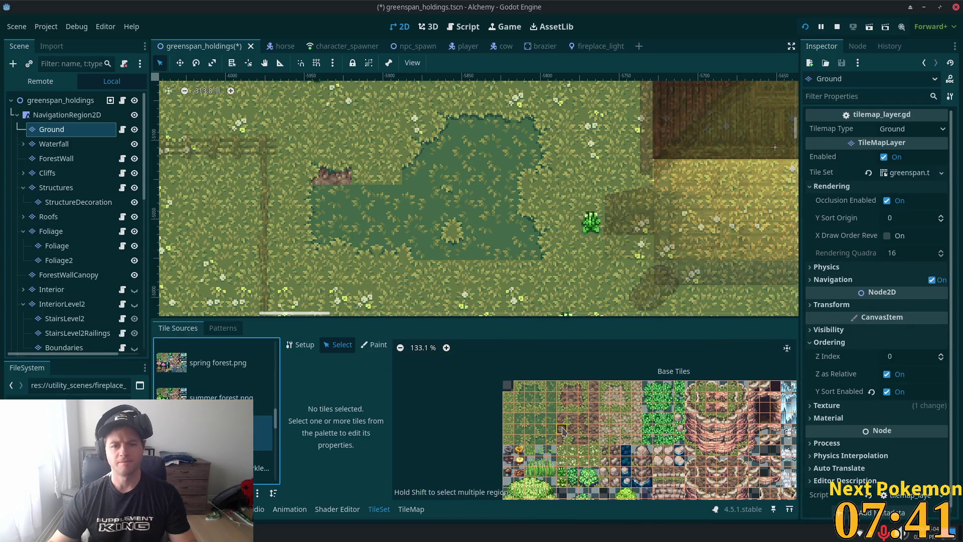
pyautogui.click(540, 416)
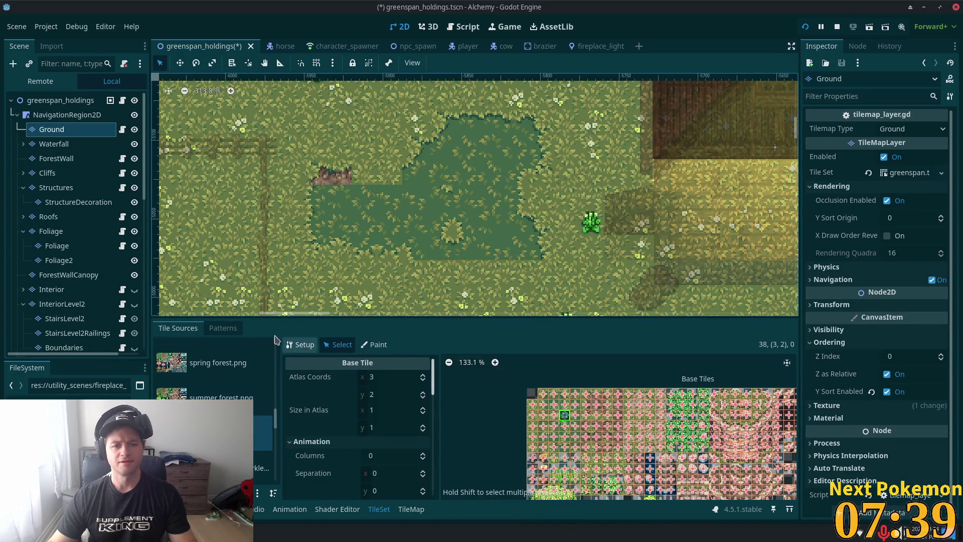
pyautogui.click(411, 509)
pyautogui.click(282, 329)
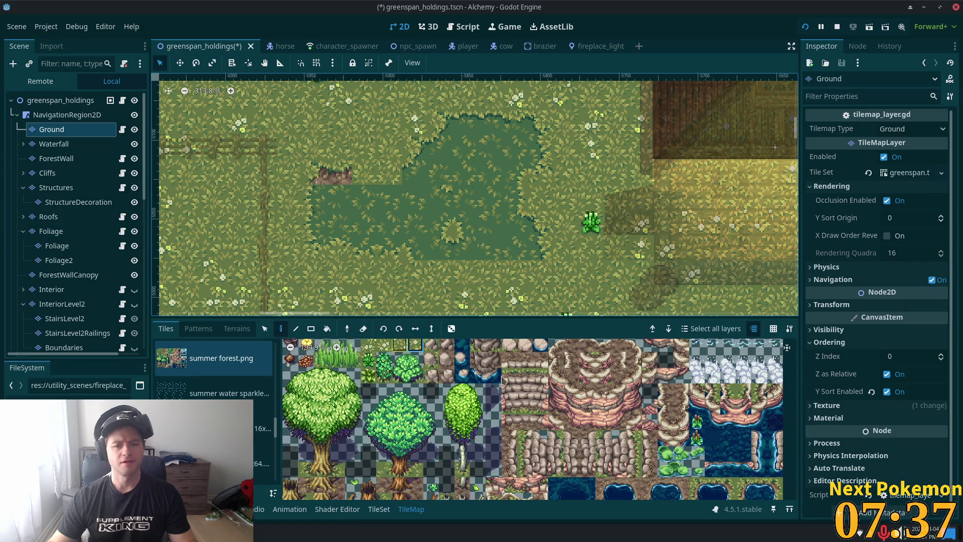
# Step: Pick a grass tile from the summer forest.png atlas and rotate it left
pyautogui.scroll(5, 470, 382)
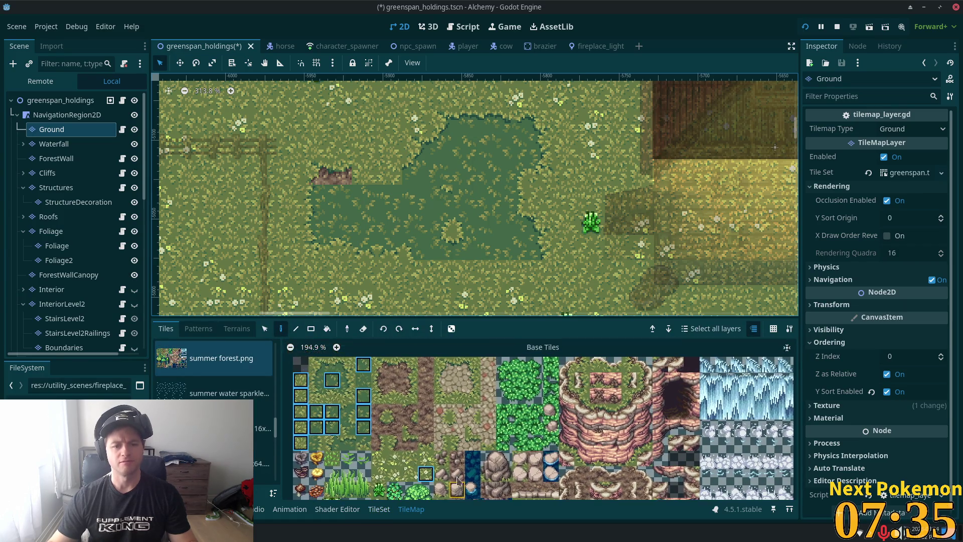
pyautogui.click(348, 390)
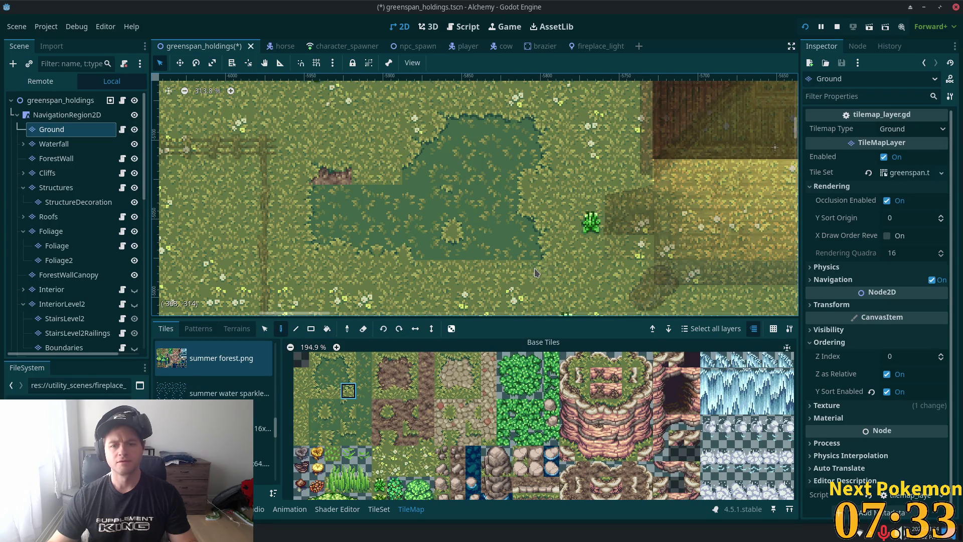
pyautogui.click(332, 394)
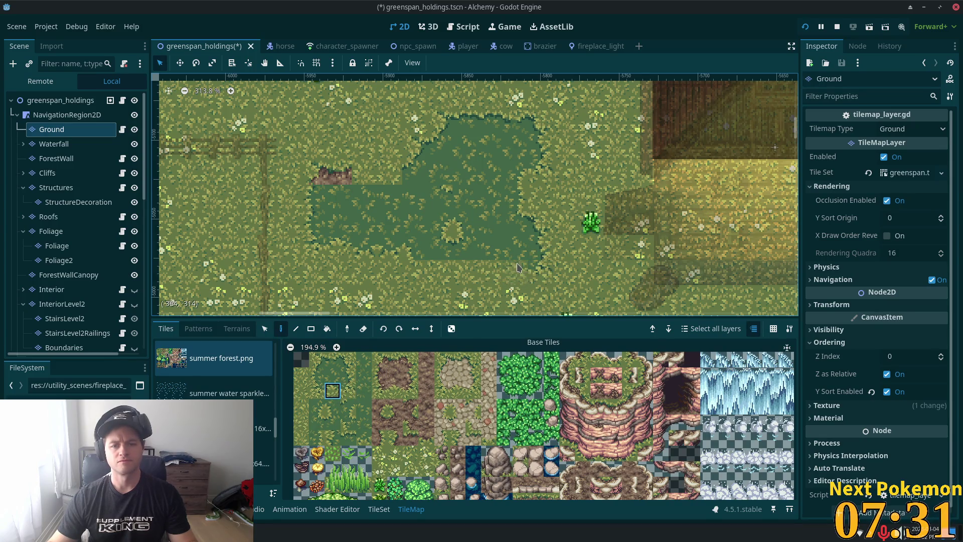
pyautogui.press('z')
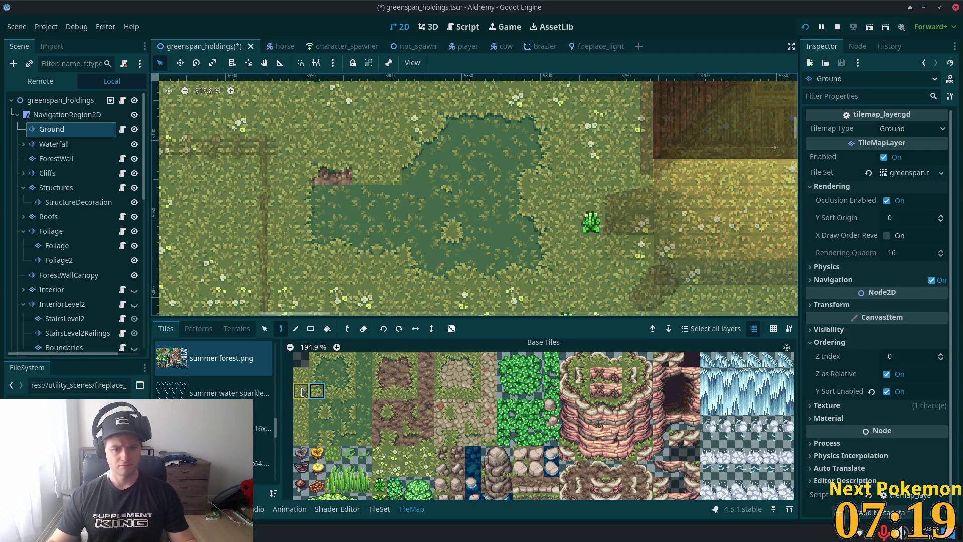
pyautogui.scroll(3, 341, 359)
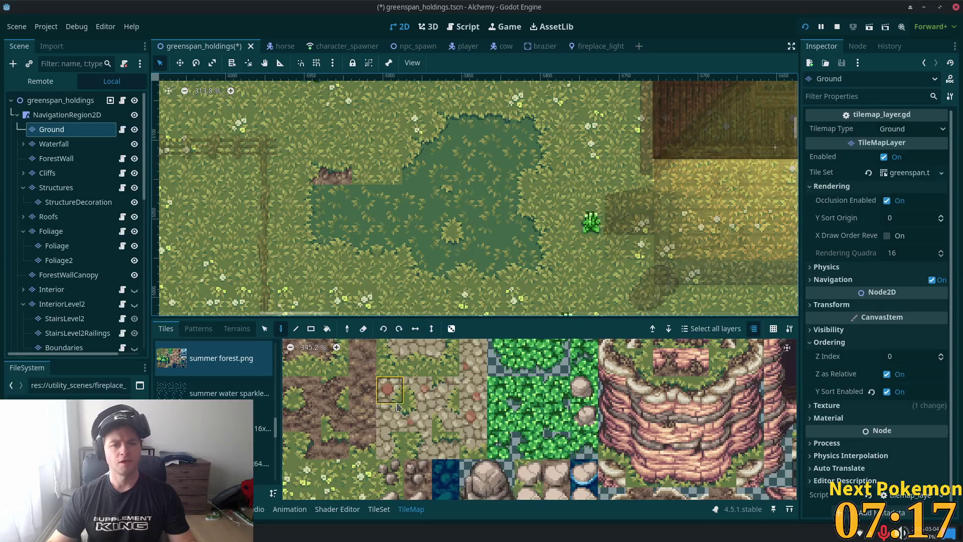
pyautogui.scroll(3, 341, 361)
pyautogui.scroll(-3, 607, 483)
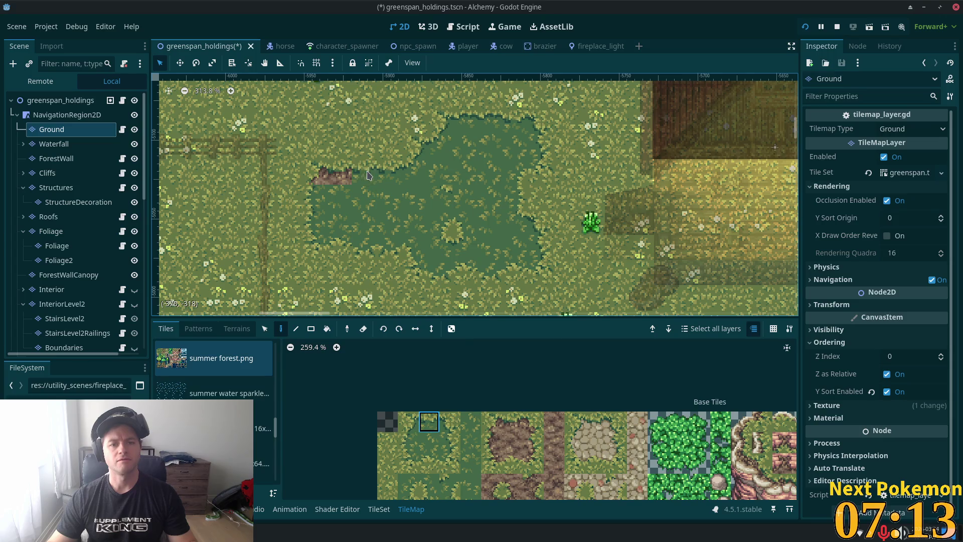
pyautogui.scroll(-1, 480, 385)
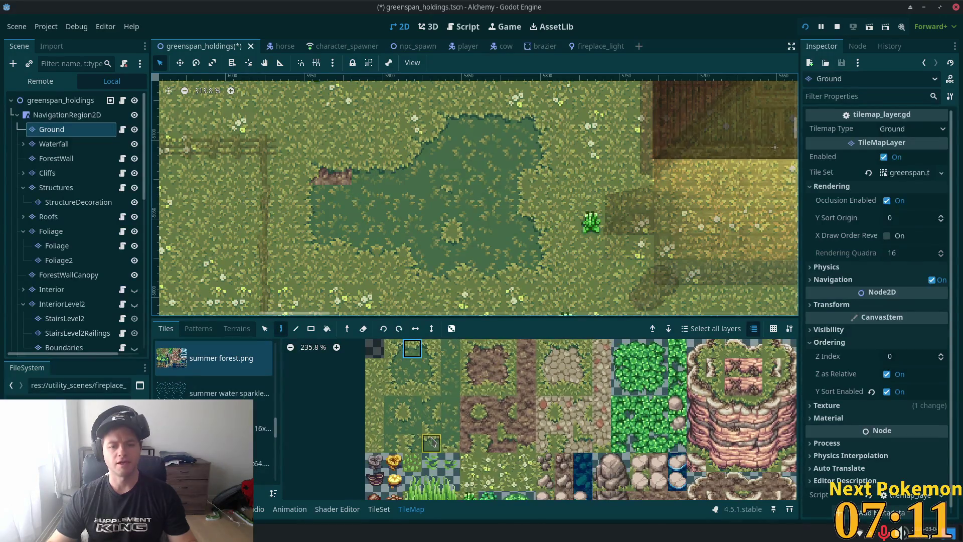
# Step: Paint grass over the small rock tiles, then pick a 2x2 block of grass tiles
pyautogui.click(431, 443)
pyautogui.moveTo(314, 171); pyautogui.dragTo(350, 173)
pyautogui.click(363, 329)
pyautogui.click(393, 348)
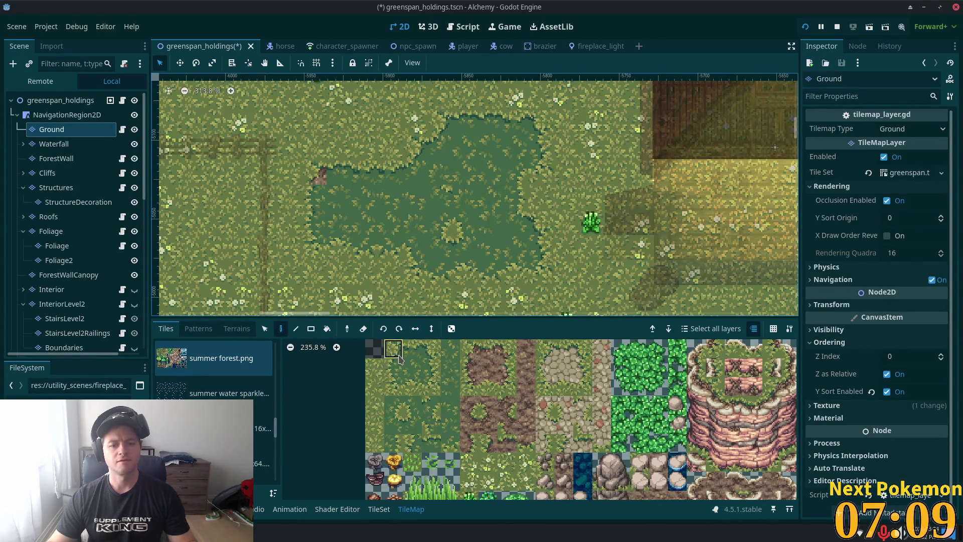
pyautogui.click(321, 175)
pyautogui.scroll(-3, 573, 203)
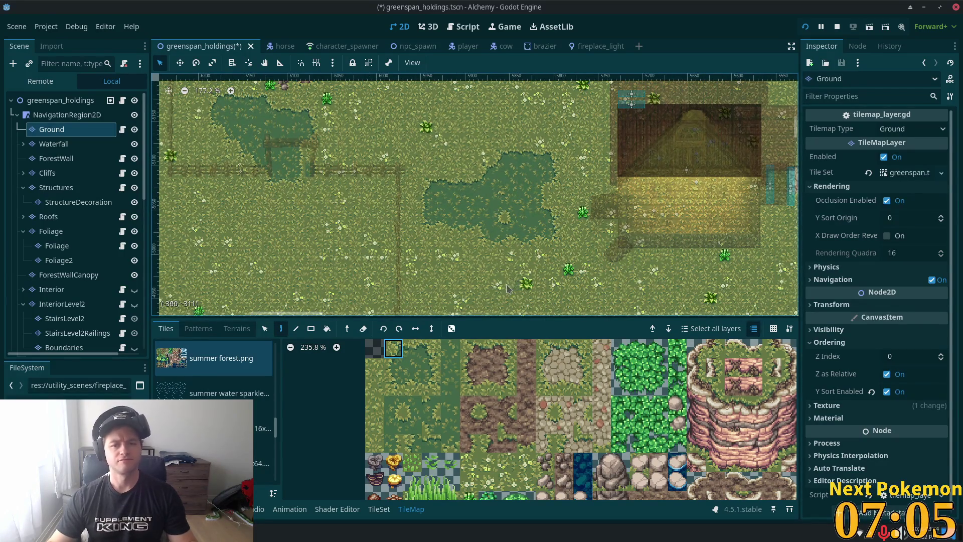
pyautogui.moveTo(401, 411); pyautogui.dragTo(411, 427)
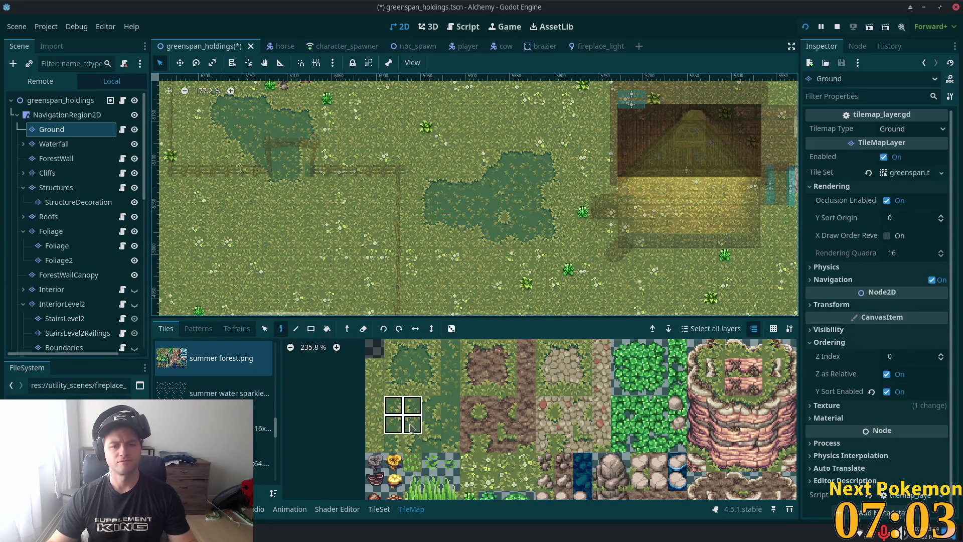
pyautogui.moveTo(508, 259)
pyautogui.mouseDown()
pyautogui.moveTo(390, 259)
pyautogui.moveTo(659, 173)
pyautogui.moveTo(743, 216)
pyautogui.moveTo(499, 251)
pyautogui.moveTo(712, 303)
pyautogui.moveTo(858, 358)
pyautogui.mouseUp()
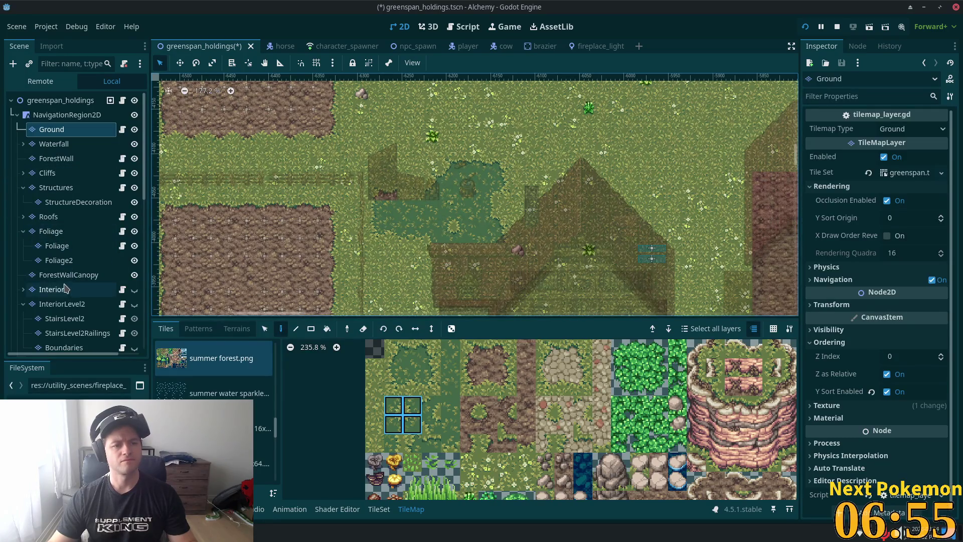
# Step: On the Foliage layer, select the tree stump and log tiles on the map
pyautogui.click(41, 232)
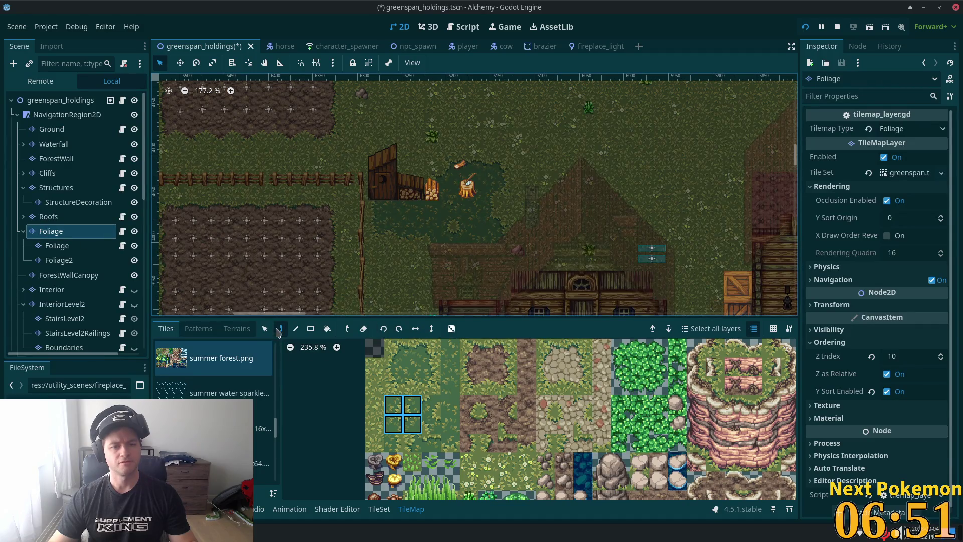
pyautogui.click(268, 329)
pyautogui.click(470, 184)
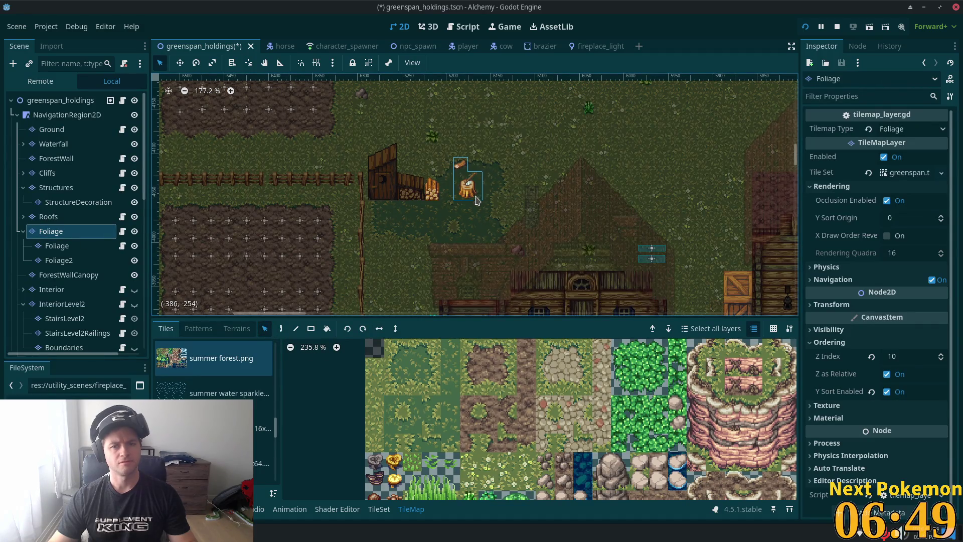
pyautogui.scroll(-5, 541, 254)
pyautogui.scroll(3, 443, 168)
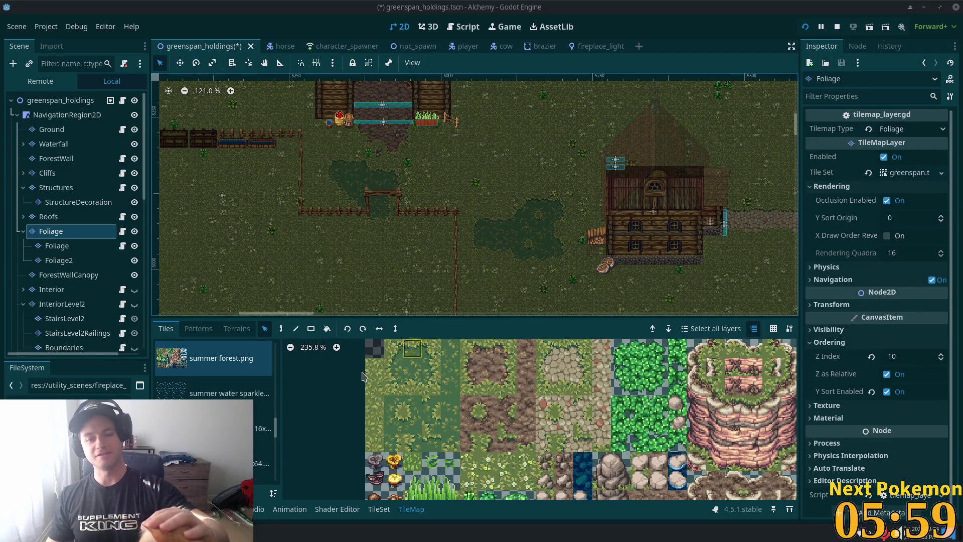
# Step: Drag the log tile a little to the right of the tree stump
pyautogui.click(281, 328)
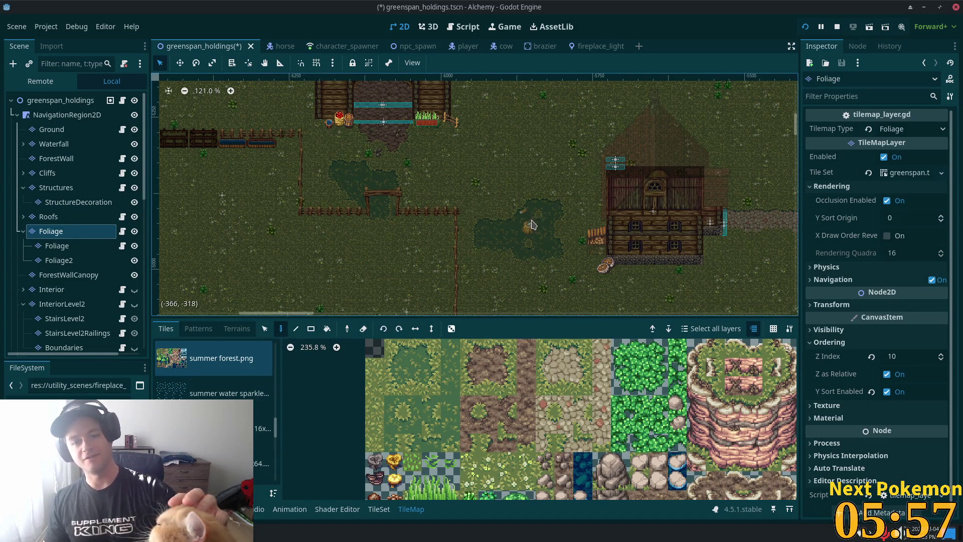
pyautogui.scroll(3, 537, 221)
pyautogui.scroll(5, 537, 221)
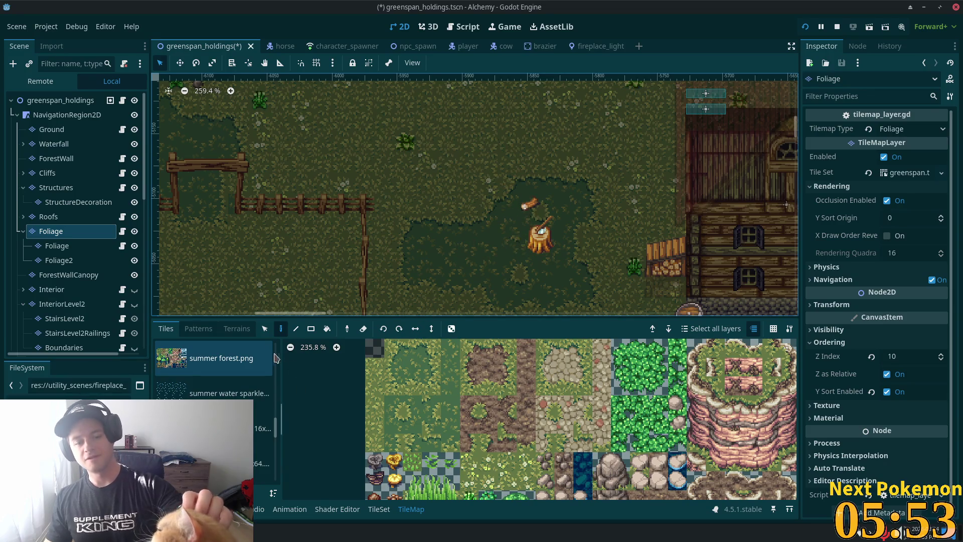
pyautogui.click(265, 330)
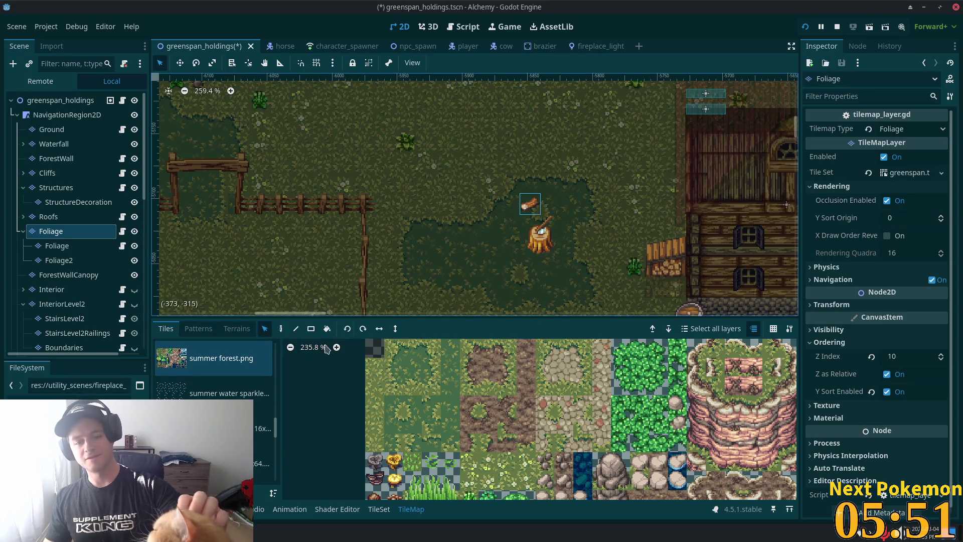
pyautogui.moveTo(530, 206)
pyautogui.mouseDown()
pyautogui.moveTo(561, 205)
pyautogui.moveTo(561, 214)
pyautogui.mouseUp()
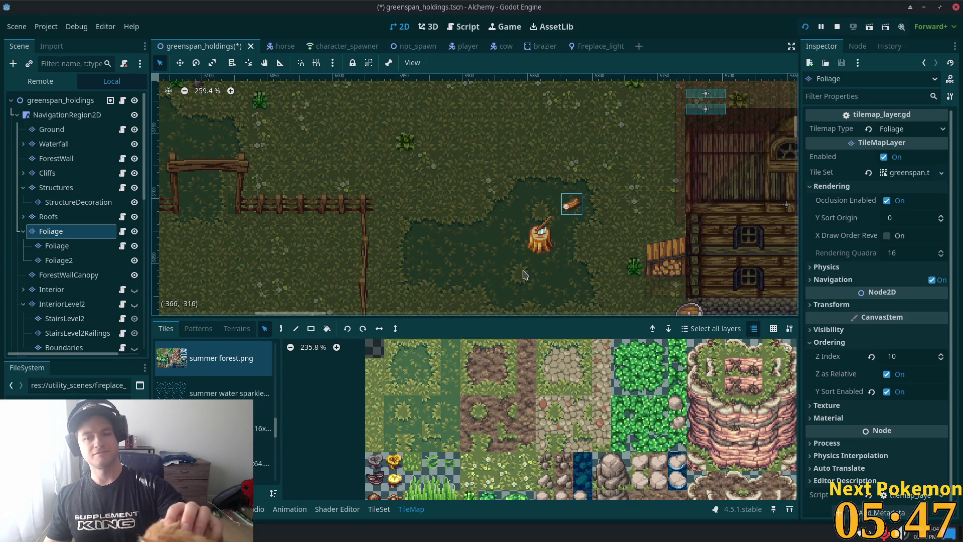
pyautogui.scroll(-5, 502, 195)
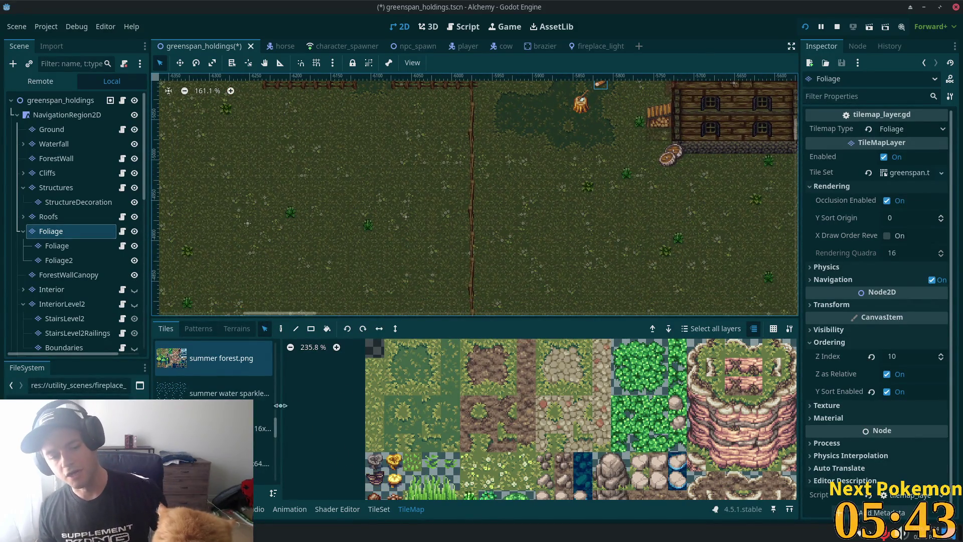
pyautogui.moveTo(275, 425); pyautogui.dragTo(275, 451)
pyautogui.scroll(-2, 273, 454)
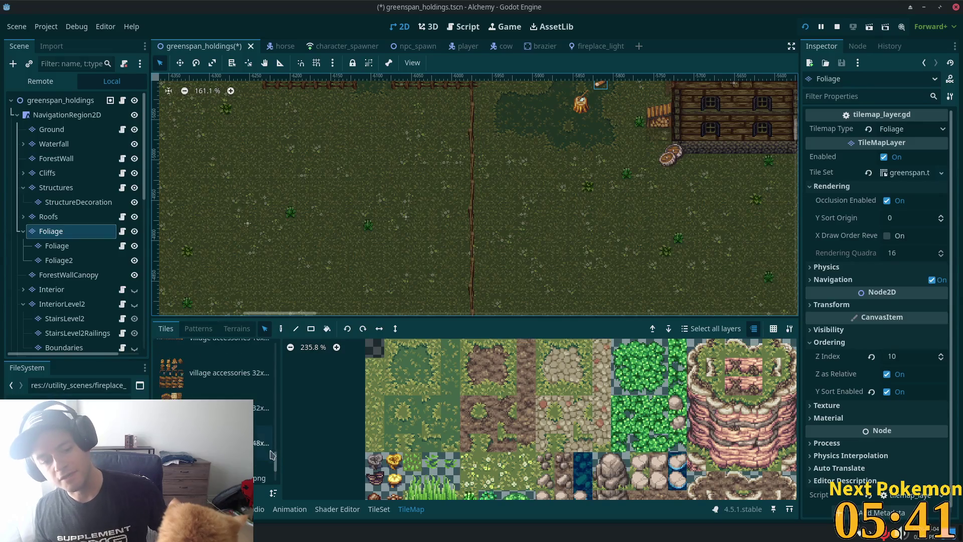
# Step: Paint a 2x2 woodpile block from the 32x village accessories tiles beside the tree stump
pyautogui.click(236, 381)
pyautogui.scroll(-2, 716, 438)
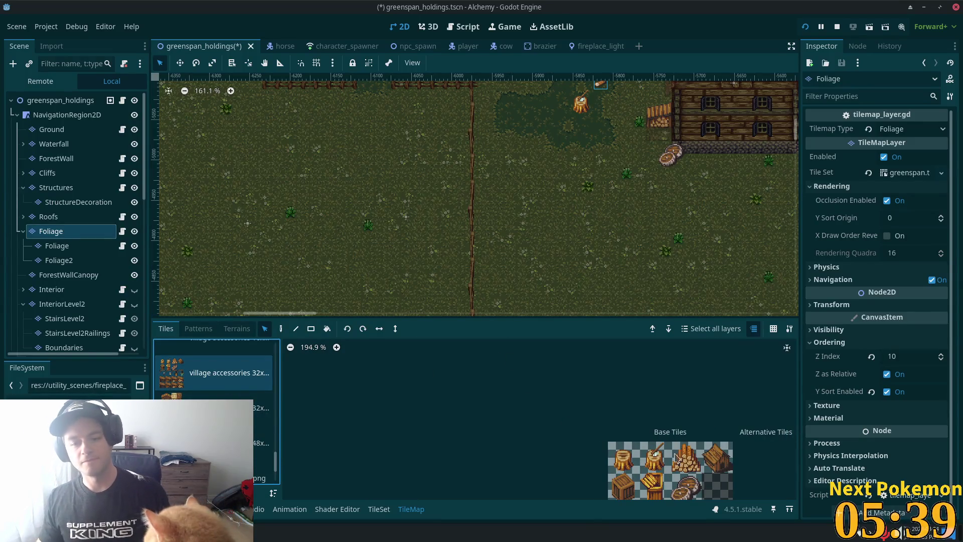
pyautogui.moveTo(689, 470); pyautogui.dragTo(685, 462)
pyautogui.moveTo(677, 451); pyautogui.dragTo(694, 467)
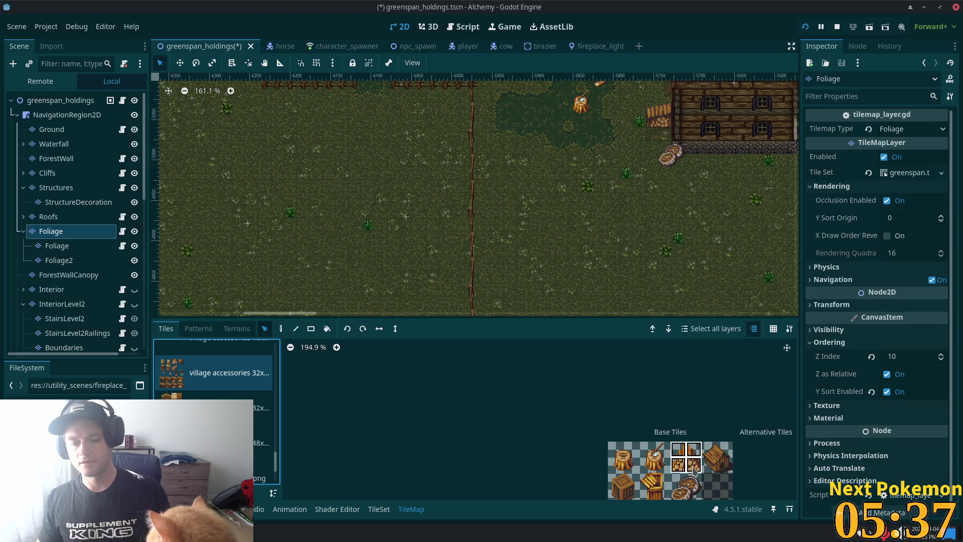
pyautogui.scroll(5, 602, 165)
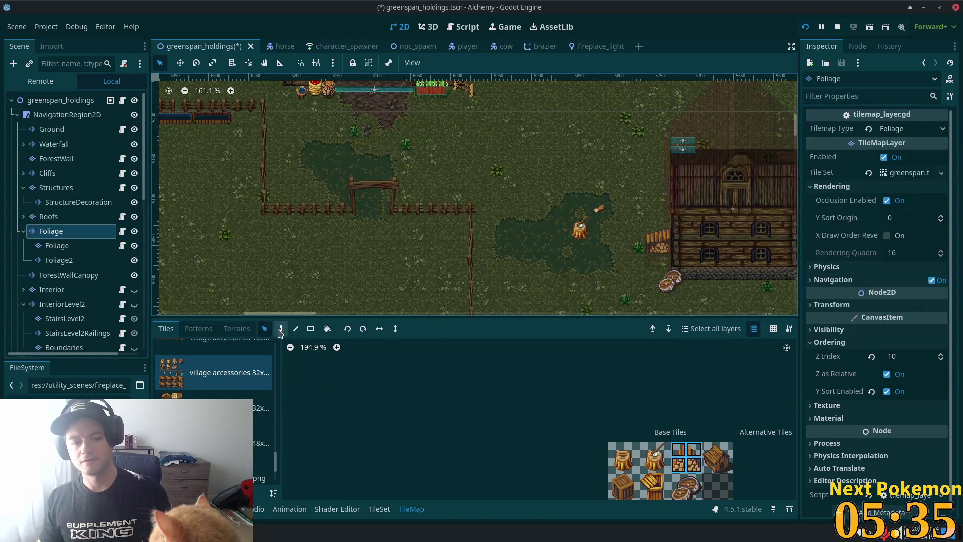
pyautogui.click(281, 328)
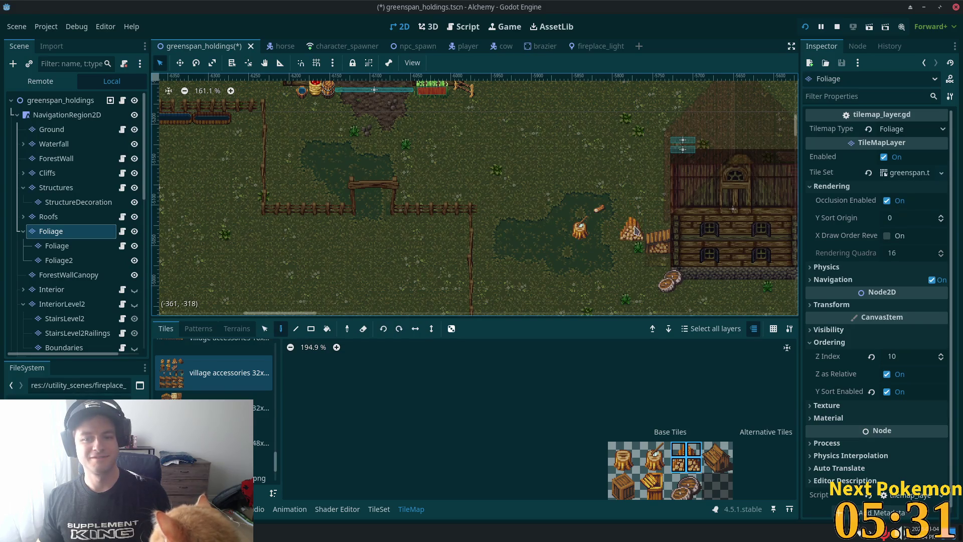
pyautogui.click(77, 101)
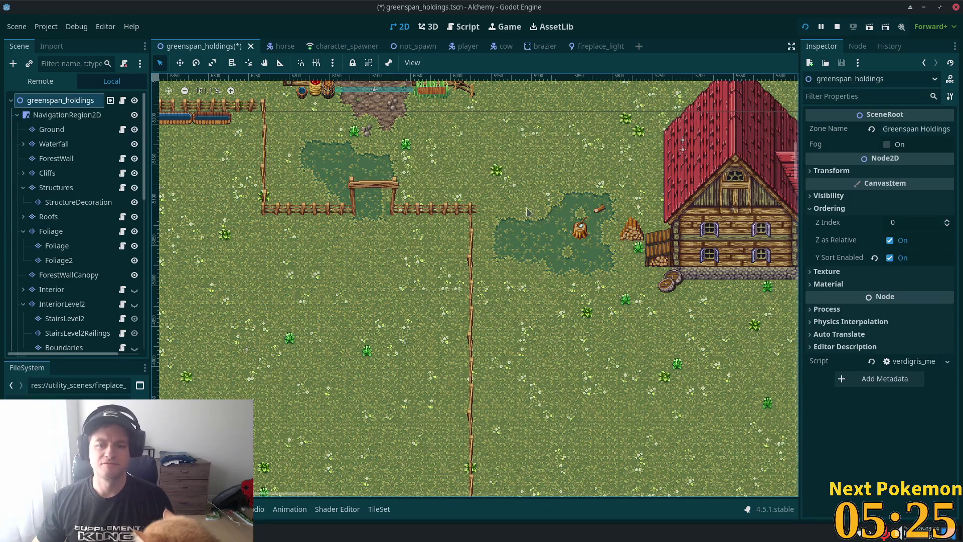
pyautogui.scroll(1, 532, 220)
pyautogui.scroll(2, 533, 219)
pyautogui.scroll(-9, 653, 219)
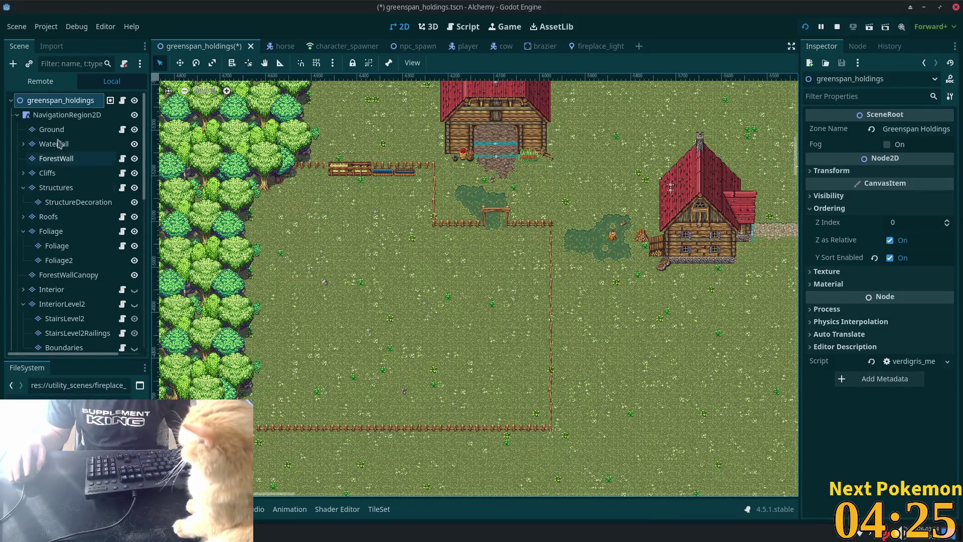
# Step: On the Foliage layer, select the small wooden hut tiles in the village accessories atlas
pyautogui.click(51, 231)
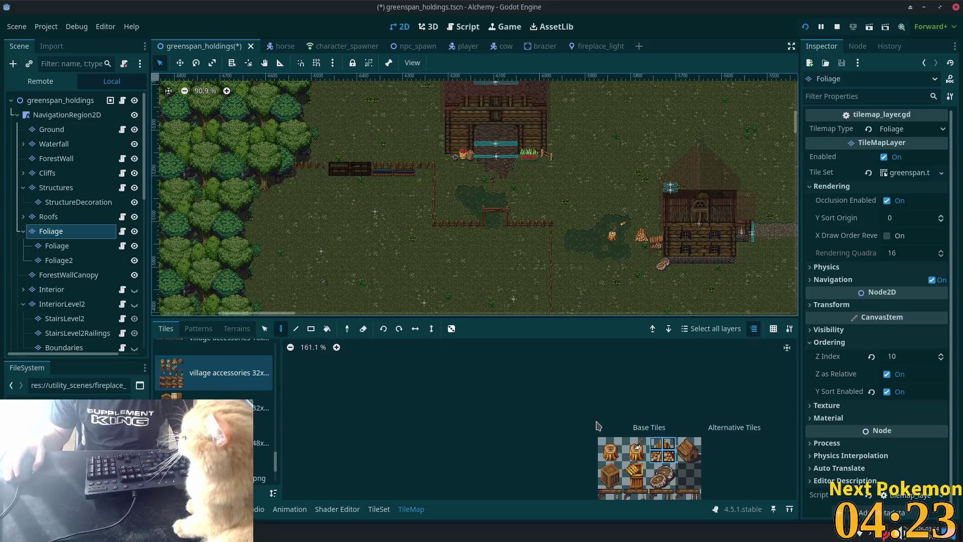
pyautogui.scroll(-3, 594, 418)
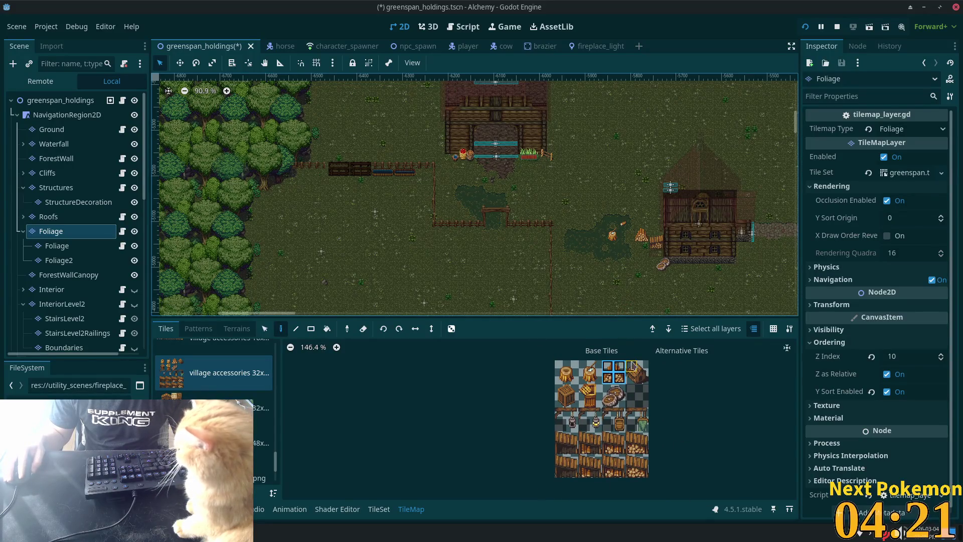
pyautogui.moveTo(631, 366); pyautogui.dragTo(642, 378)
pyautogui.scroll(8, 552, 245)
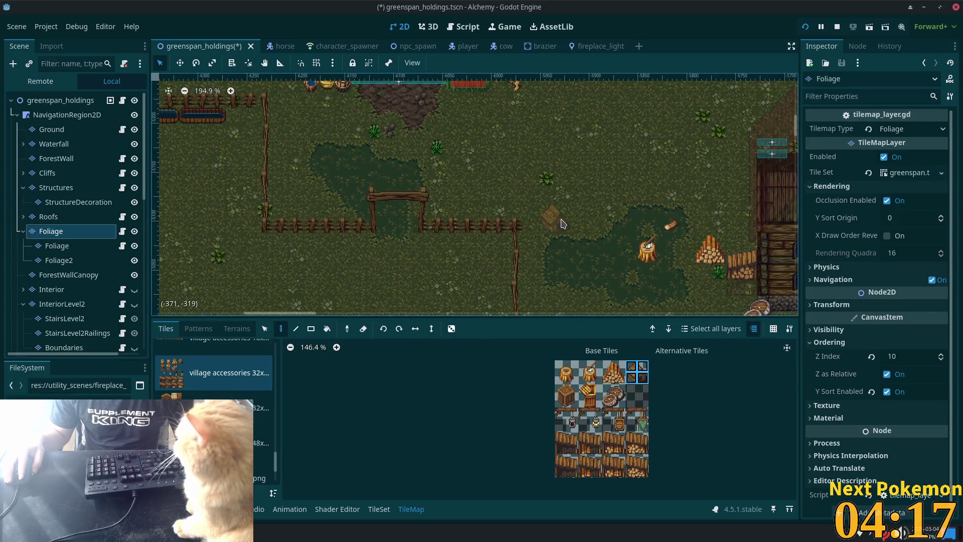
pyautogui.scroll(6, 610, 250)
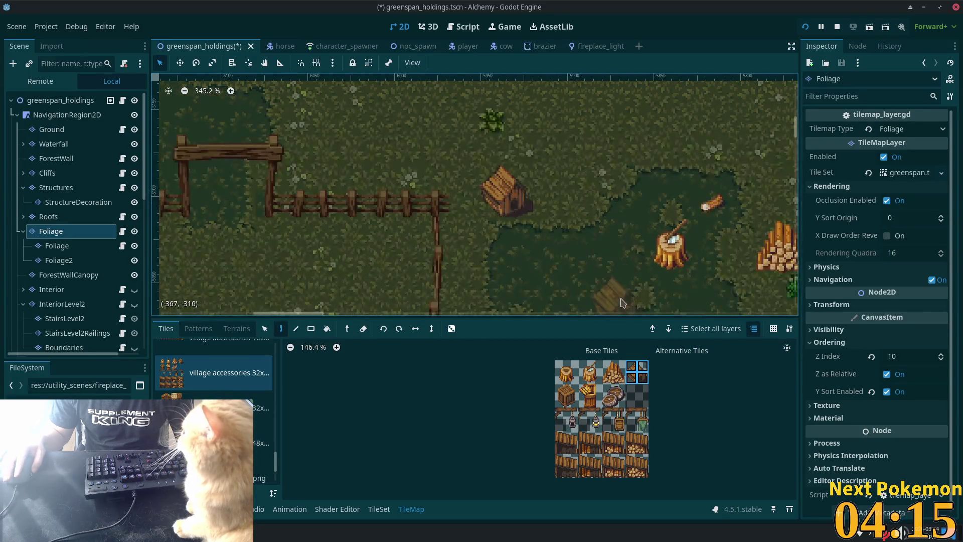
pyautogui.scroll(-6, 575, 293)
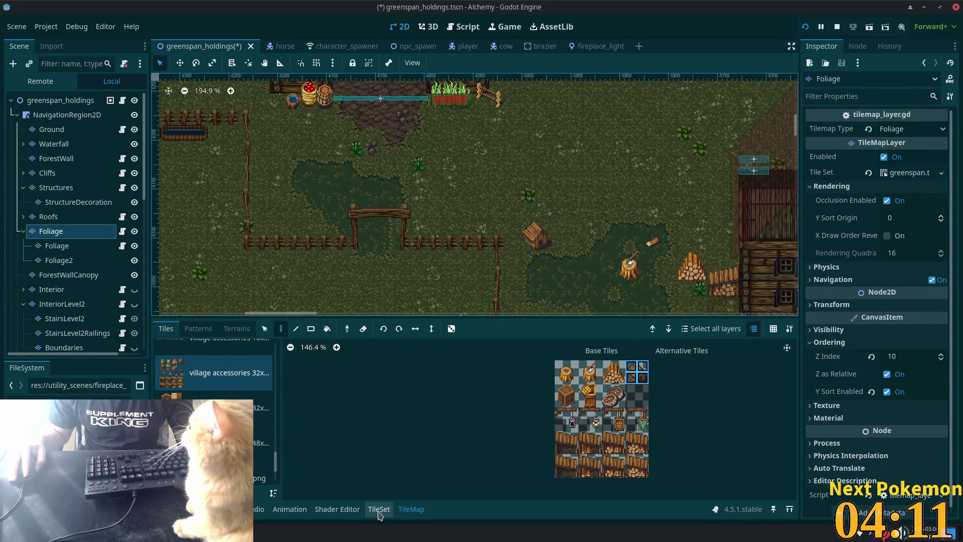
# Step: In the TileSet editor, draw a triangular collision polygon on the diagonal roof-edge tile
pyautogui.click(378, 509)
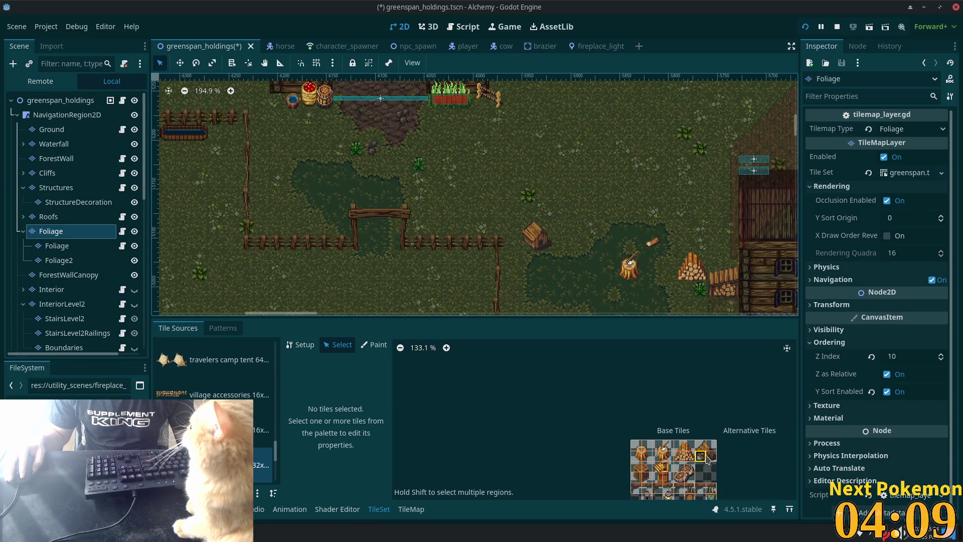
pyautogui.click(705, 459)
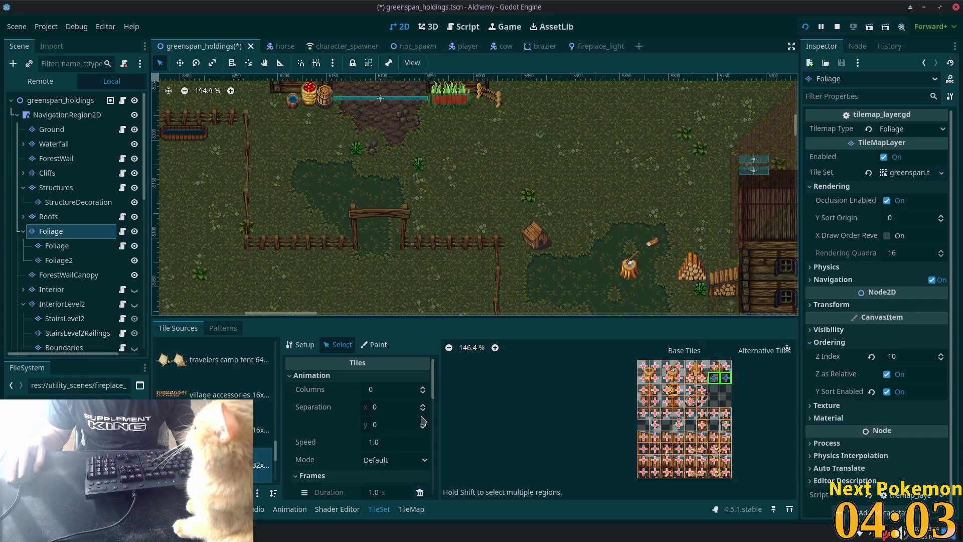
pyautogui.scroll(-2, 425, 416)
pyautogui.scroll(-5, 425, 416)
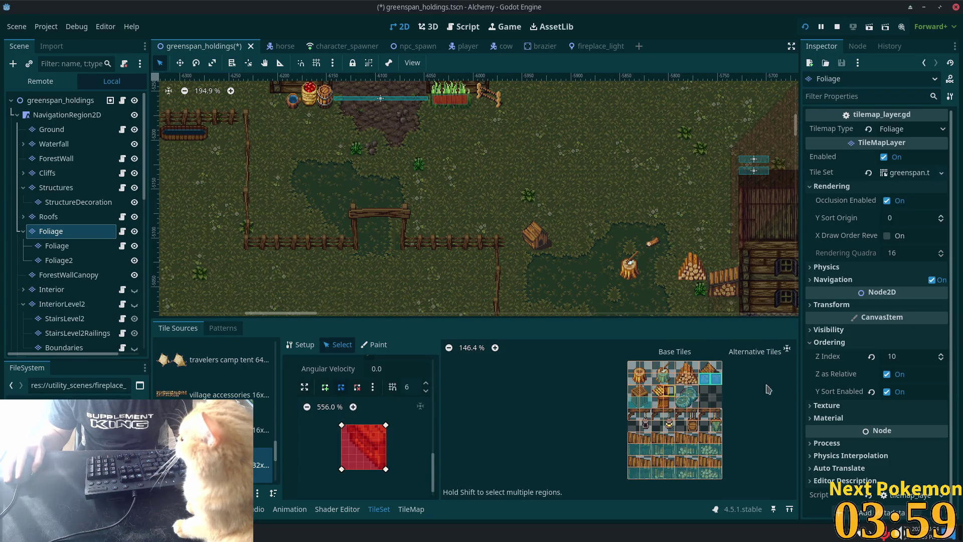
pyautogui.scroll(3, 705, 394)
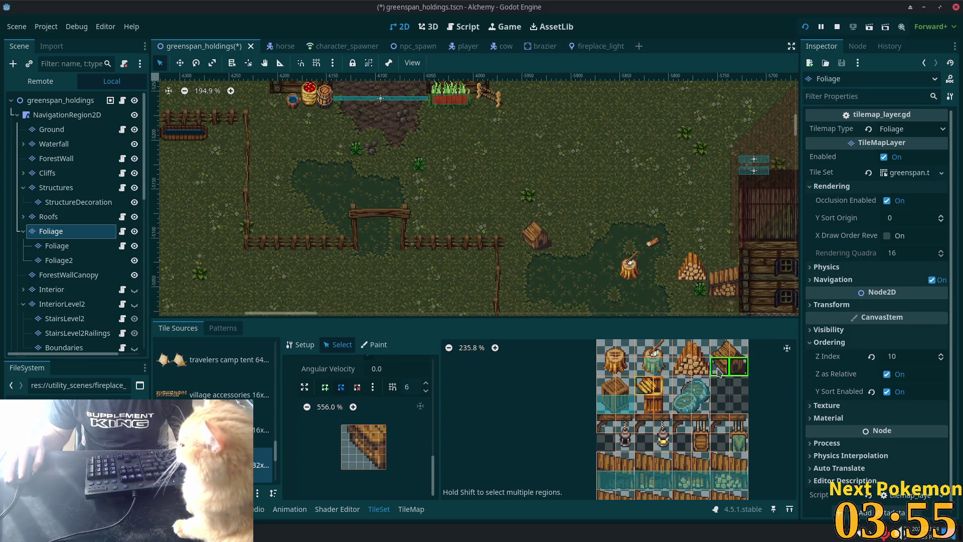
pyautogui.click(726, 370)
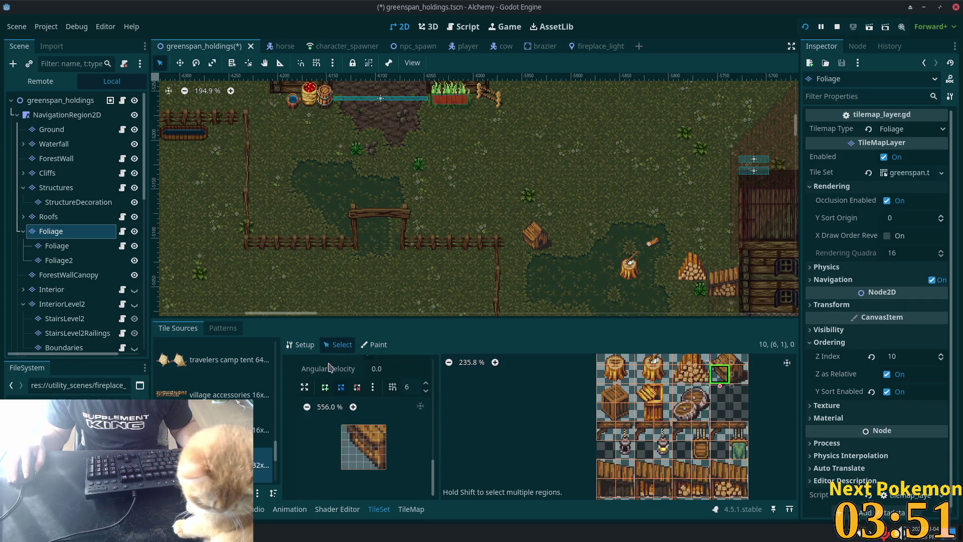
pyautogui.click(326, 389)
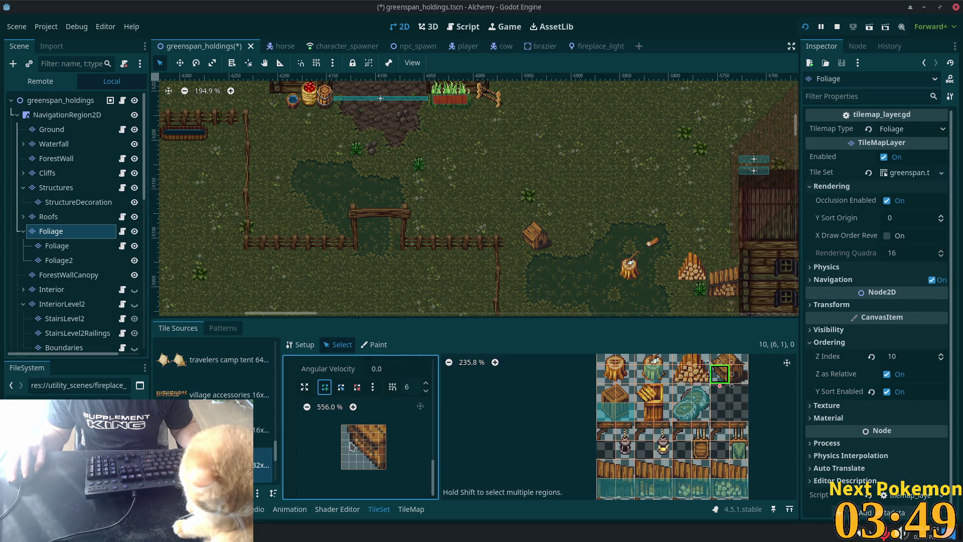
pyautogui.click(348, 439)
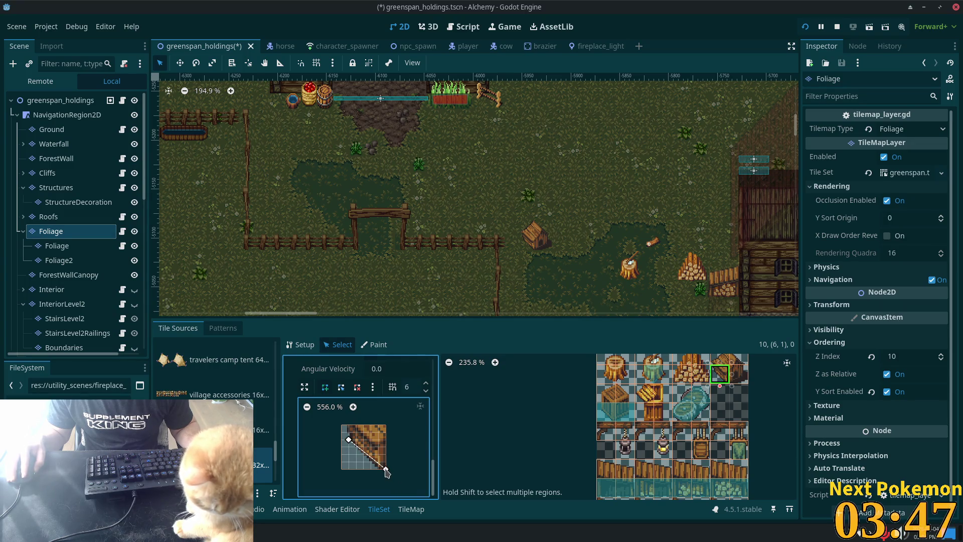
pyautogui.click(385, 425)
pyautogui.click(348, 426)
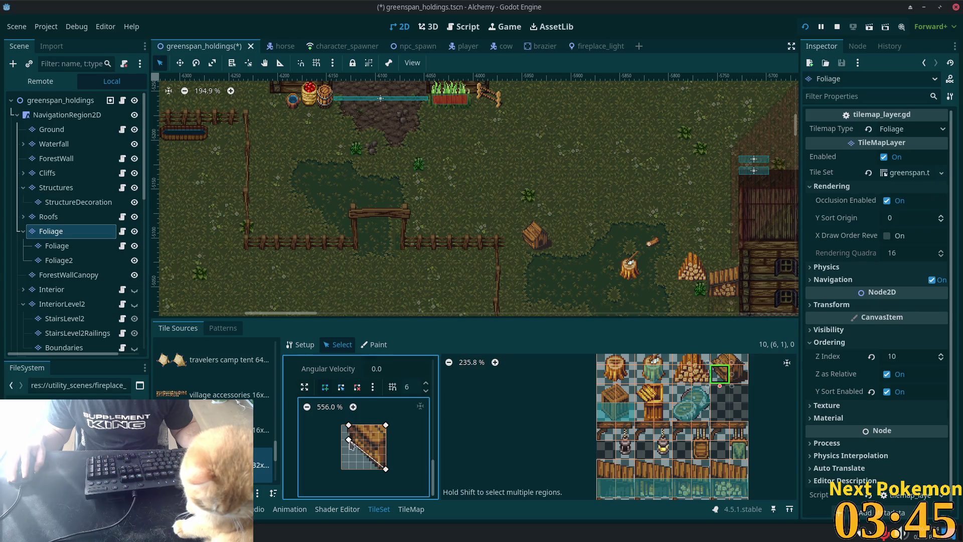
pyautogui.click(348, 440)
# Step: Give the next atlas tile a square collision polygon over its left part, and save the scene
pyautogui.click(734, 378)
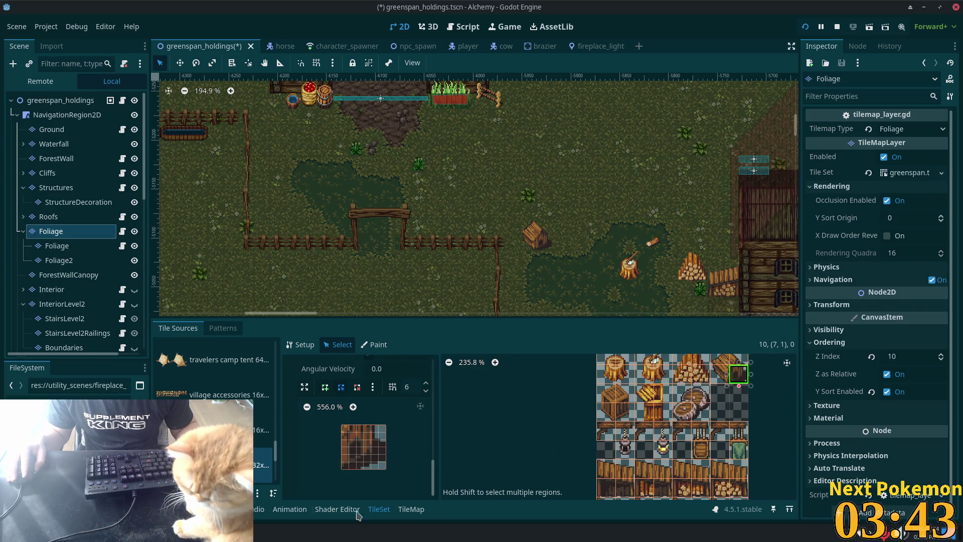
pyautogui.click(326, 388)
pyautogui.click(362, 469)
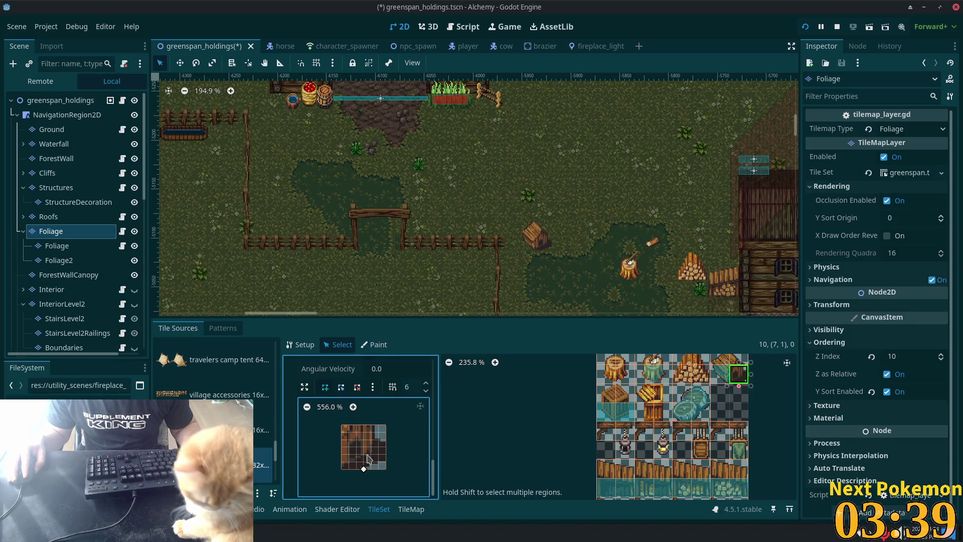
pyautogui.click(371, 453)
pyautogui.click(372, 425)
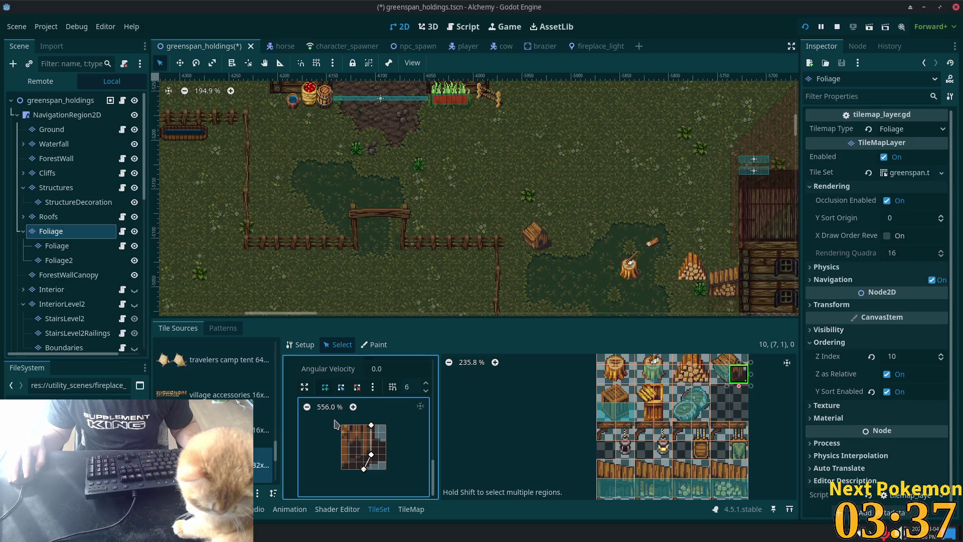
pyautogui.click(342, 426)
pyautogui.click(364, 469)
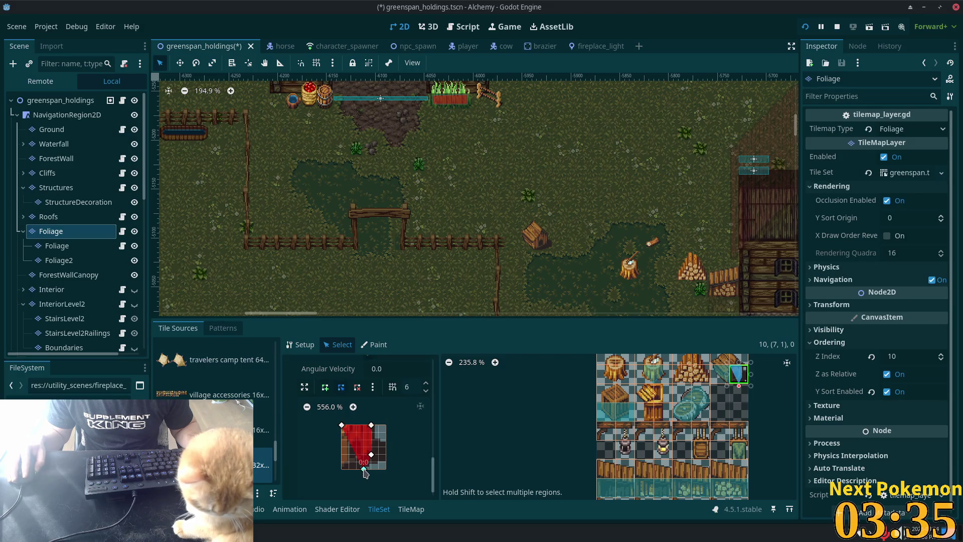
pyautogui.moveTo(365, 470); pyautogui.dragTo(342, 469)
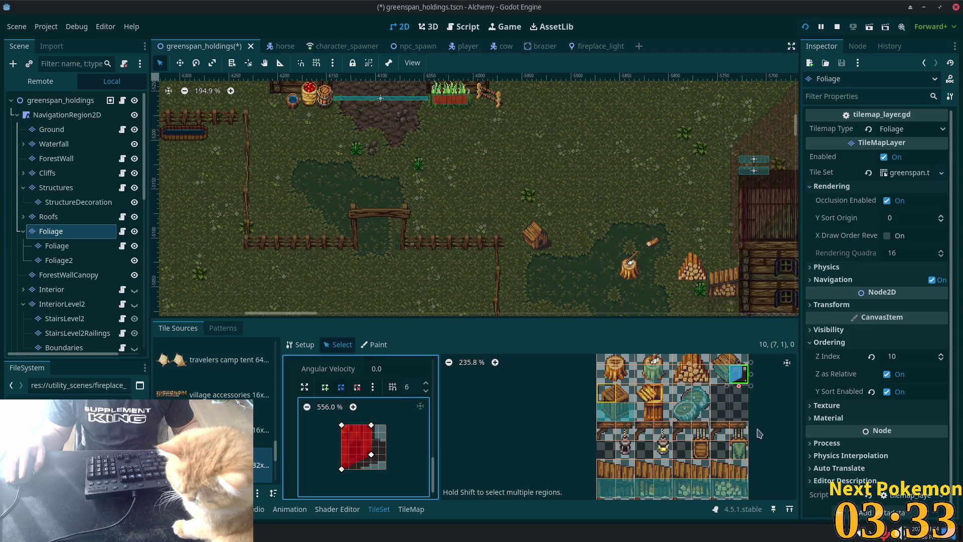
pyautogui.hotkey('ctrl', 's')
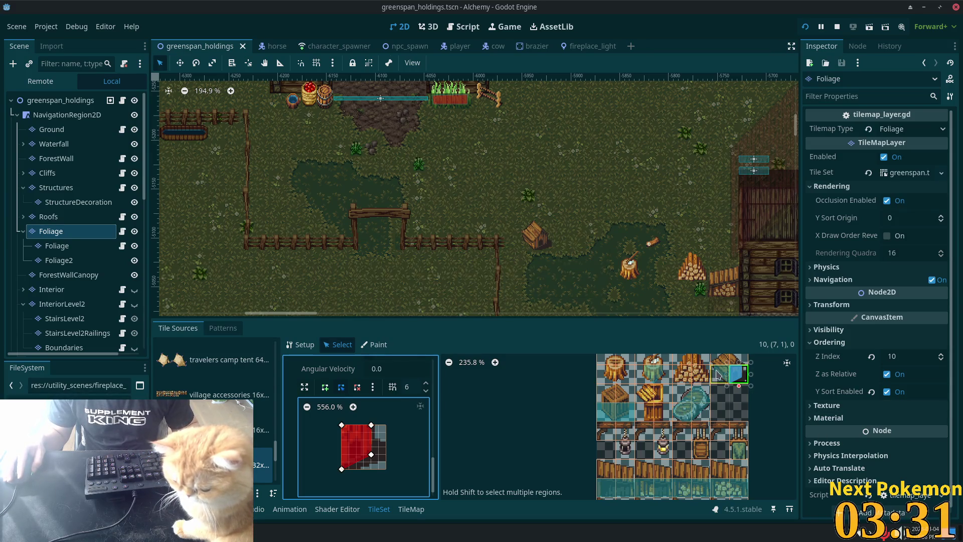
pyautogui.click(727, 362)
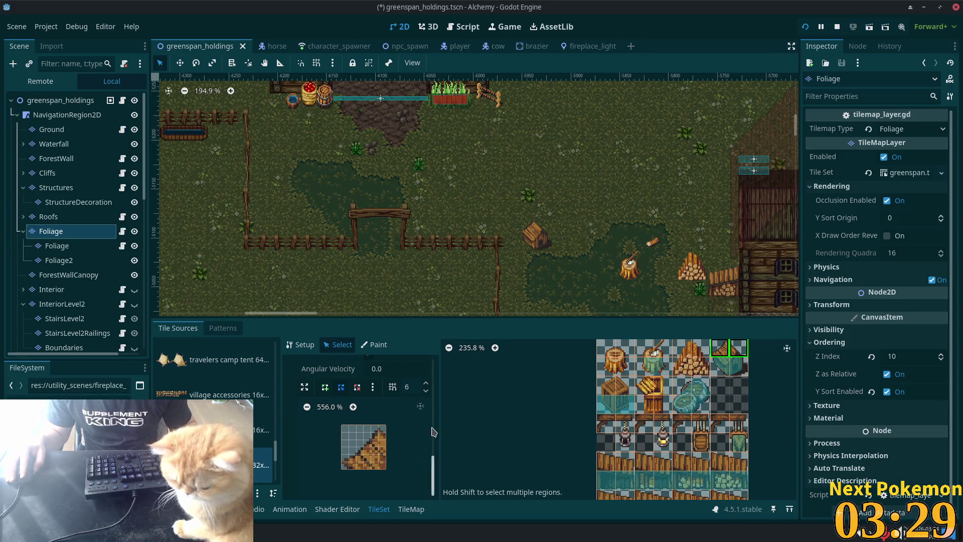
# Step: Set the selected tile's Z Index to 11 and launch the game with F5
pyautogui.scroll(5, 423, 440)
pyautogui.scroll(4, 422, 441)
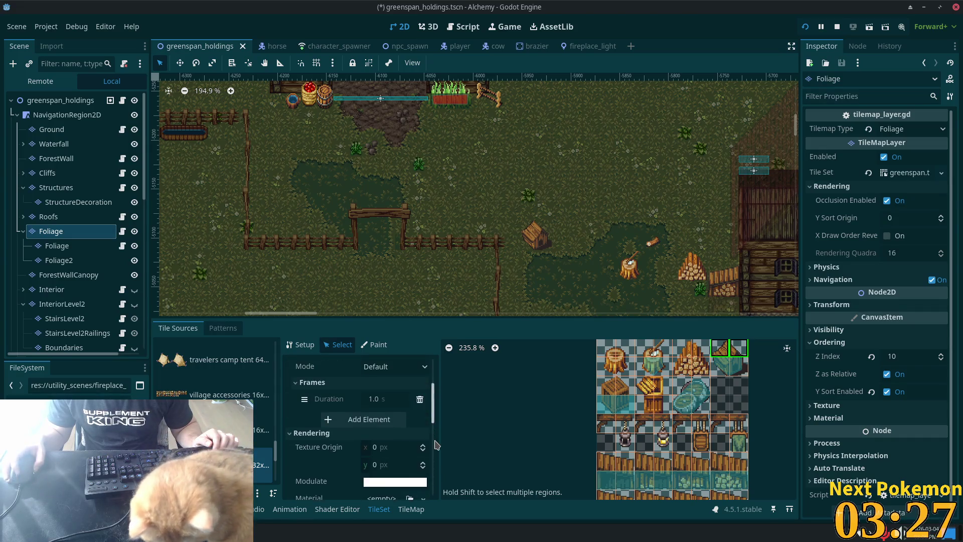
pyautogui.scroll(2, 375, 401)
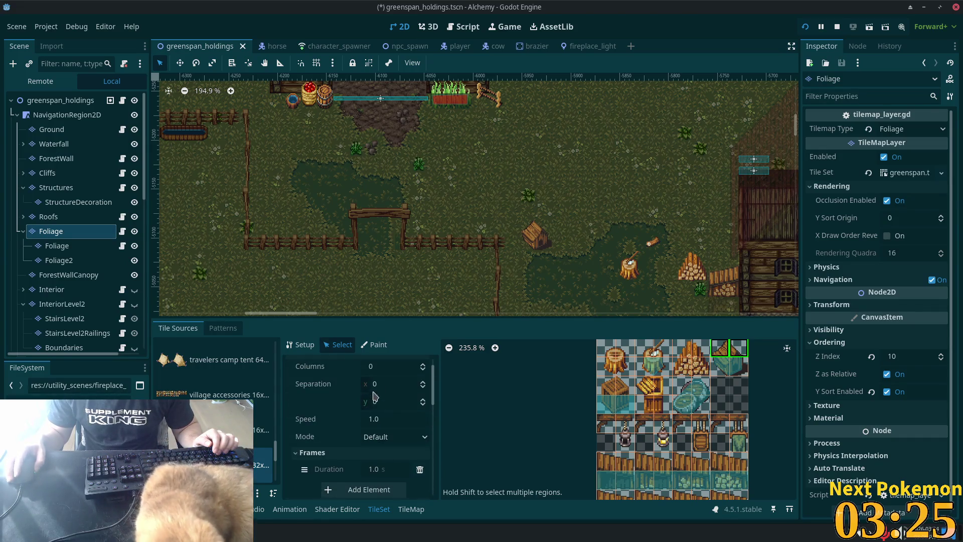
pyautogui.scroll(2, 392, 426)
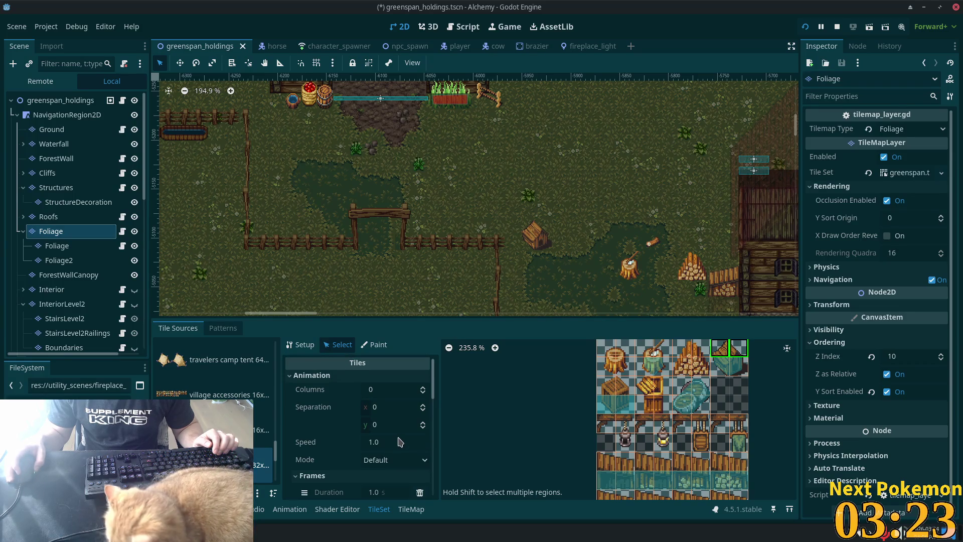
pyautogui.scroll(-5, 397, 439)
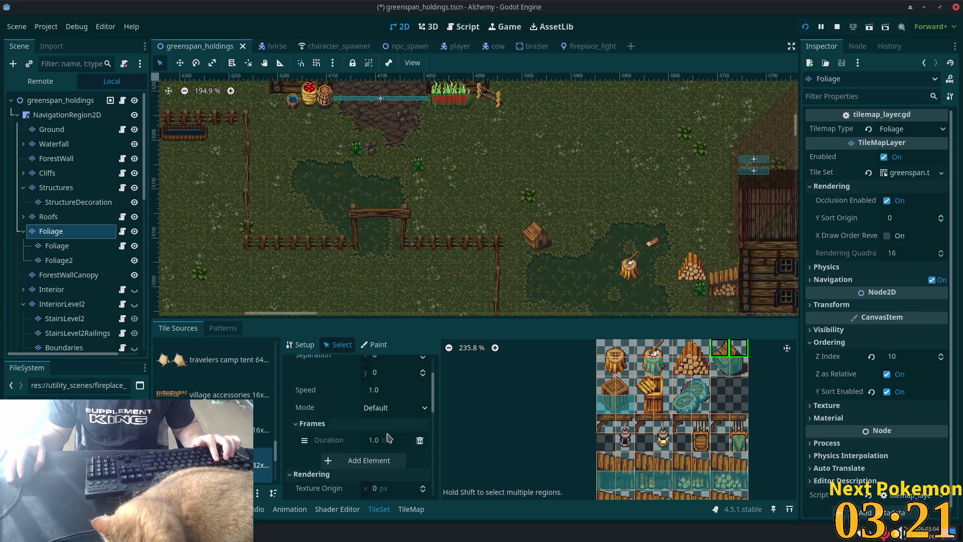
pyautogui.scroll(-2, 389, 440)
pyautogui.click(379, 452)
pyautogui.write('11')
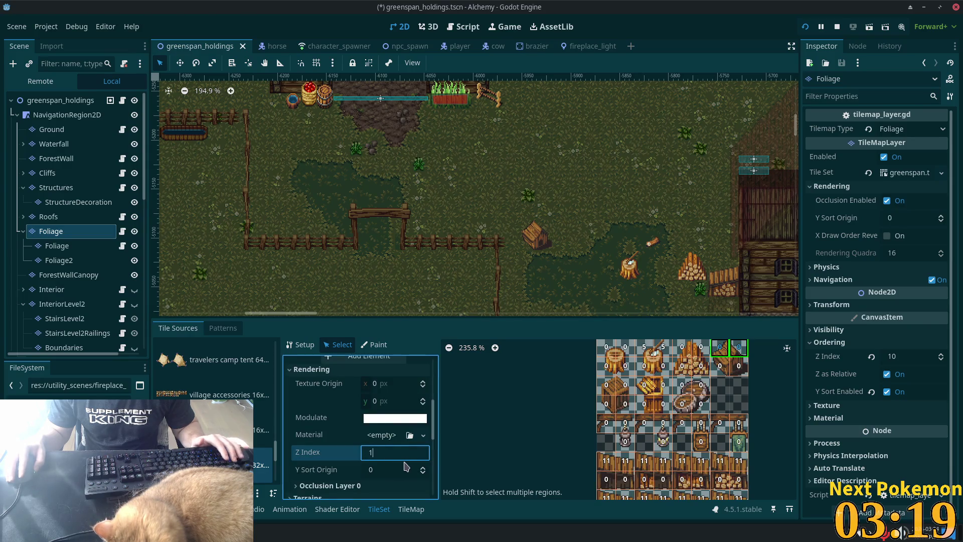
pyautogui.press('Tab')
pyautogui.press('F5')
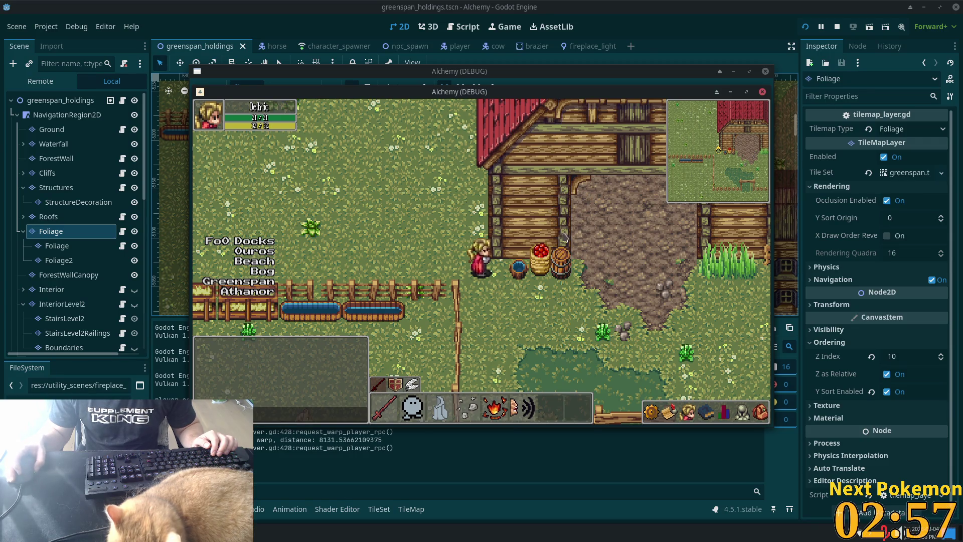
# Step: Walk the character past the tree stump and log pile, into the house and back out
pyautogui.press('Down')
pyautogui.press('Down')
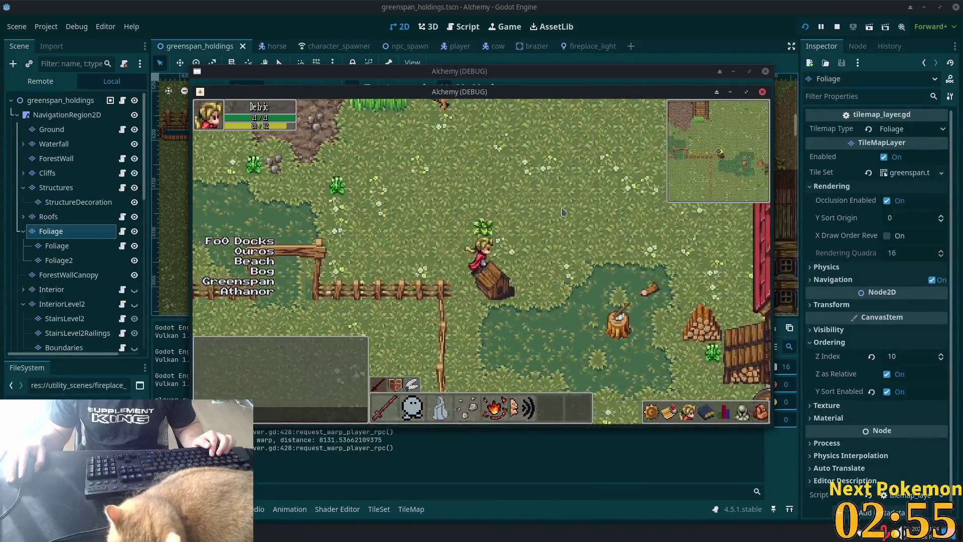
pyautogui.press('Up')
pyautogui.press('Left')
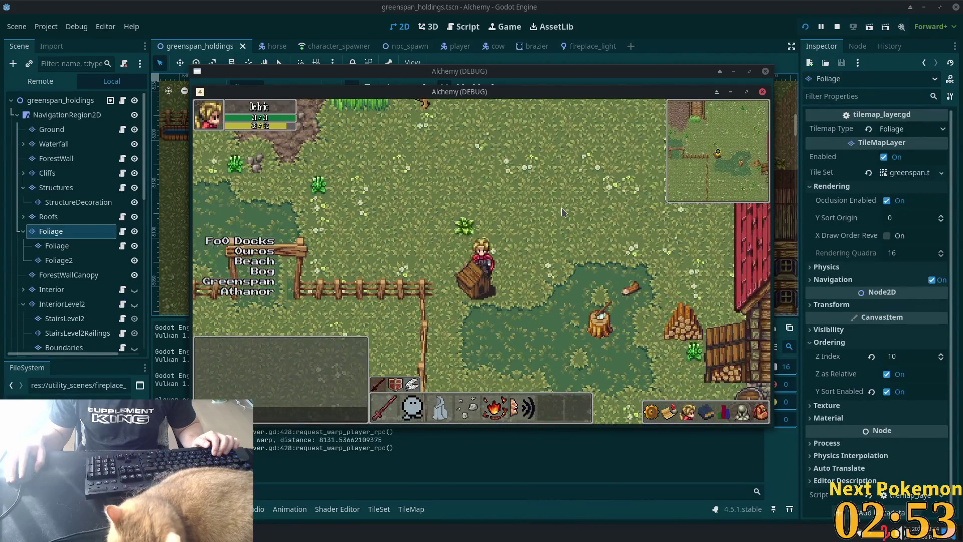
pyautogui.press('Down')
pyautogui.press('Left')
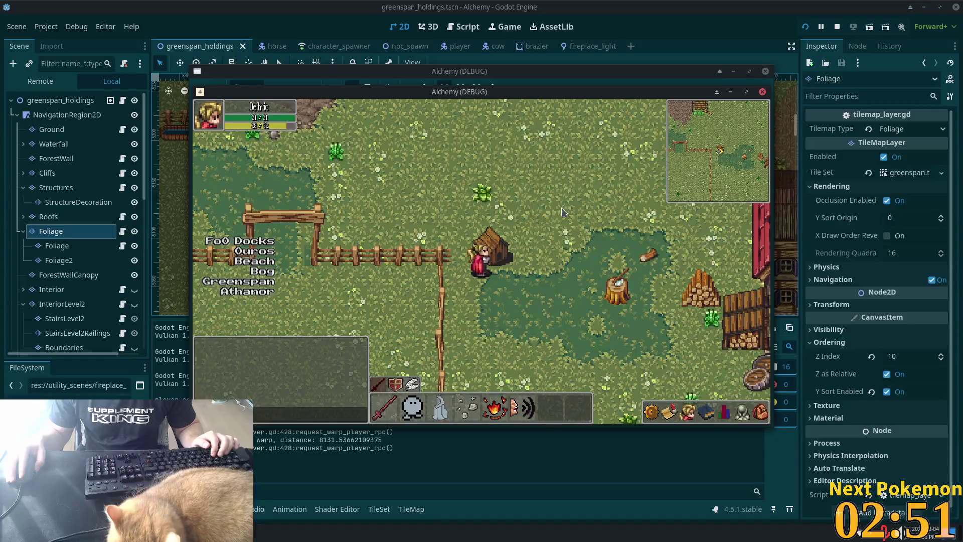
pyautogui.press('Right')
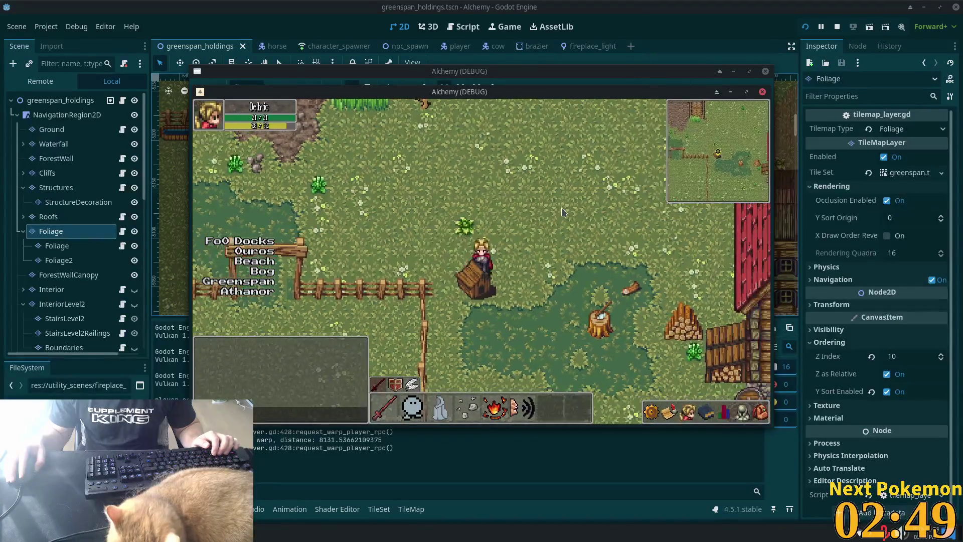
pyautogui.press('Right')
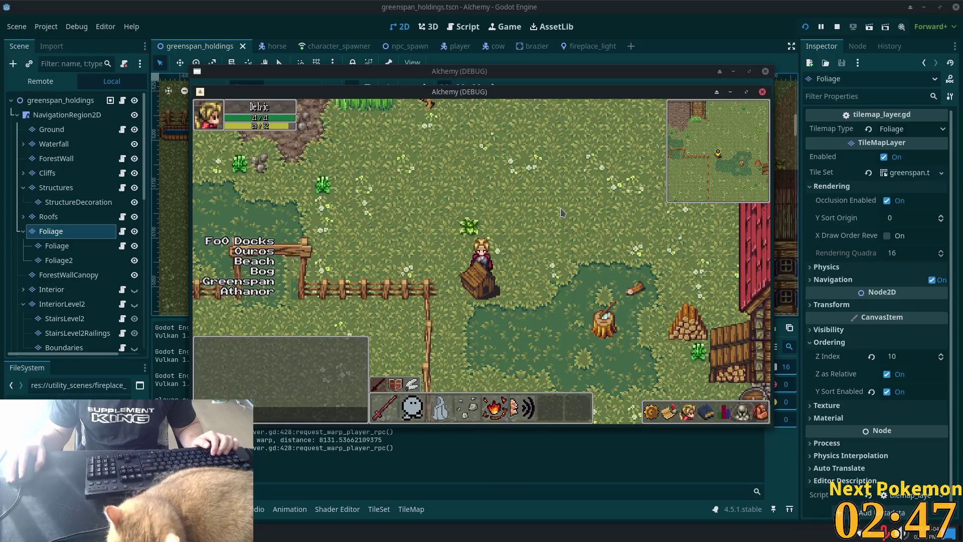
pyautogui.press('Right')
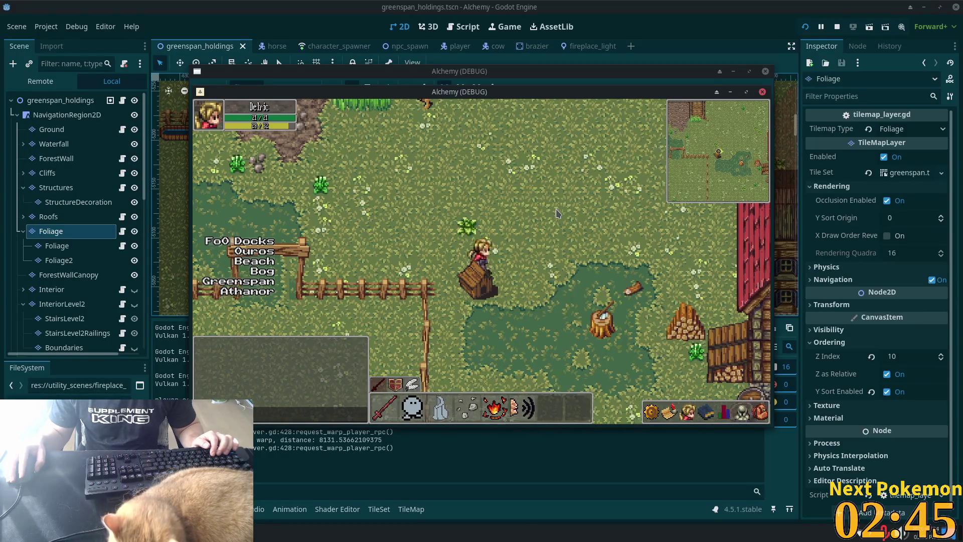
pyautogui.press('Down')
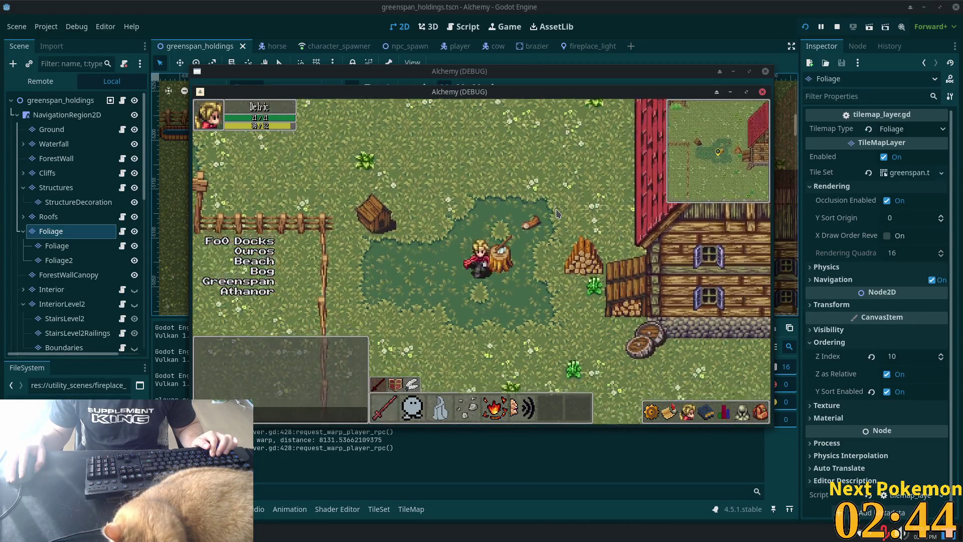
pyautogui.press('Right')
pyautogui.press('Down')
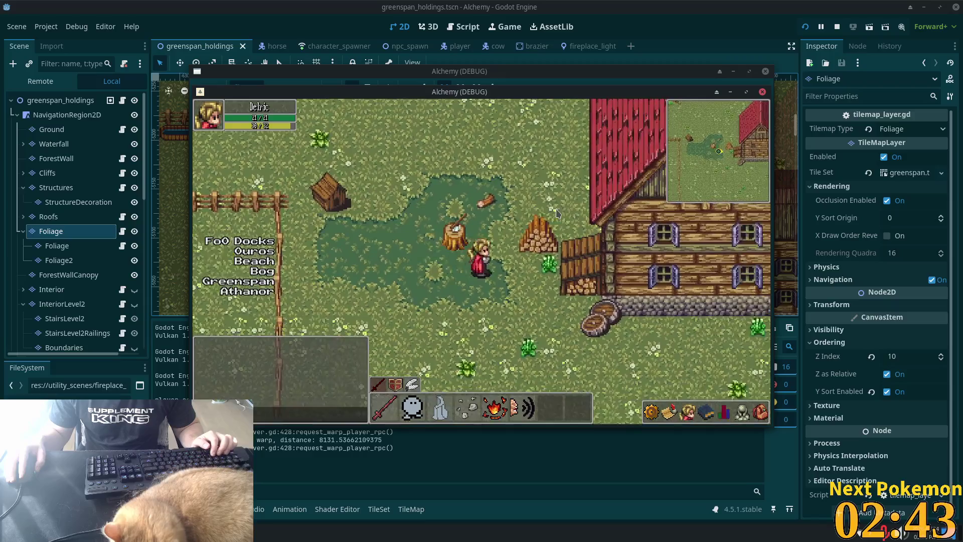
pyautogui.press('Up')
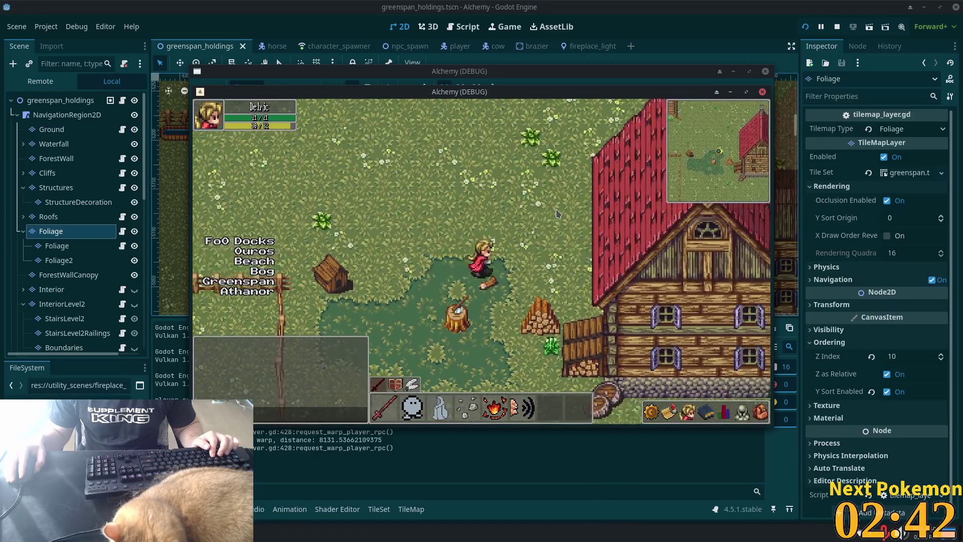
pyautogui.press('Right')
pyautogui.press('Down')
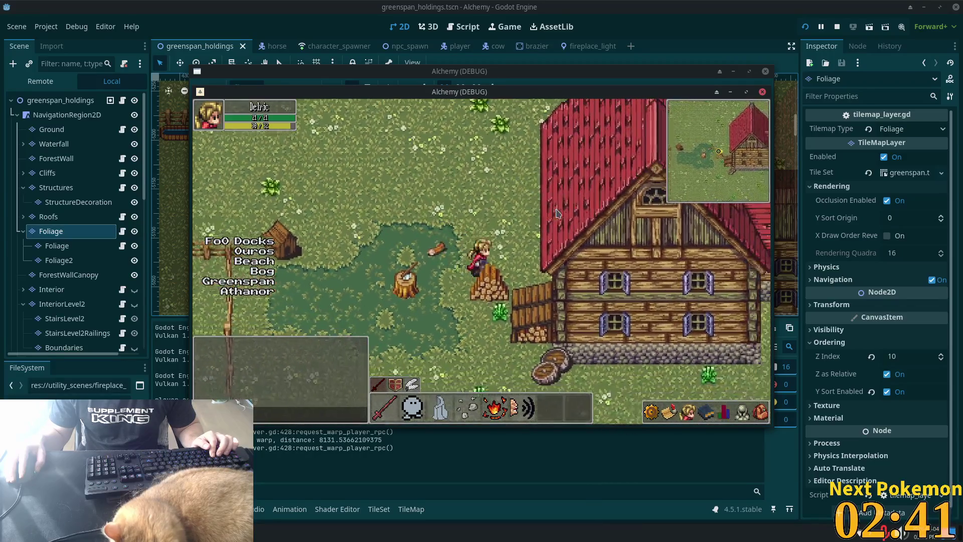
pyautogui.press('Right')
pyautogui.press('Down')
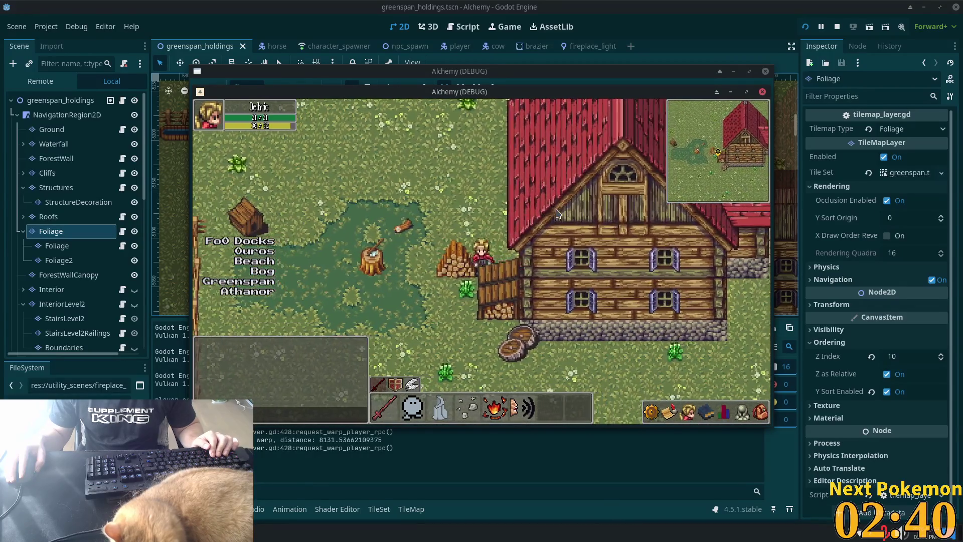
pyautogui.press('Right')
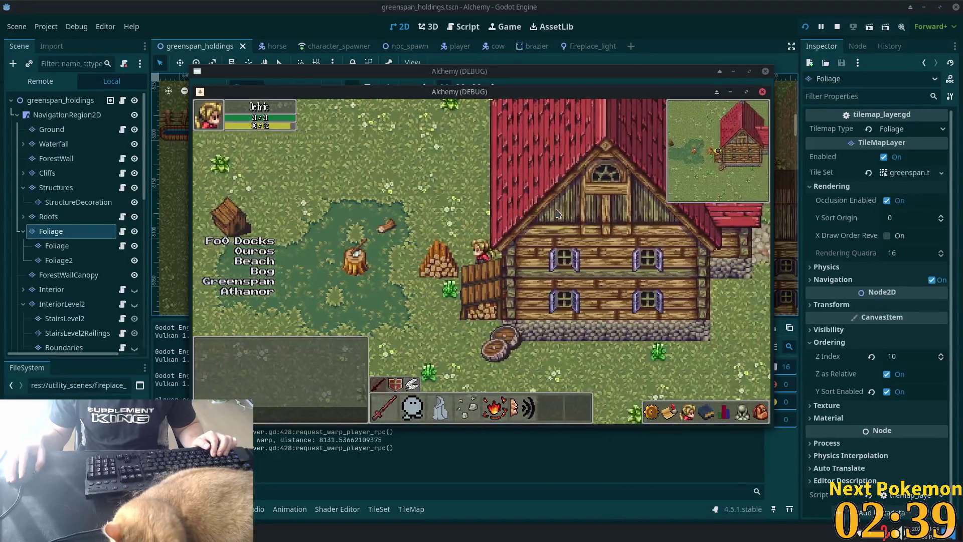
pyautogui.press('Up')
pyautogui.press('Right')
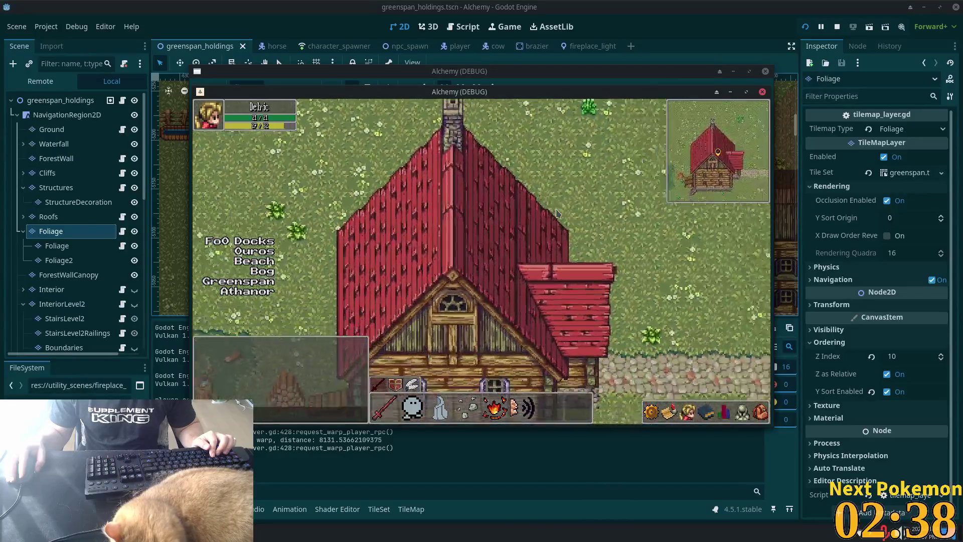
pyautogui.press('Right')
pyautogui.press('Down')
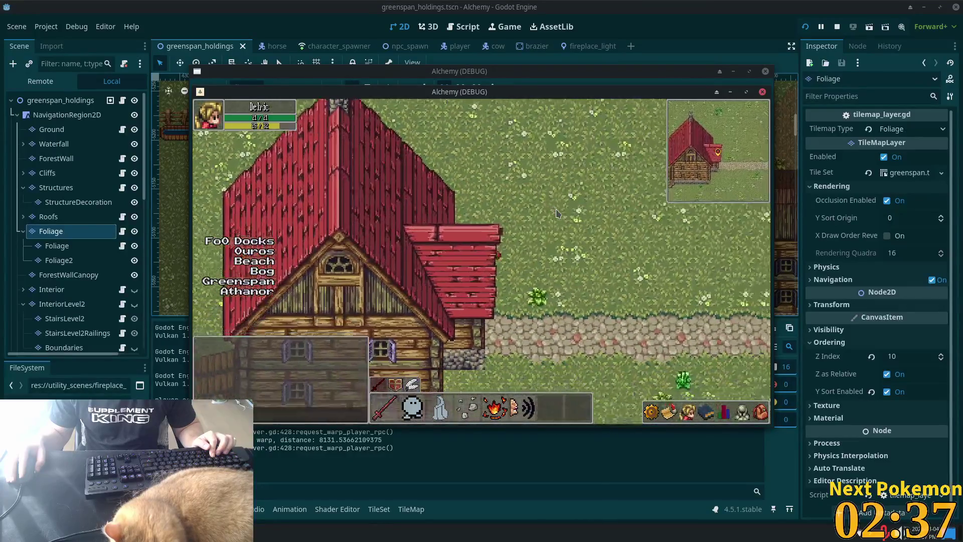
pyautogui.press('Left')
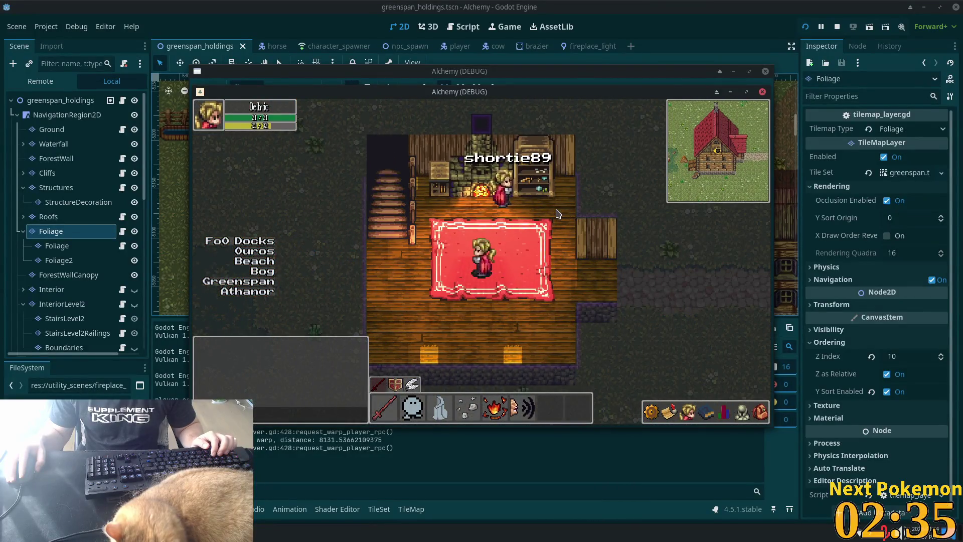
pyautogui.press('Right')
pyautogui.press('Down')
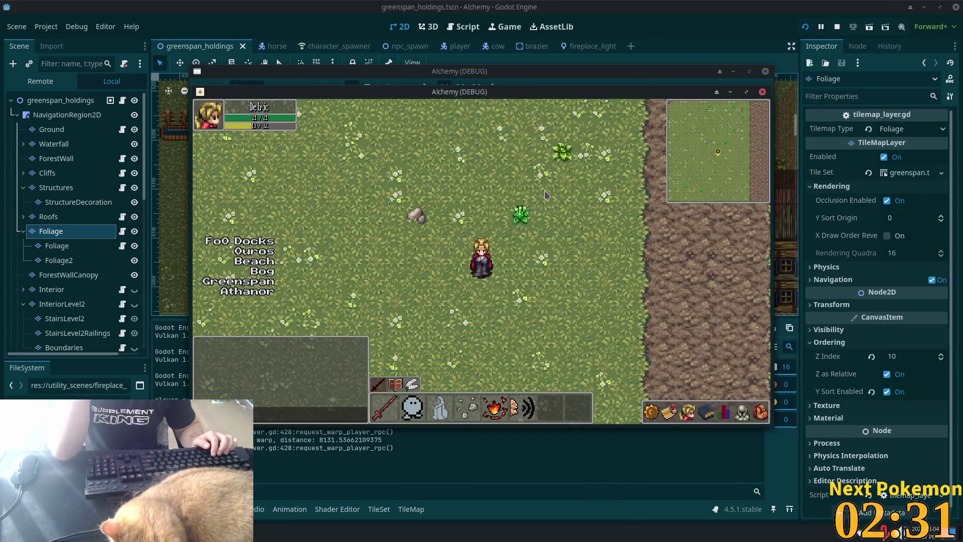
# Step: Walk by the barrels, through the horse barn, back past the woodpile, then stop the game with F8
pyautogui.press('Down')
pyautogui.press('Right')
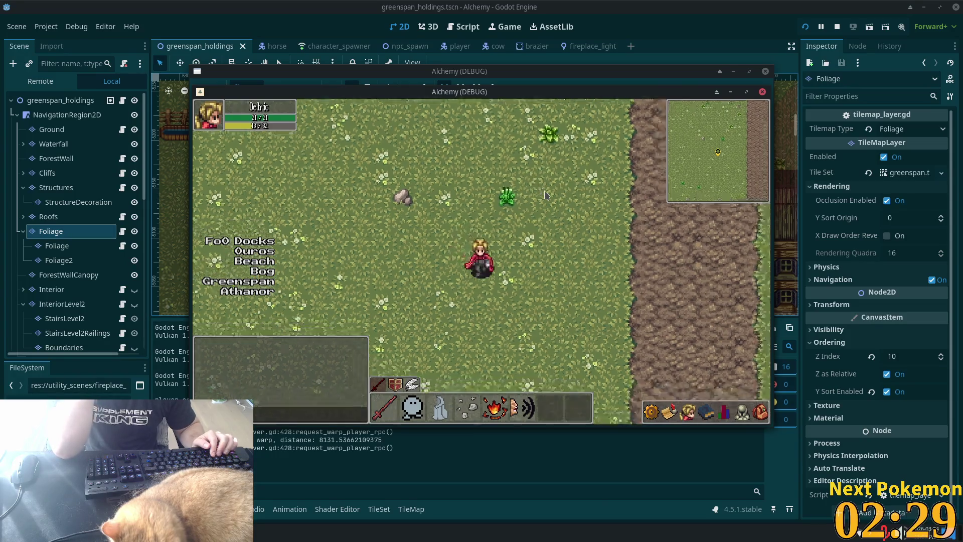
pyautogui.press('Left')
pyautogui.press('Up')
pyautogui.press('Up')
pyautogui.press('Left')
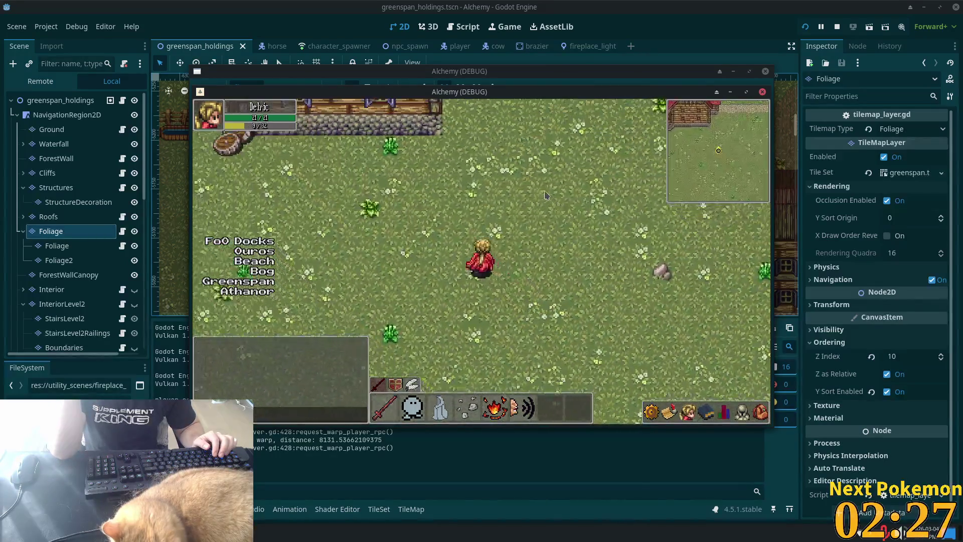
pyautogui.press('Left')
pyautogui.press('Up')
pyautogui.press('Up')
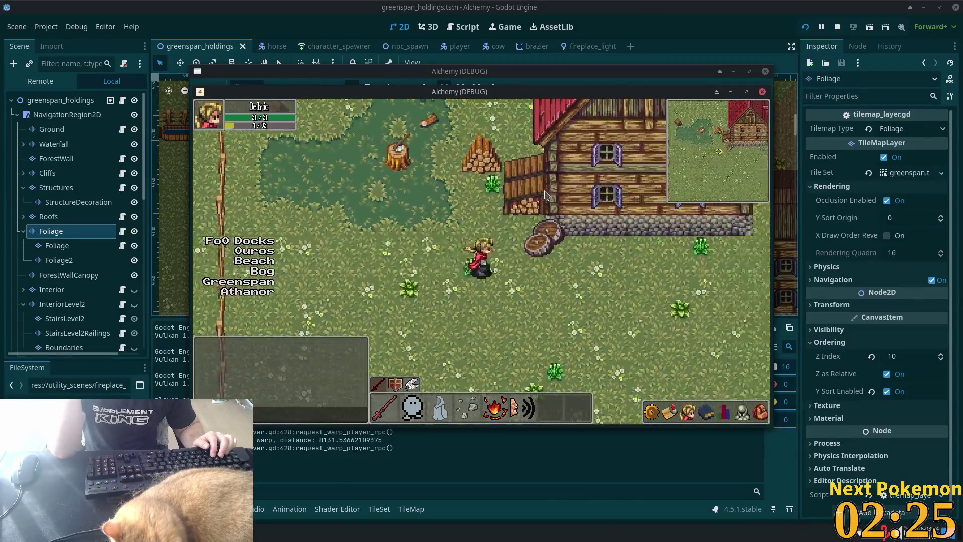
pyautogui.press('Down')
pyautogui.press('Left')
pyautogui.press('Up')
pyautogui.press('Left')
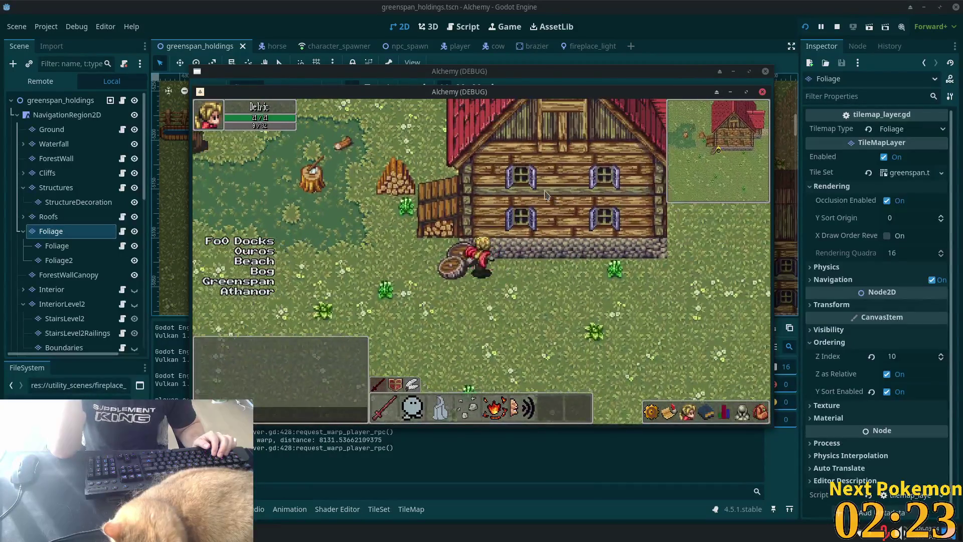
pyautogui.press('Up')
pyautogui.press('Right')
pyautogui.press('Left')
pyautogui.press('Down')
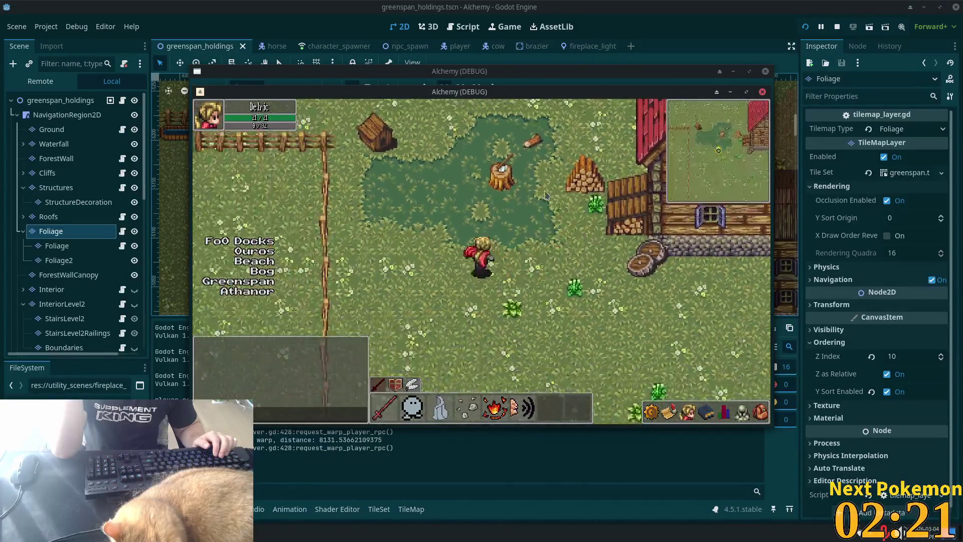
pyautogui.press('Up')
pyautogui.press('Left')
pyautogui.press('Up')
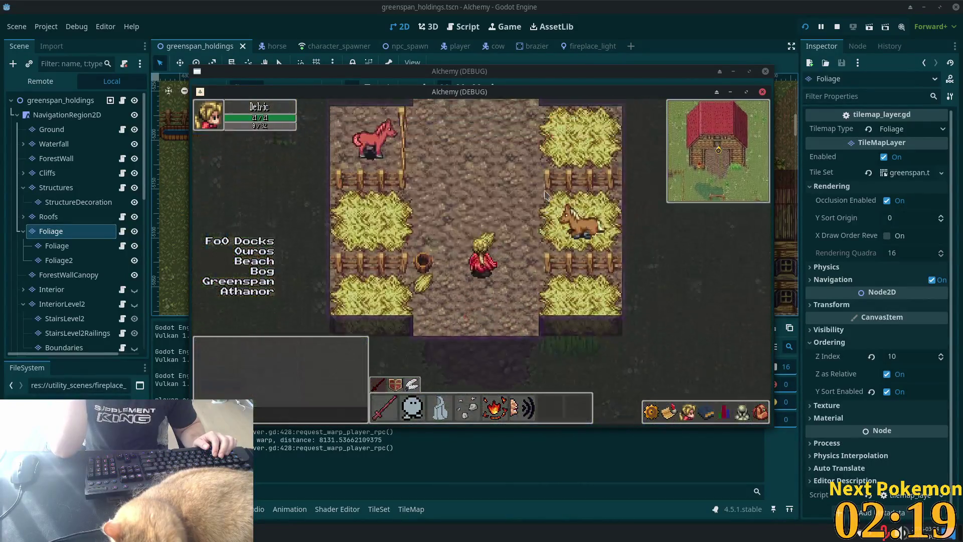
pyautogui.press('Up')
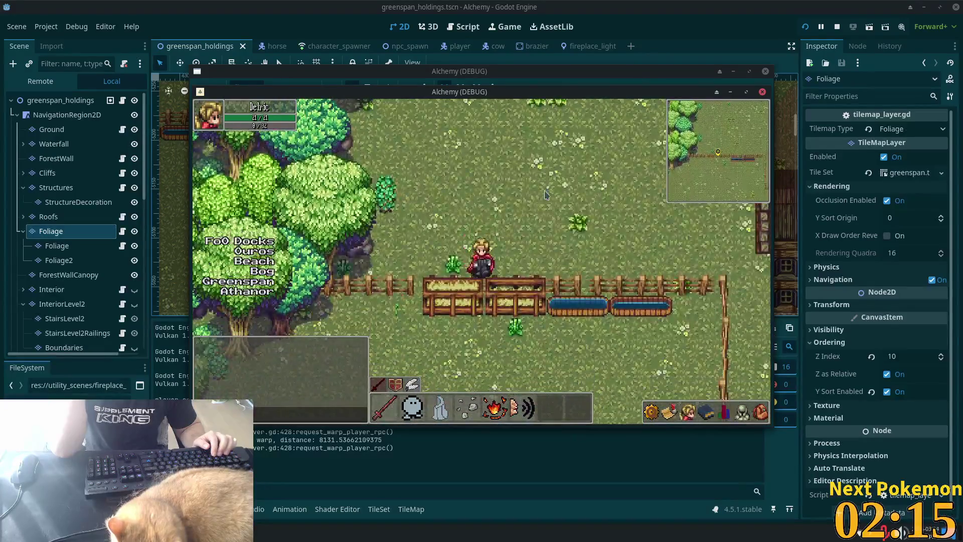
pyautogui.press('Down')
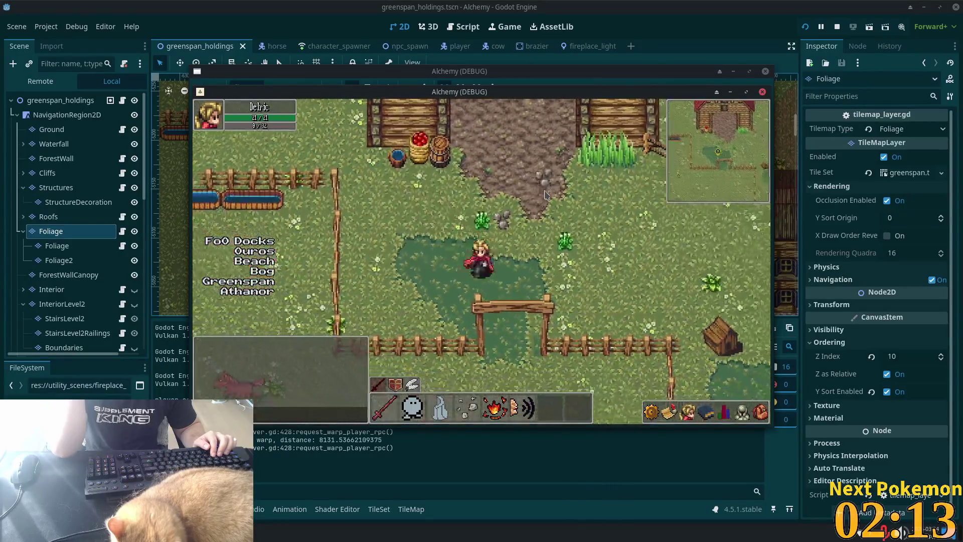
pyautogui.press('Right')
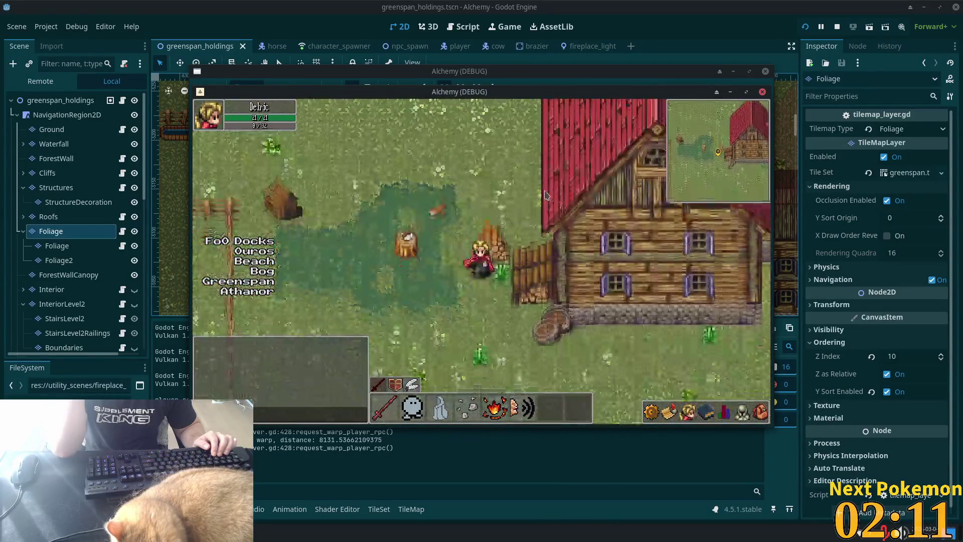
pyautogui.press('Down')
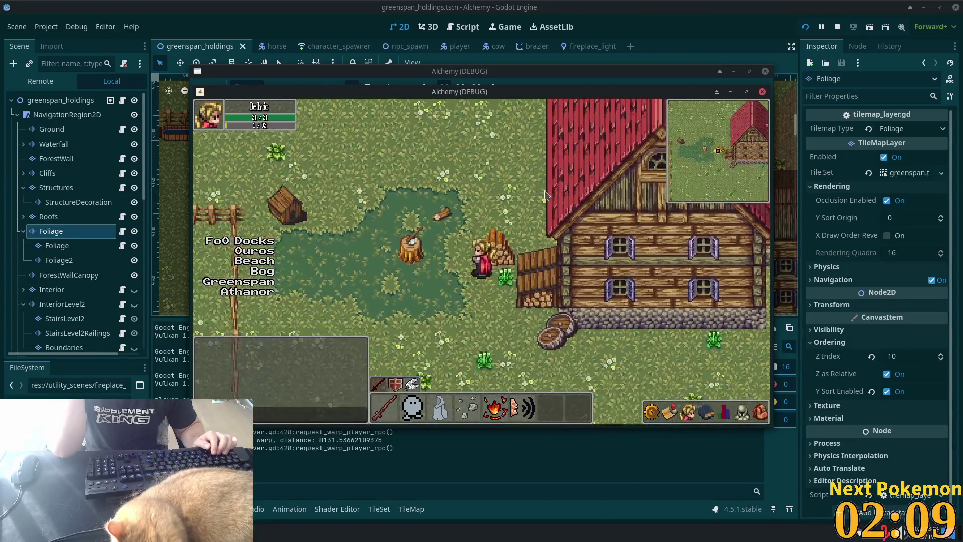
pyautogui.press('F8')
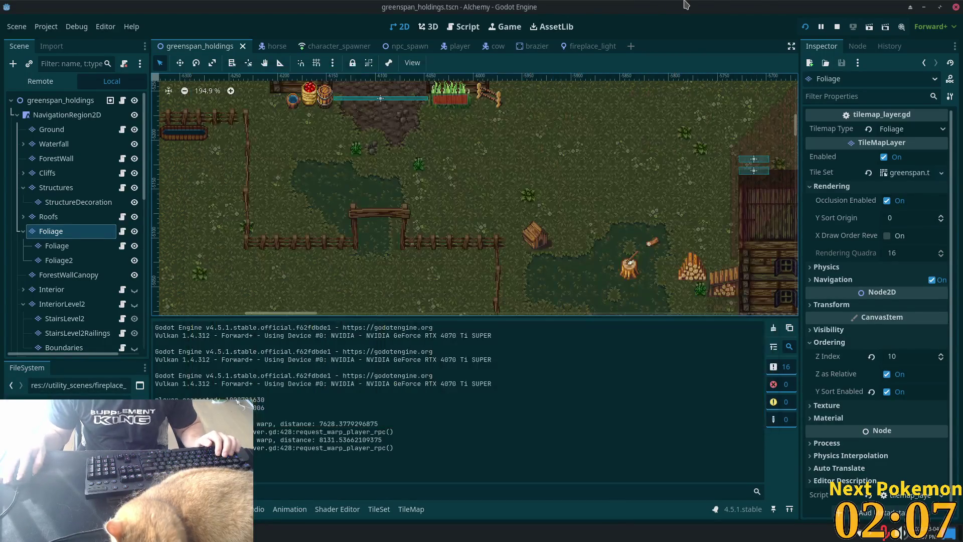
# Step: Reselect the Foliage layer and inspect a pair of village accessories atlas tiles in the TileSet editor
pyautogui.scroll(-3, 634, 159)
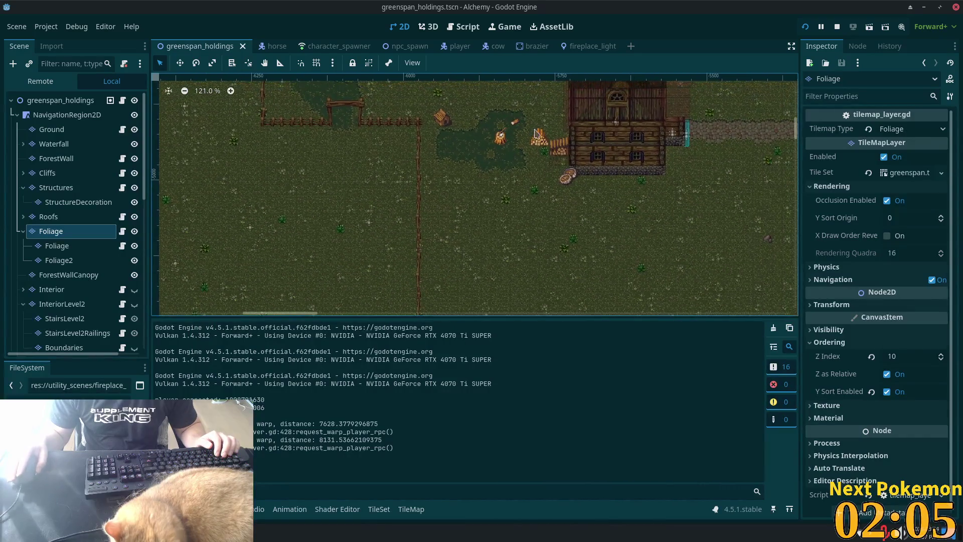
pyautogui.click(49, 216)
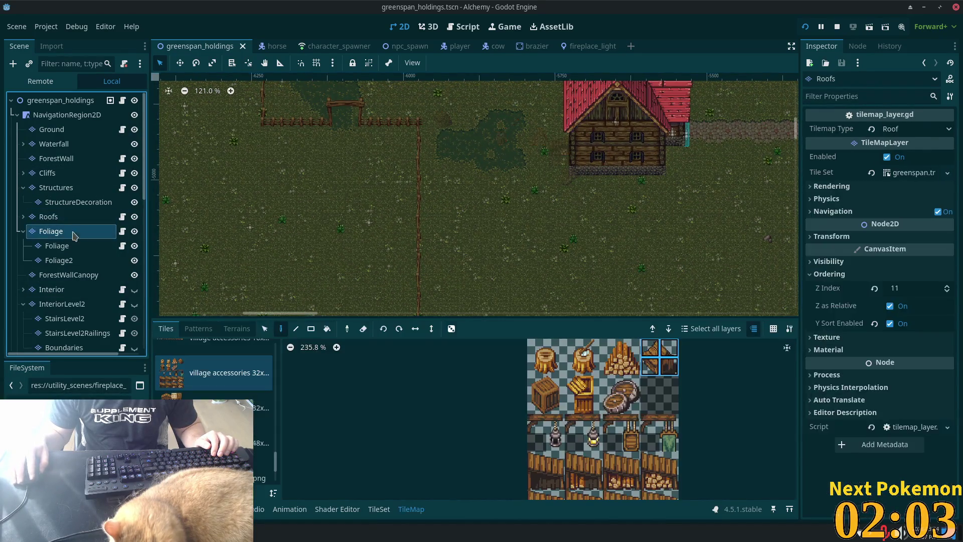
pyautogui.click(50, 231)
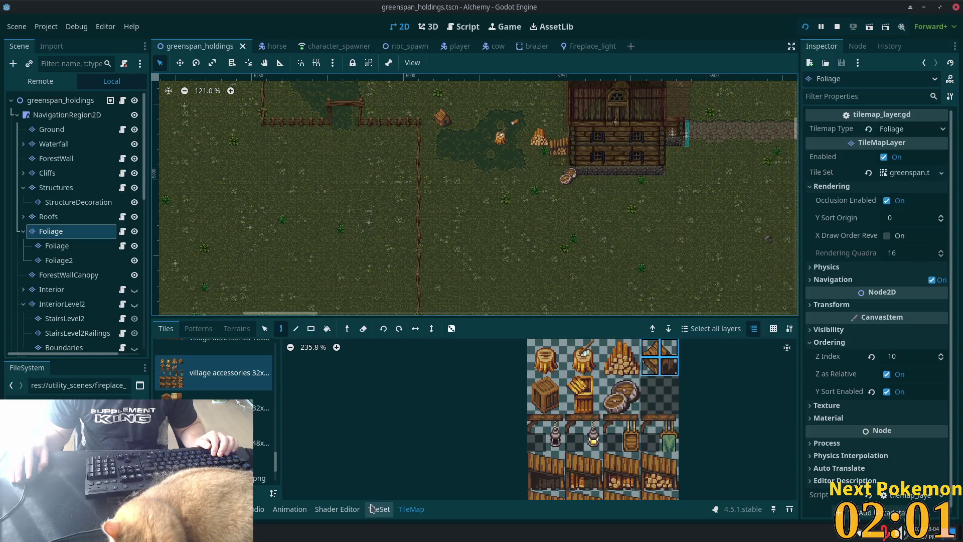
pyautogui.click(371, 509)
pyautogui.click(703, 373)
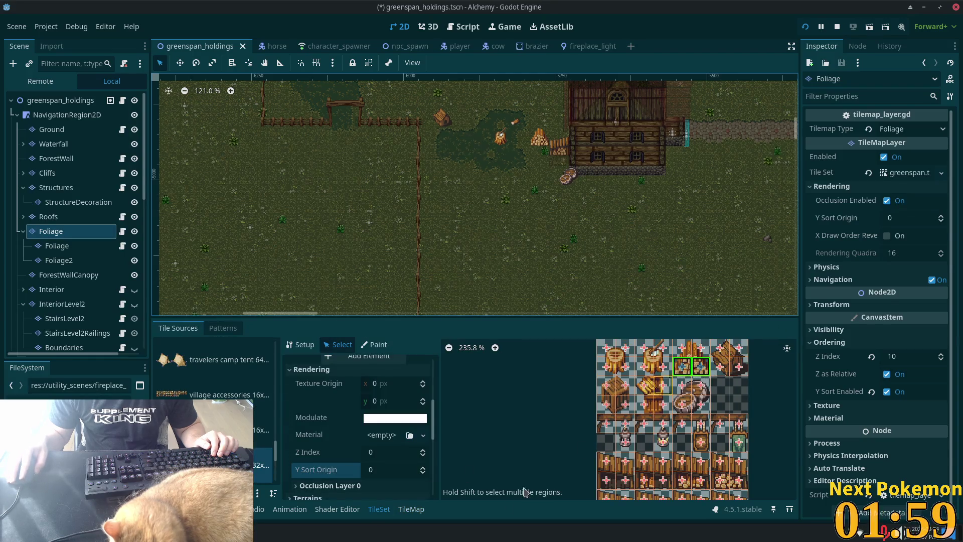
pyautogui.scroll(-10, 403, 452)
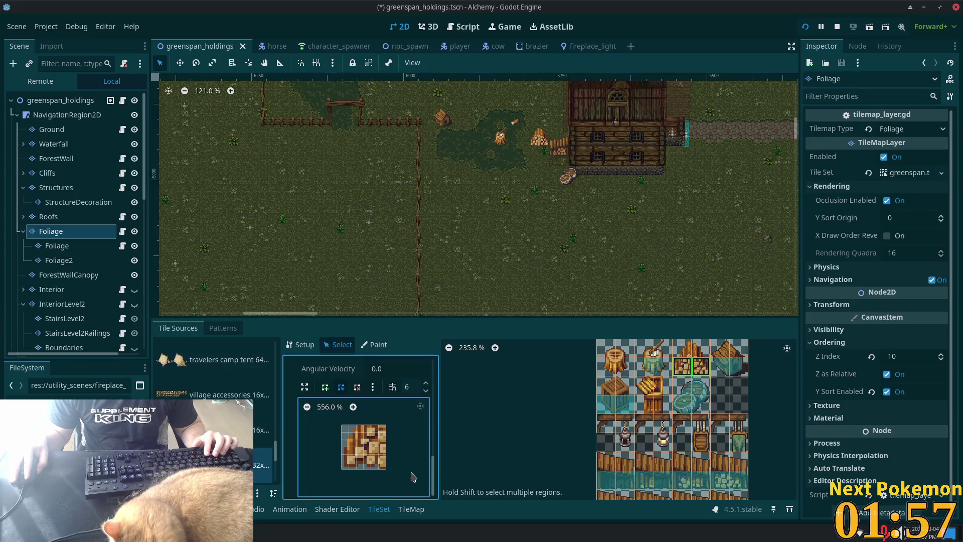
# Step: Save the scene, recheck the top-right atlas tile pair, and run the game again
pyautogui.hotkey('ctrl', 's')
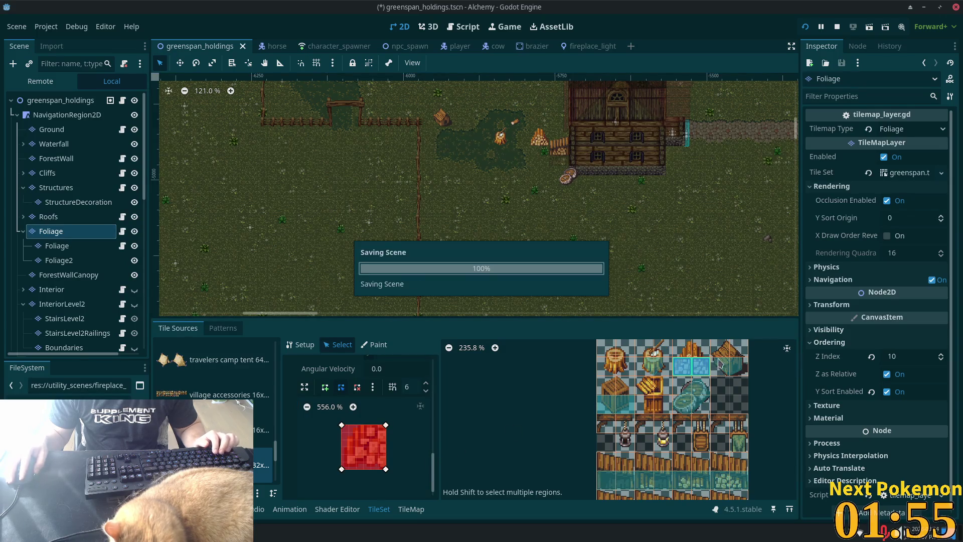
pyautogui.click(685, 353)
pyautogui.scroll(10, 381, 434)
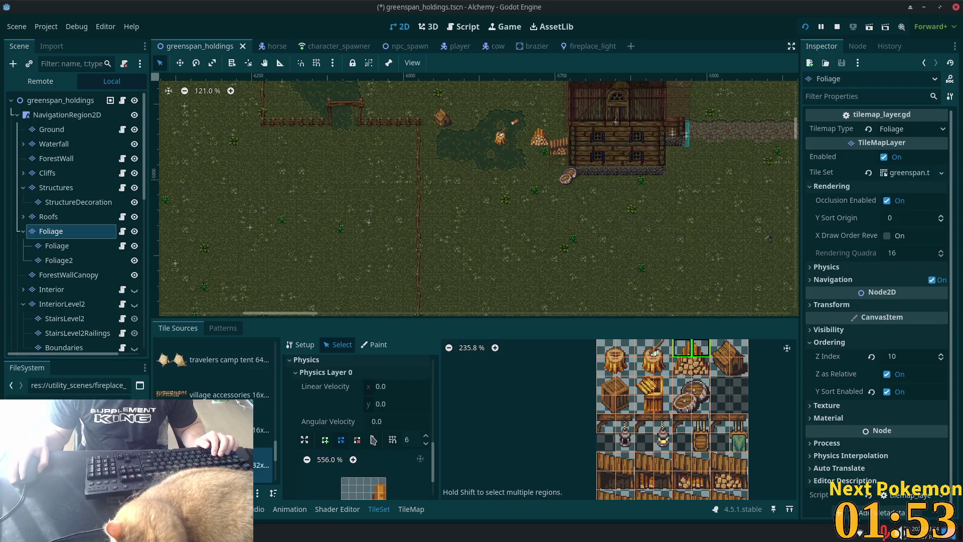
pyautogui.press('F5')
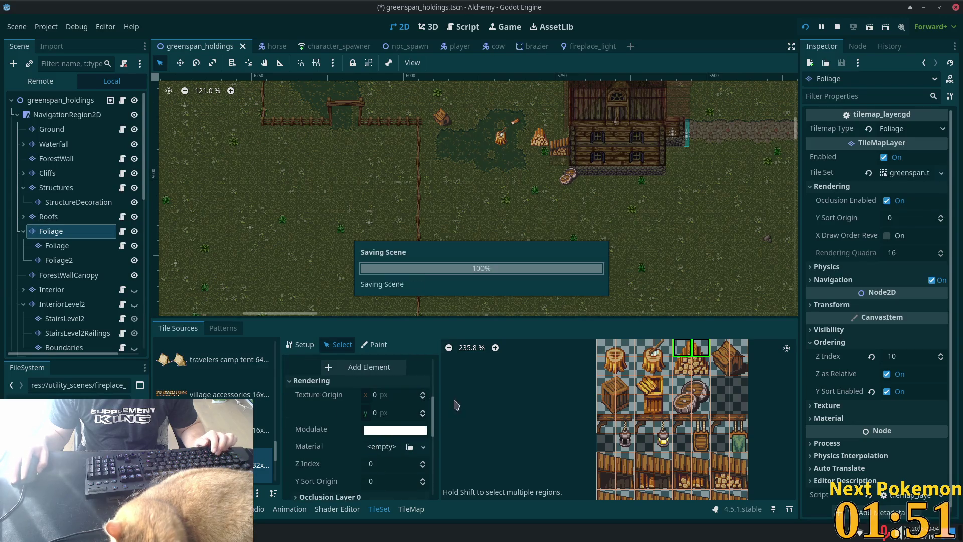
# Step: Restart the running game and join it as a Client
pyautogui.press('Up')
pyautogui.press('Left')
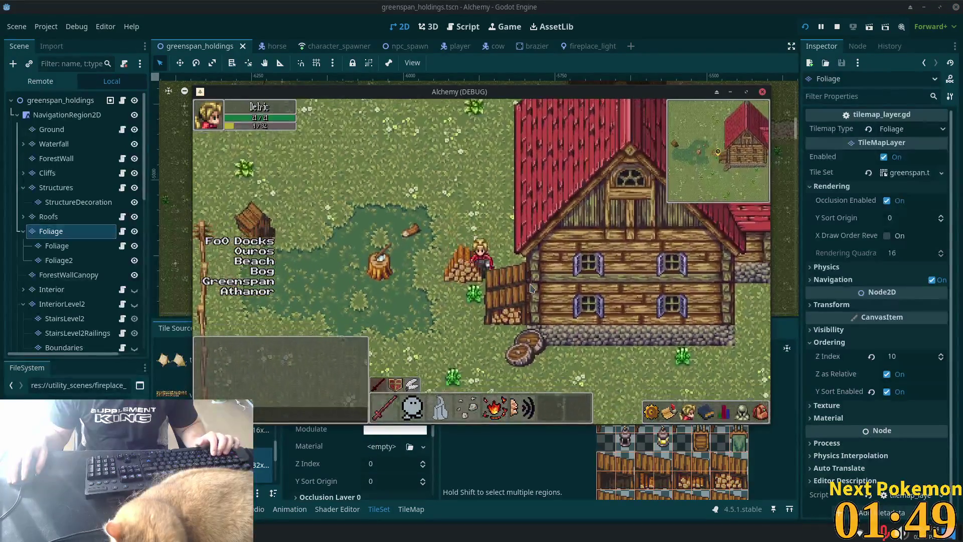
pyautogui.click(805, 27)
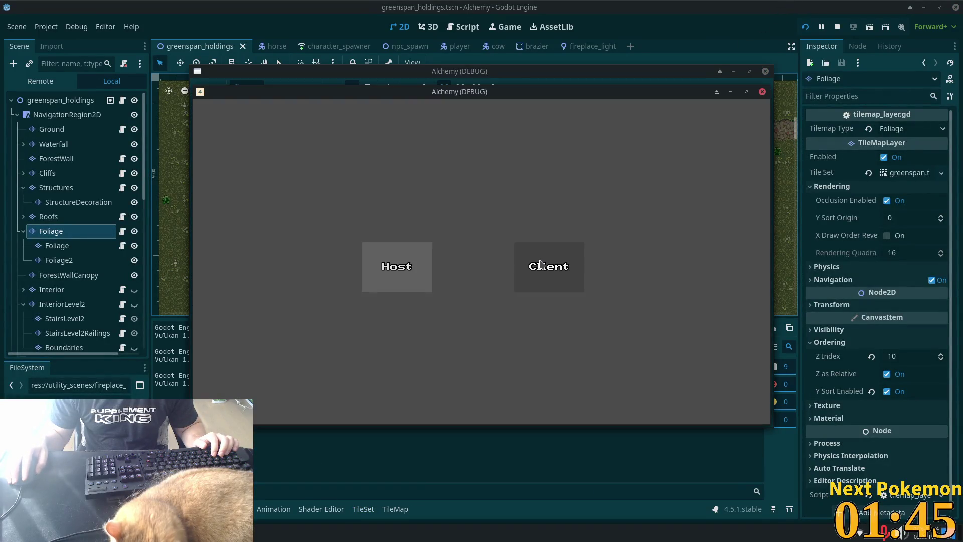
pyautogui.click(540, 264)
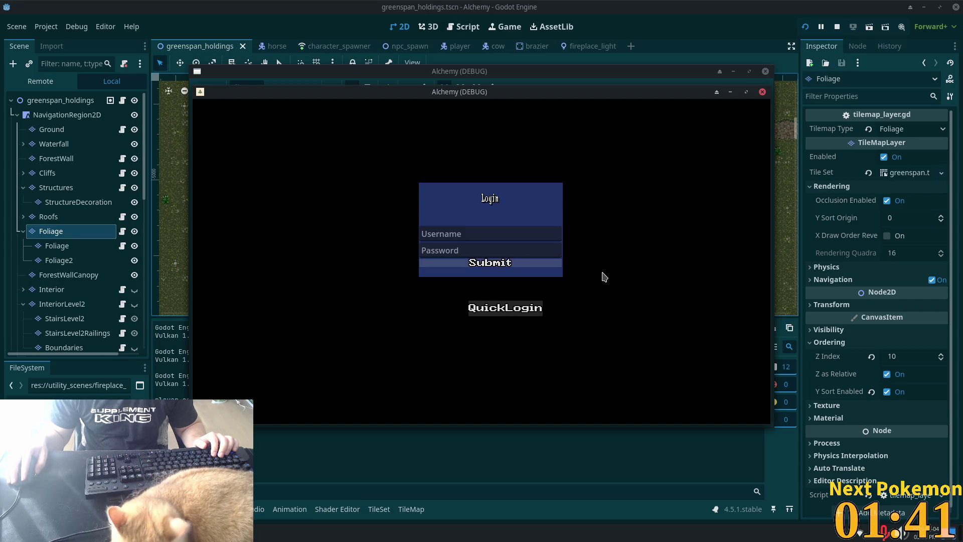
# Step: Walk the character around the house with WASD to check layering, then leave the game windows
pyautogui.press('w')
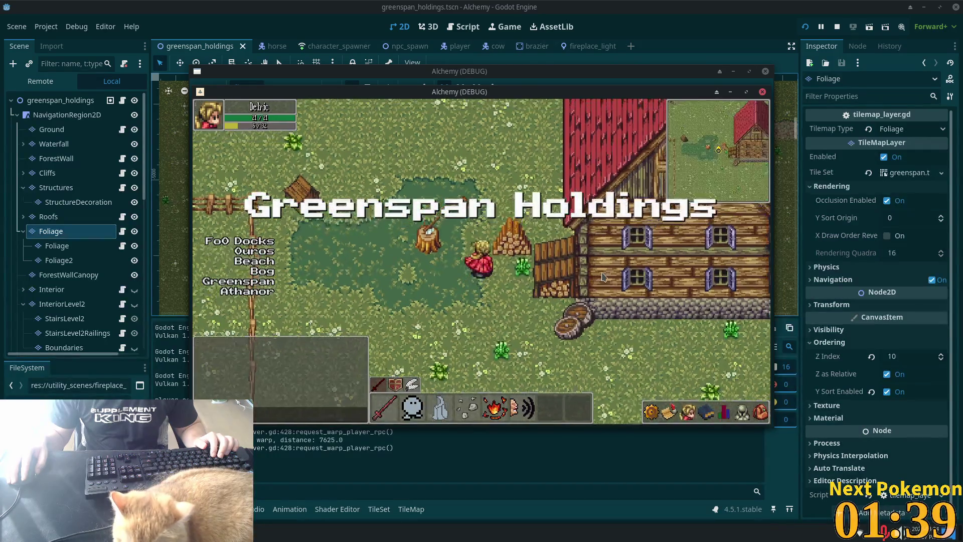
pyautogui.press('a')
pyautogui.press('s')
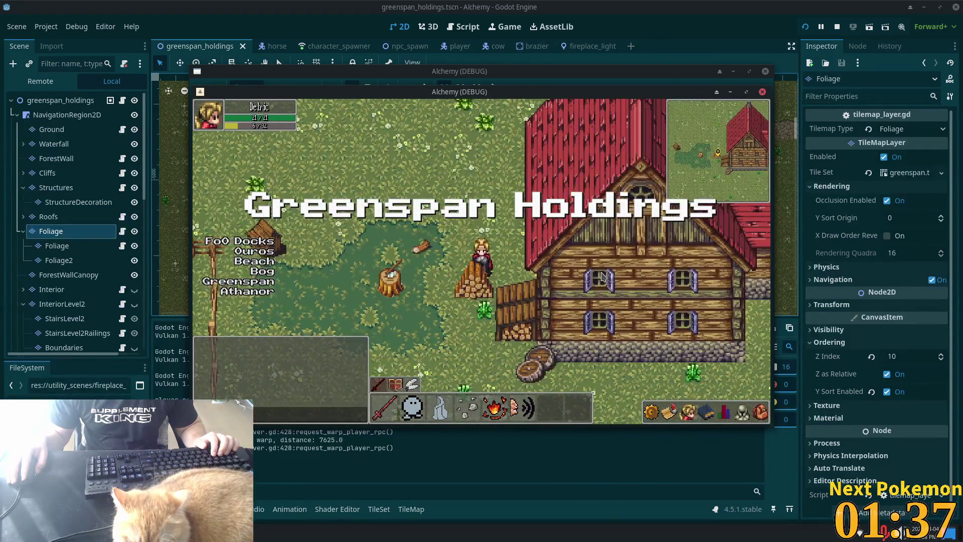
pyautogui.press('s')
pyautogui.press('a')
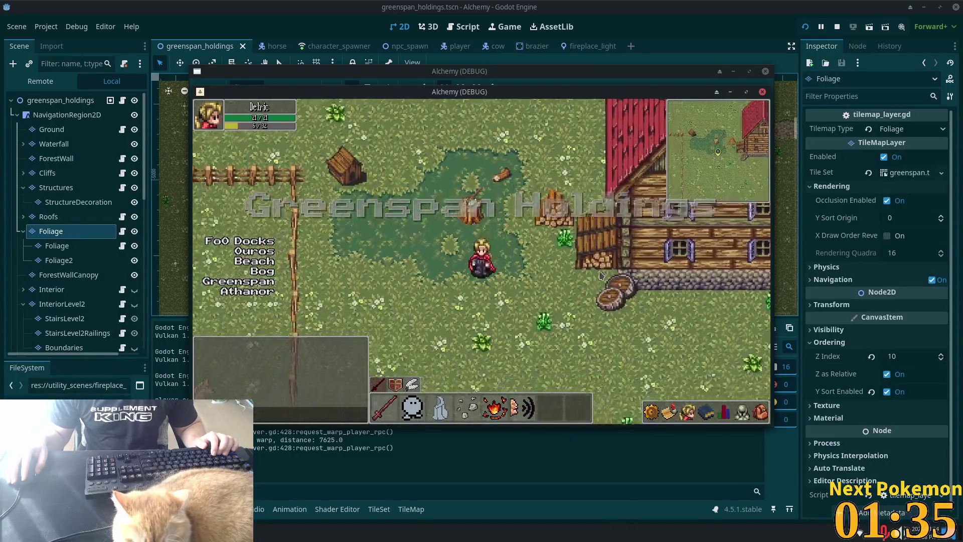
pyautogui.press('w')
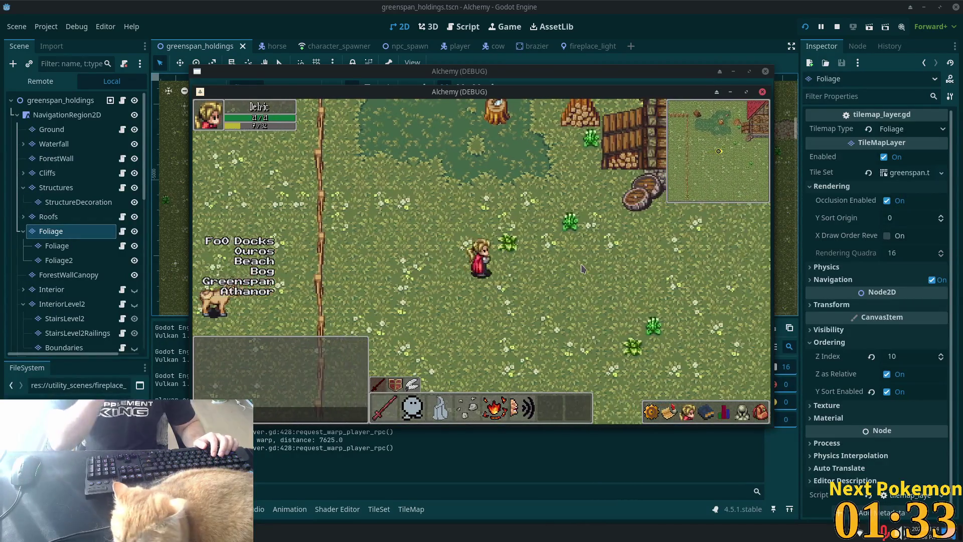
pyautogui.press('w')
pyautogui.press('a')
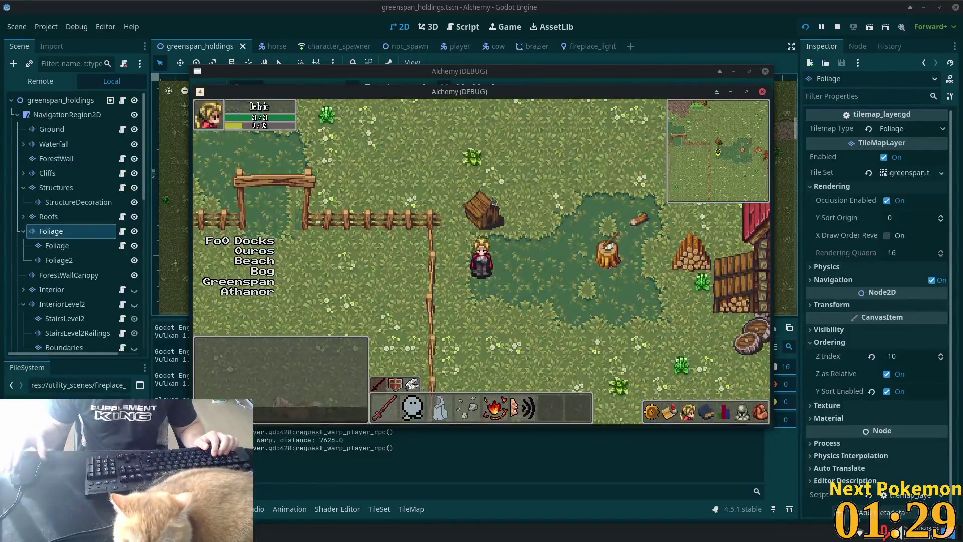
pyautogui.hotkey('alt', 'Tab')
pyautogui.scroll(5, 401, 226)
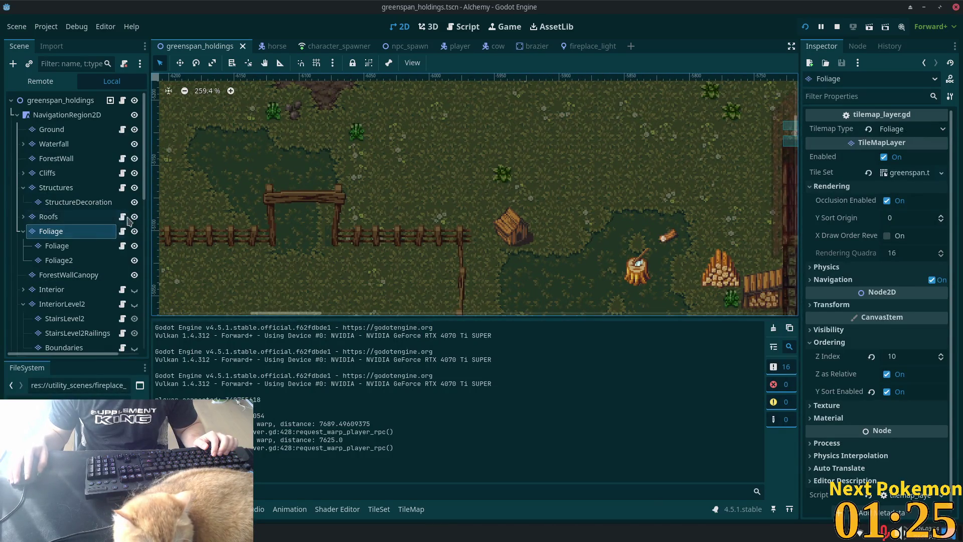
# Step: On the Structures layer, switch to the fences & walls v1.png source and pick a fence post
pyautogui.click(101, 189)
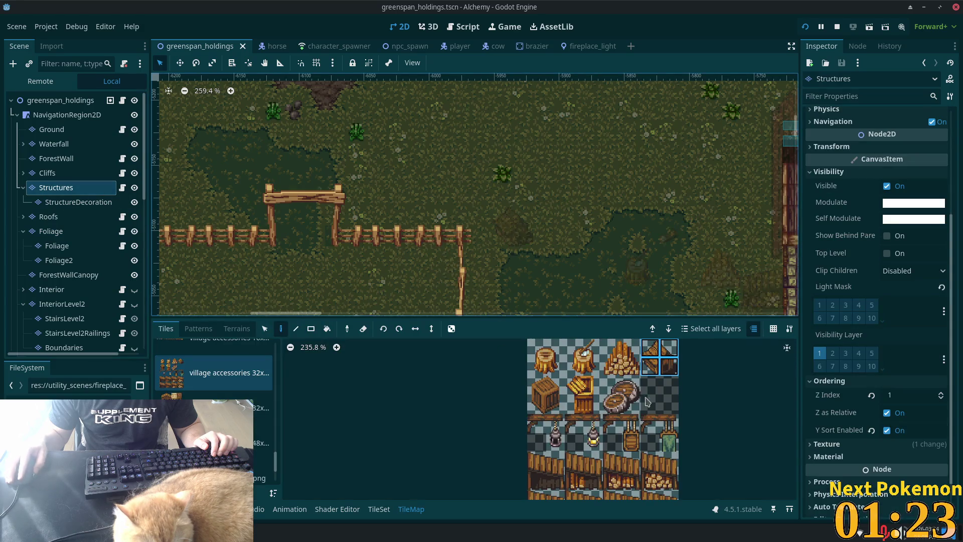
pyautogui.scroll(3, 216, 391)
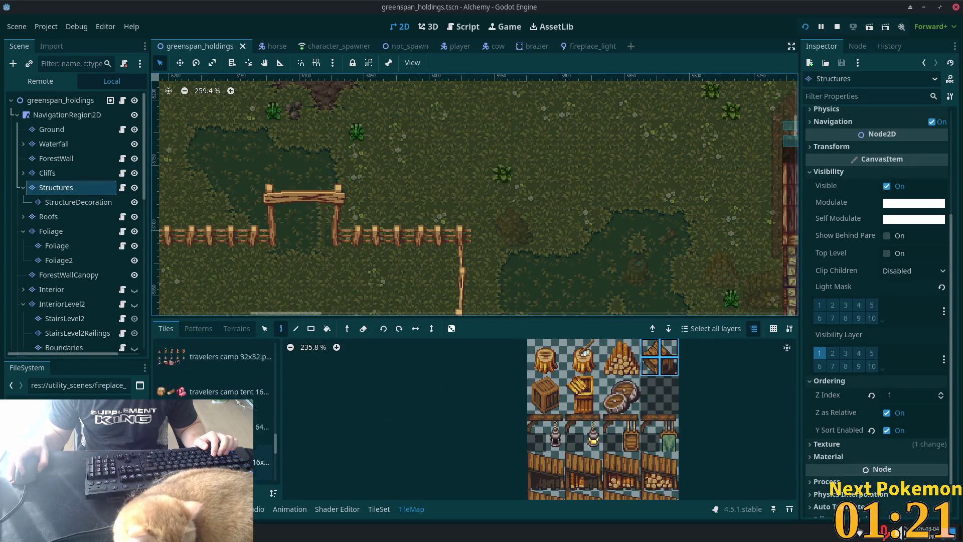
pyautogui.scroll(5, 270, 401)
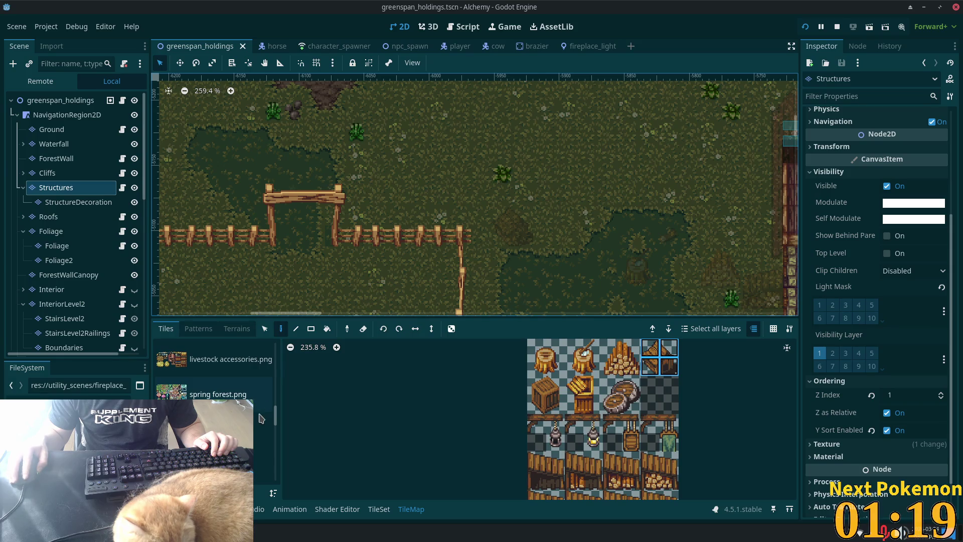
pyautogui.scroll(5, 275, 412)
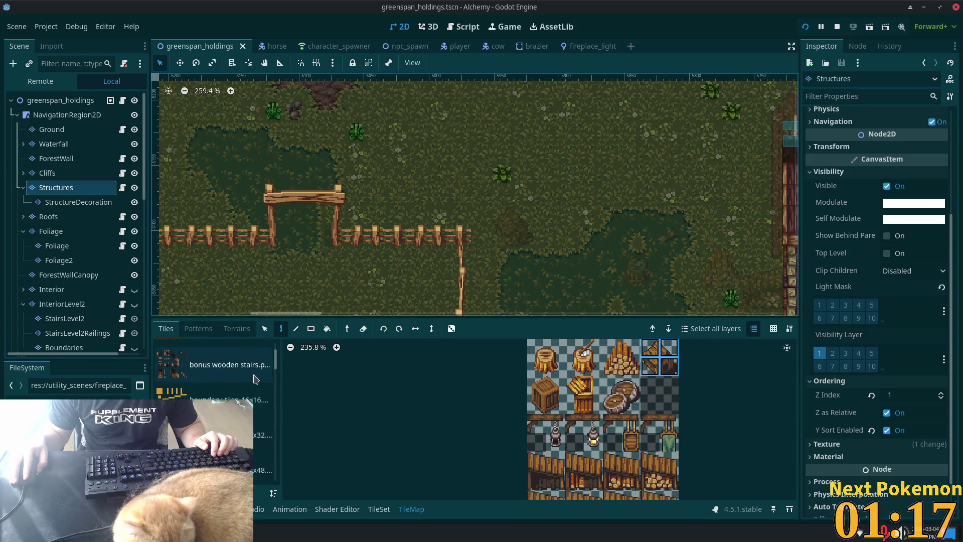
pyautogui.scroll(-2, 216, 401)
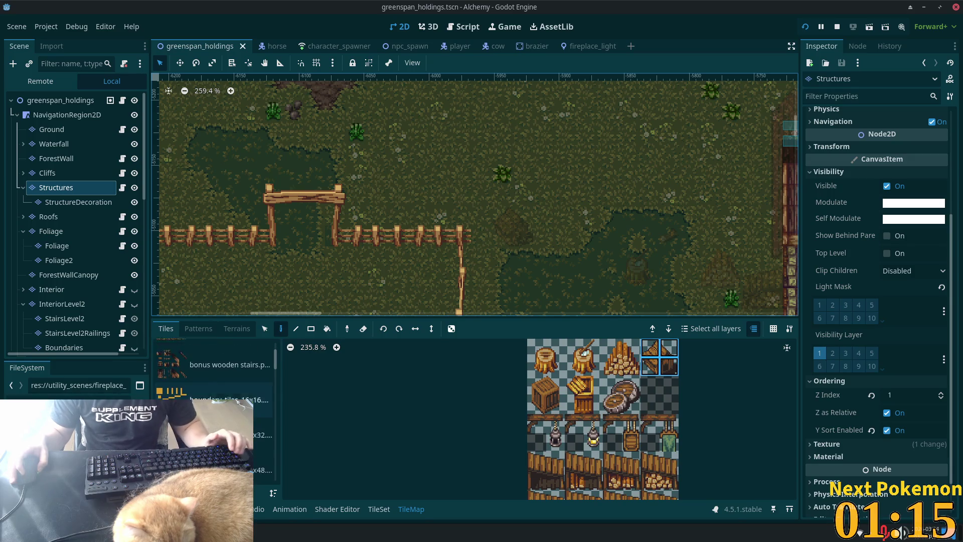
pyautogui.scroll(-1, 216, 416)
pyautogui.click(216, 416)
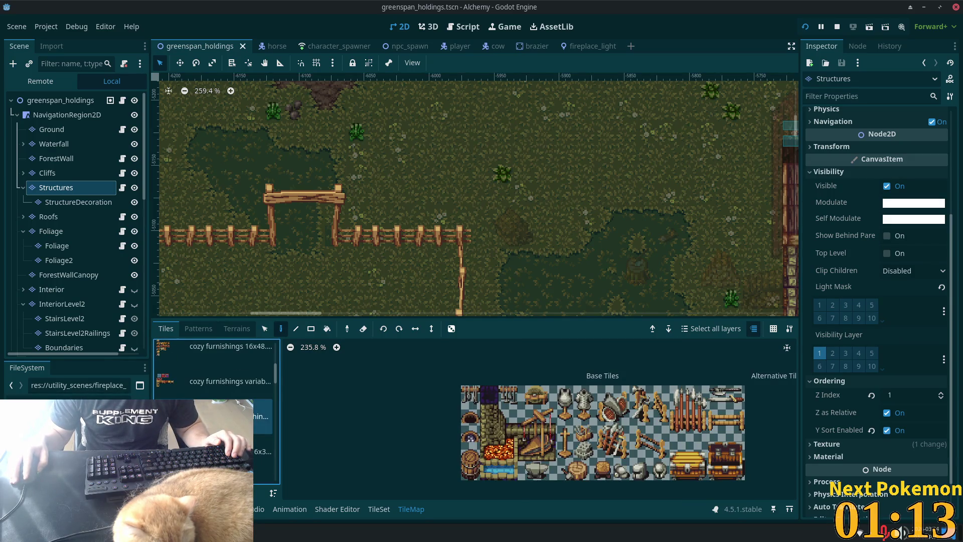
pyautogui.click(216, 451)
pyautogui.scroll(-3, 216, 401)
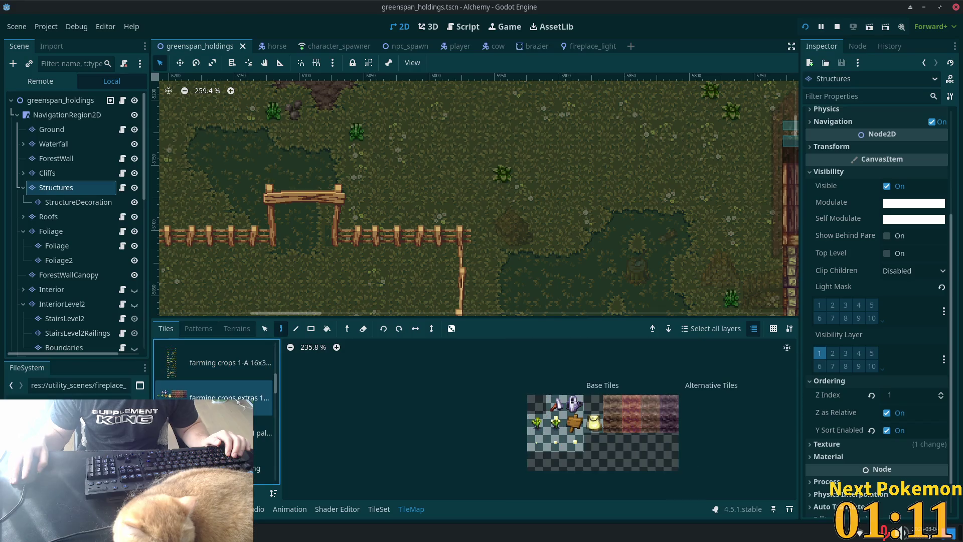
pyautogui.click(216, 393)
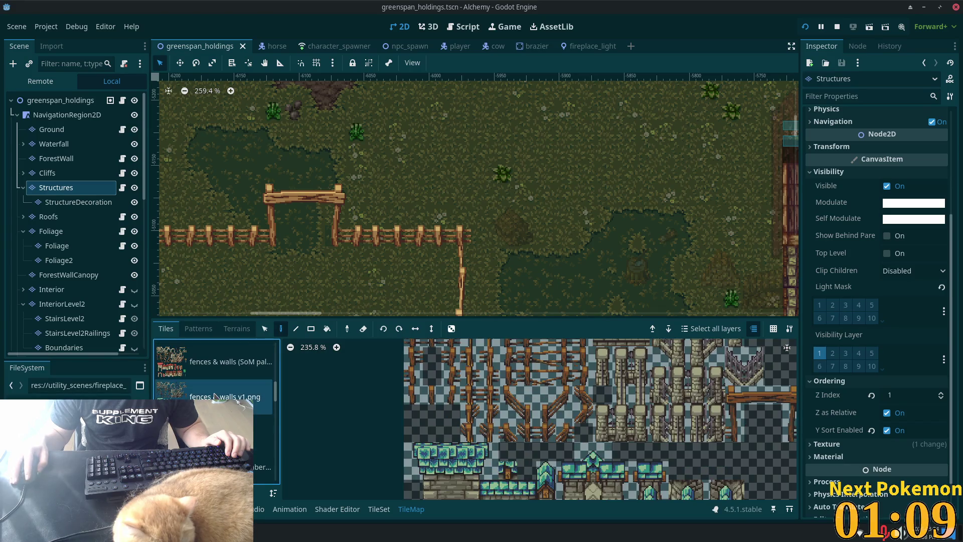
pyautogui.scroll(4, 453, 379)
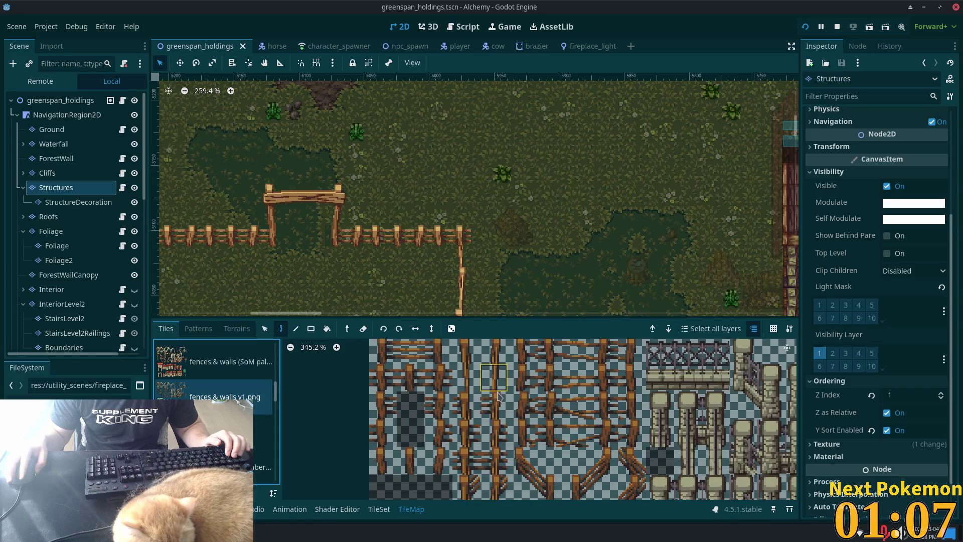
pyautogui.click(460, 236)
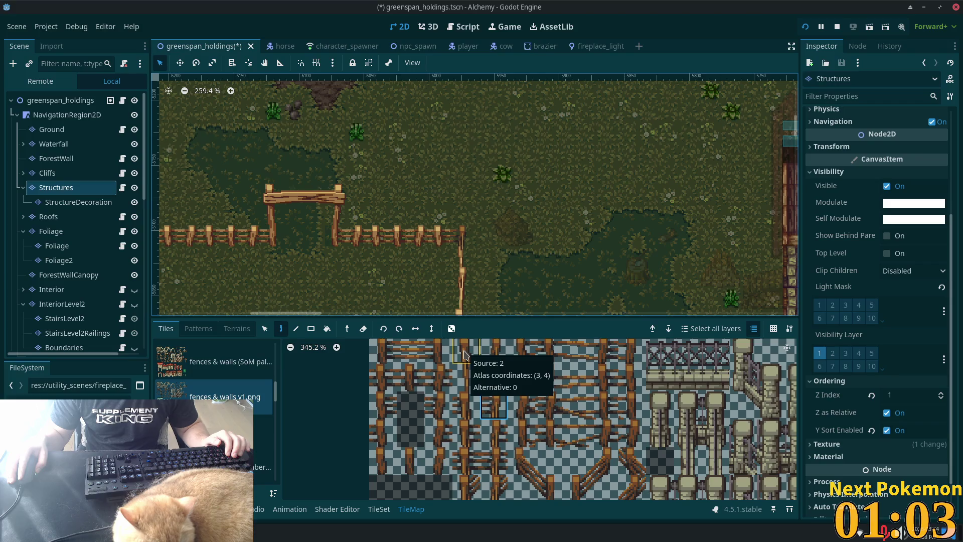
# Step: Switch to the fences & walls (SoM pal) source and pick the fence piece to paint
pyautogui.scroll(-6, 554, 390)
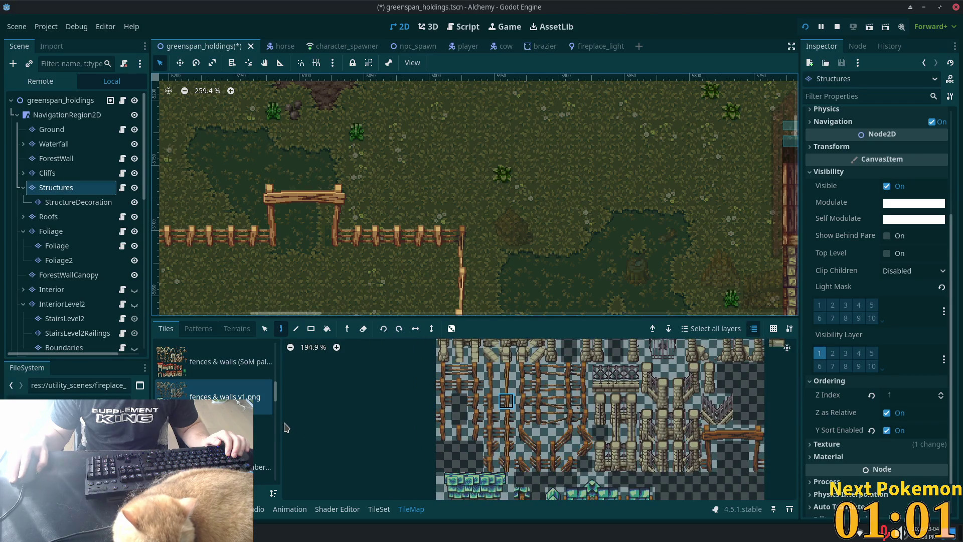
pyautogui.click(217, 353)
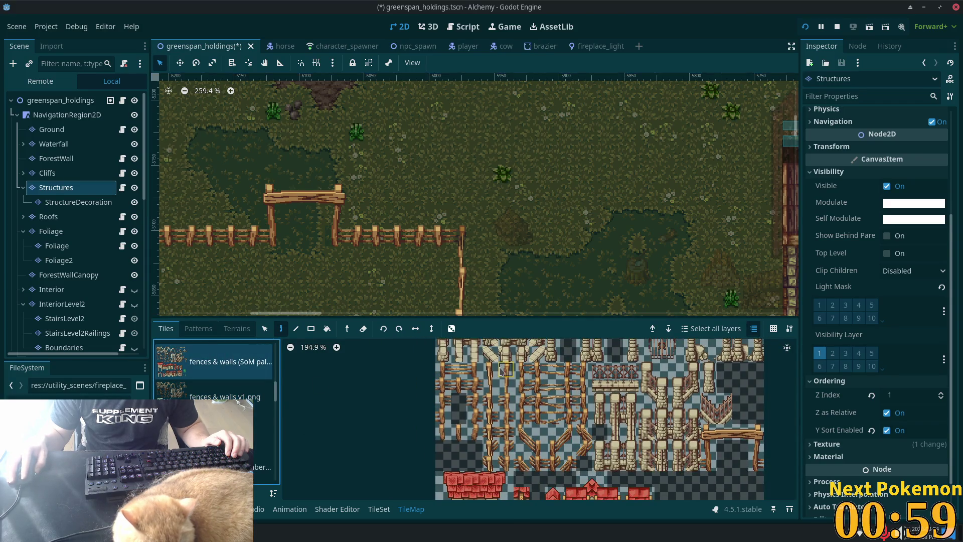
pyautogui.click(476, 375)
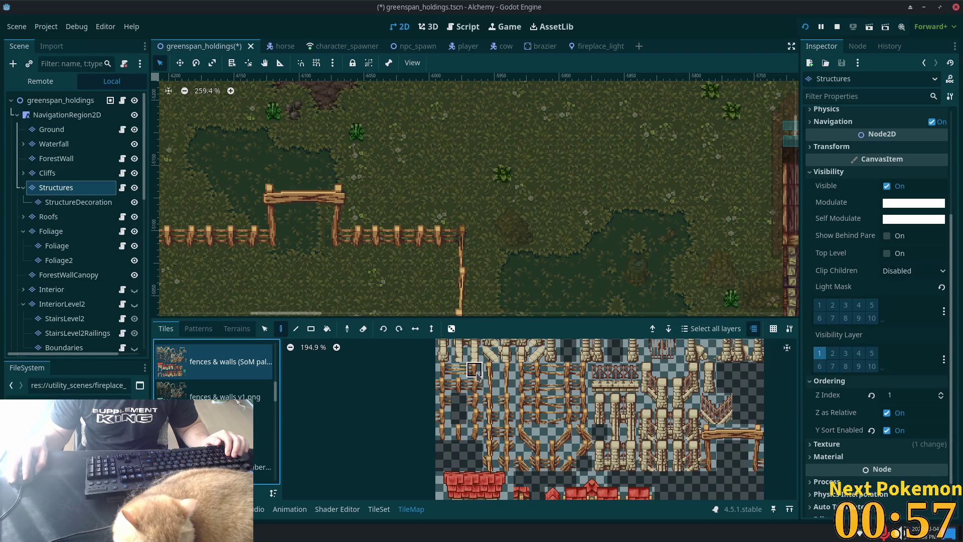
pyautogui.click(506, 403)
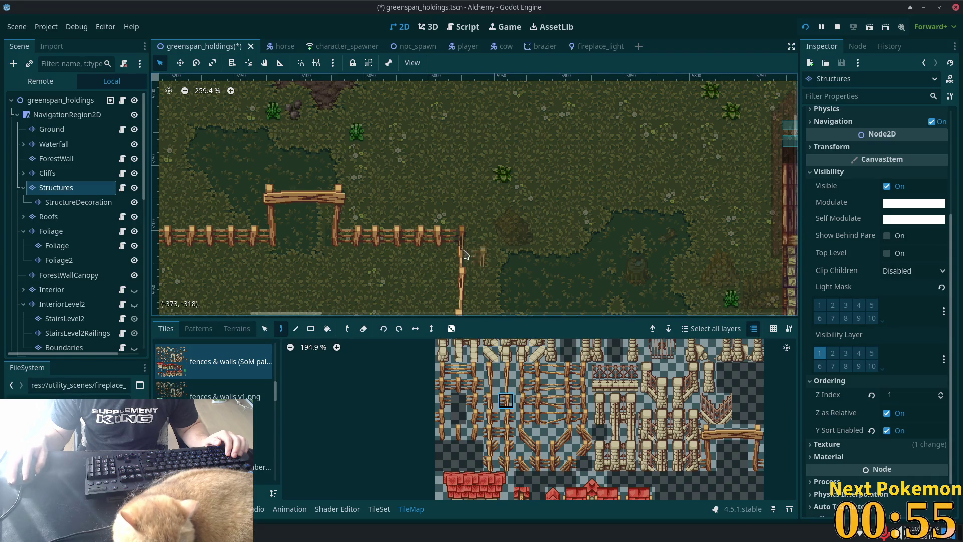
pyautogui.scroll(-11, 462, 246)
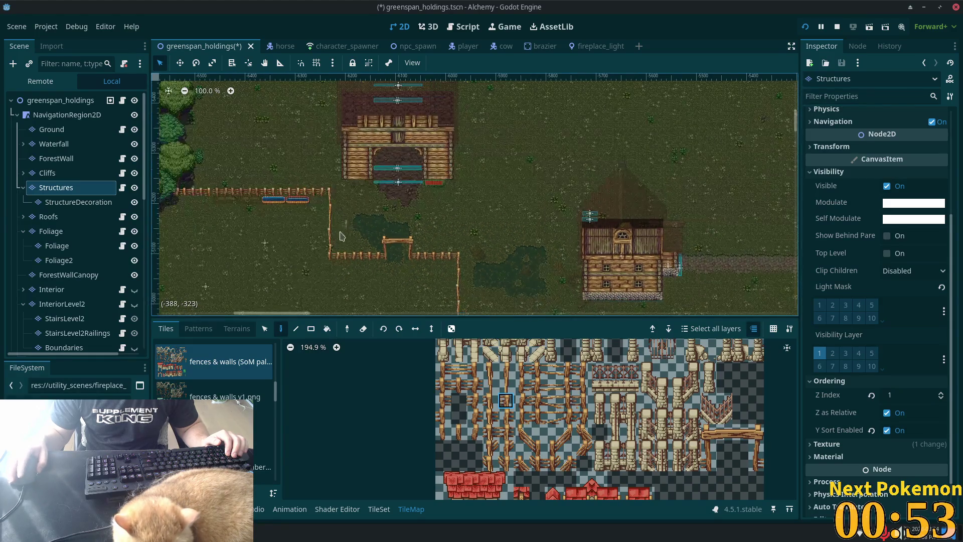
# Step: Pan and scroll around the map to inspect the fences and farm plots, then switch to Cursor
pyautogui.scroll(15, 443, 131)
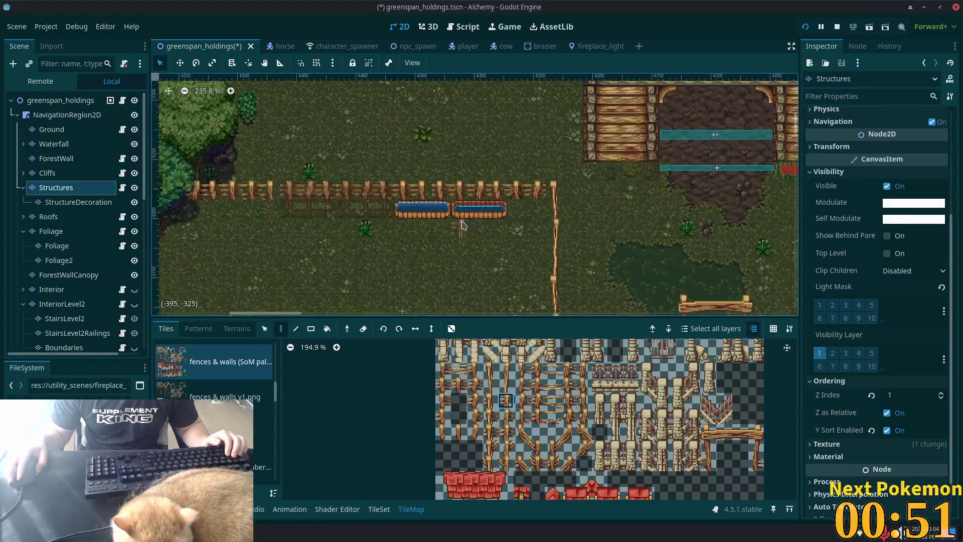
pyautogui.scroll(-13, 462, 225)
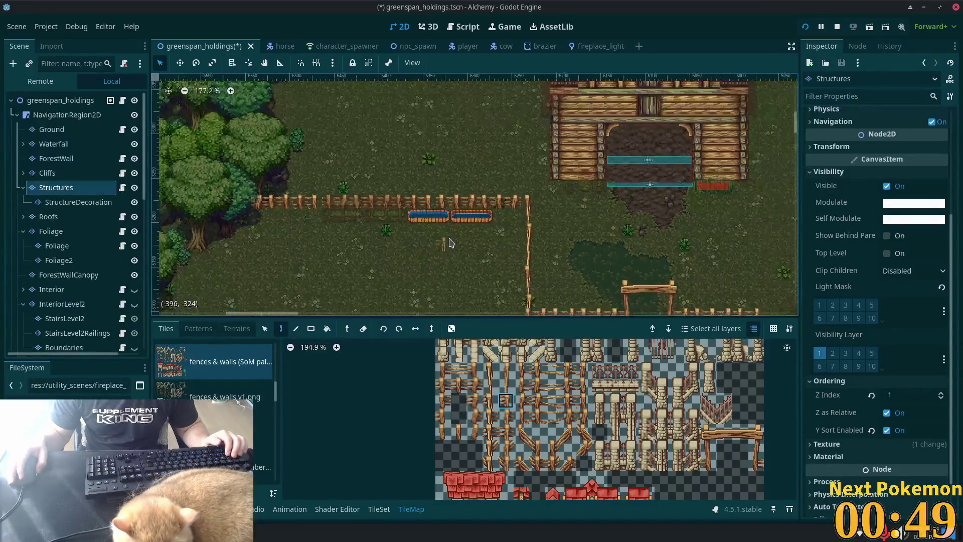
pyautogui.hscroll(10, 412, 176)
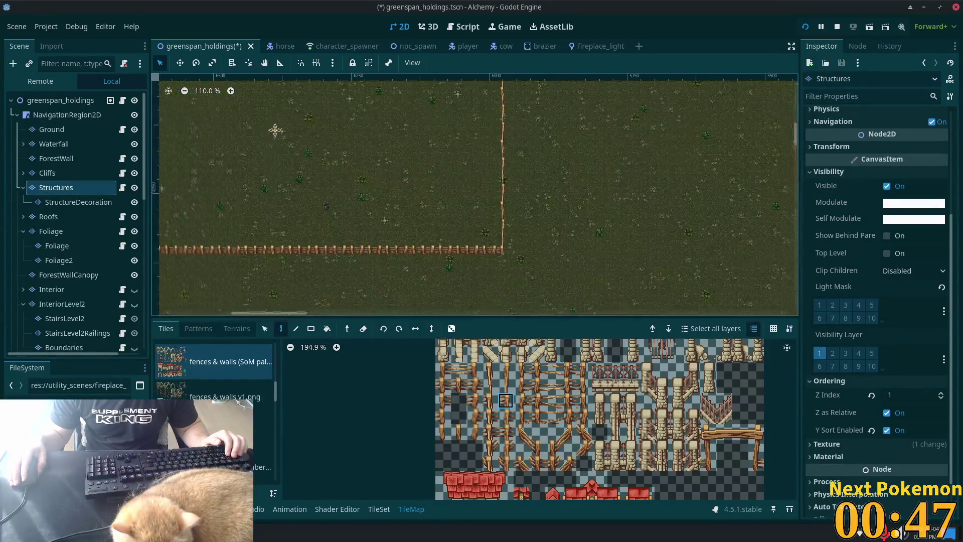
pyautogui.scroll(-4, 329, 194)
pyautogui.moveTo(641, 81)
pyautogui.mouseDown()
pyautogui.moveTo(689, 83)
pyautogui.moveTo(739, 104)
pyautogui.moveTo(758, 93)
pyautogui.mouseUp()
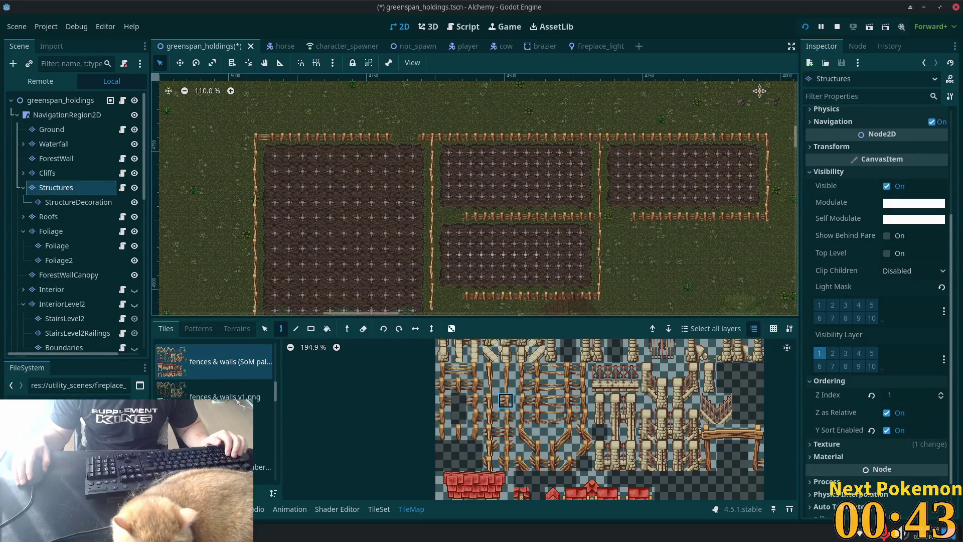
pyautogui.hscroll(-5, 188, 219)
pyautogui.scroll(-6, 216, 150)
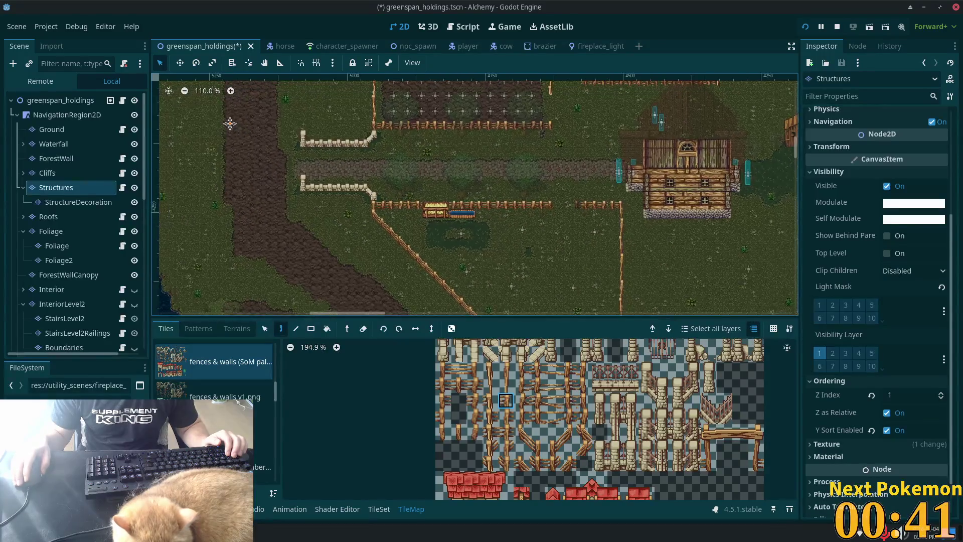
pyautogui.moveTo(229, 123)
pyautogui.mouseDown()
pyautogui.moveTo(543, 112)
pyautogui.moveTo(711, 146)
pyautogui.moveTo(217, 103)
pyautogui.moveTo(547, 158)
pyautogui.mouseUp()
pyautogui.scroll(-5, 281, 114)
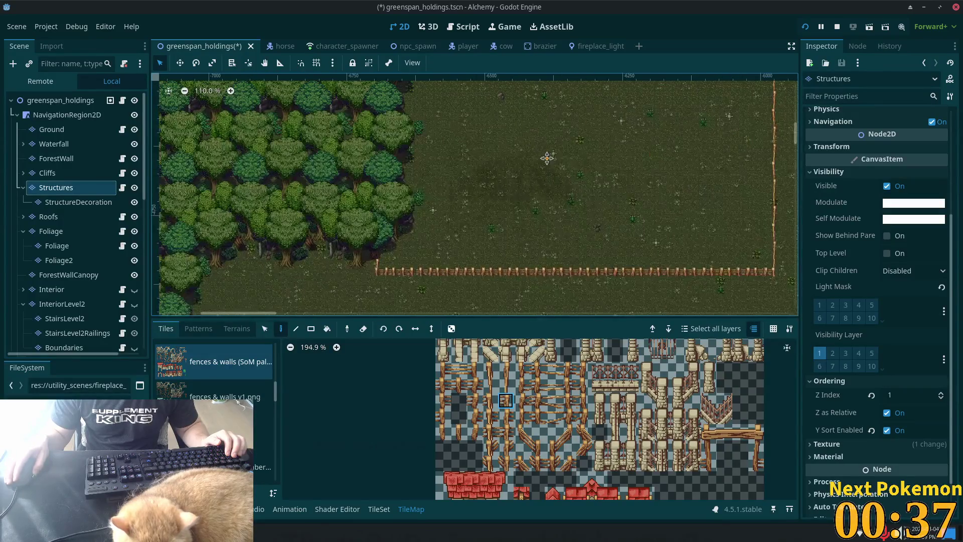
pyautogui.scroll(5, 547, 158)
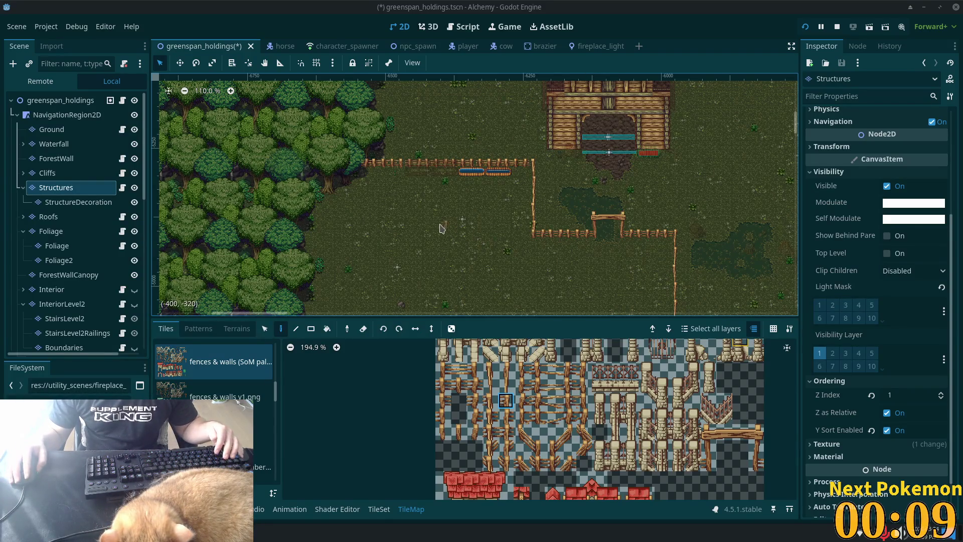
pyautogui.hotkey('alt', 'Tab')
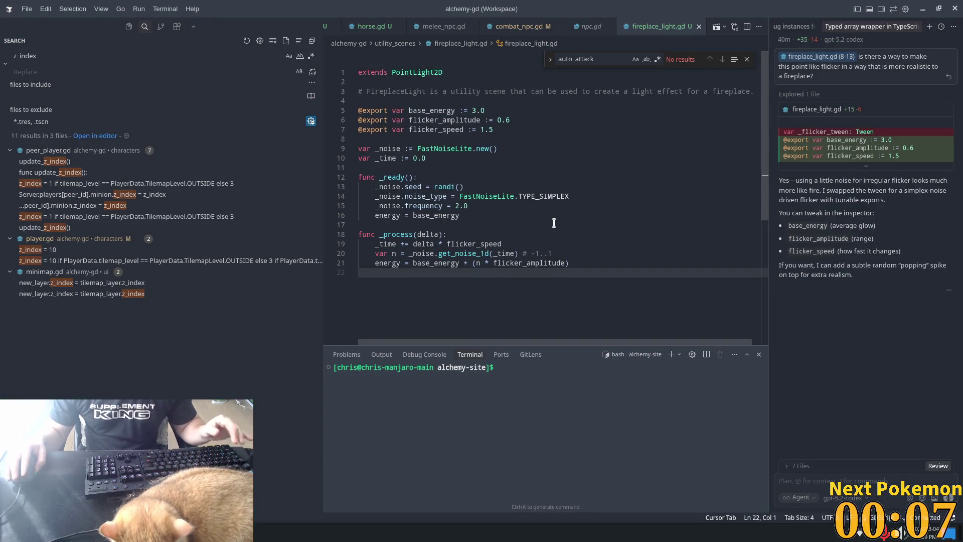
# Step: Glance at the fireplace_light.gd flicker script in Cursor, then return to the Godot editor
pyautogui.hotkey('alt', 'Tab')
pyautogui.click(629, 290)
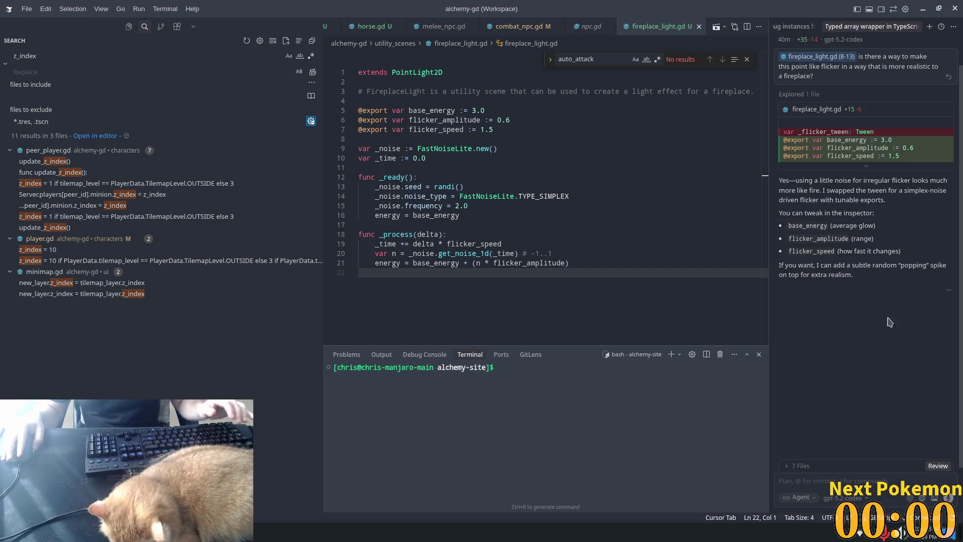
pyautogui.hotkey('alt', 'Tab')
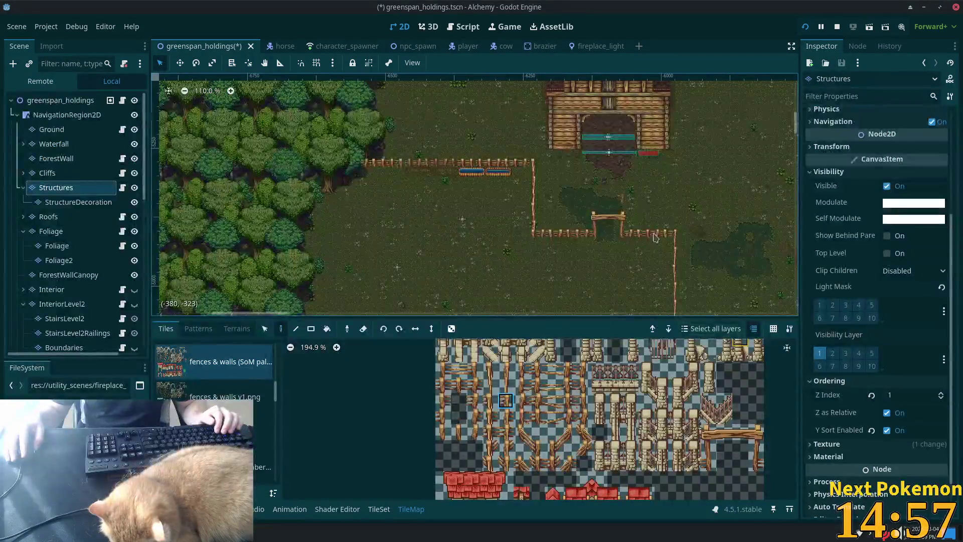
# Step: Save and run two Alchemy debug windows side by side, walking the character along the stone path
pyautogui.press('F5')
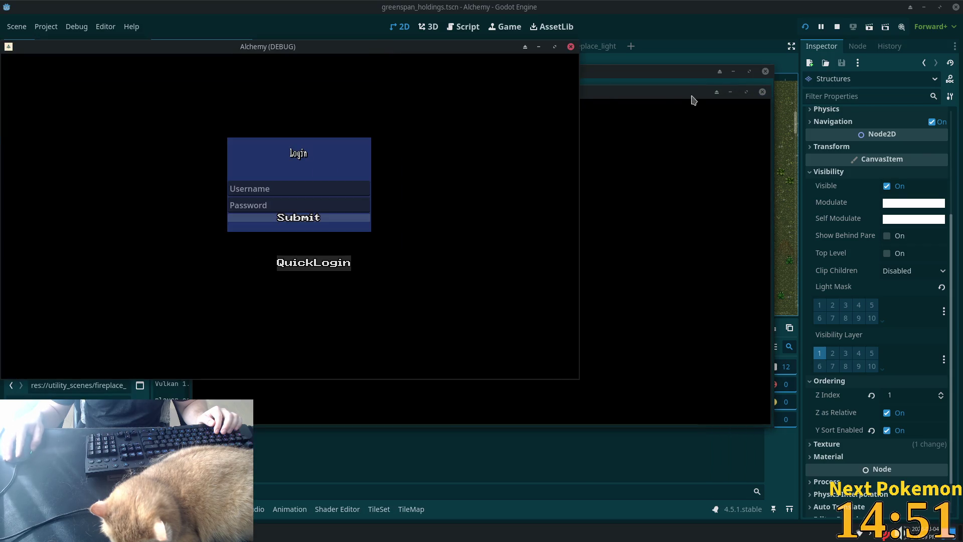
pyautogui.moveTo(673, 95); pyautogui.dragTo(845, 164)
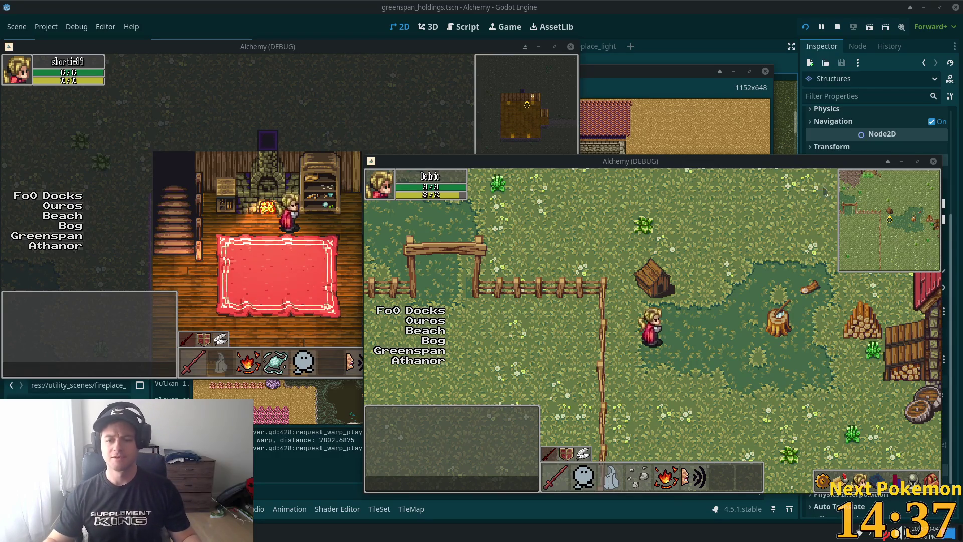
pyautogui.hotkey('s', 'd')
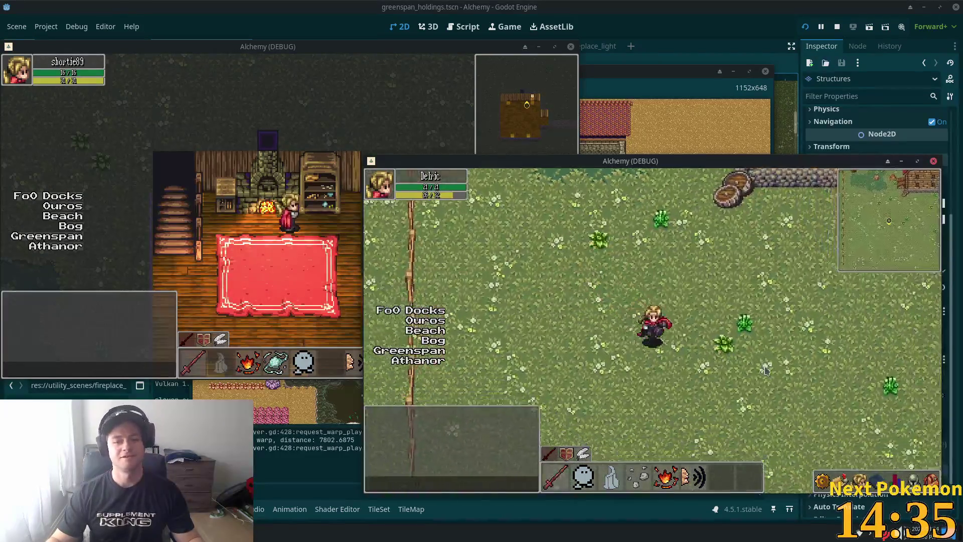
pyautogui.hotkey('w', 'd')
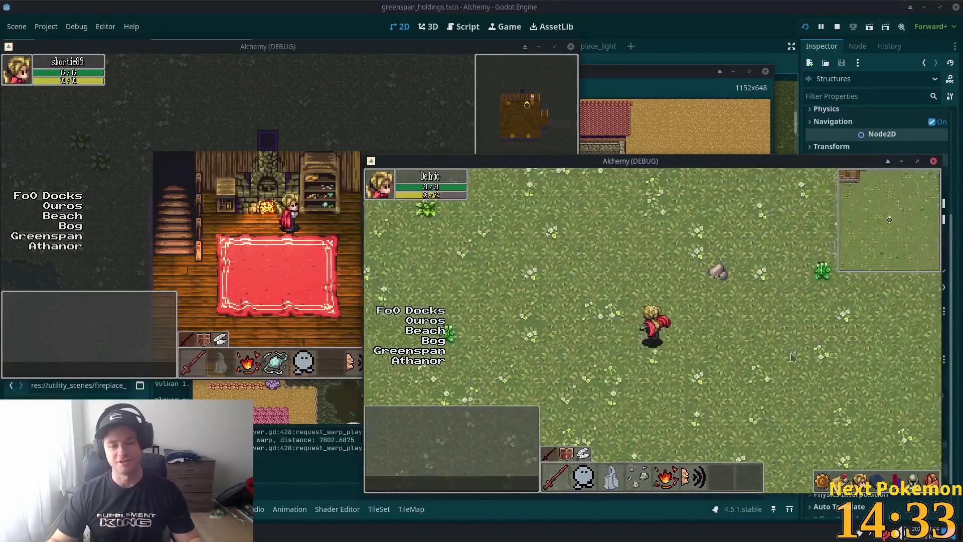
pyautogui.press('d')
pyautogui.press('a')
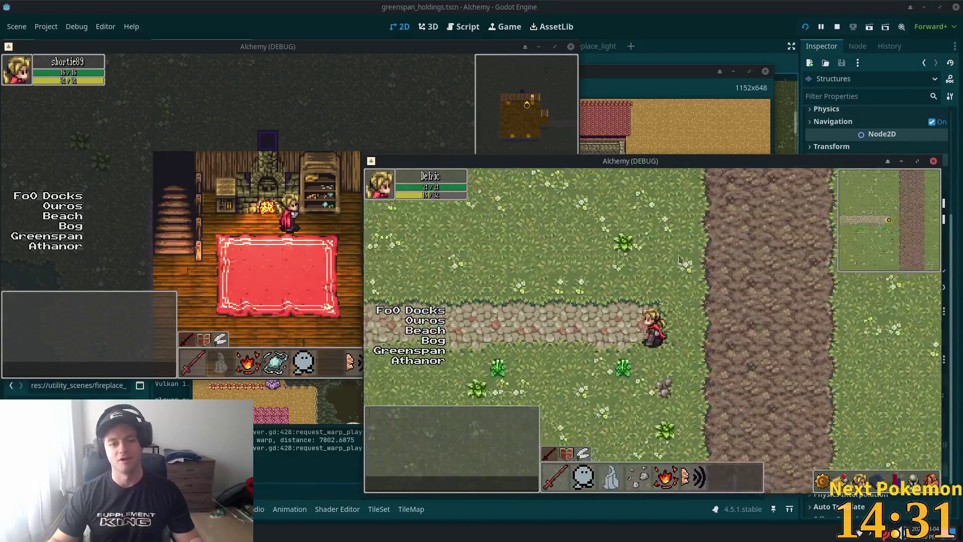
pyautogui.press('d')
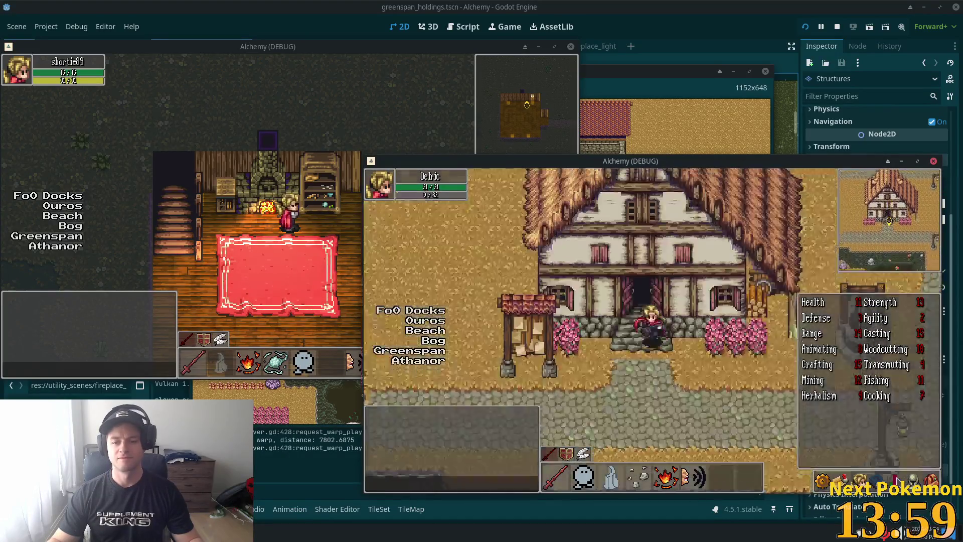
# Step: Walk the character east through town to the pig pen, toggling the equipment panel along the way
pyautogui.press('Right')
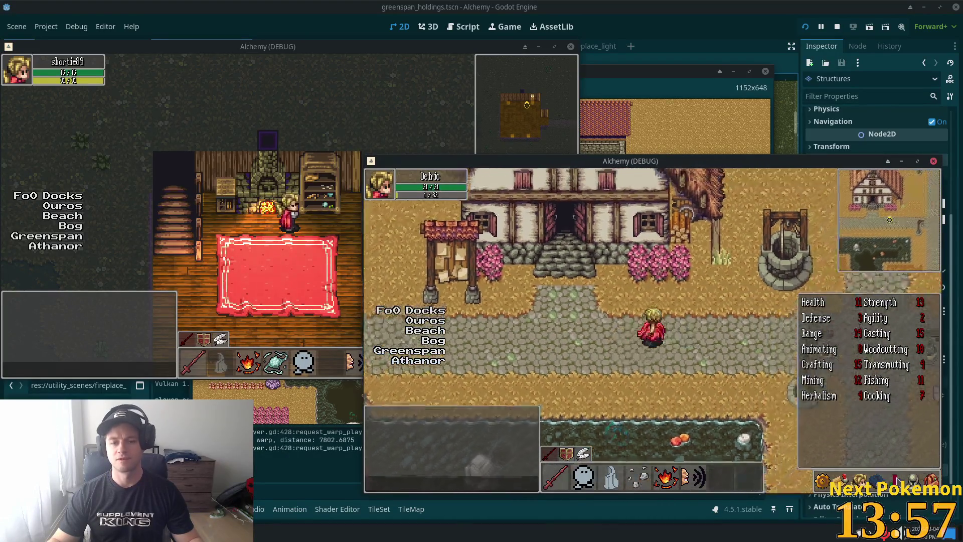
pyautogui.click(912, 481)
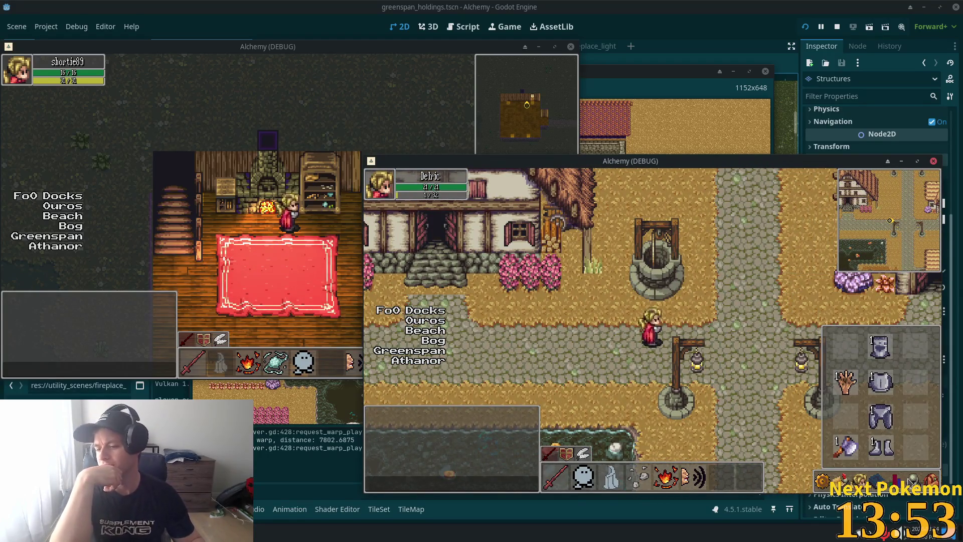
pyautogui.press('Right')
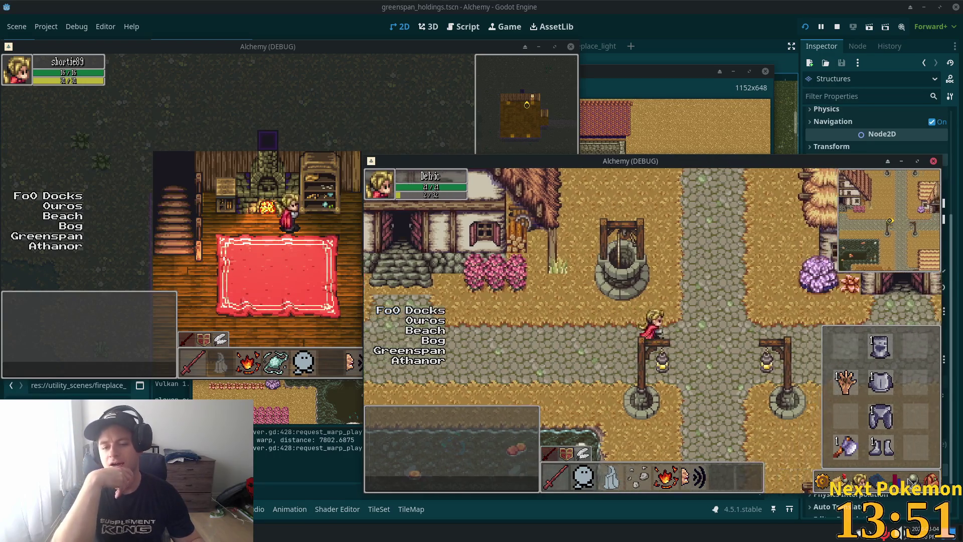
pyautogui.press('Right')
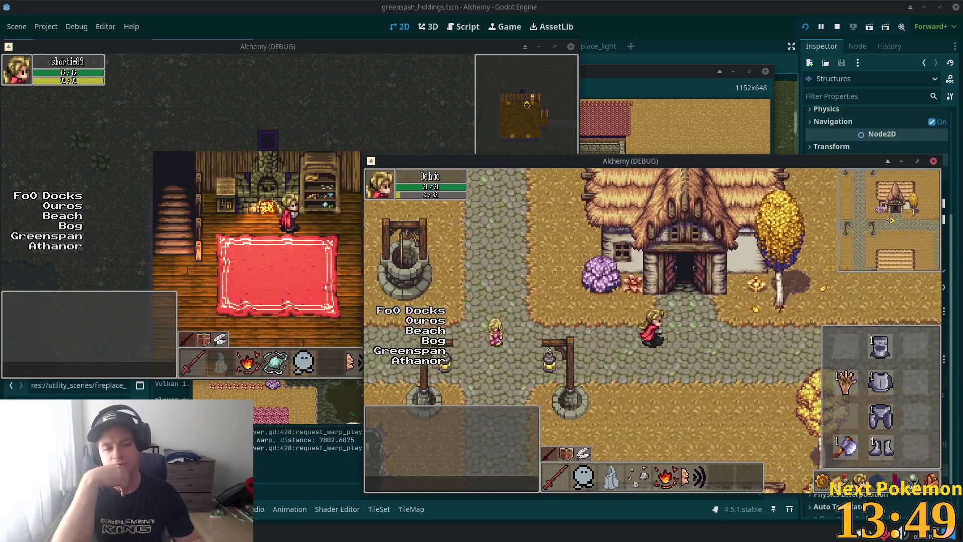
pyautogui.press('Right')
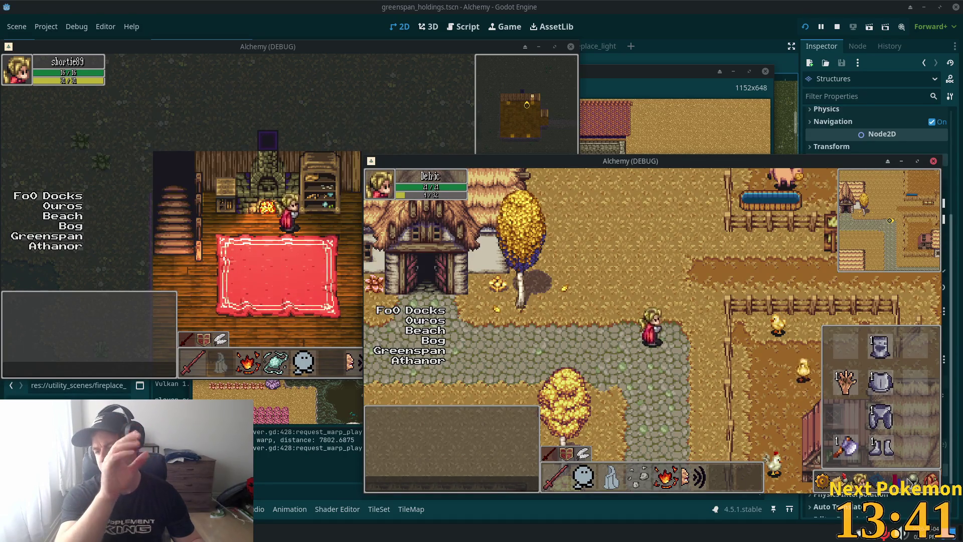
pyautogui.click(894, 480)
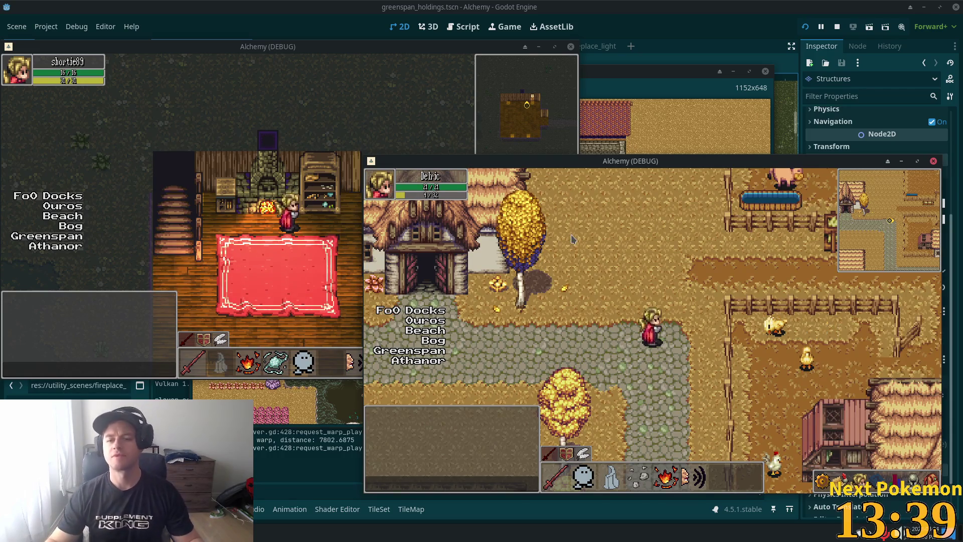
pyautogui.press('d')
pyautogui.press('d')
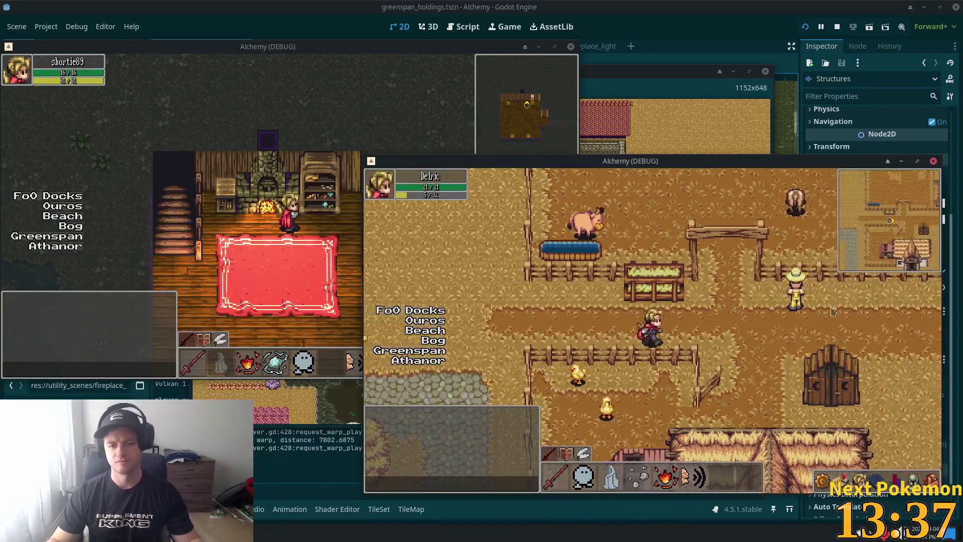
pyautogui.click(697, 44)
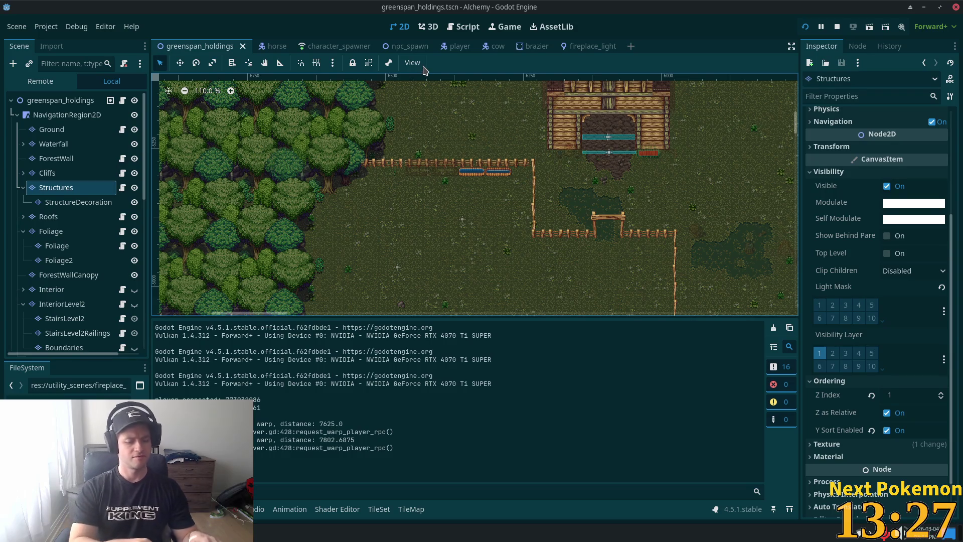
pyautogui.hotkey('shift', 'alt', 'o')
# Step: Open player.tscn from a 'pla' search and inspect its Sprite, Shadow and CombatAnimations nodes
pyautogui.write('pla')
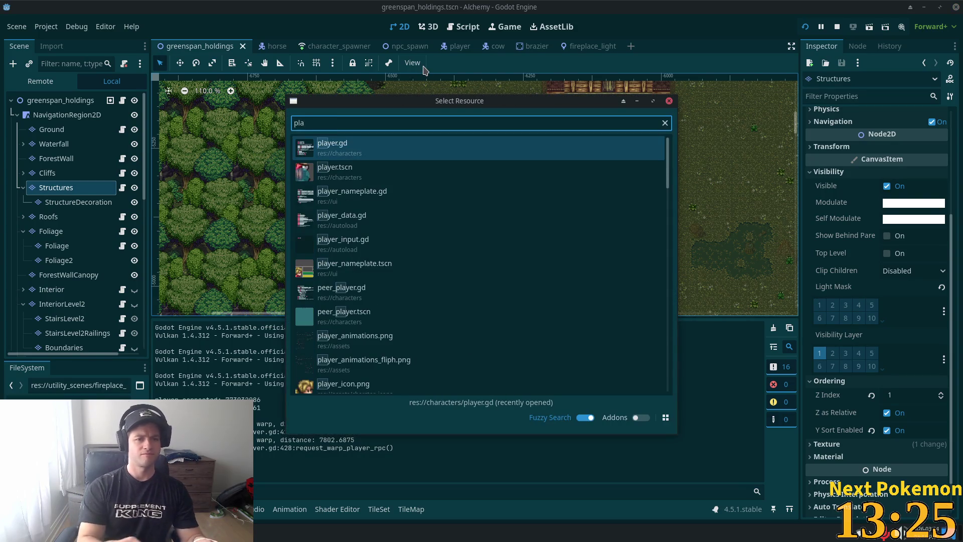
pyautogui.click(334, 168)
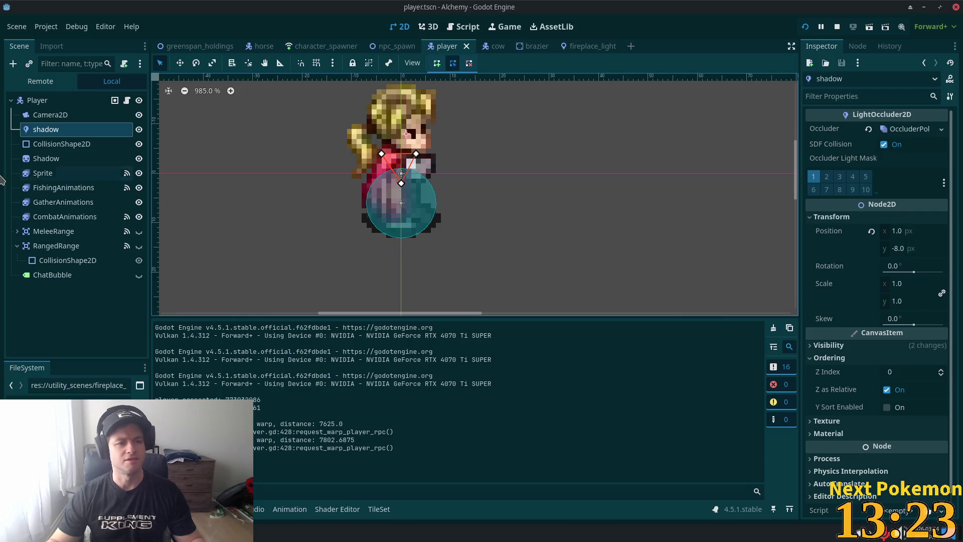
pyautogui.click(60, 173)
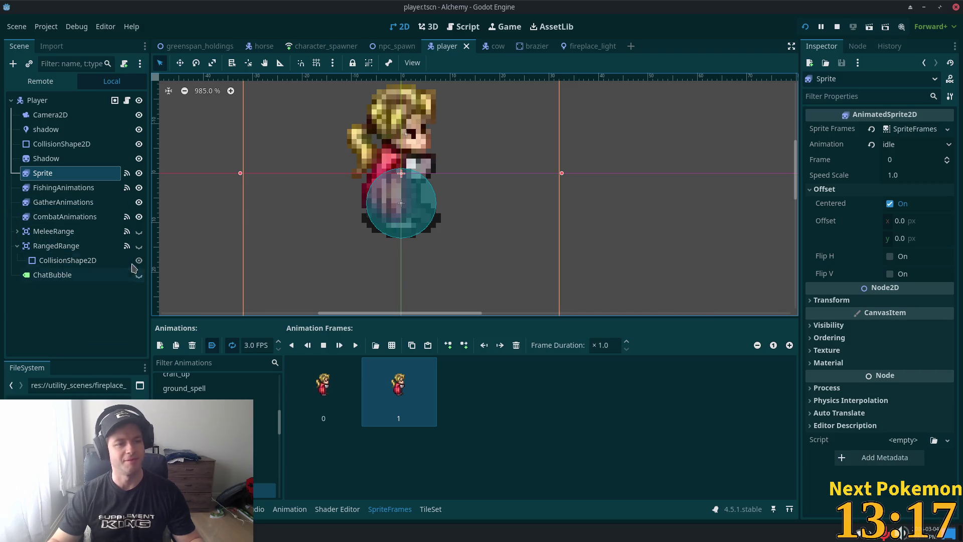
pyautogui.click(73, 161)
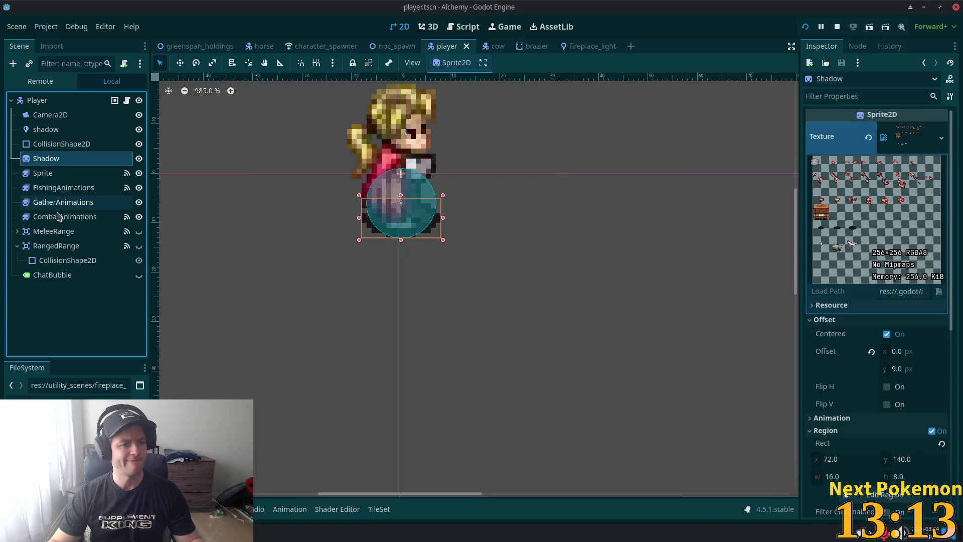
pyautogui.click(58, 216)
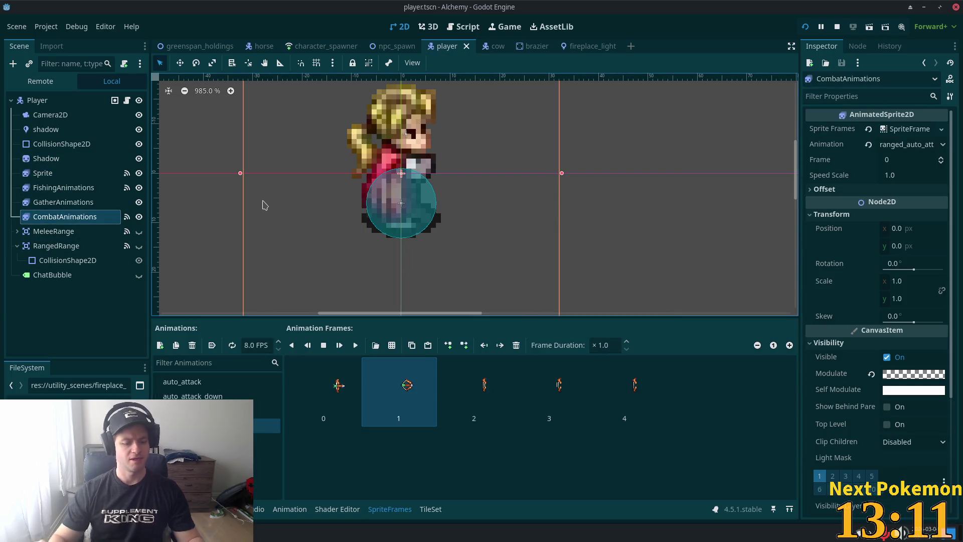
pyautogui.hotkey('shift', 'alt', 'o')
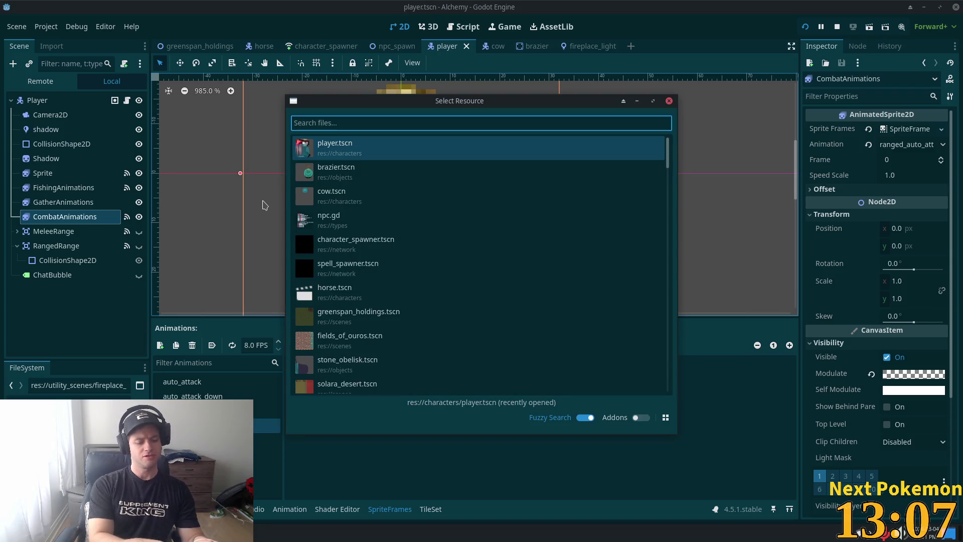
# Step: Search 'stone' and open the stone_wave.tscn scene, checking its animated sprite
pyautogui.write('stone')
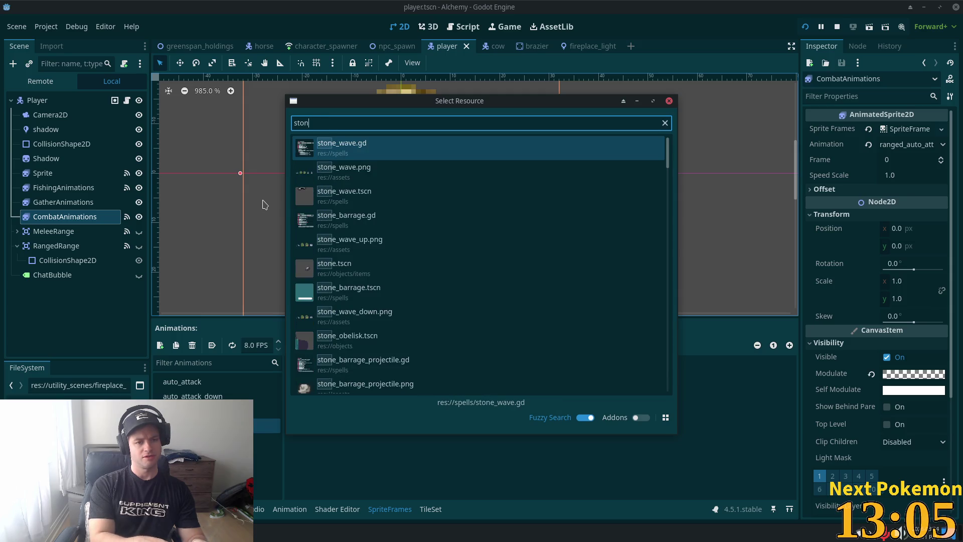
pyautogui.doubleClick(399, 210)
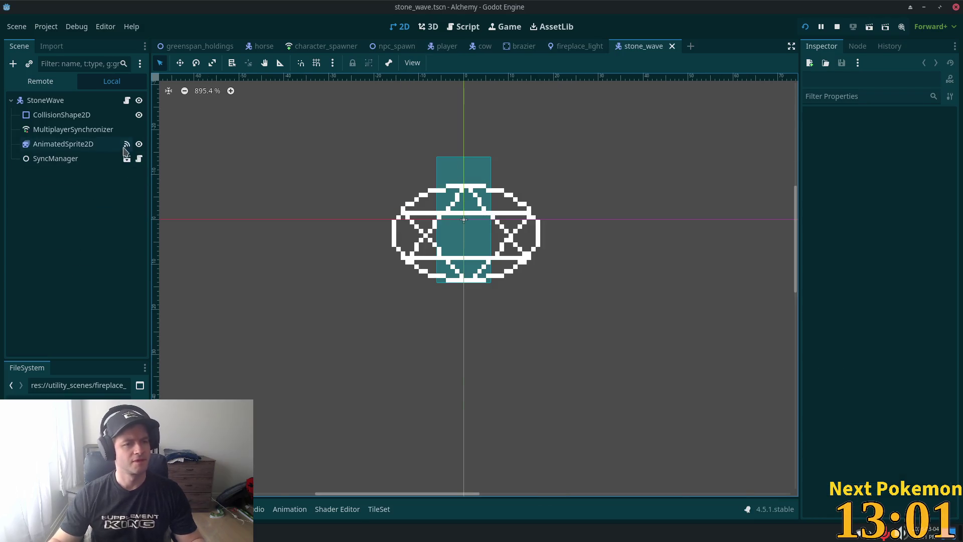
pyautogui.click(43, 144)
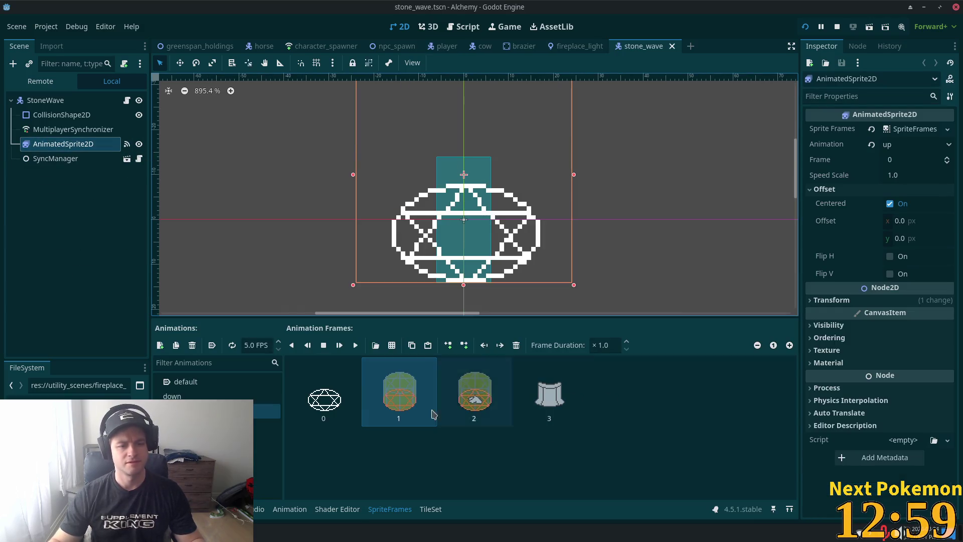
# Step: Give the StoneWave root an Ordering Z Index of 11 and enable Y Sort
pyautogui.click(50, 100)
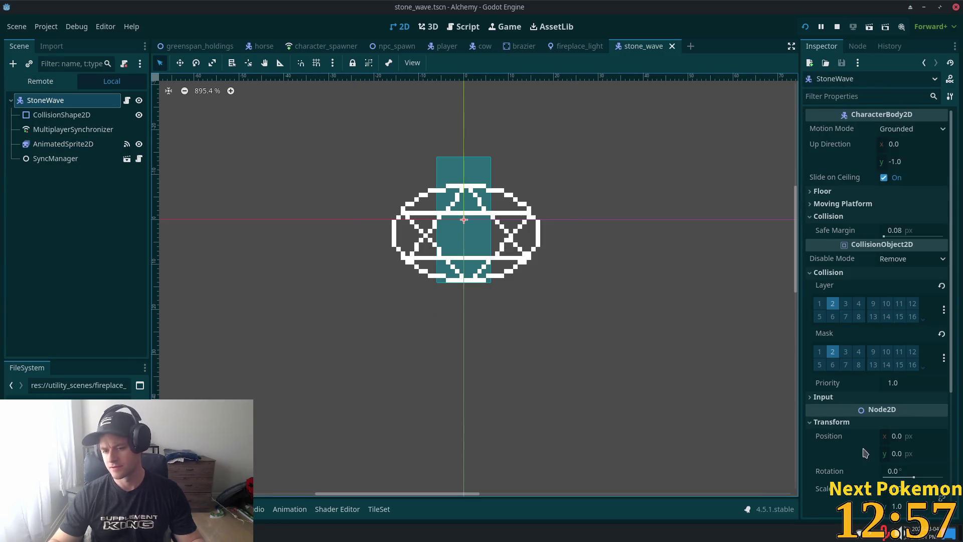
pyautogui.scroll(-5, 900, 399)
pyautogui.click(833, 386)
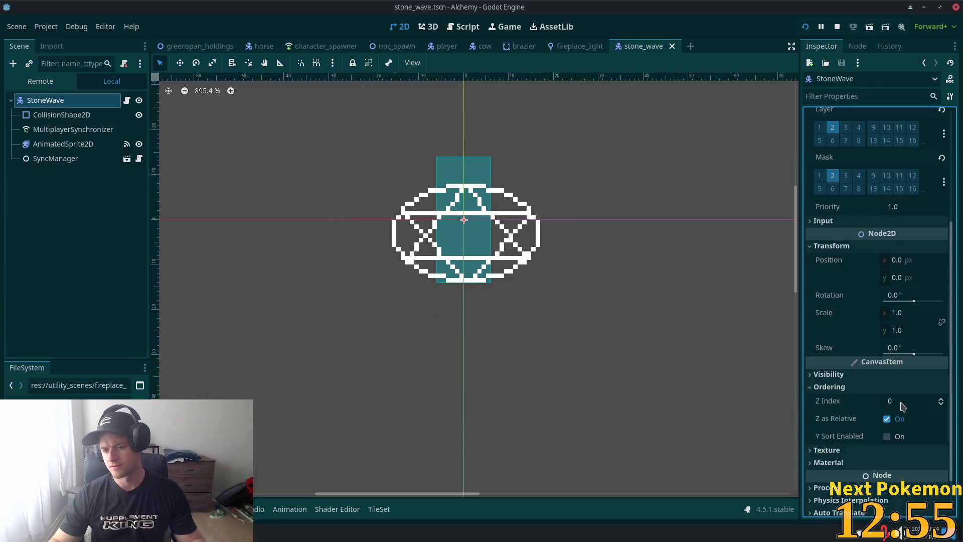
pyautogui.click(910, 401)
pyautogui.write('11')
pyautogui.press('Return')
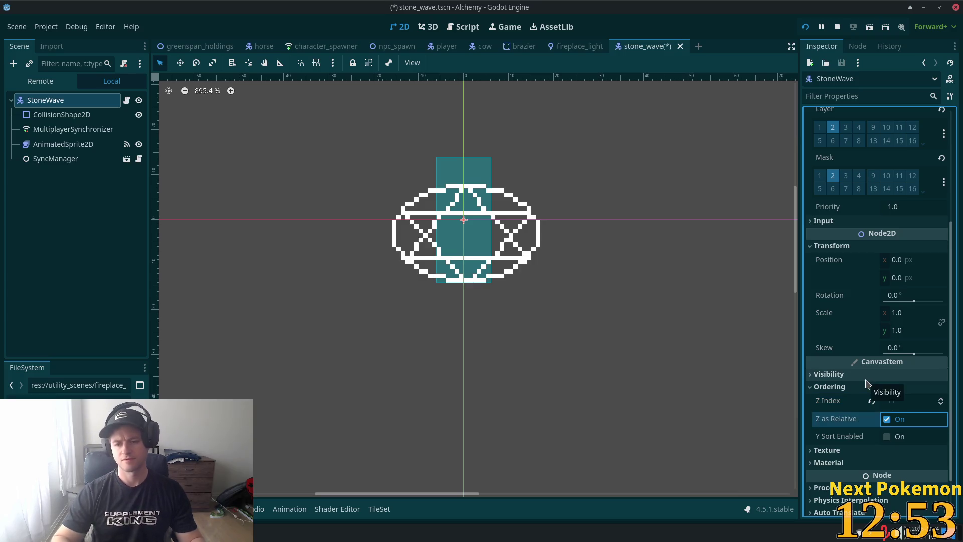
pyautogui.click(887, 436)
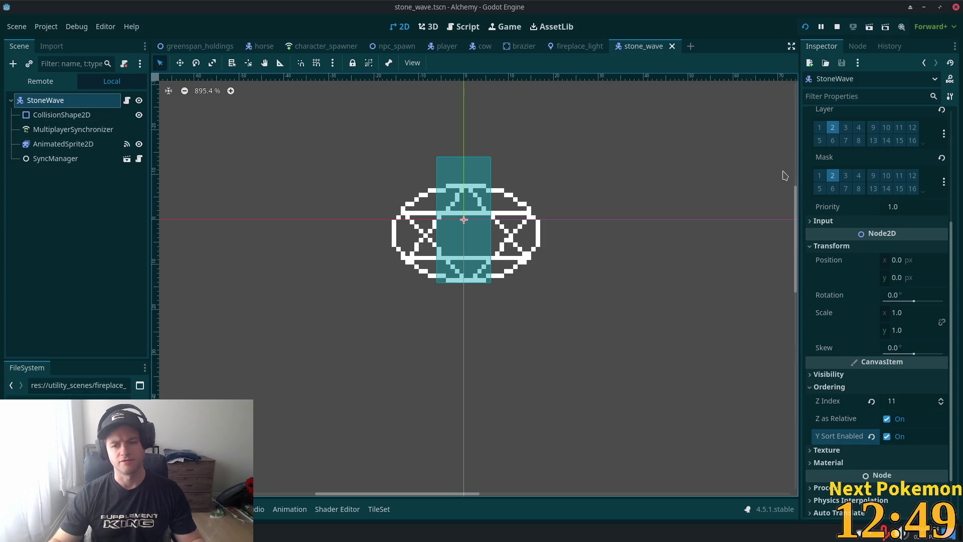
# Step: Run the project and QuickLogin a player to playtest the stone wave at Z Index 11
pyautogui.click(806, 27)
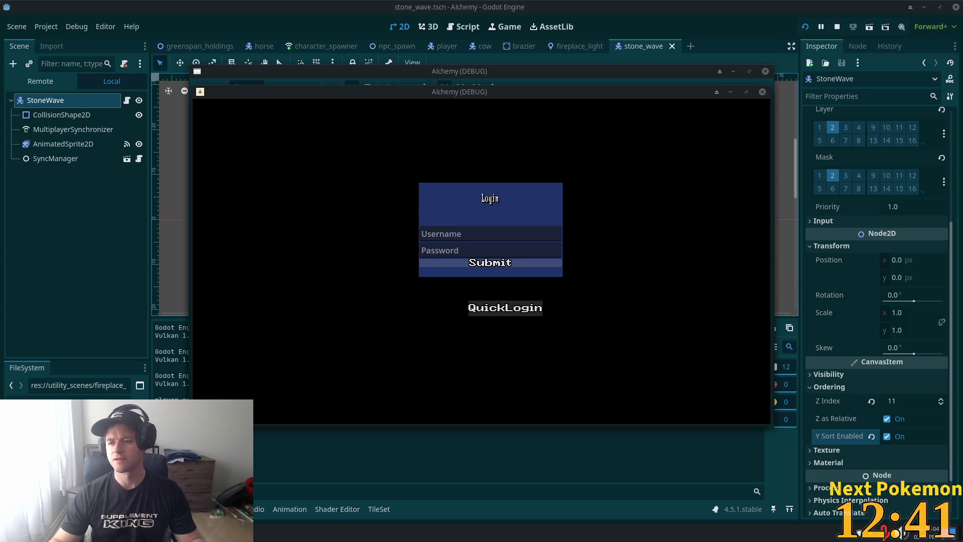
pyautogui.click(505, 308)
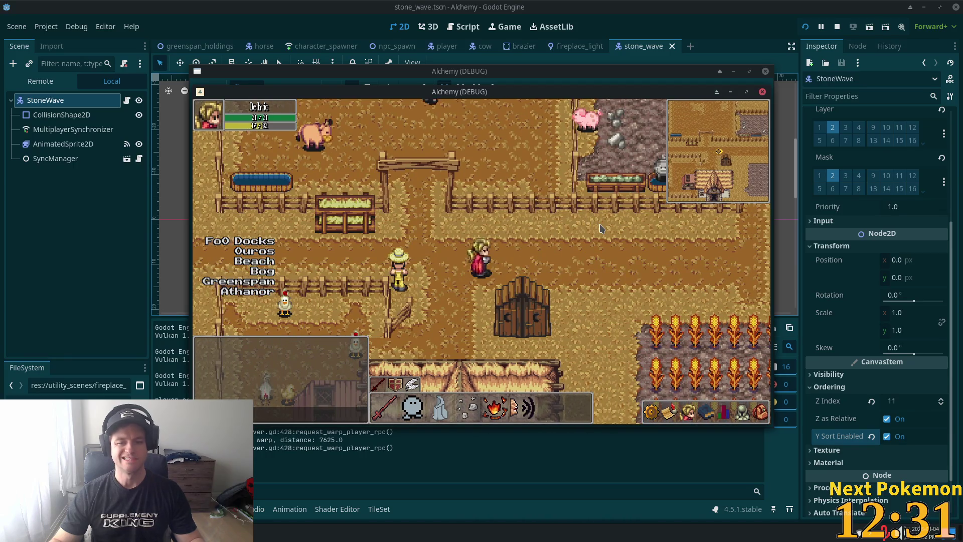
pyautogui.click(910, 401)
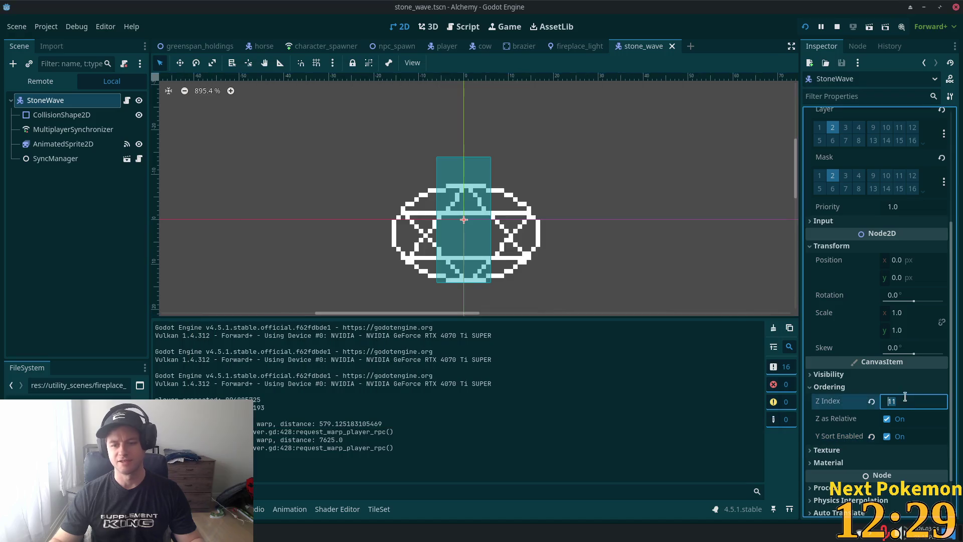
# Step: Change StoneWave's Z Index to 10 and save the stone_wave scene
pyautogui.write('10')
pyautogui.press('Tab')
pyautogui.hotkey('ctrl', 's')
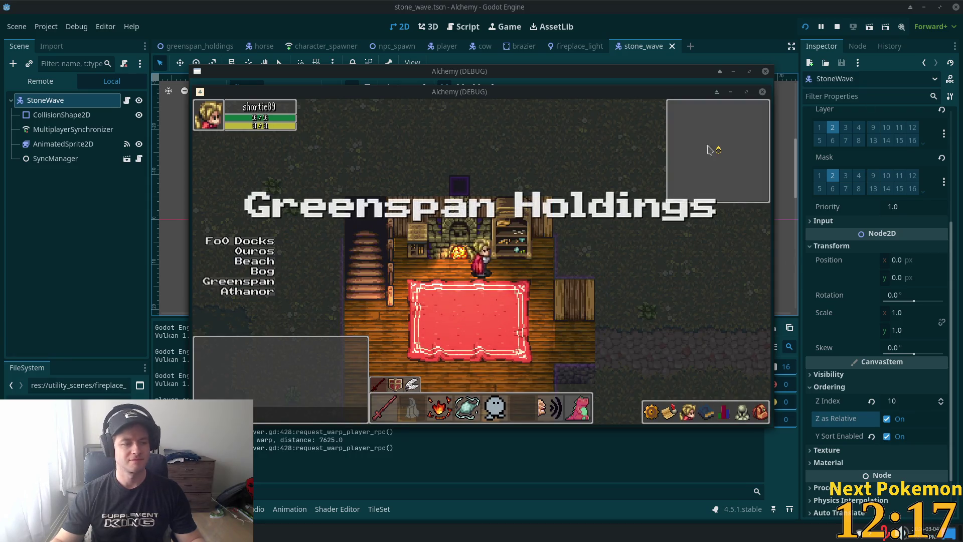
# Step: Walk the player through the house in the running game, then stop it with F8
pyautogui.press('s')
pyautogui.press('d')
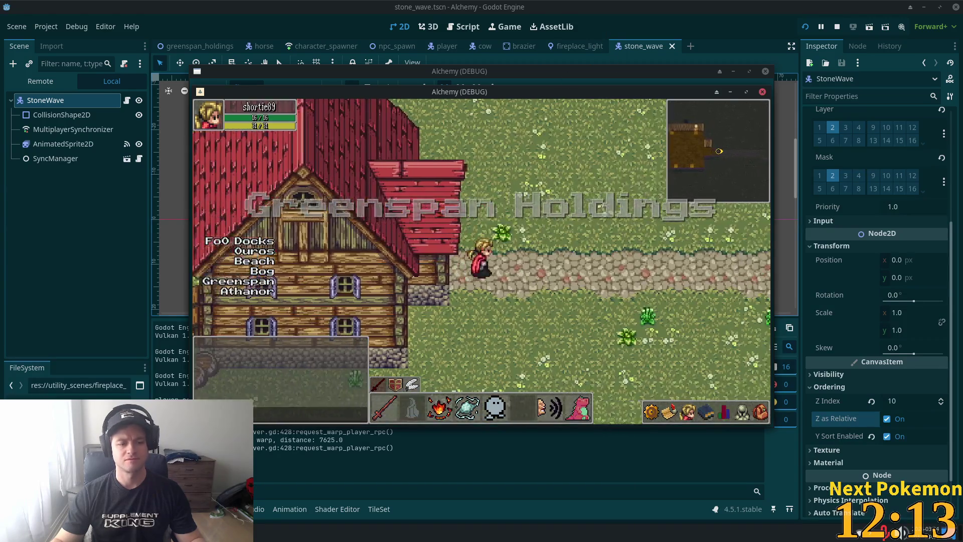
pyautogui.press('F8')
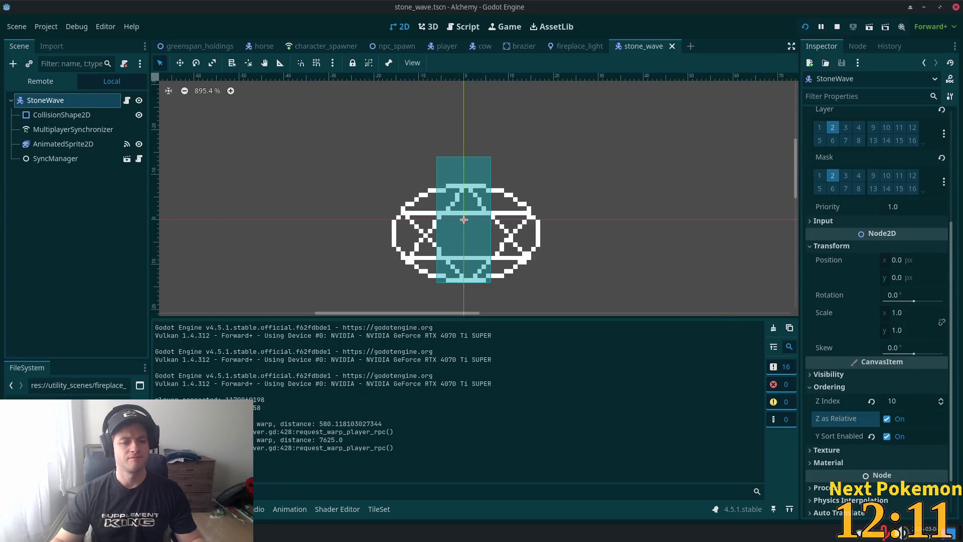
# Step: Restart the project and log both debug clients in with QuickLogin for a multiplayer test
pyautogui.click(291, 494)
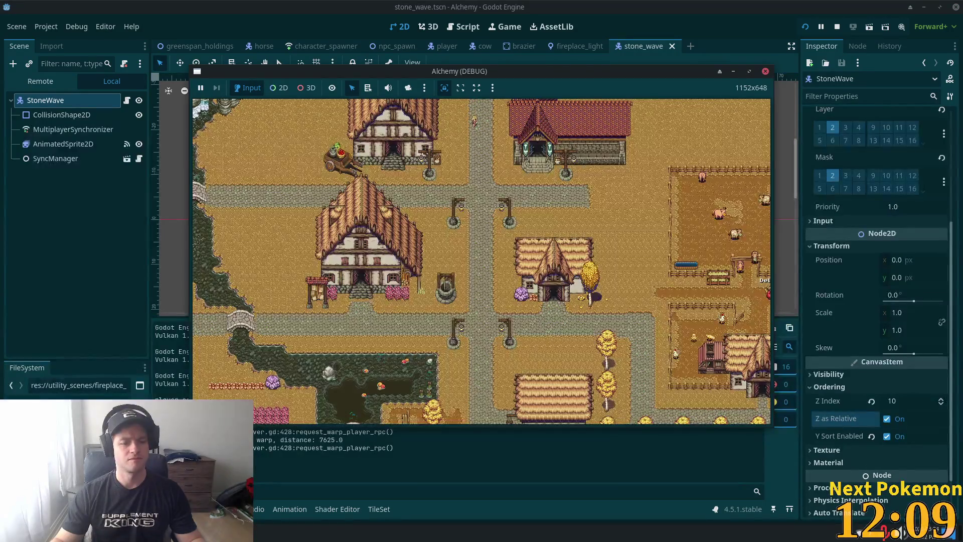
pyautogui.click(805, 27)
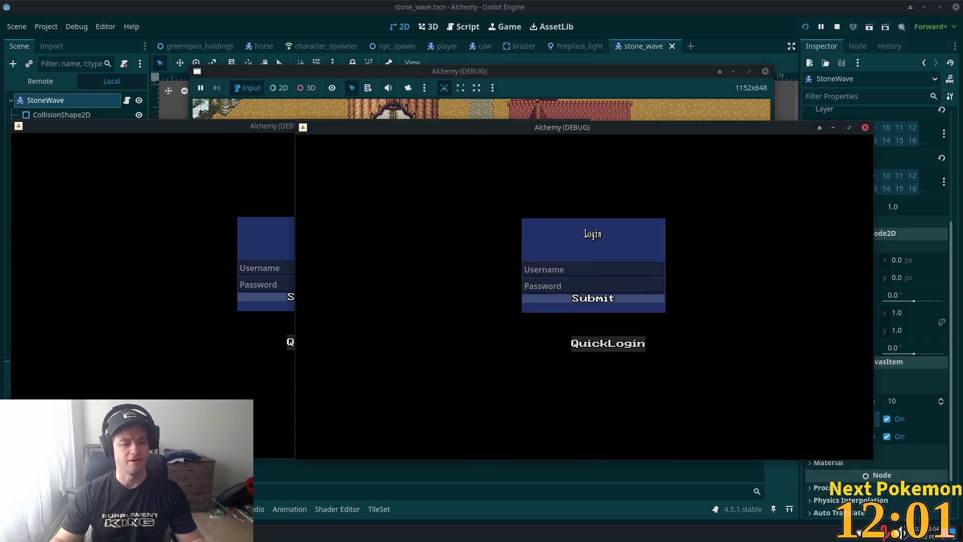
pyautogui.click(290, 341)
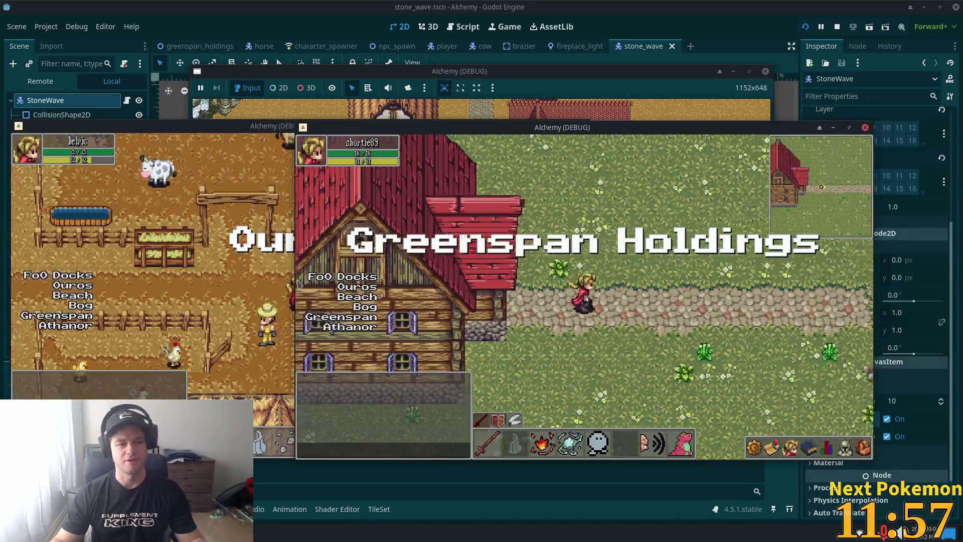
pyautogui.click(247, 283)
pyautogui.press('Right')
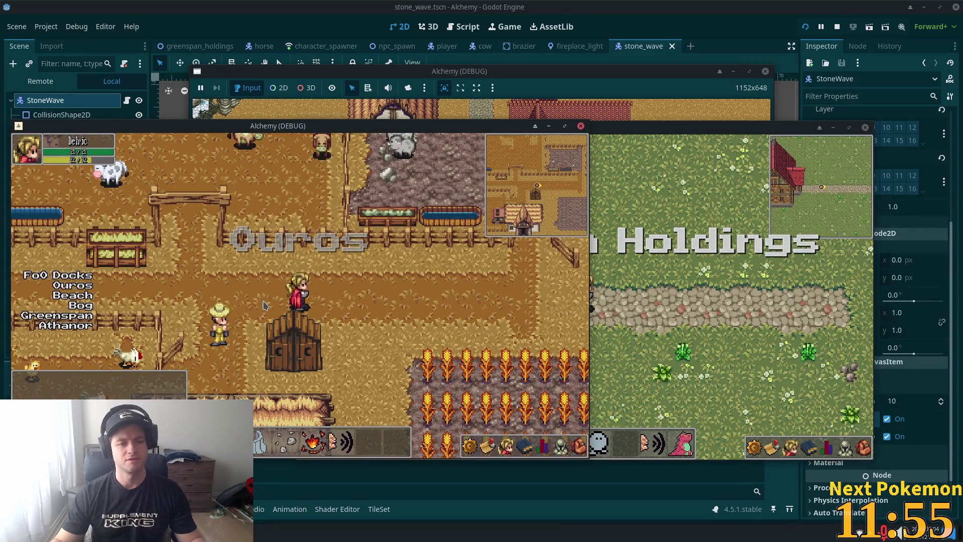
# Step: Walk the player around the farm among the cow and pig with the arrow keys
pyautogui.press('Left')
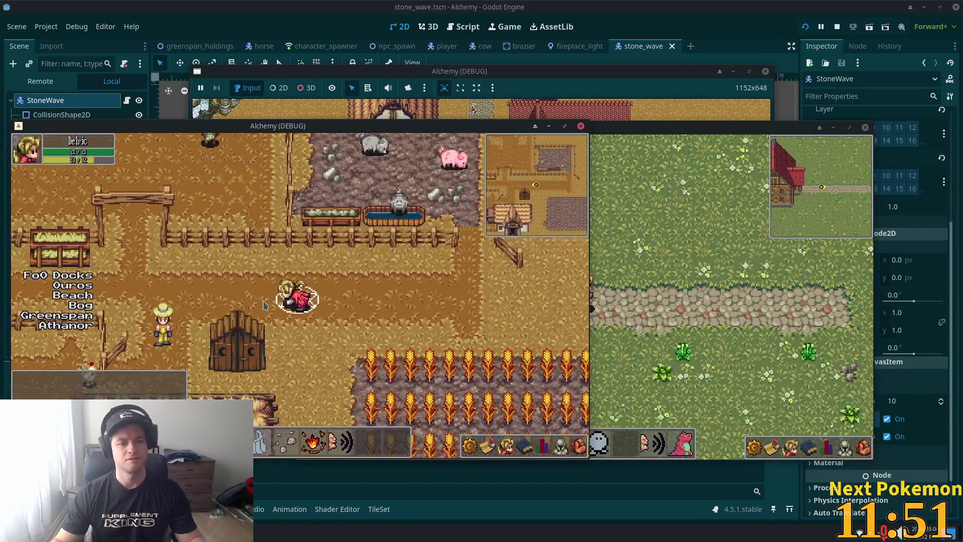
pyautogui.press('Down')
pyautogui.press('Right')
pyautogui.press('Up')
pyautogui.press('Left')
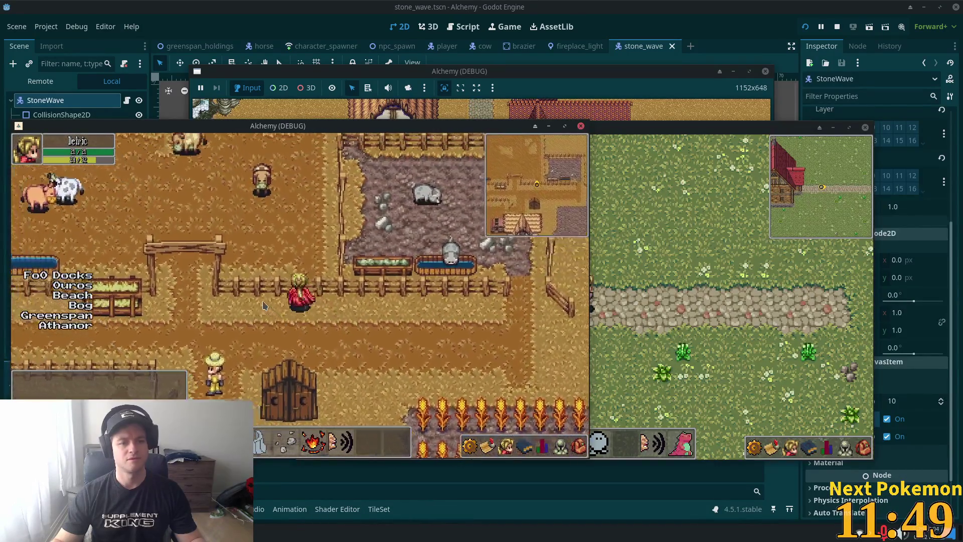
pyautogui.press('Left')
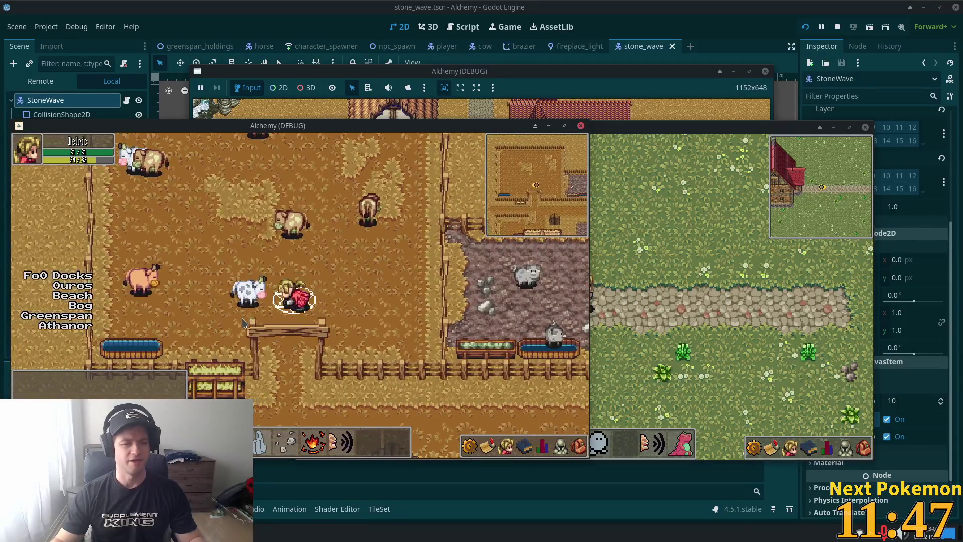
pyautogui.press('Right')
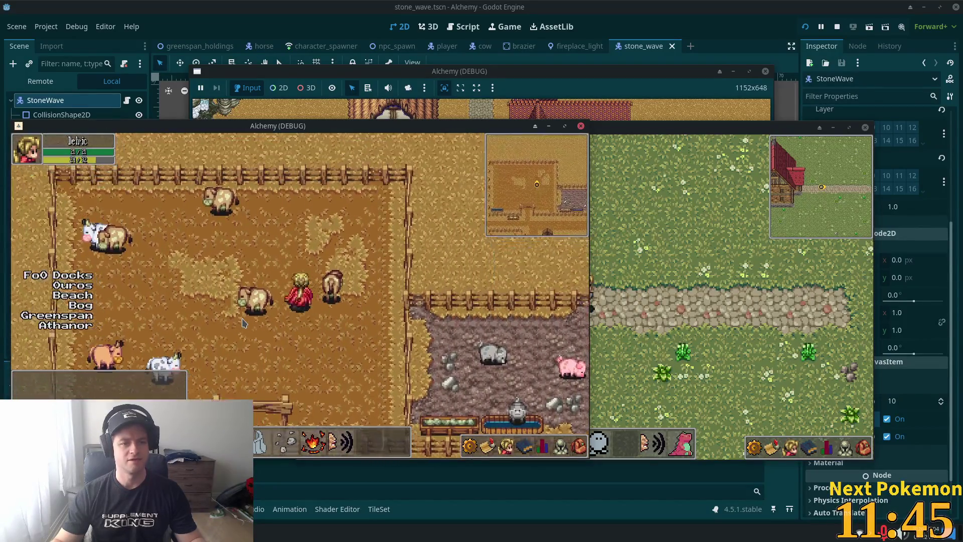
pyautogui.press('Right')
pyautogui.press('Down')
pyautogui.press('Left')
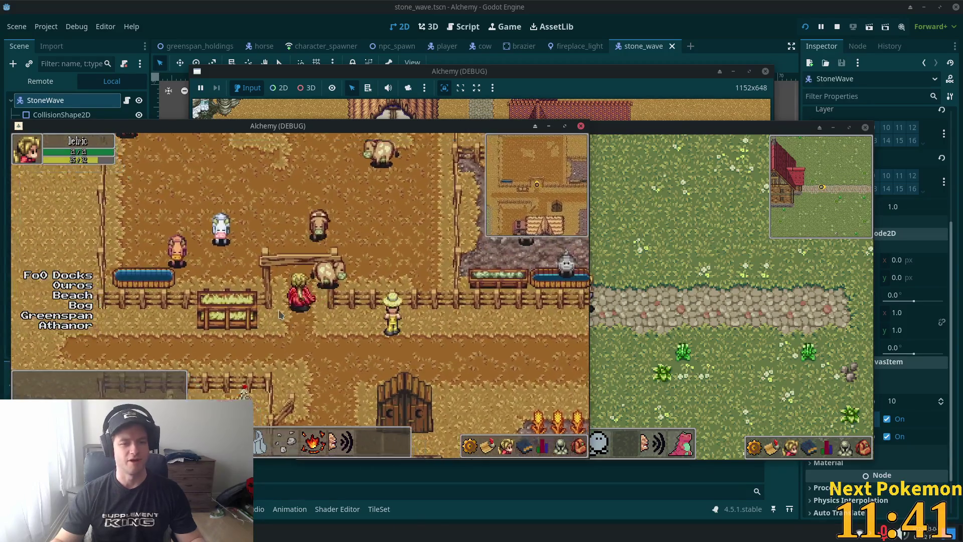
pyautogui.press('Down')
pyautogui.press('Left')
pyautogui.press('Up')
pyautogui.press('Right')
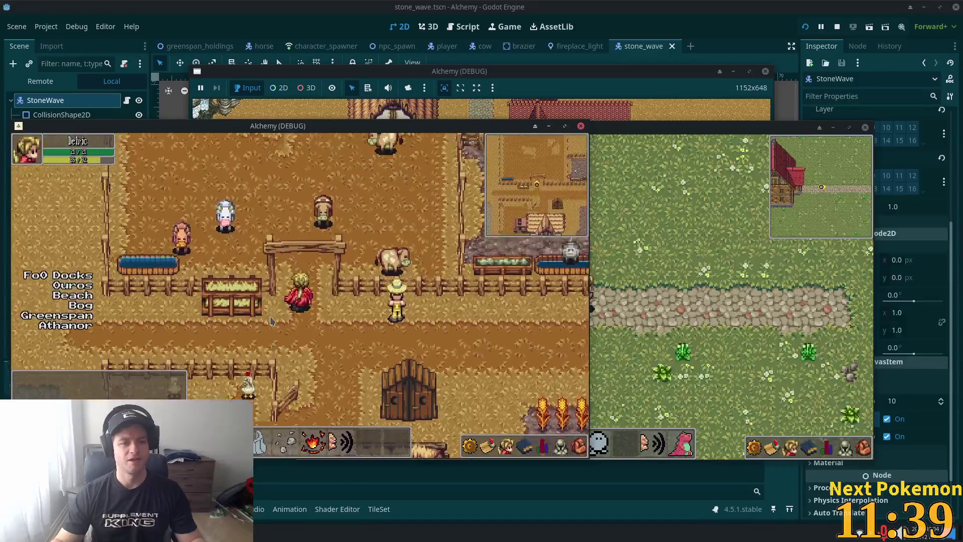
pyautogui.press('Down')
pyautogui.press('Left')
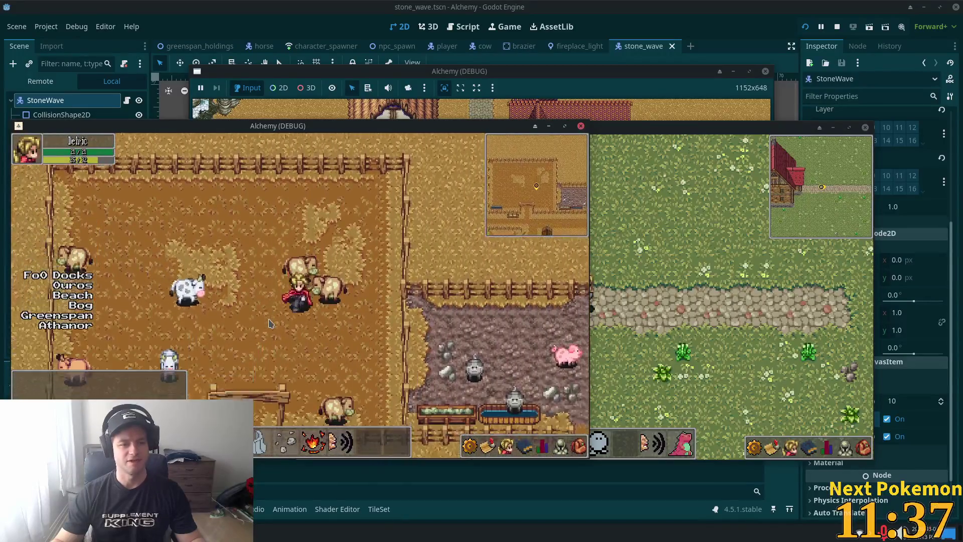
pyautogui.press('Up')
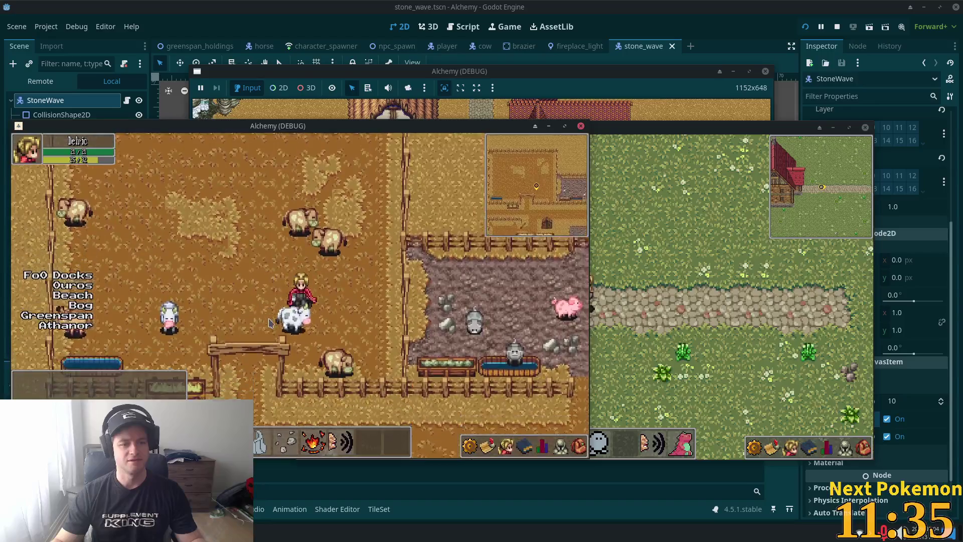
pyautogui.press('Up')
pyautogui.press('Left')
pyautogui.press('Down')
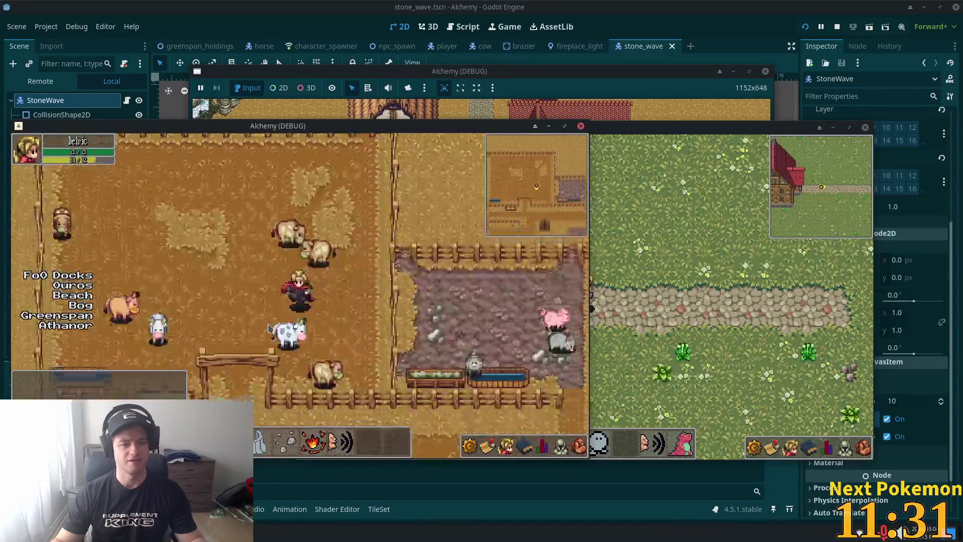
pyautogui.press('Left')
pyautogui.press('Down')
pyautogui.press('Up')
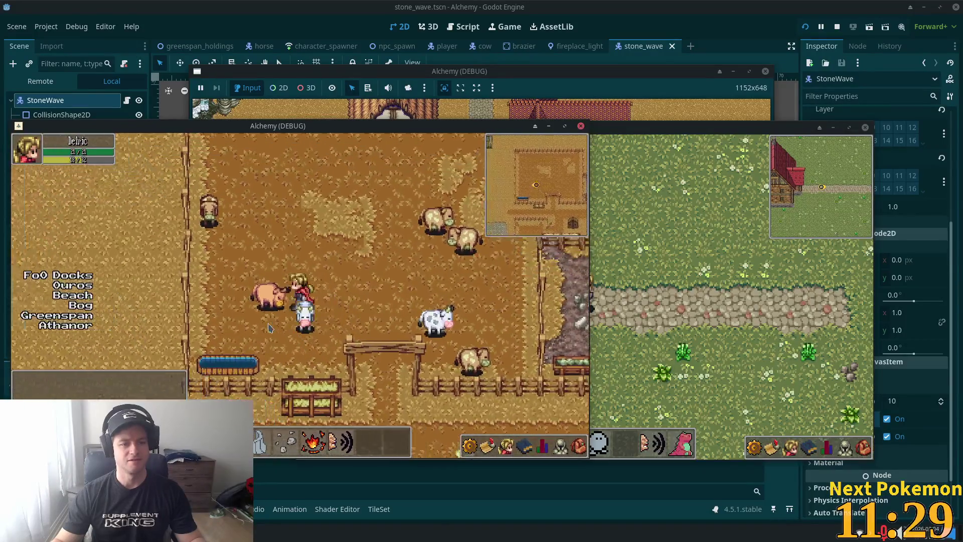
pyautogui.press('Left')
pyautogui.press('Down')
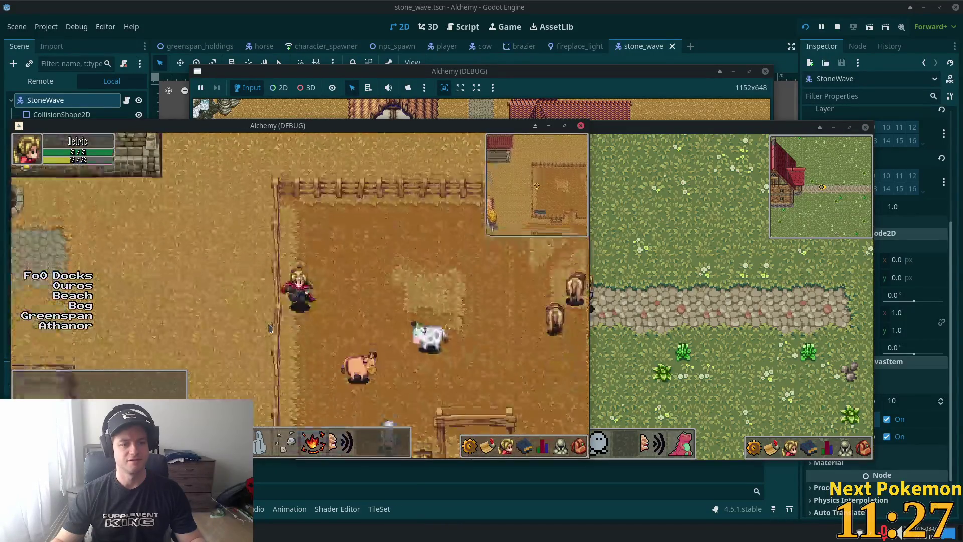
pyautogui.press('Up')
pyautogui.press('Right')
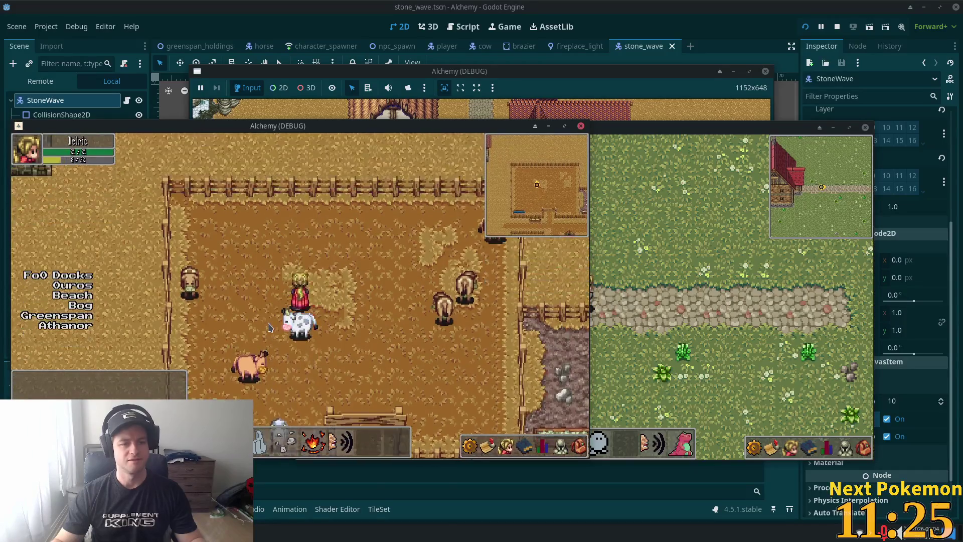
pyautogui.press('Down')
pyautogui.press('Left')
# Step: Walk the character back and forth across the farm toward the farmer
pyautogui.press('Right')
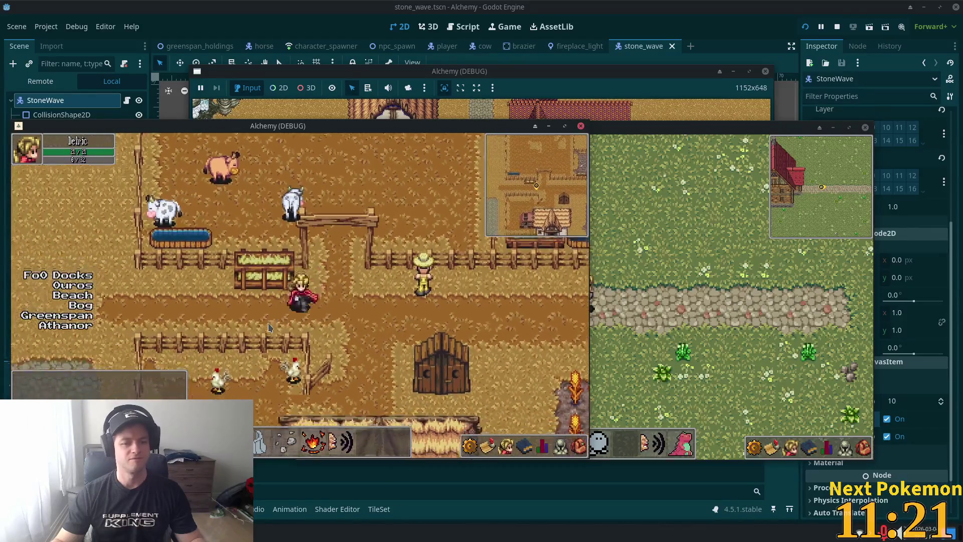
pyautogui.press('Up')
pyautogui.press('Right')
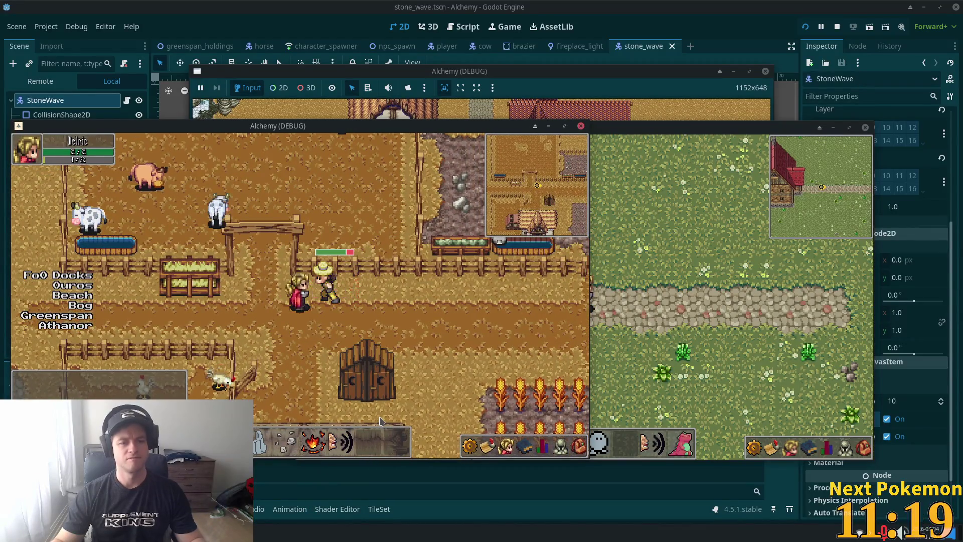
pyautogui.press('Left')
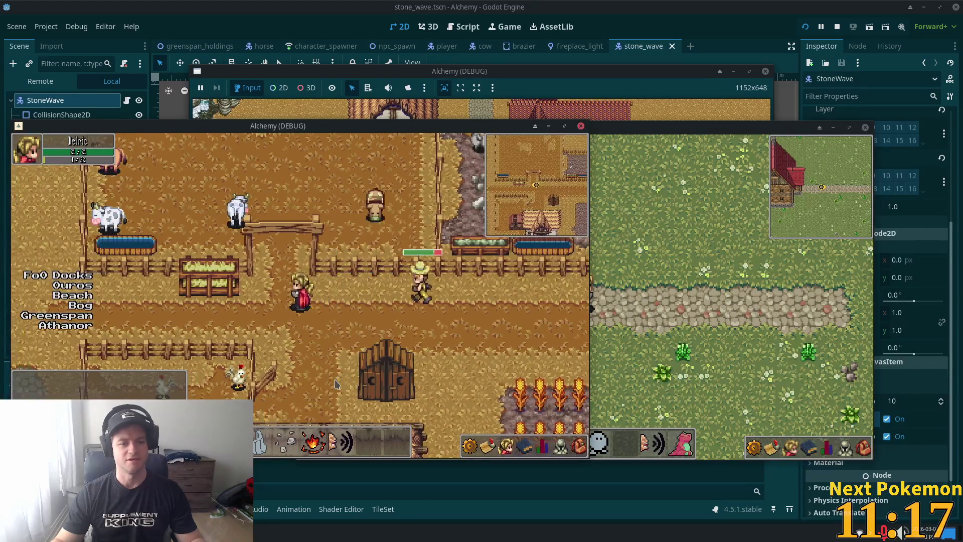
pyautogui.press('Left')
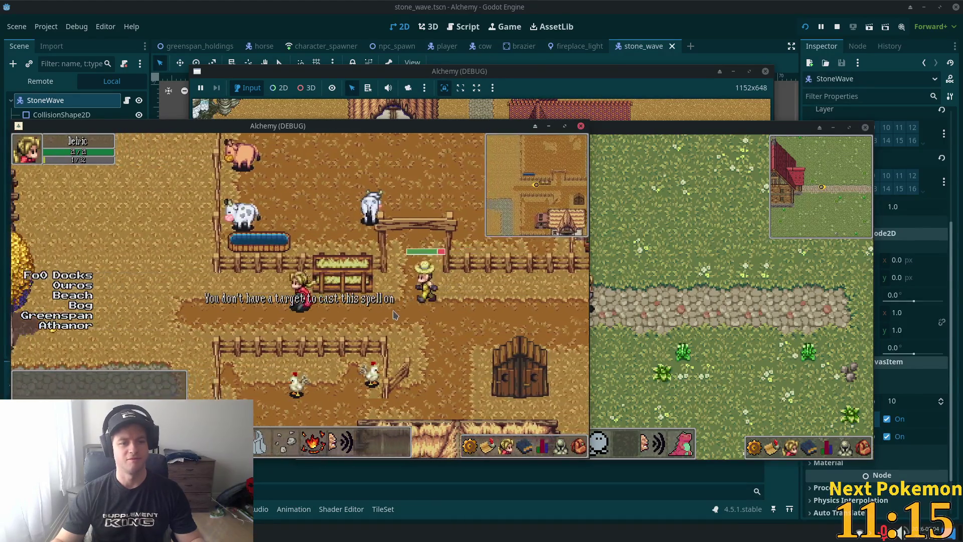
pyautogui.press('Left')
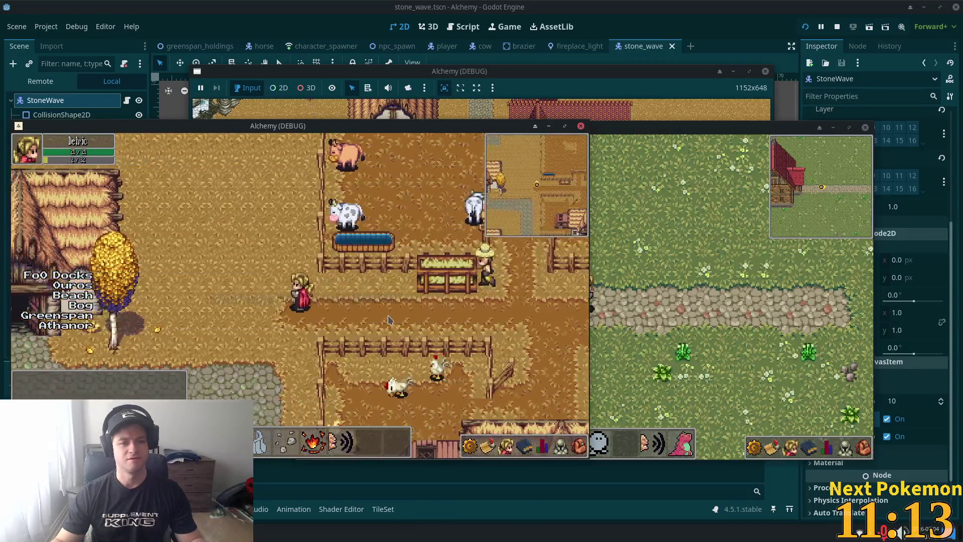
pyautogui.press('Right')
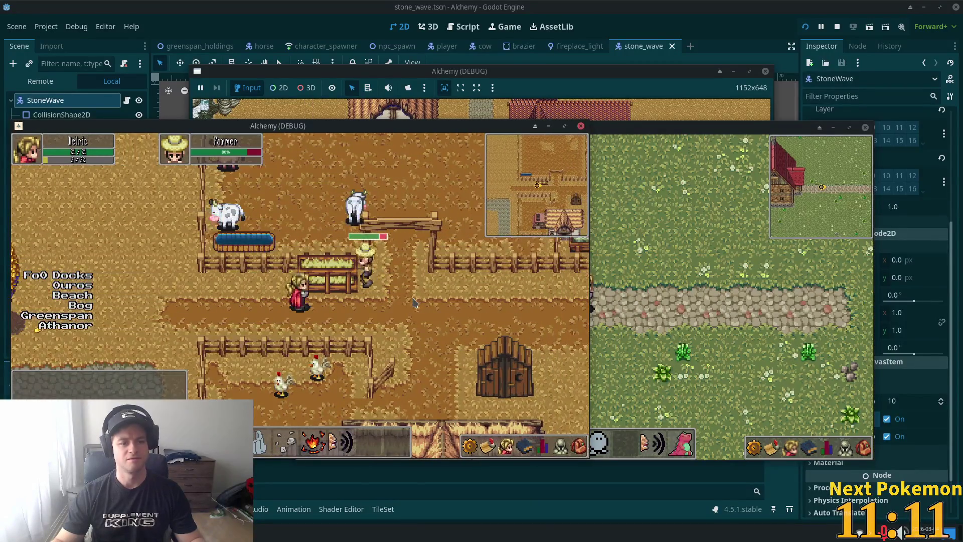
pyautogui.press('Right')
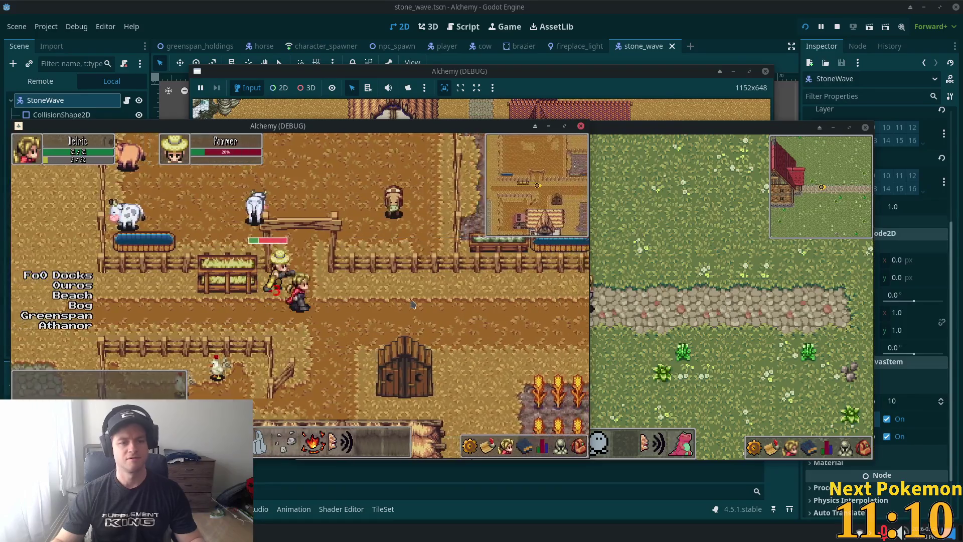
pyautogui.press('Right')
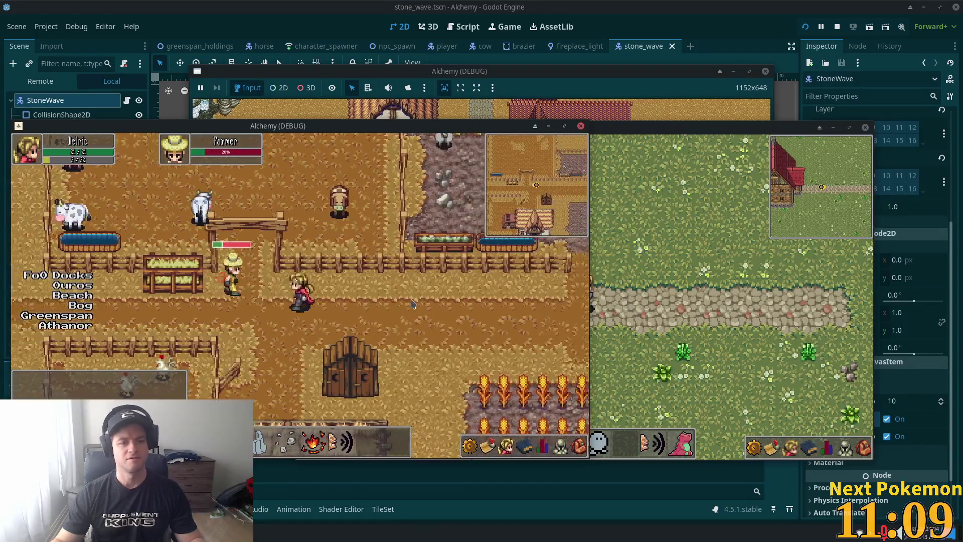
pyautogui.press('Right')
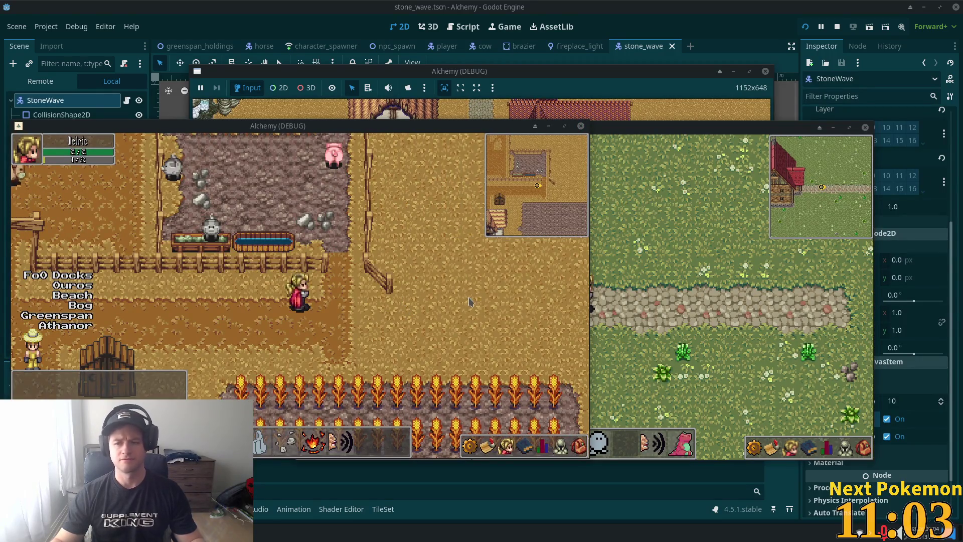
# Step: Target the farmer and cast the stone wave spell with key 1, then walk away
pyautogui.press('a')
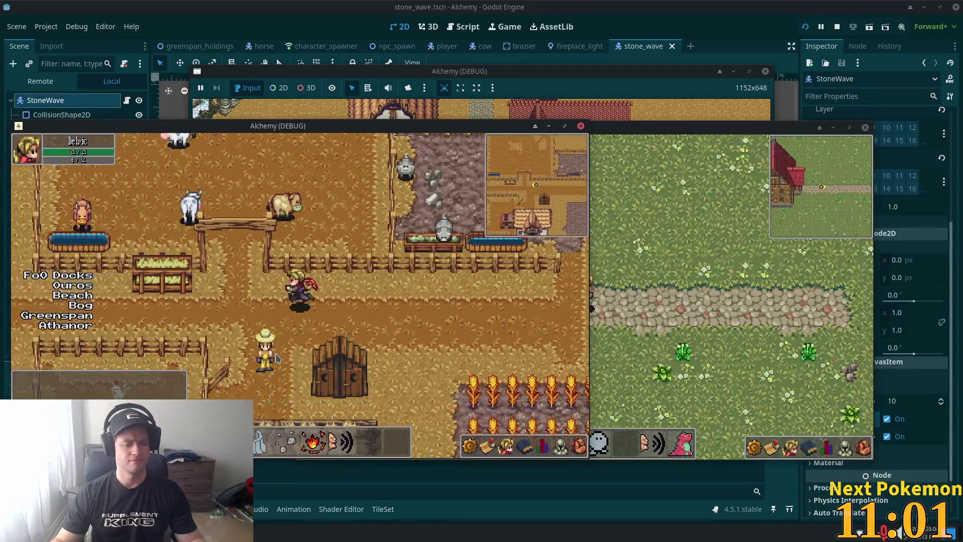
pyautogui.click(299, 313)
pyautogui.press('d')
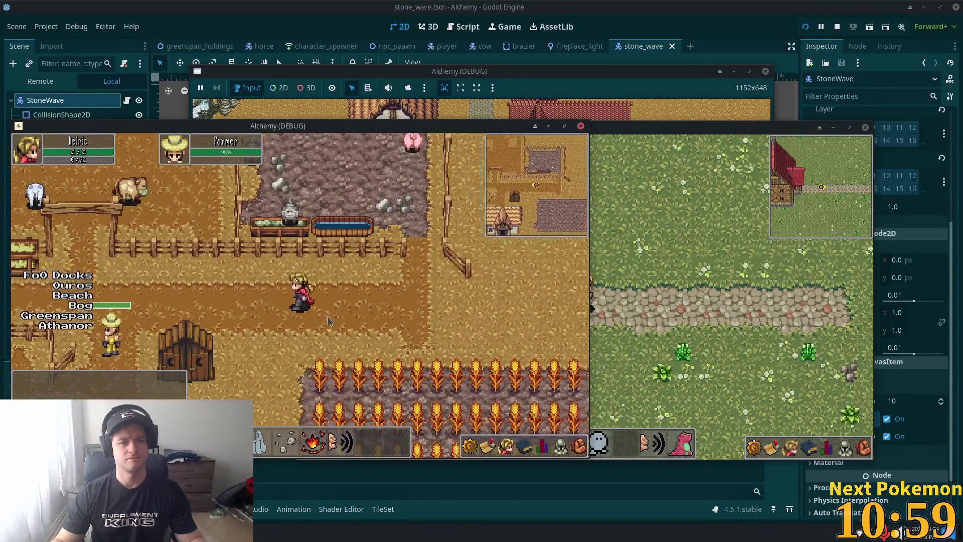
pyautogui.press('a')
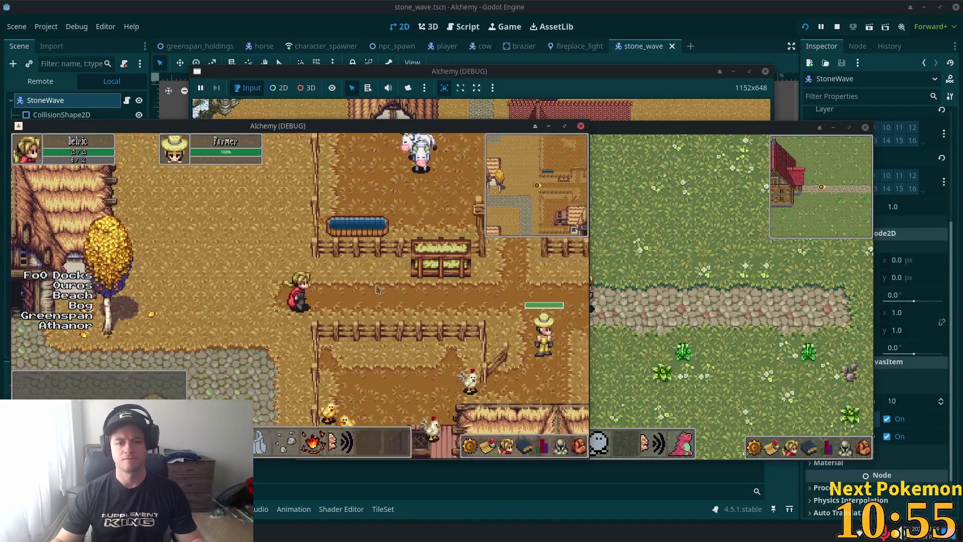
pyautogui.press('1')
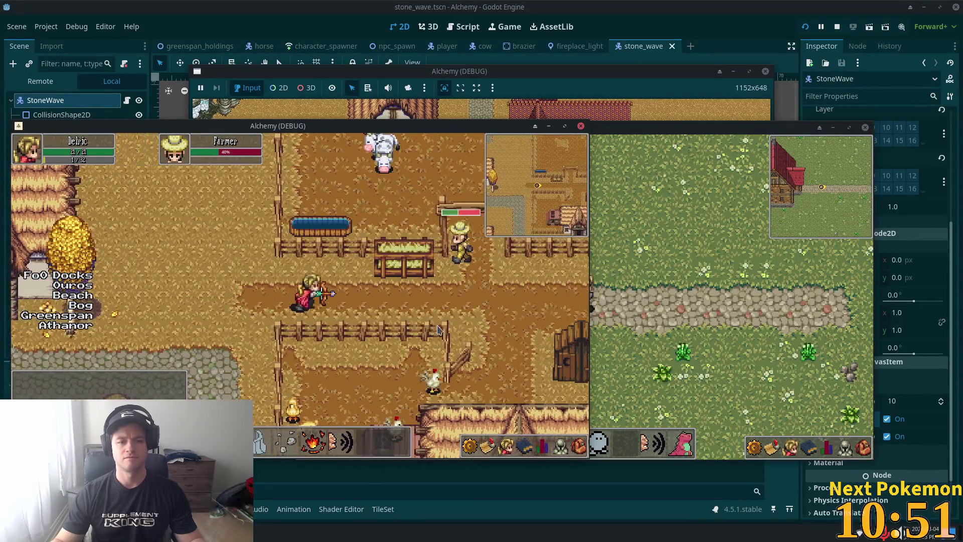
pyautogui.press('w')
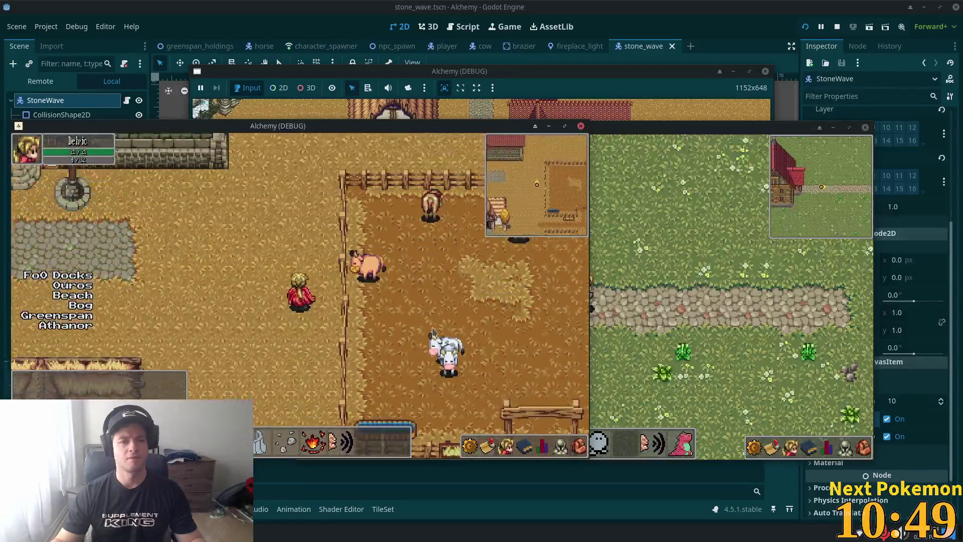
pyautogui.press('a')
pyautogui.press('s')
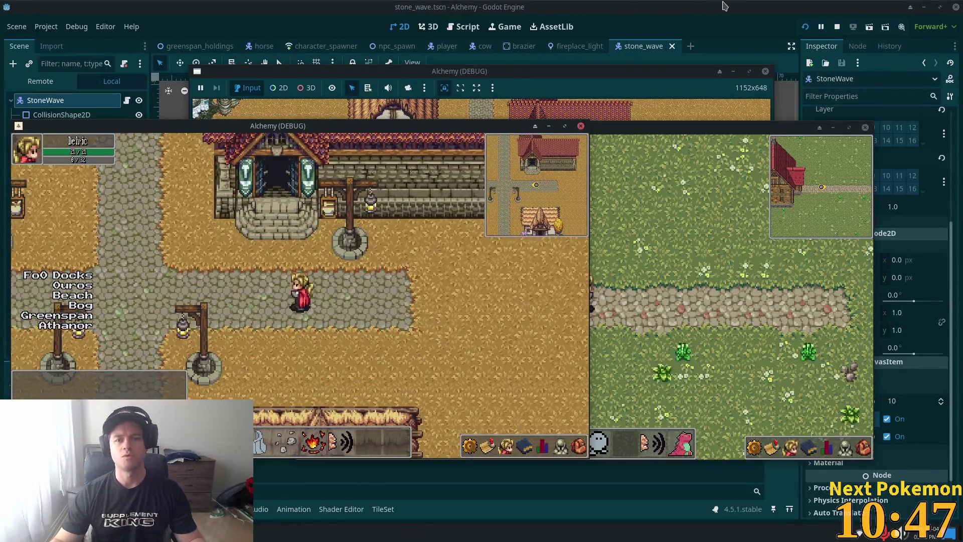
# Step: Stop the game and search project resources for the heat wave scene
pyautogui.press('F8')
pyautogui.hotkey('alt', 'shift', 'o')
pyautogui.write('hea')
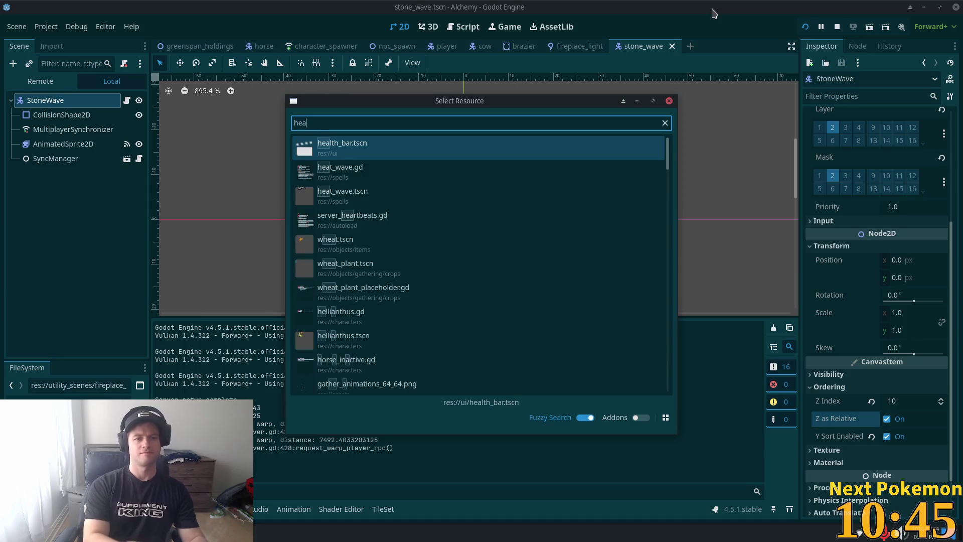
pyautogui.write('t_a')
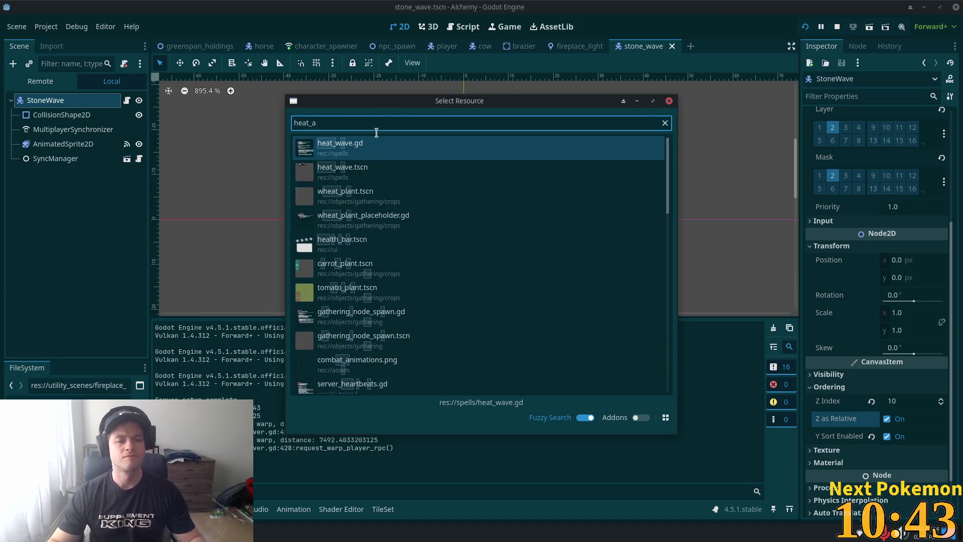
# Step: Set the HeatWave root in heat_wave.tscn to Z Index 10 with Y Sort enabled, then run the game
pyautogui.click(356, 177)
pyautogui.click(45, 100)
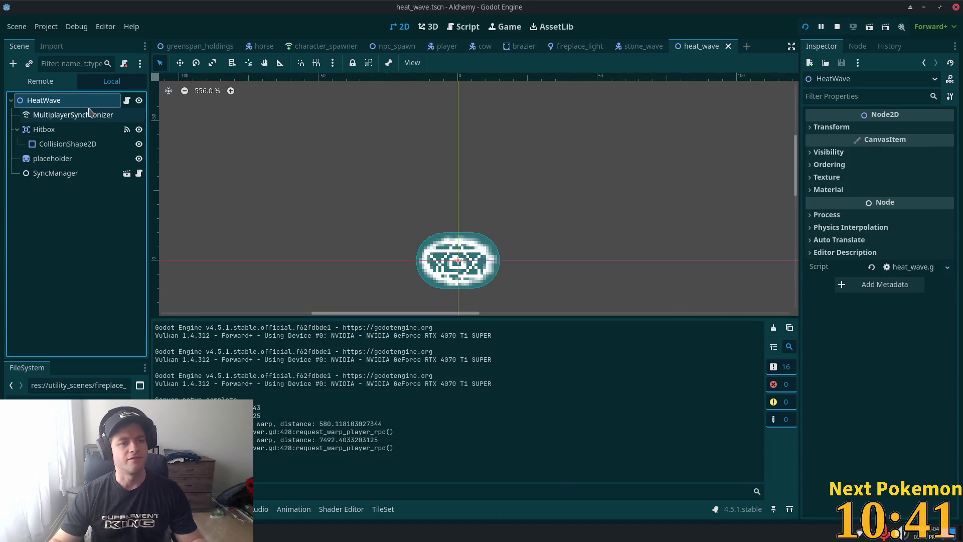
pyautogui.click(817, 167)
pyautogui.click(913, 178)
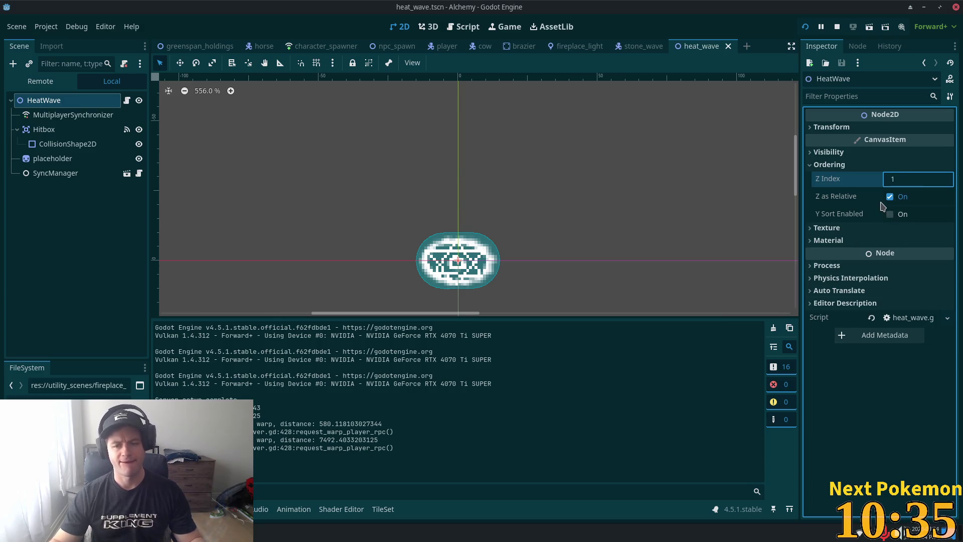
pyautogui.write('0')
pyautogui.click(890, 214)
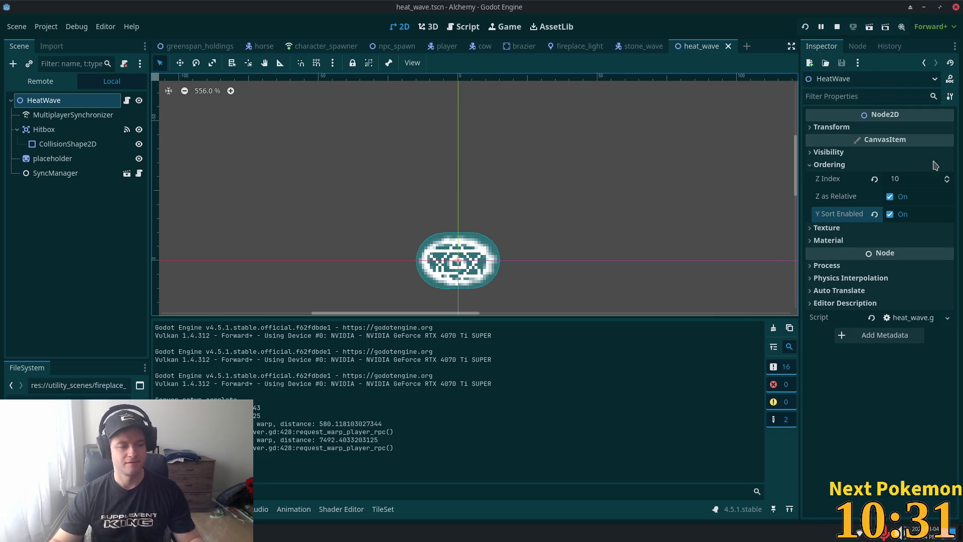
pyautogui.press('F5')
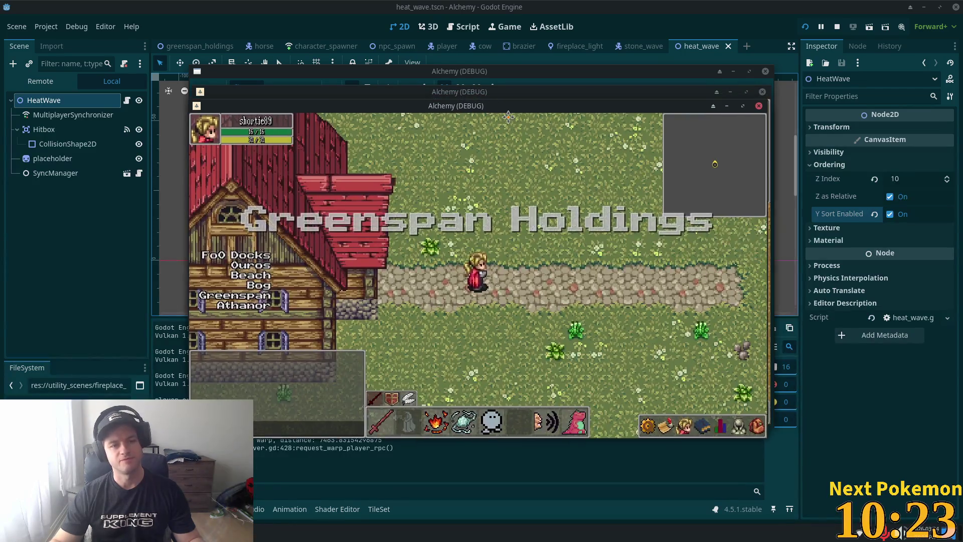
# Step: Arrange the two debug windows and walk the character across the bridge, highlands and desert
pyautogui.moveTo(503, 94)
pyautogui.mouseDown()
pyautogui.moveTo(523, 101)
pyautogui.moveTo(357, 95)
pyautogui.moveTo(356, 67)
pyautogui.mouseUp()
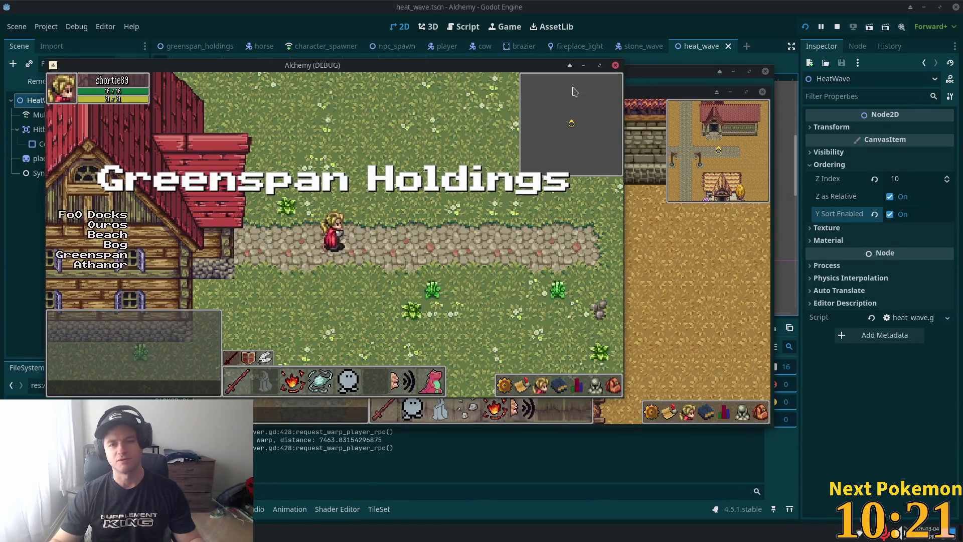
pyautogui.moveTo(636, 95)
pyautogui.mouseDown()
pyautogui.moveTo(798, 172)
pyautogui.moveTo(806, 156)
pyautogui.mouseUp()
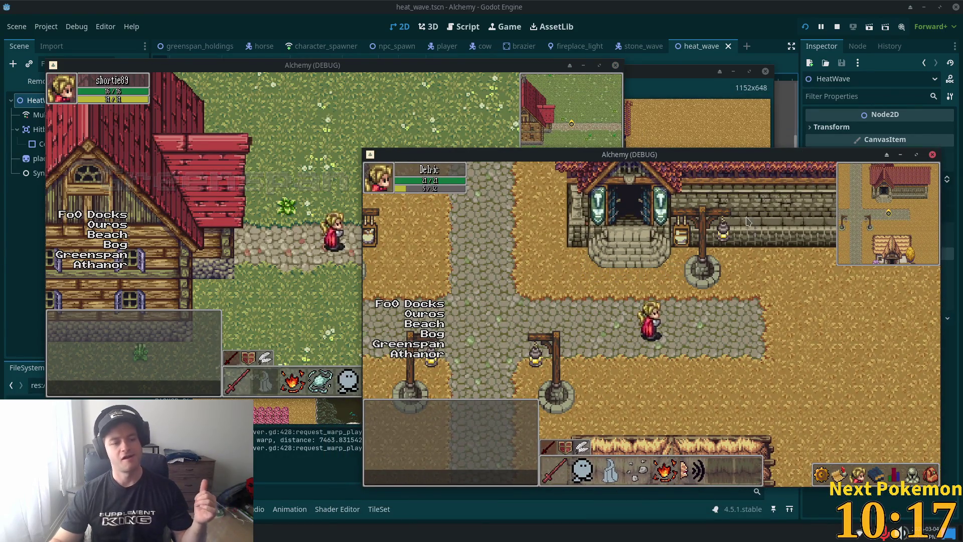
pyautogui.hotkey('w', 'd')
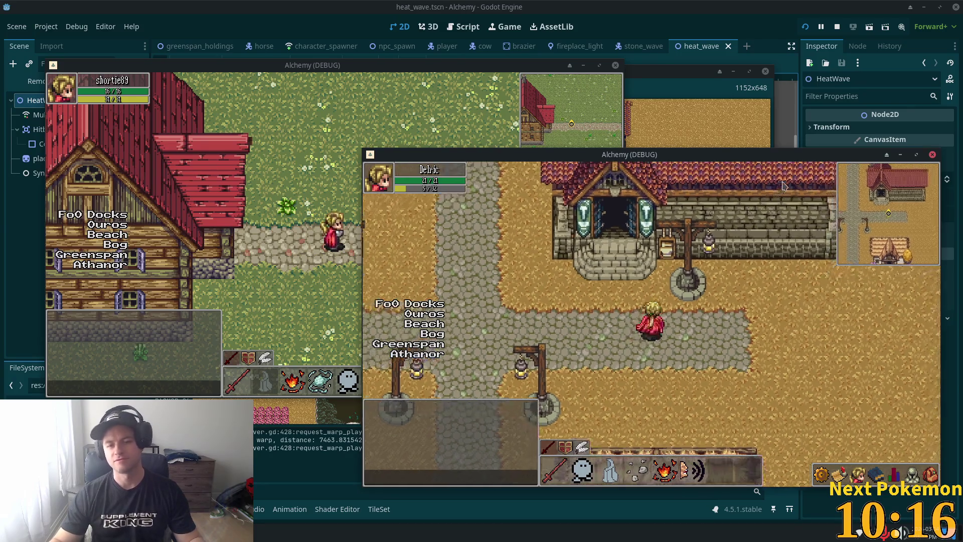
pyautogui.press('a')
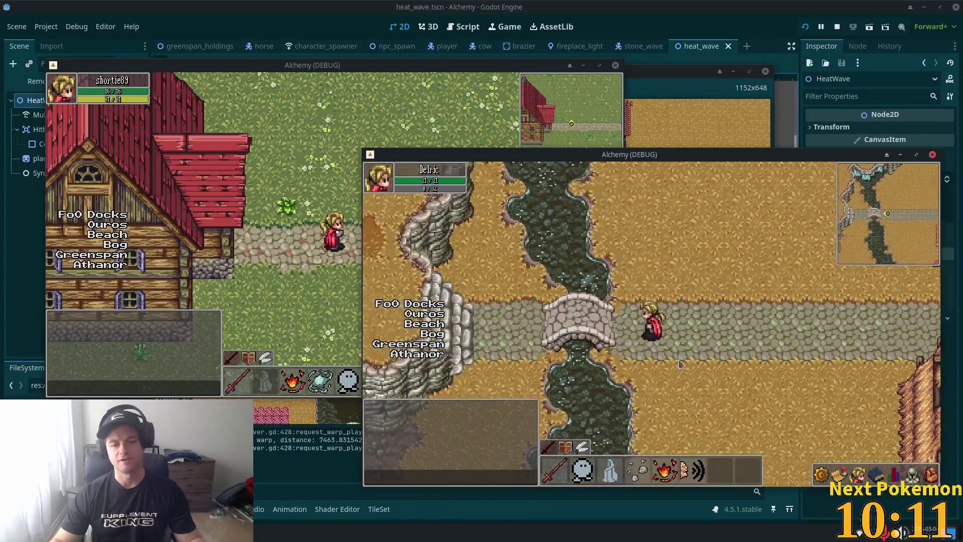
pyautogui.press('d')
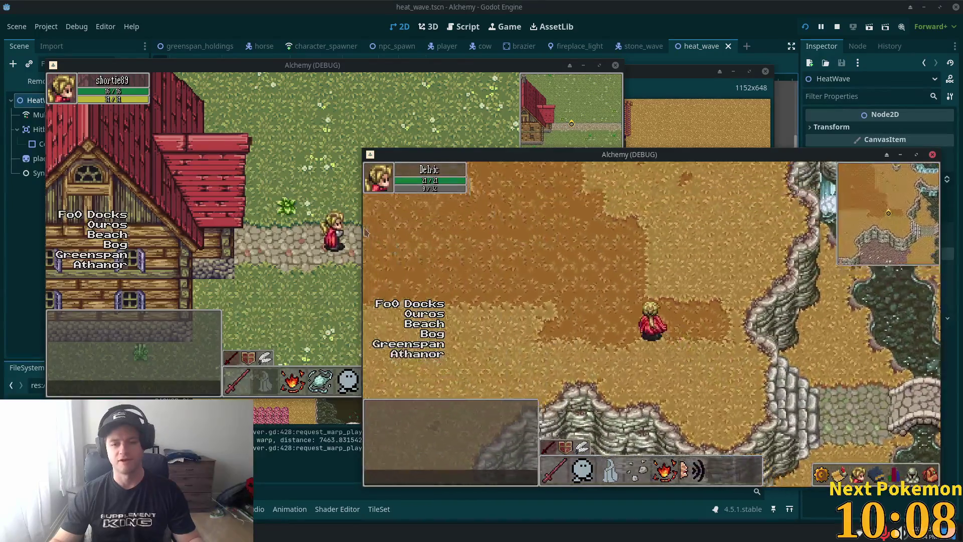
pyautogui.press('a')
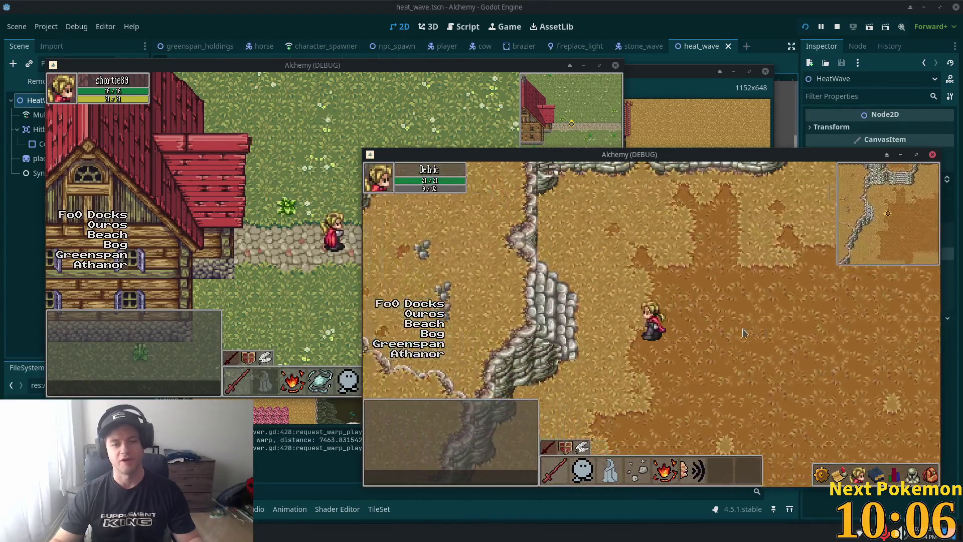
pyautogui.press('d')
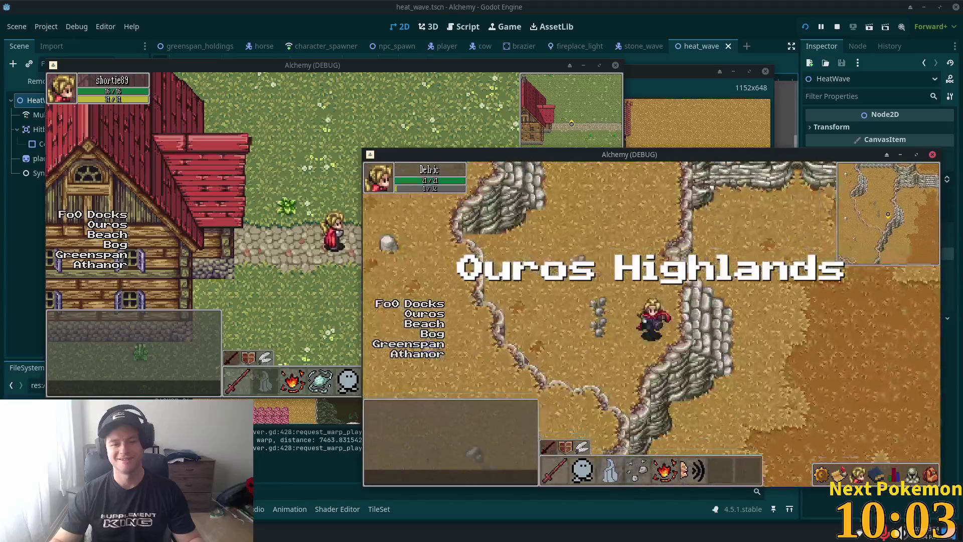
pyautogui.press('d')
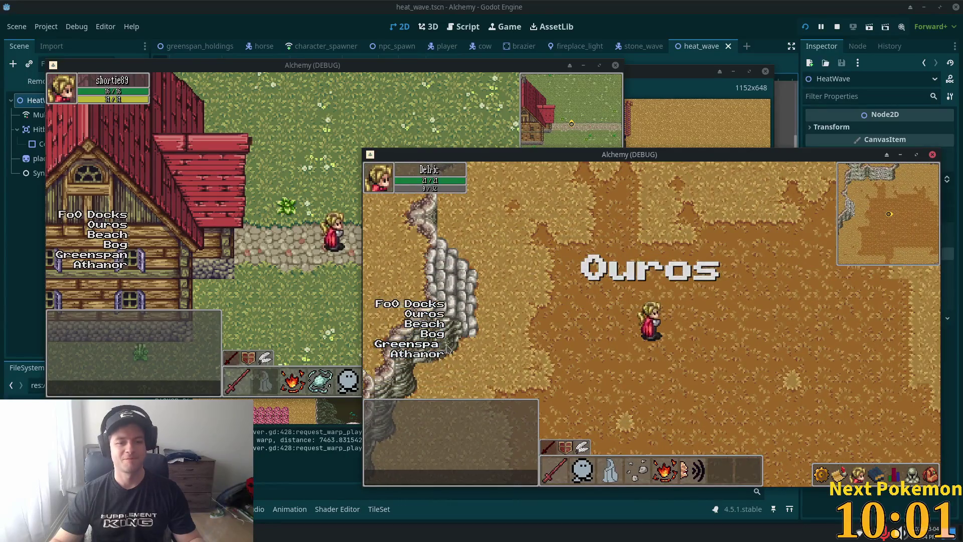
pyautogui.press('d')
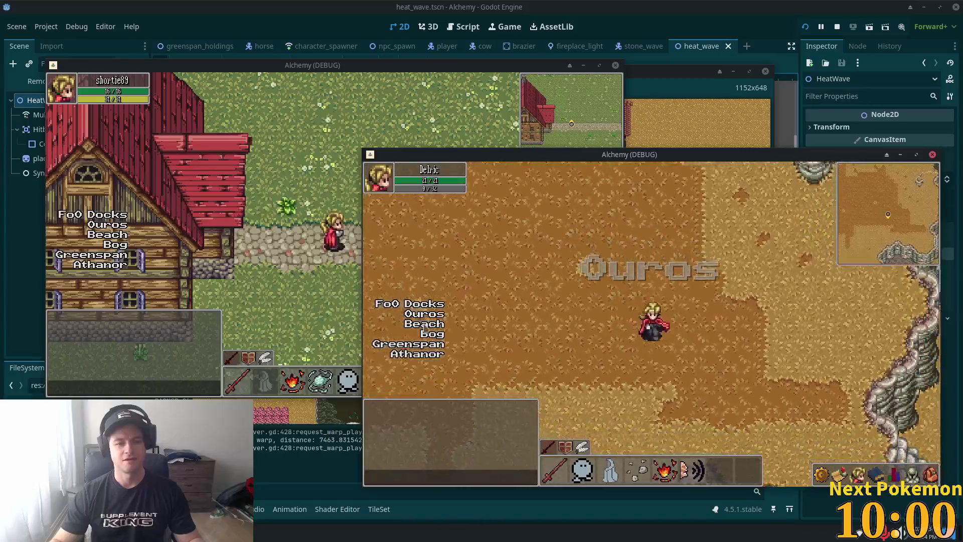
# Step: Warp to Greenspan Holdings and try casting the heat wave spell
pyautogui.click(431, 345)
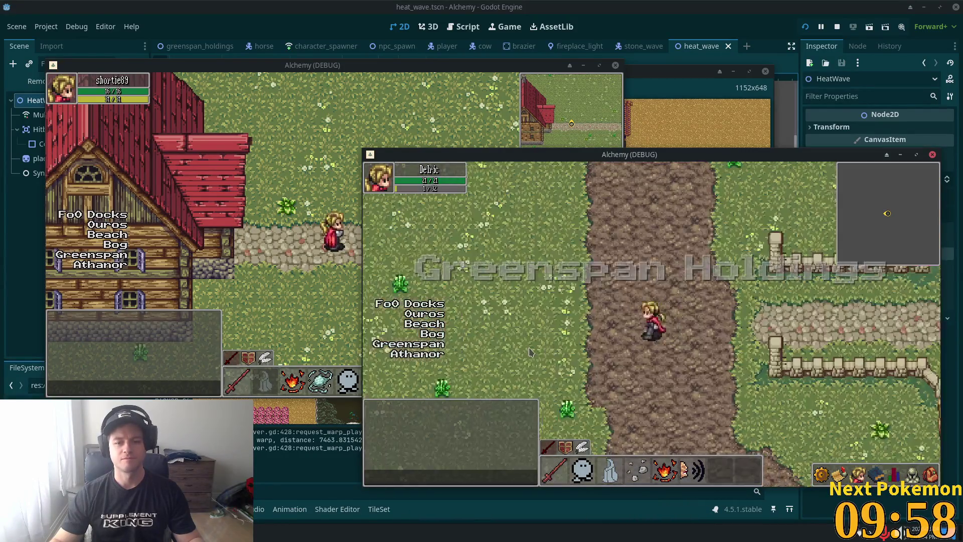
pyautogui.click(528, 350)
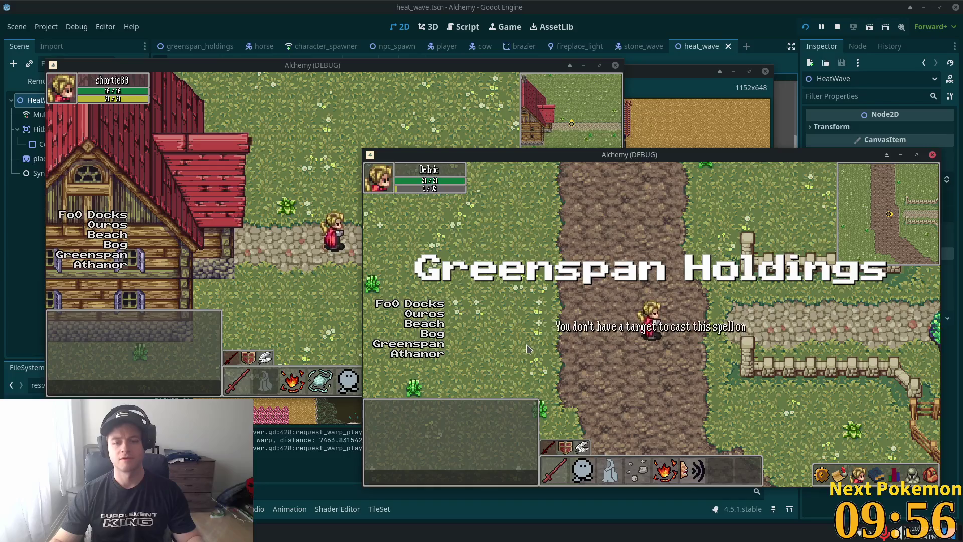
pyautogui.press('d')
pyautogui.press('d')
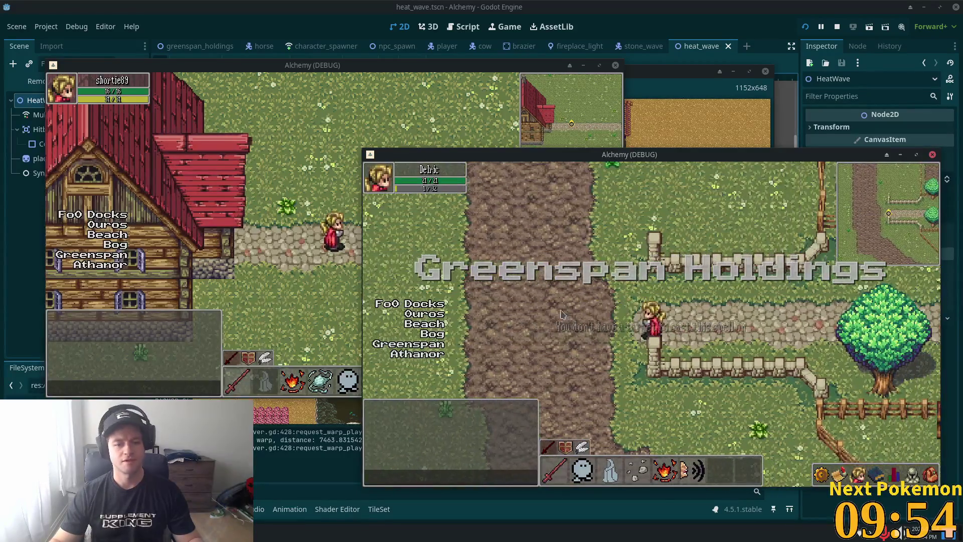
# Step: Warp to Ouros, open and close the inventory, and walk north into the quarry
pyautogui.click(429, 315)
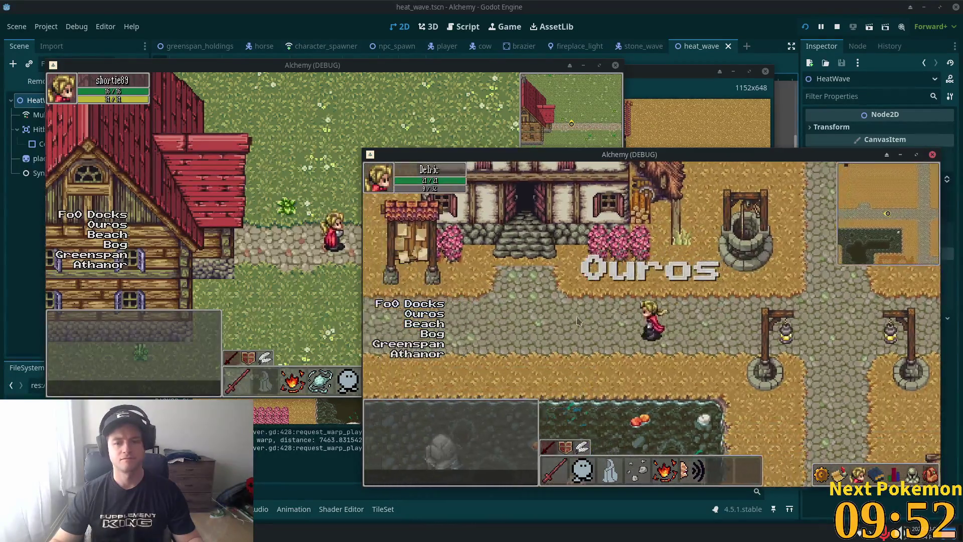
pyautogui.press('i')
pyautogui.press('a')
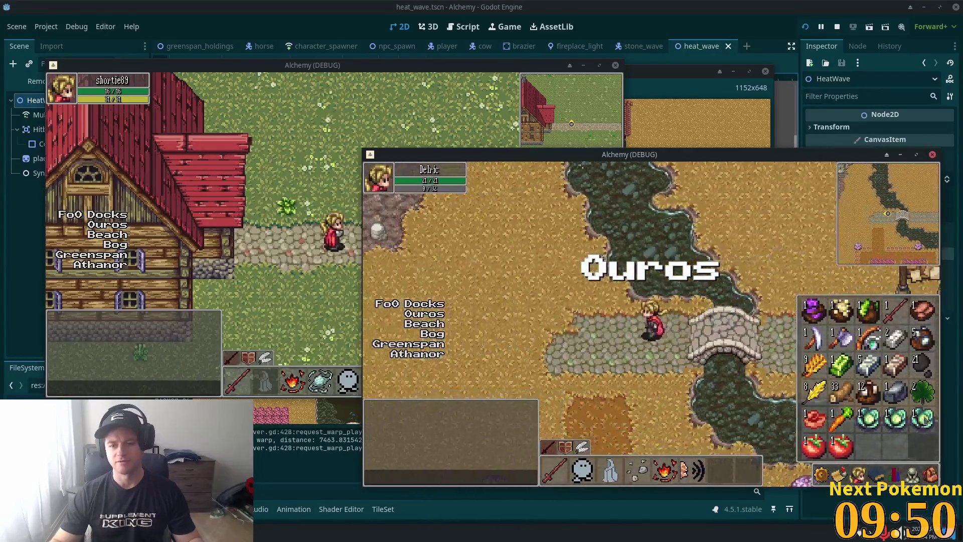
pyautogui.press('i')
pyautogui.press('w')
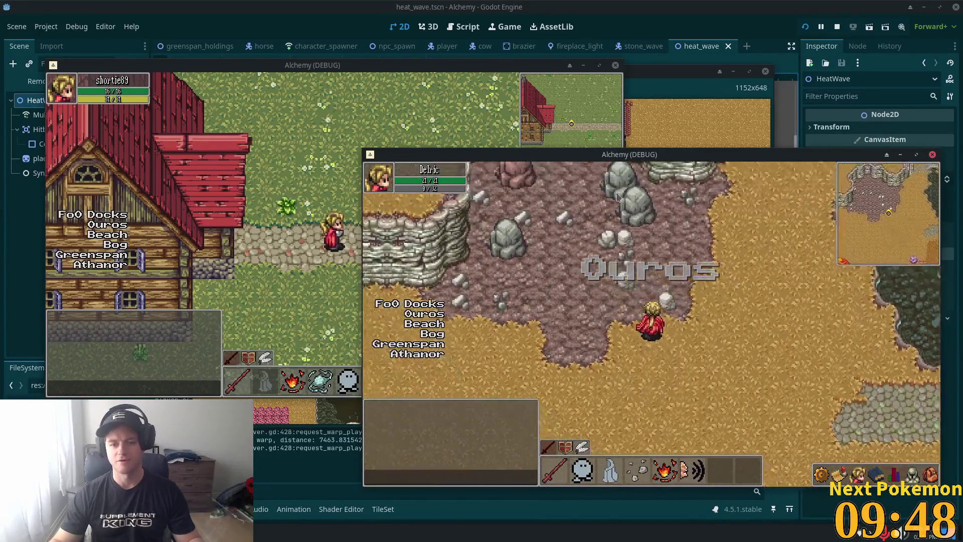
pyautogui.press('w')
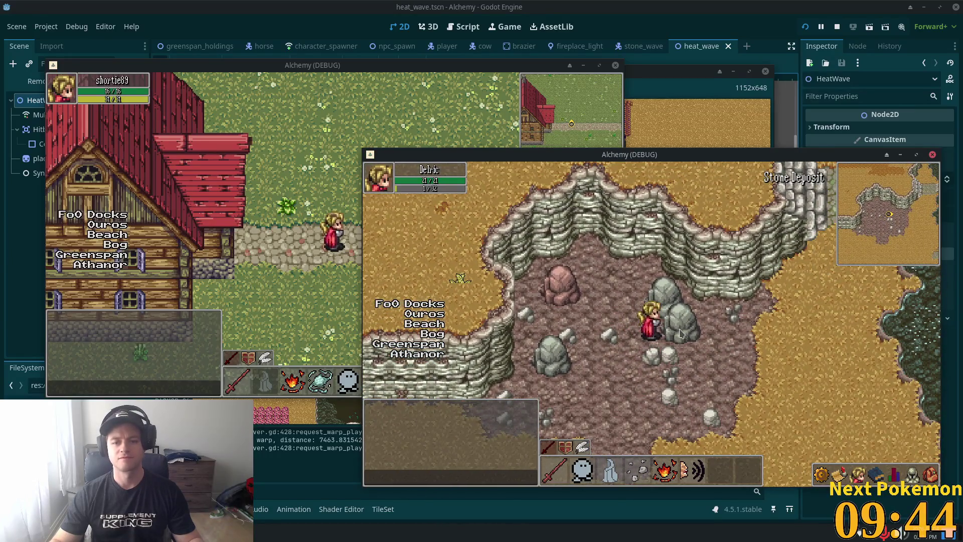
# Step: Mine the stone deposits around the quarry, moving between rocks near the cave
pyautogui.click(680, 333)
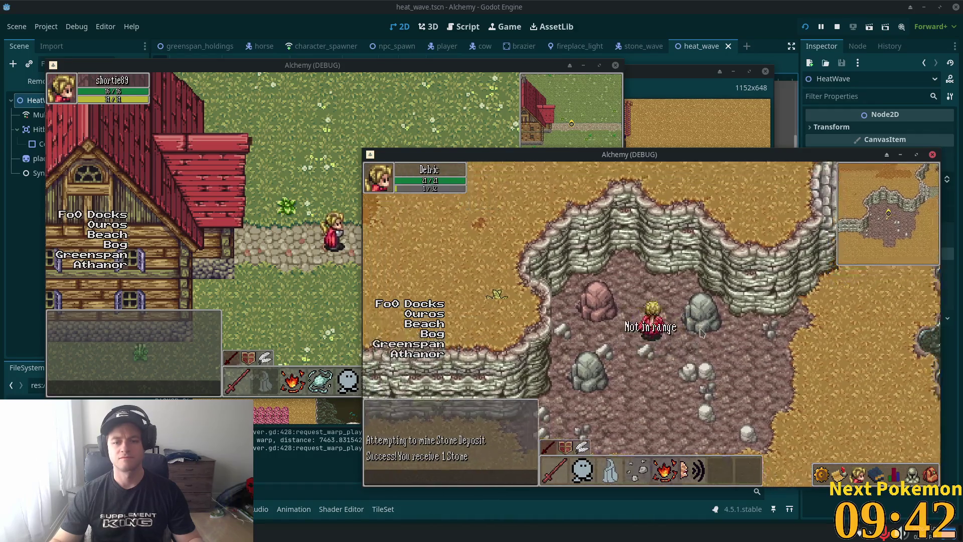
pyautogui.click(693, 333)
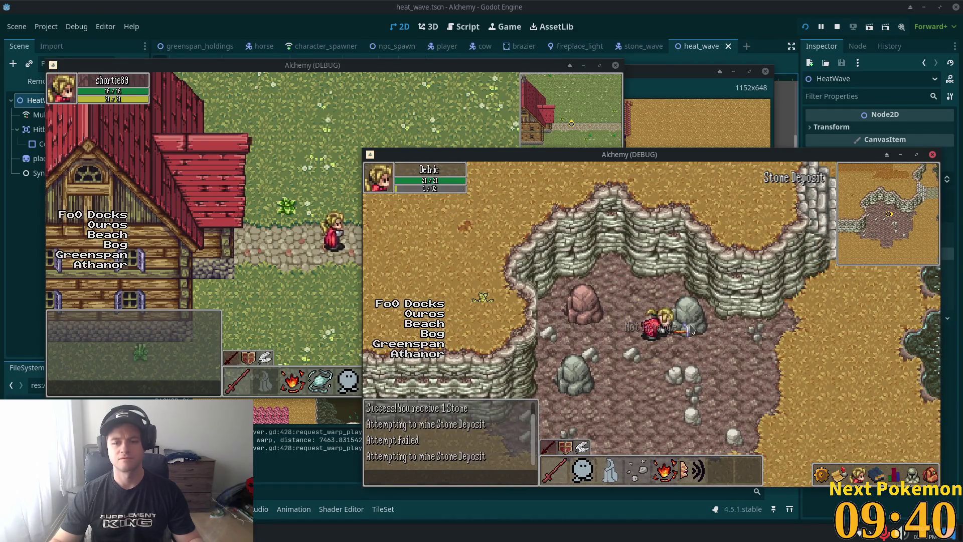
pyautogui.click(679, 351)
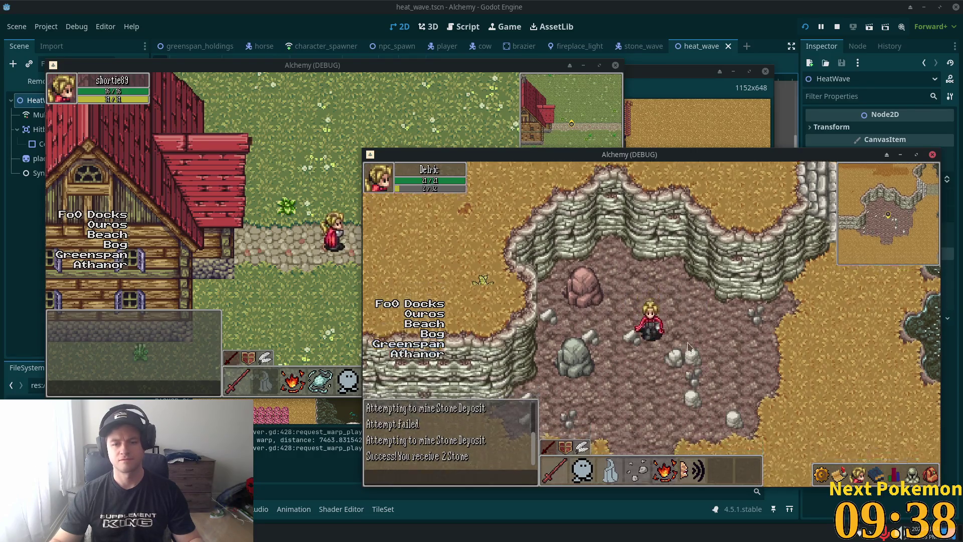
pyautogui.click(597, 337)
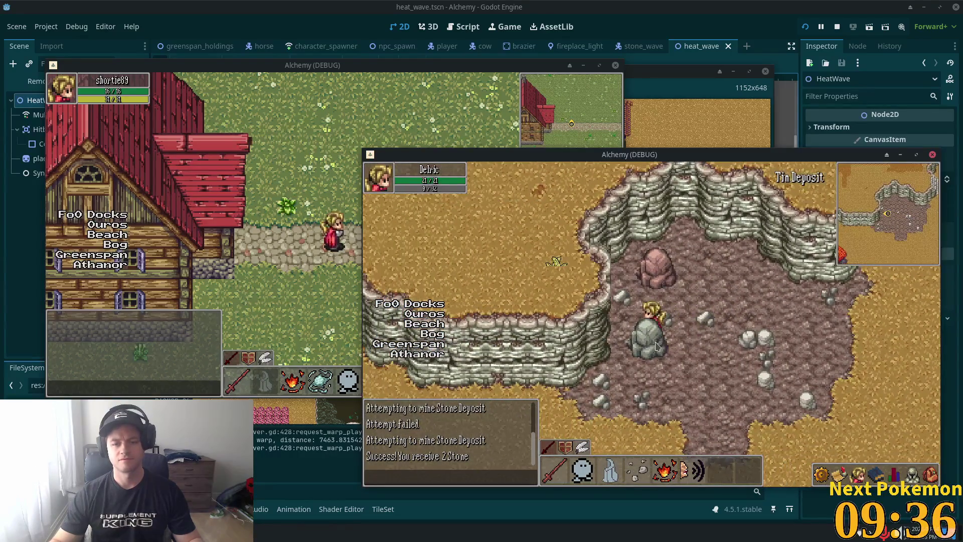
pyautogui.click(614, 293)
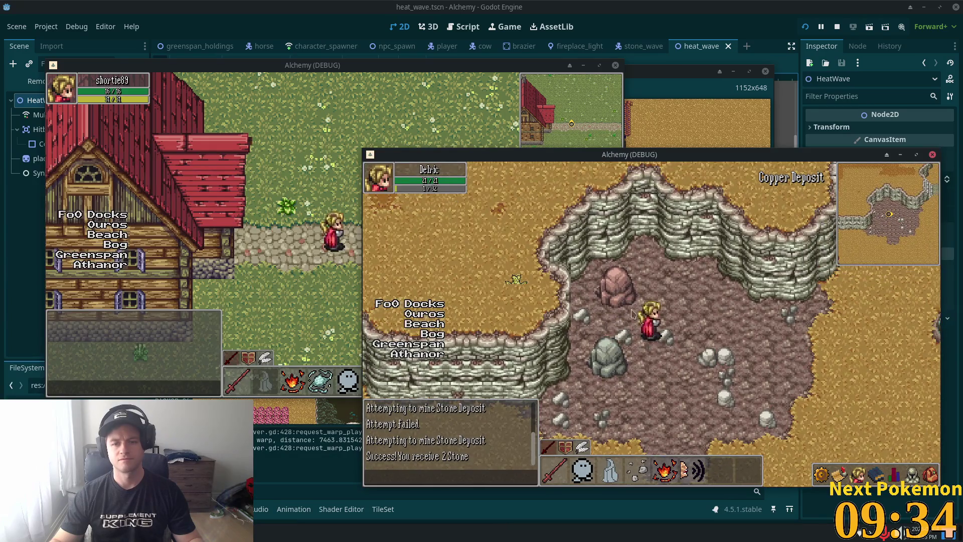
pyautogui.press('Right')
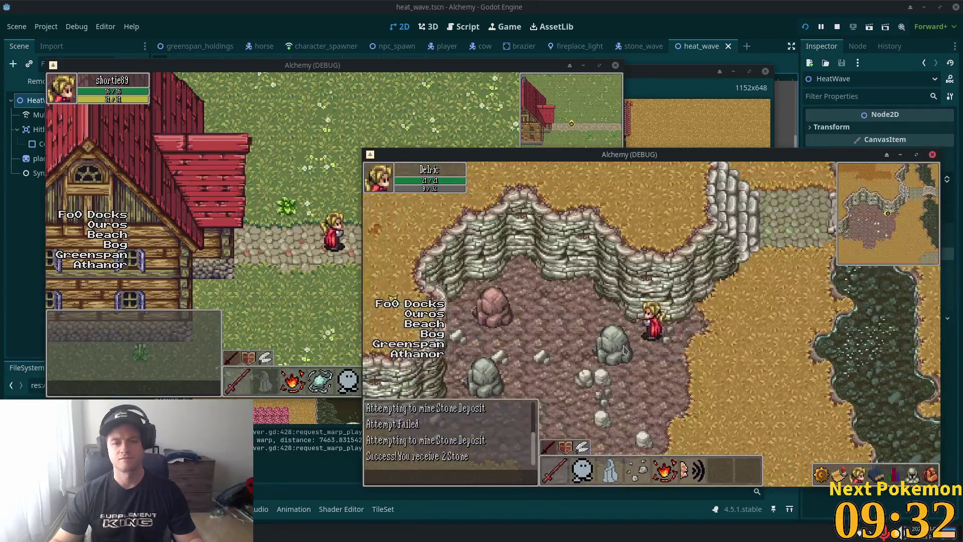
pyautogui.click(632, 339)
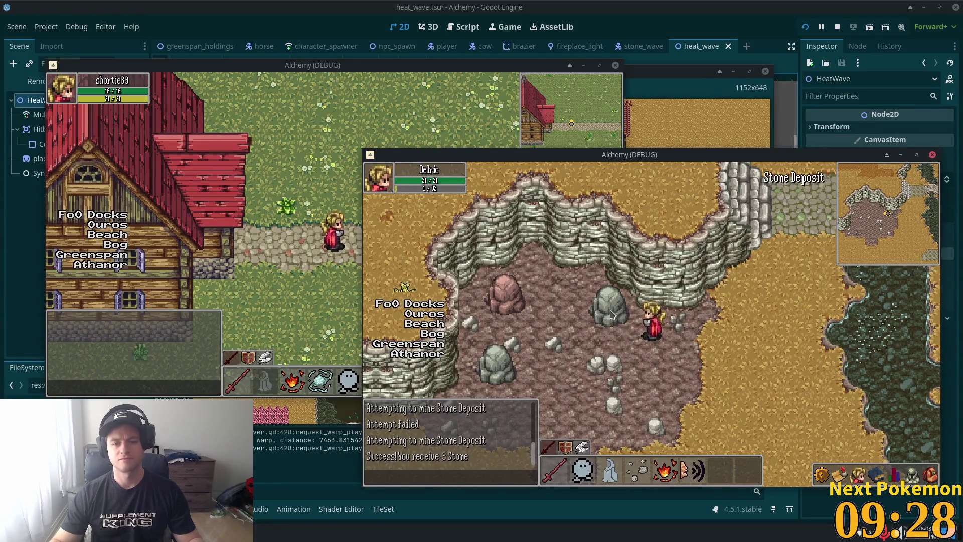
pyautogui.press('Left')
pyautogui.click(673, 344)
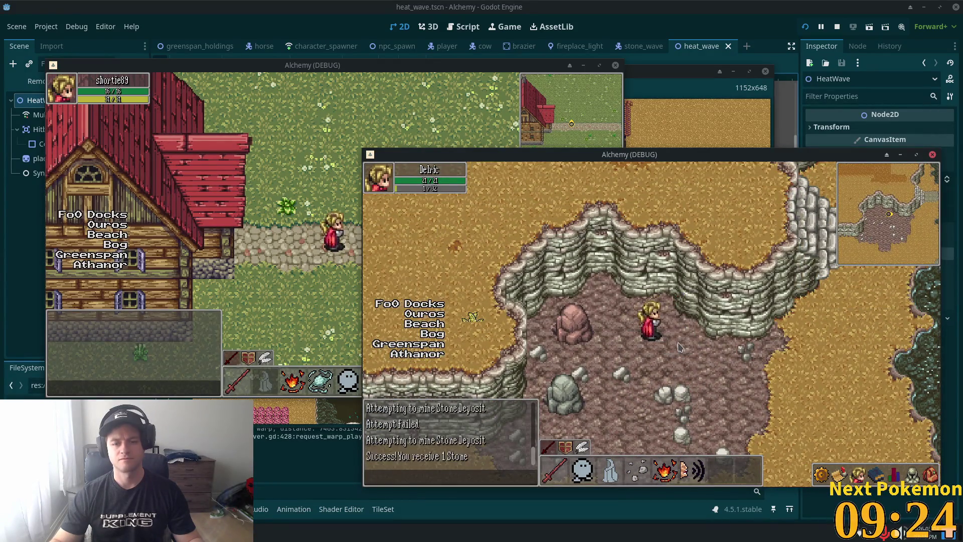
pyautogui.press('Down')
pyautogui.press('Right')
# Step: Check the collected items in the inventory, then return to mine the grey stone deposit
pyautogui.click(930, 474)
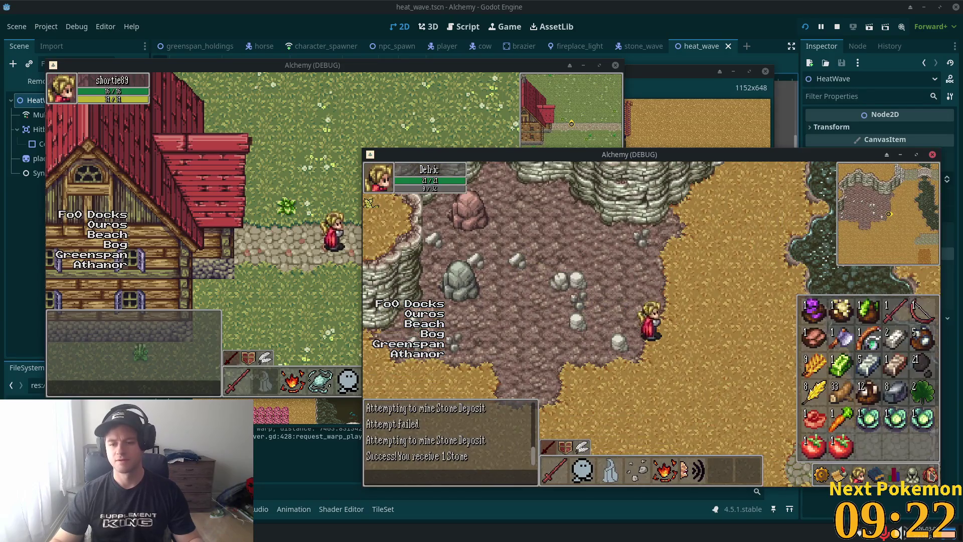
pyautogui.click(911, 467)
pyautogui.press('Up')
pyautogui.press('Left')
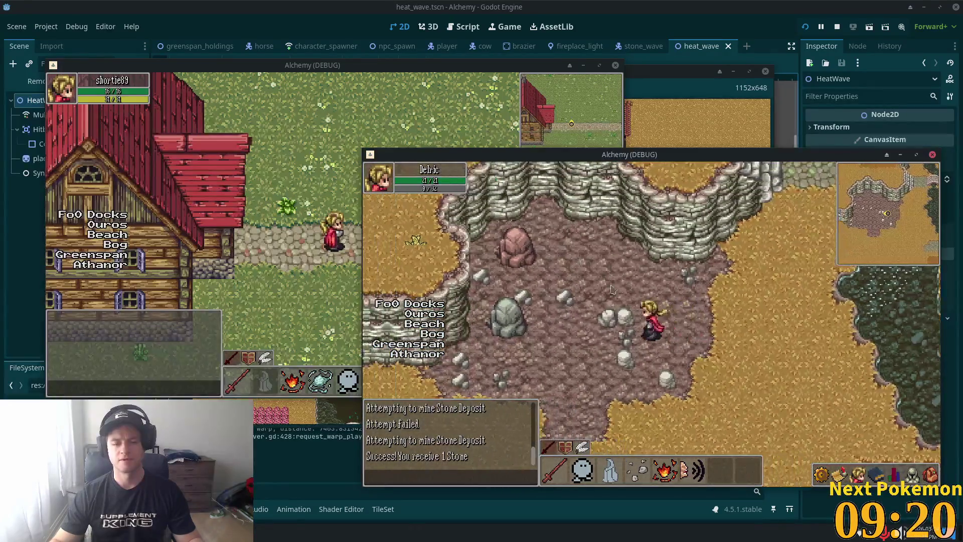
pyautogui.press('Left')
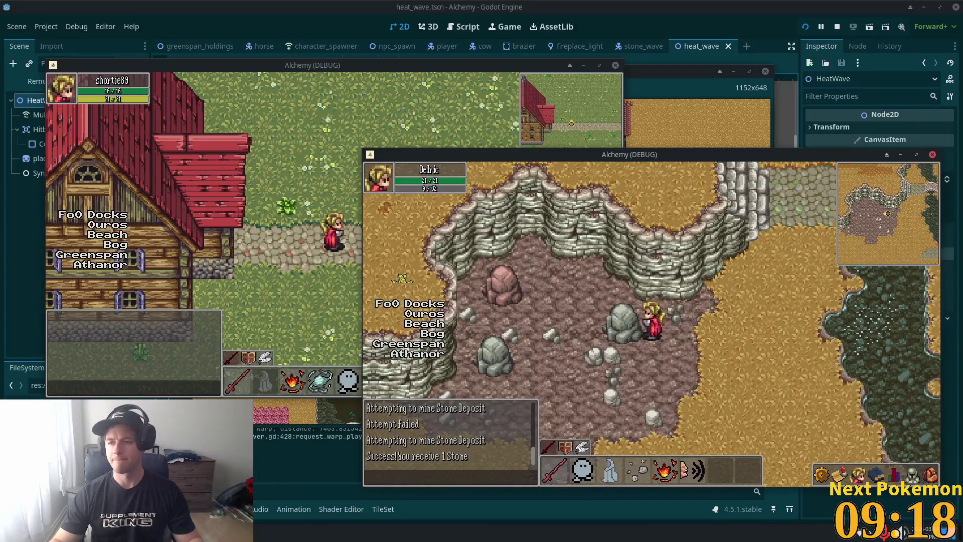
pyautogui.click(624, 325)
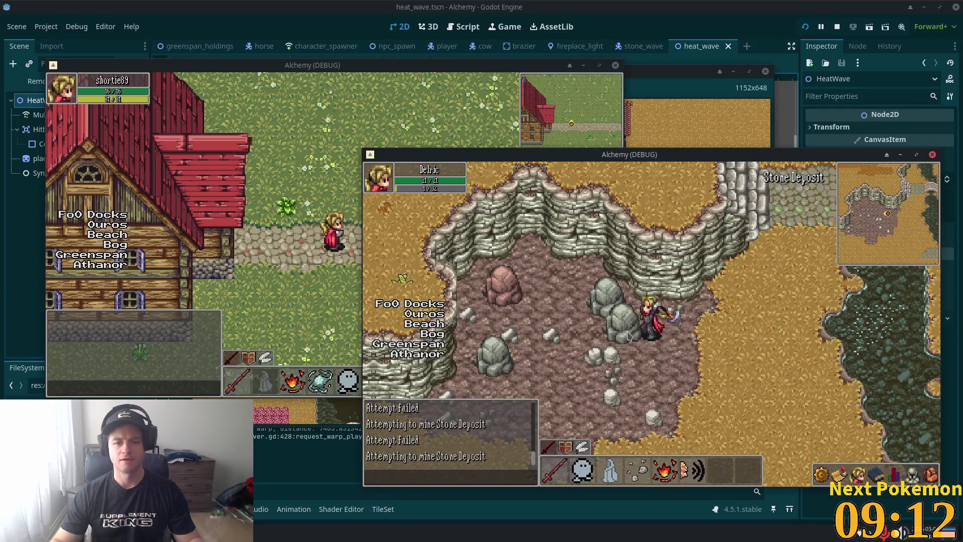
# Step: Keep mining the grey stone deposits until Stone is received
pyautogui.click(628, 337)
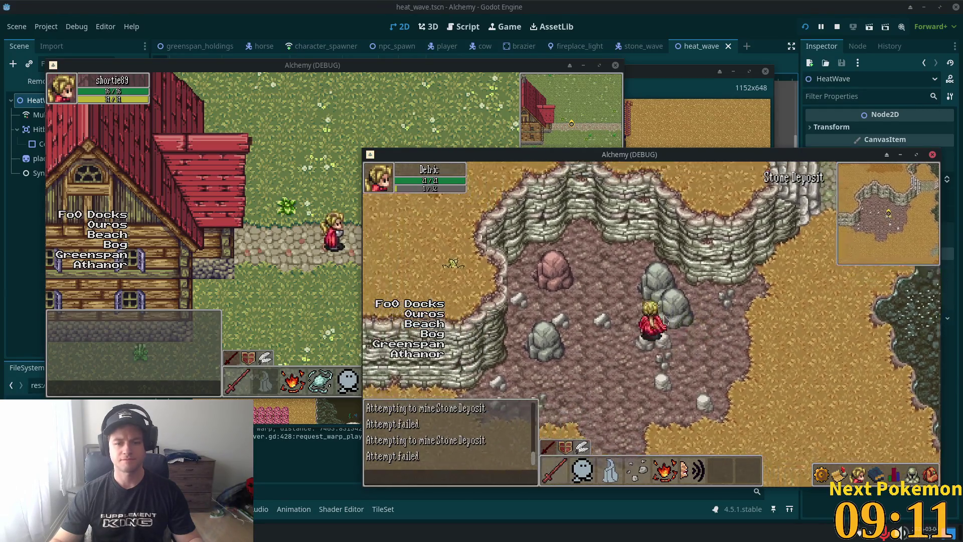
pyautogui.click(665, 321)
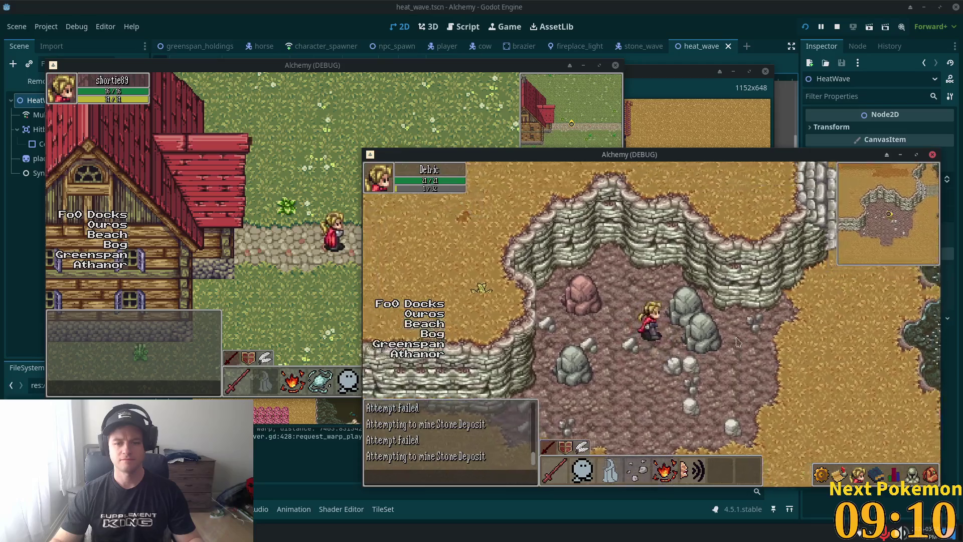
pyautogui.click(694, 345)
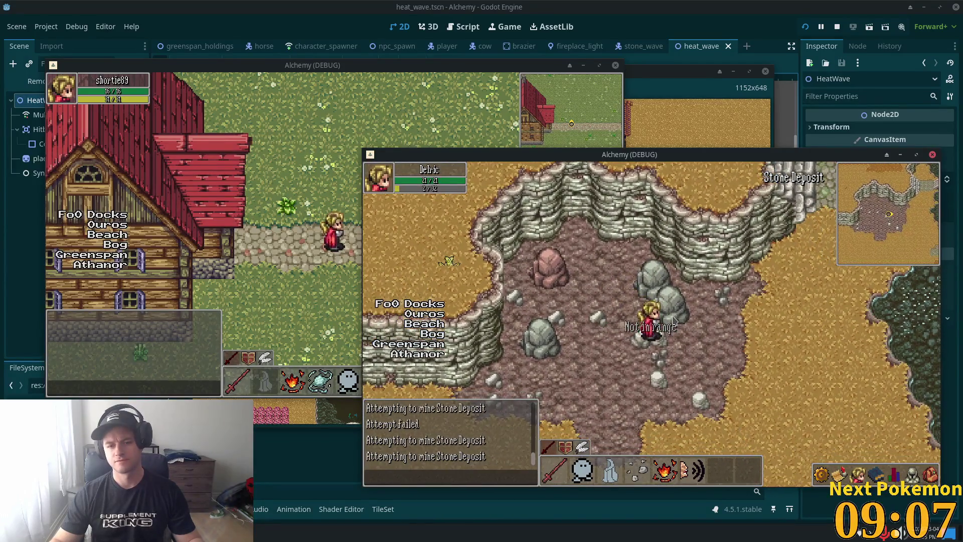
pyautogui.click(672, 320)
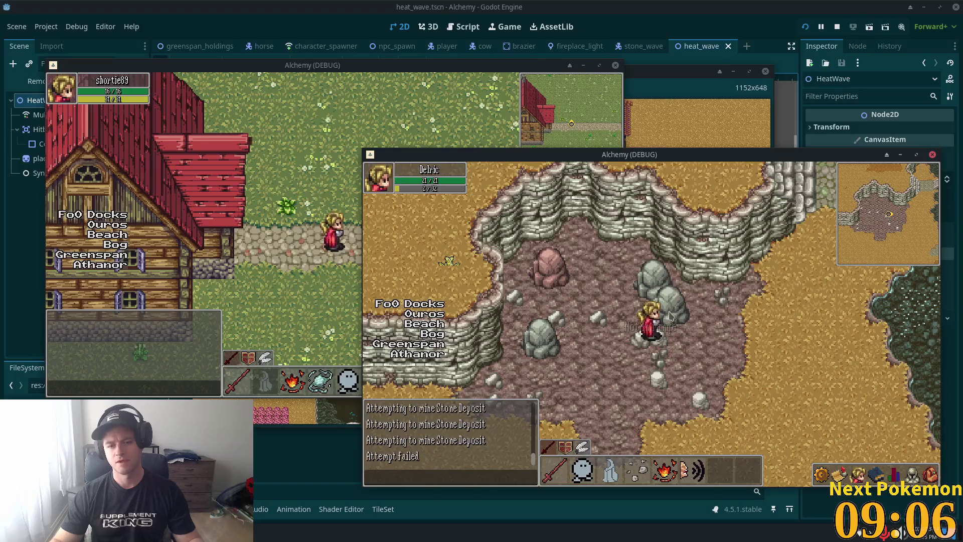
pyautogui.click(670, 323)
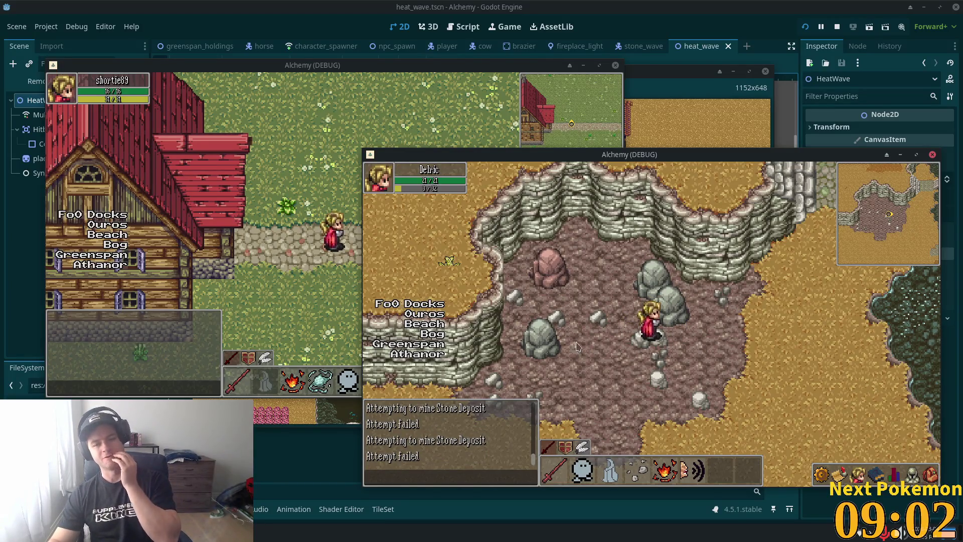
pyautogui.click(669, 321)
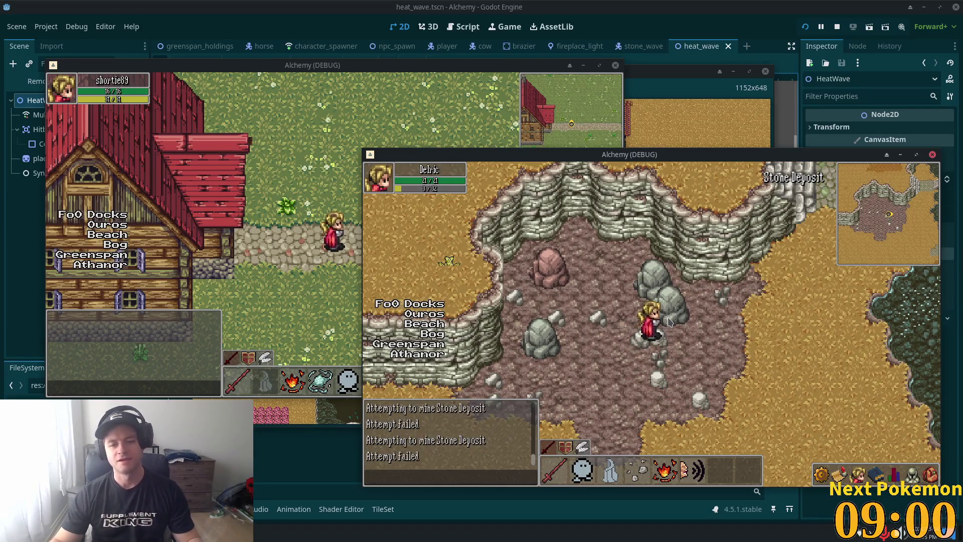
pyautogui.click(668, 295)
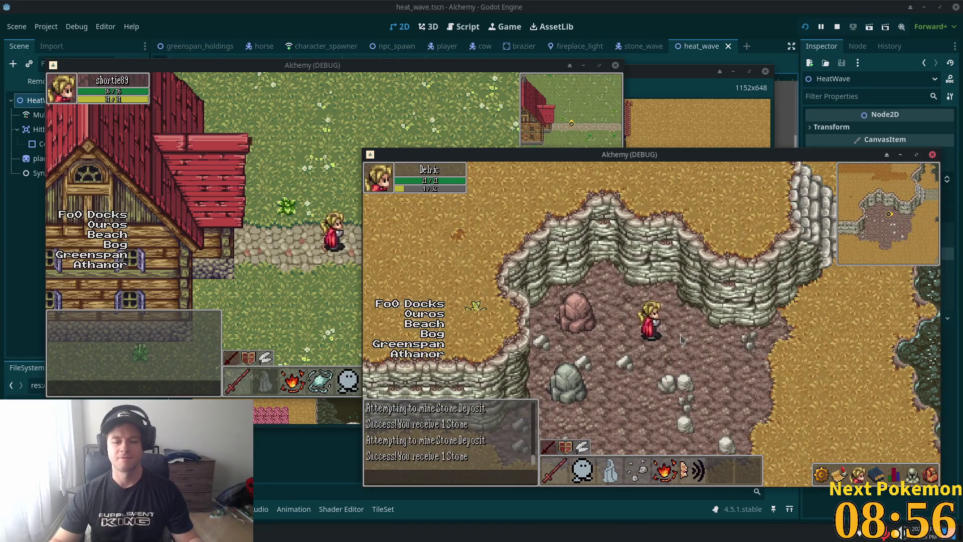
# Step: Walk the character out of the quarry into town, then focus the other debug window
pyautogui.click(858, 426)
pyautogui.moveTo(827, 411); pyautogui.dragTo(823, 412)
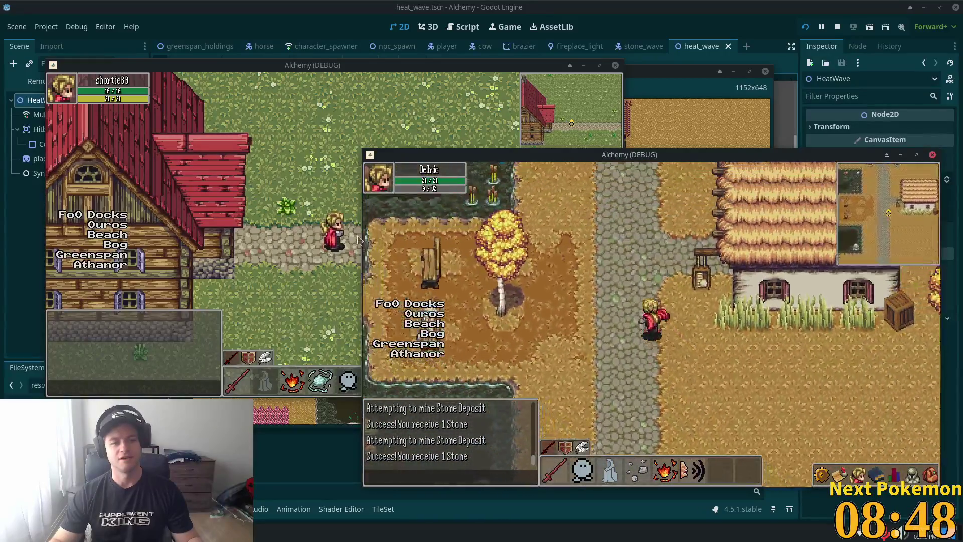
pyautogui.click(485, 259)
pyautogui.scroll(-6, 485, 258)
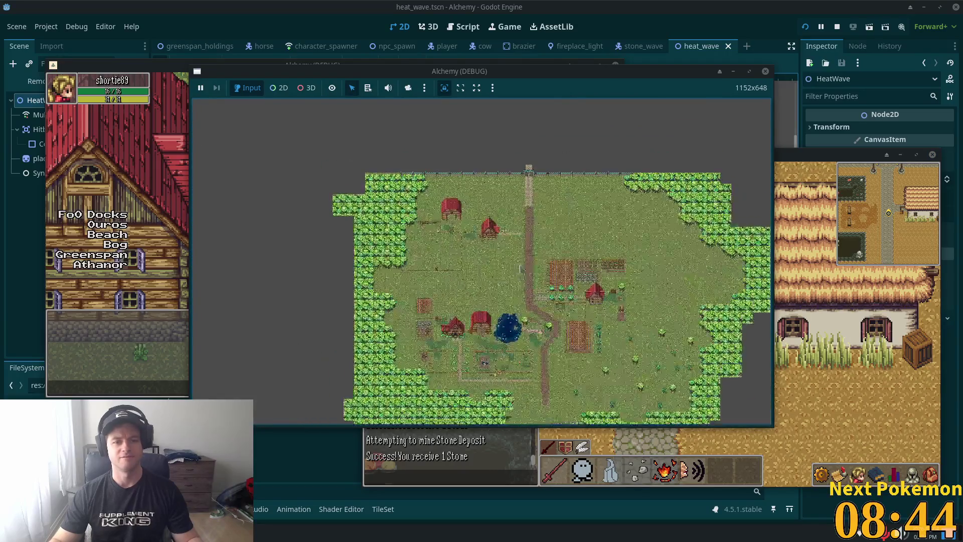
# Step: Zoom in on the village map's red-roofed houses, farm plots and pond
pyautogui.scroll(3, 517, 261)
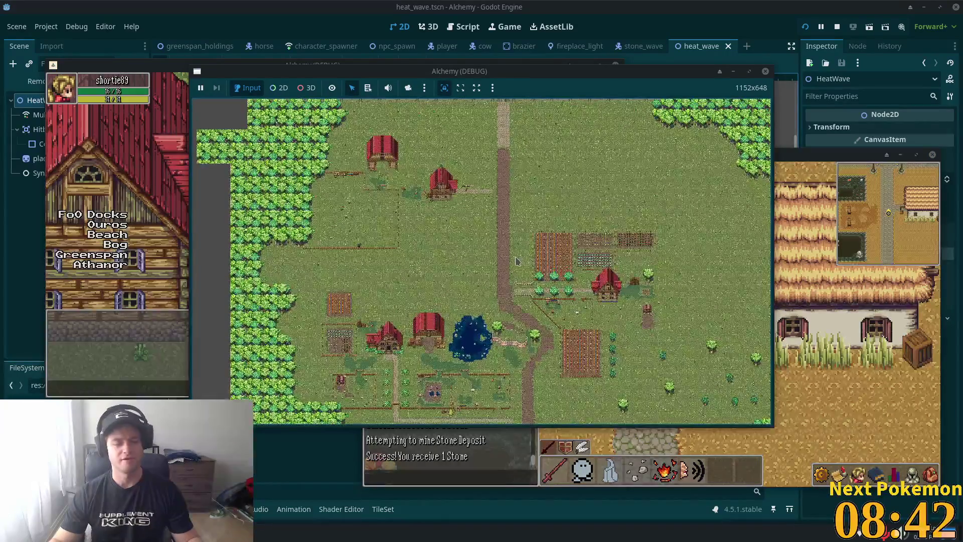
pyautogui.scroll(3, 518, 266)
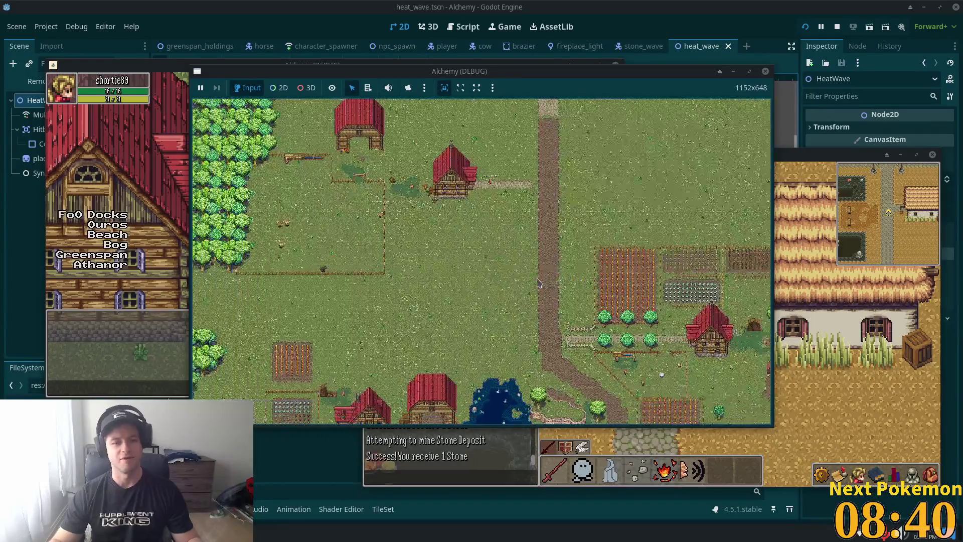
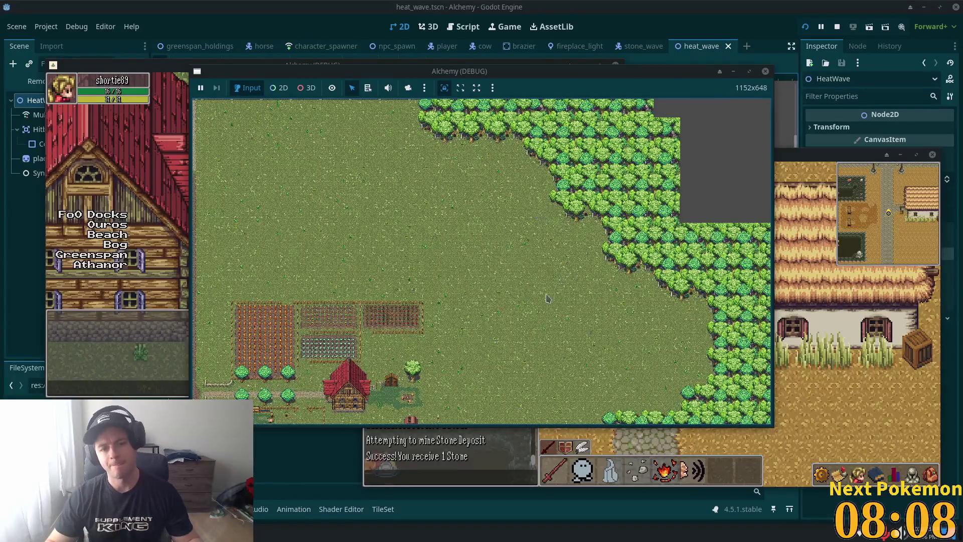
# Step: Pan and zoom out until the whole map's desert, autumn forest, grassland, blossom and coastal regions show
pyautogui.scroll(-5, 597, 331)
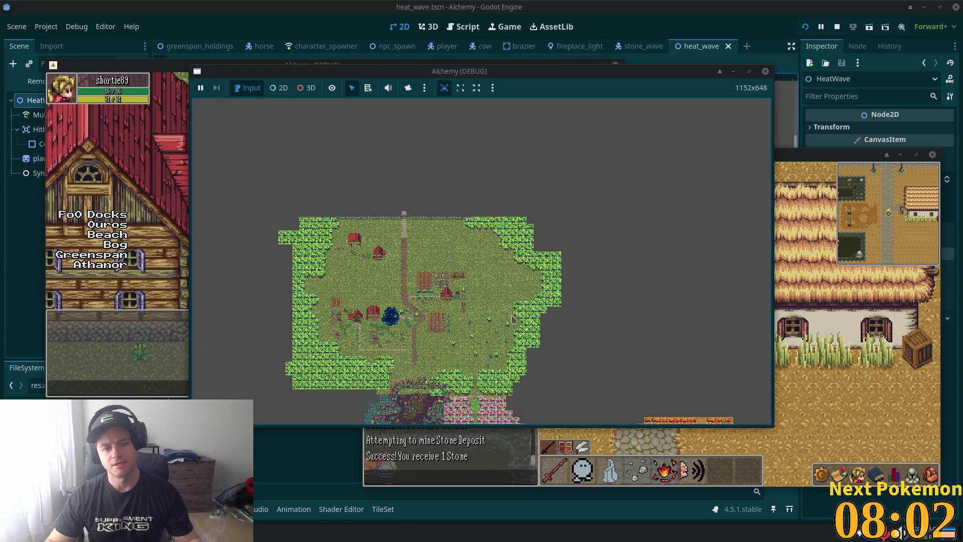
pyautogui.scroll(5, 508, 248)
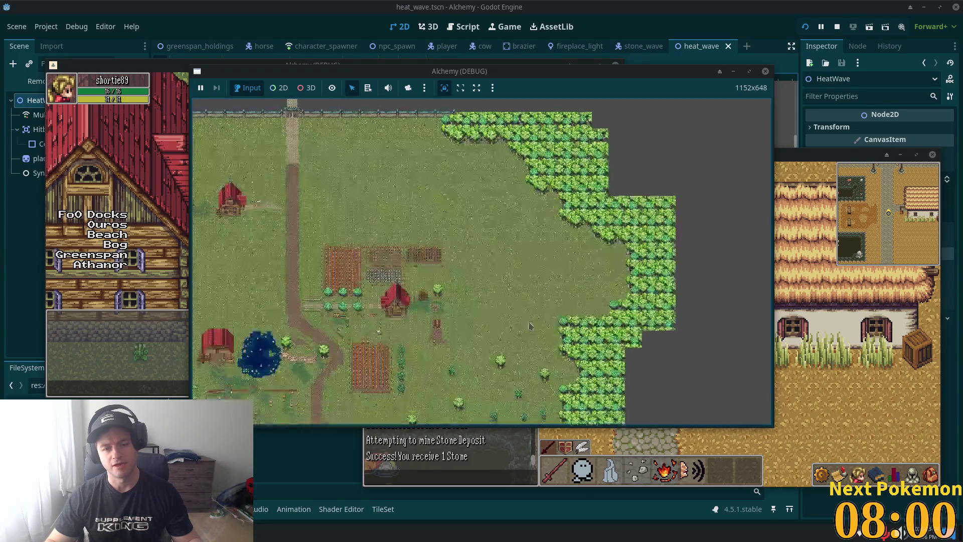
pyautogui.moveTo(534, 187)
pyautogui.mouseDown()
pyautogui.moveTo(539, 249)
pyautogui.moveTo(552, 171)
pyautogui.mouseUp()
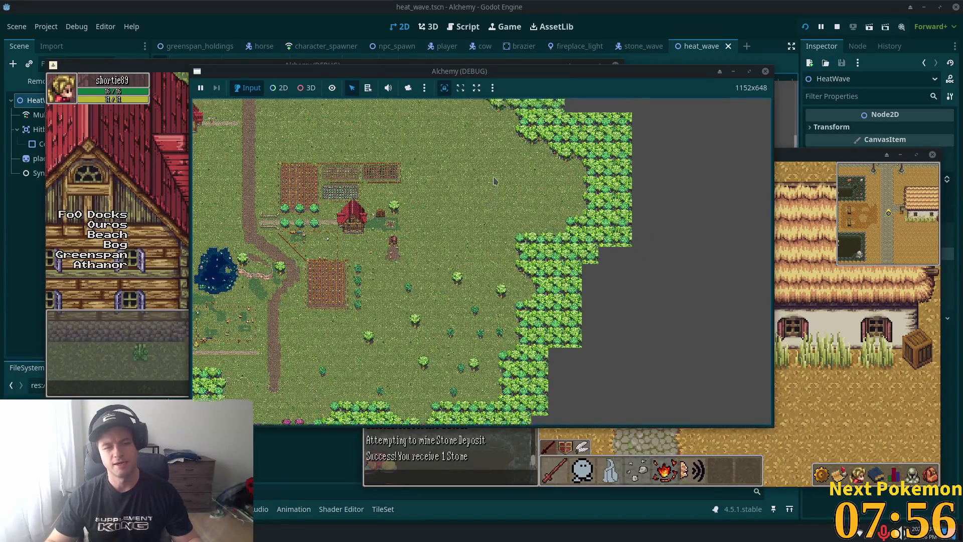
pyautogui.moveTo(486, 193); pyautogui.dragTo(489, 261)
pyautogui.scroll(5, 626, 196)
pyautogui.scroll(-5, 625, 196)
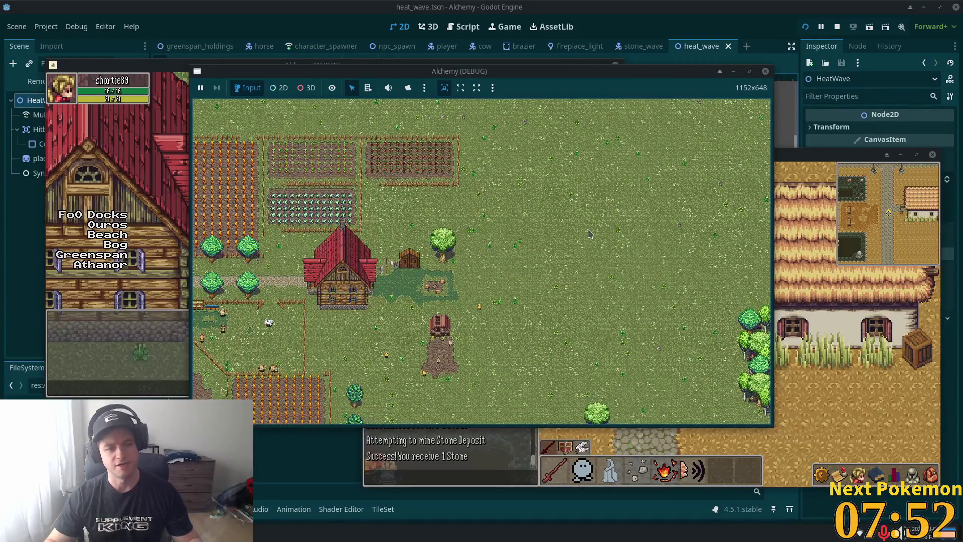
pyautogui.scroll(-8, 498, 300)
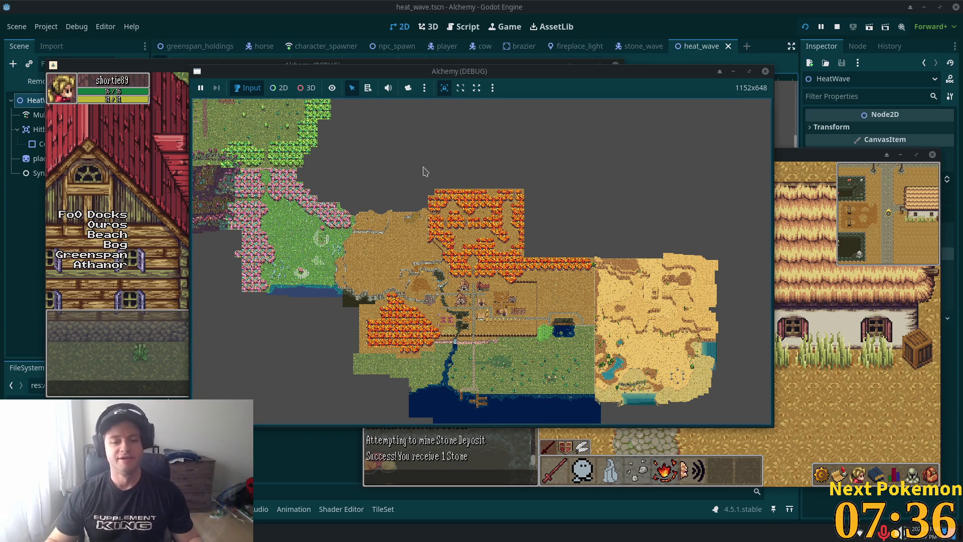
# Step: Zoom in and out around the village in the debug window
pyautogui.scroll(5, 486, 351)
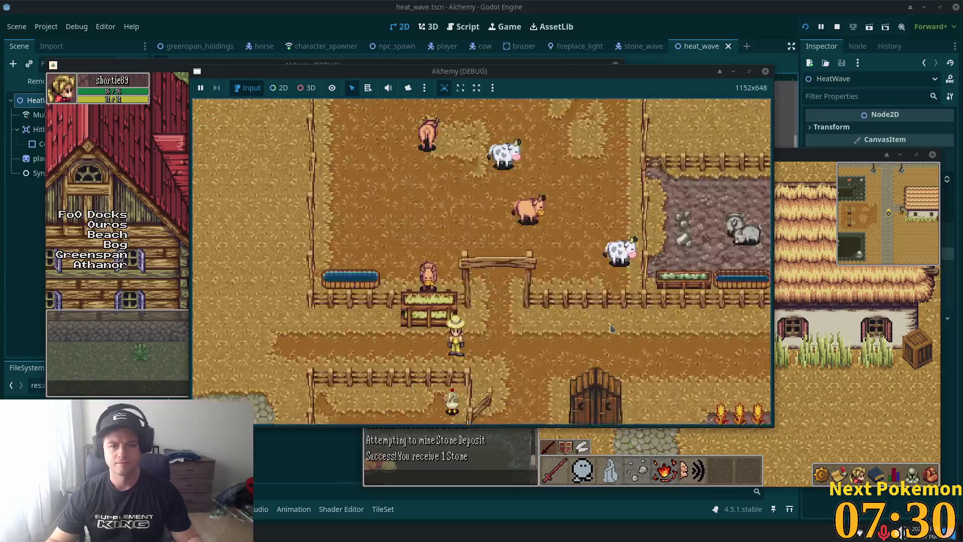
pyautogui.scroll(-5, 434, 332)
pyautogui.scroll(5, 312, 336)
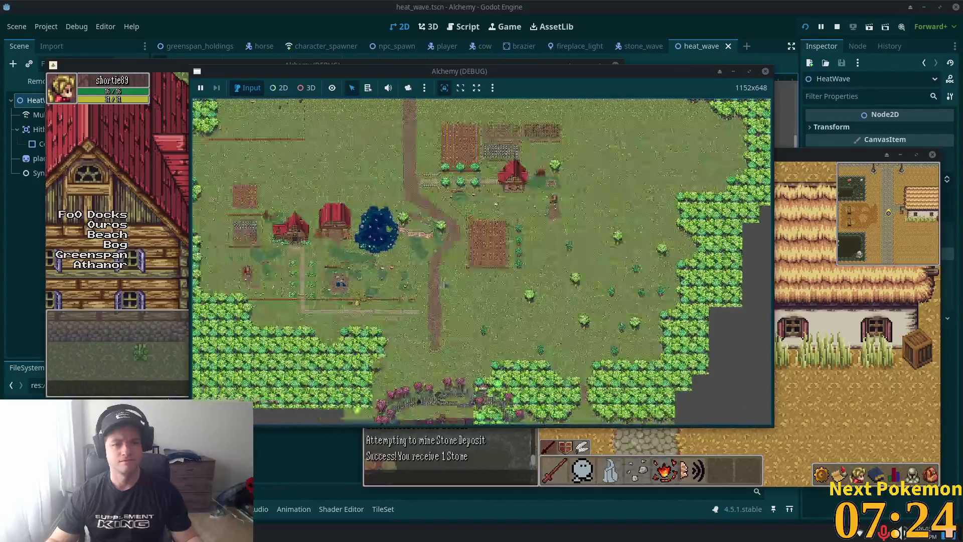
pyautogui.scroll(-2, 503, 284)
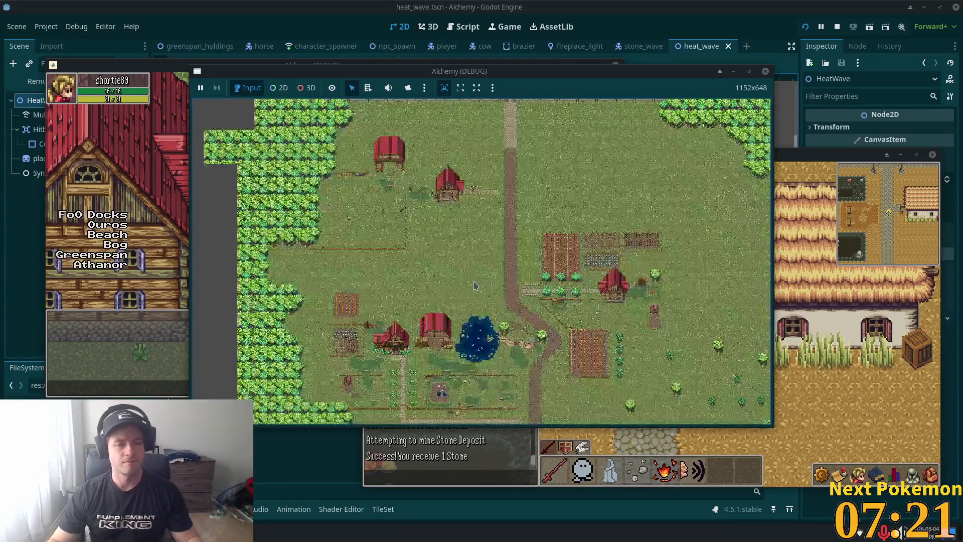
pyautogui.scroll(-2, 474, 285)
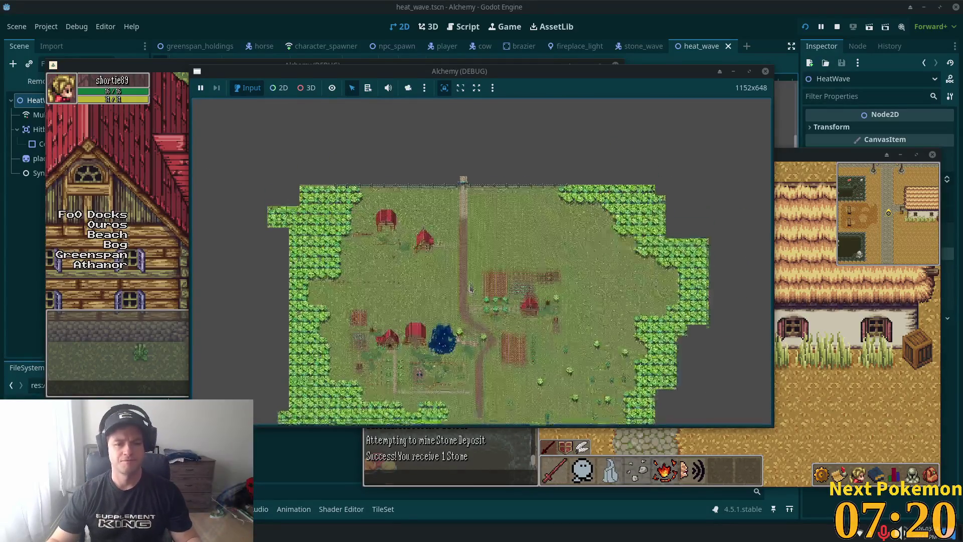
pyautogui.scroll(2, 471, 288)
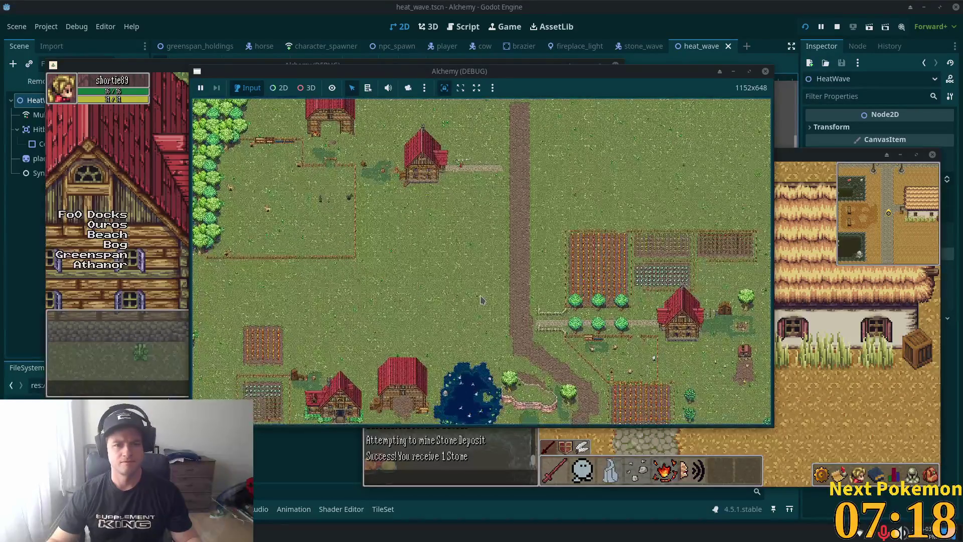
pyautogui.scroll(3, 481, 300)
pyautogui.scroll(5, 481, 300)
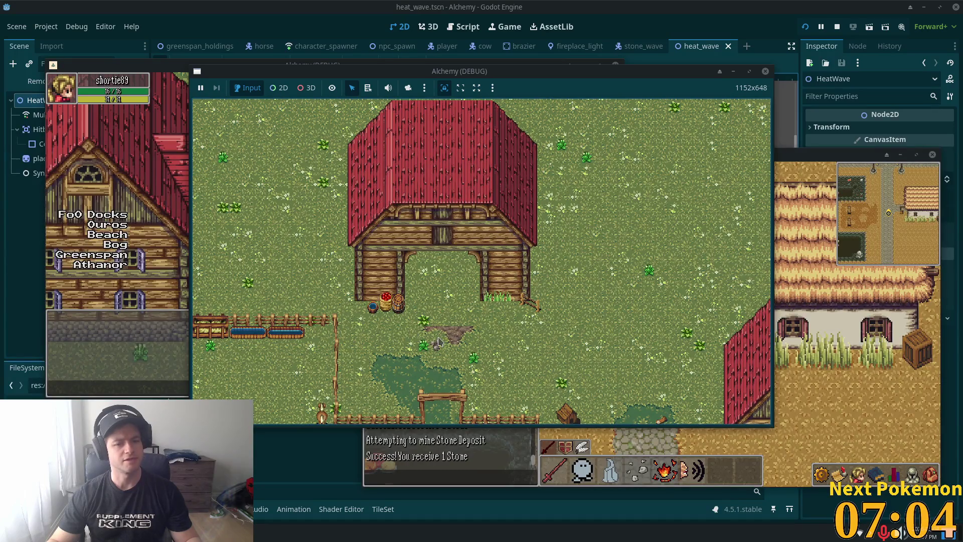
# Step: Switch to the second Alchemy game client, where the player stands beside a red house
pyautogui.scroll(-5, 439, 341)
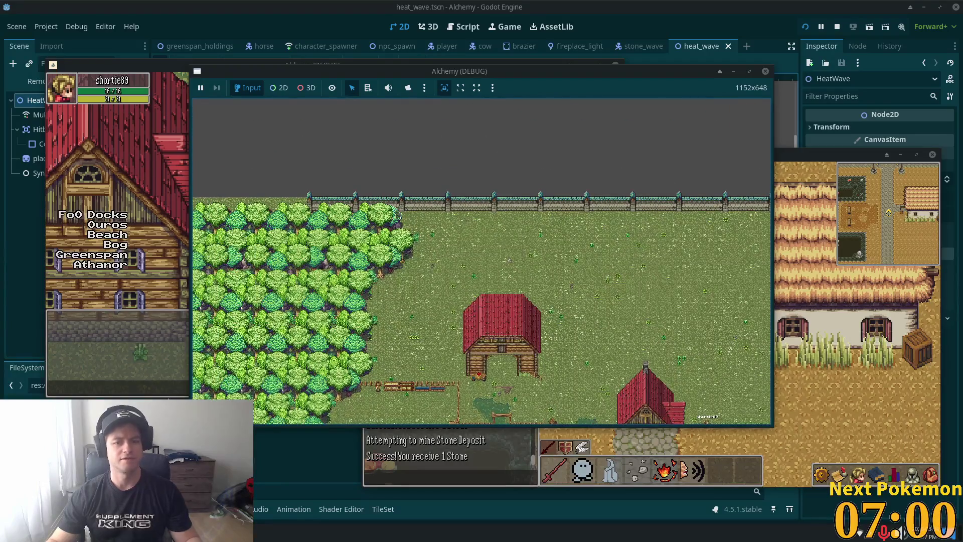
pyautogui.scroll(3, 348, 166)
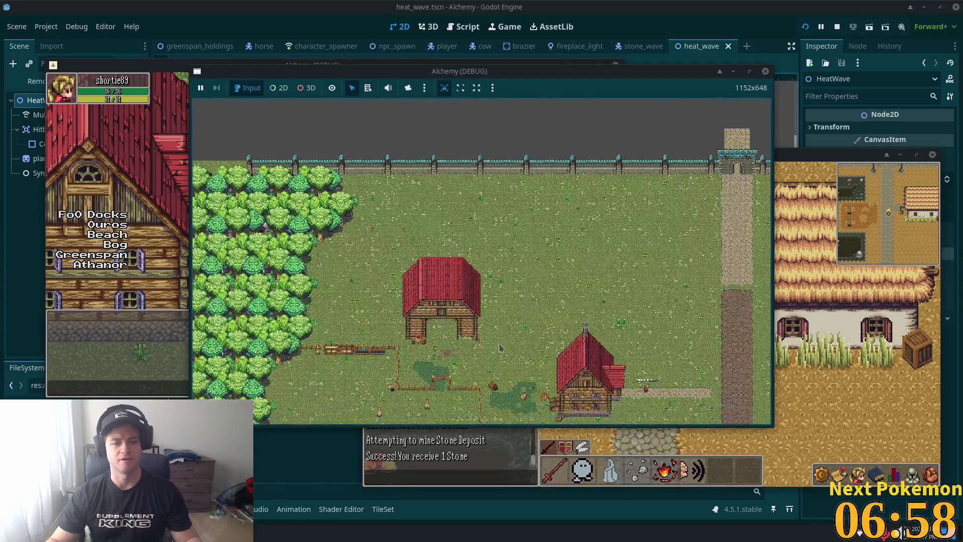
pyautogui.hotkey('alt', 'Tab')
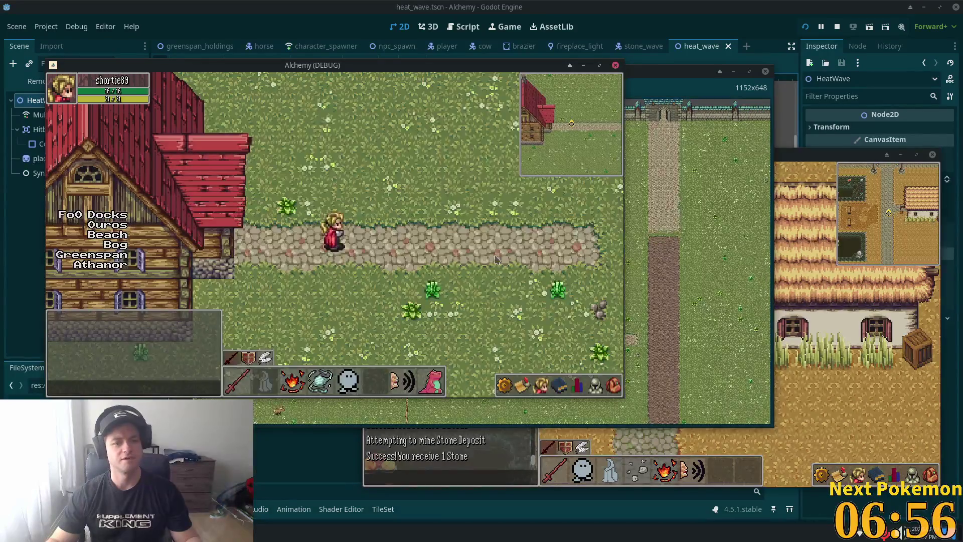
# Step: Walk the player into the wooden barn and back out onto the grass
pyautogui.press('Left')
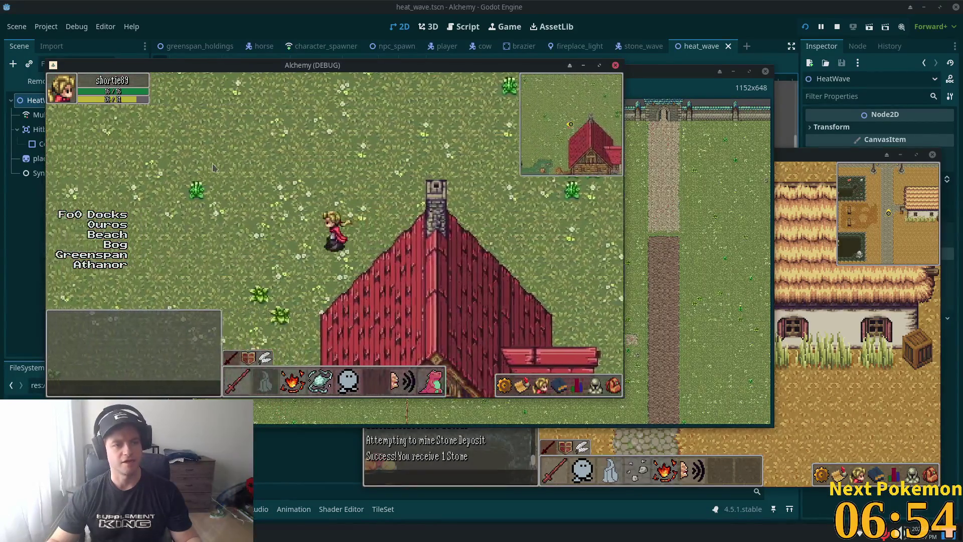
pyautogui.press('Up')
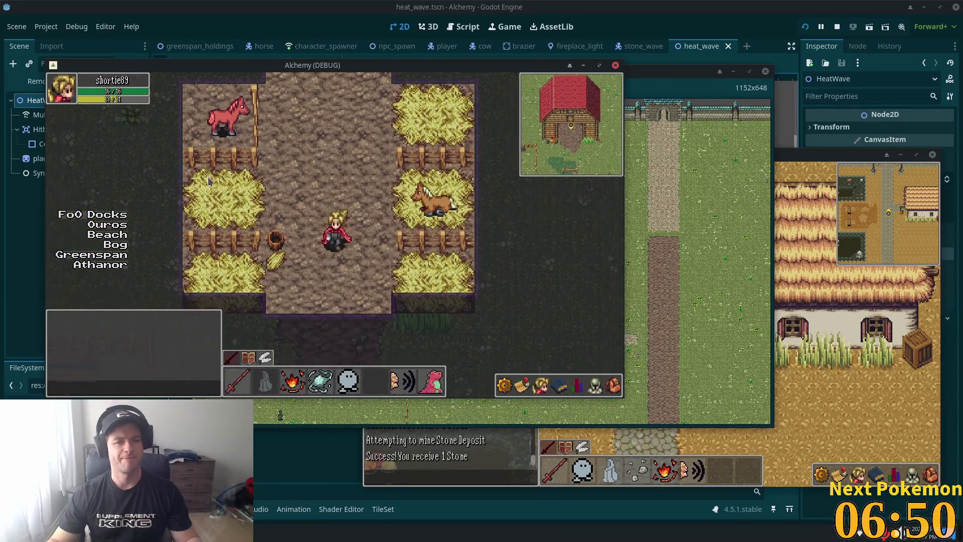
pyautogui.press('Down')
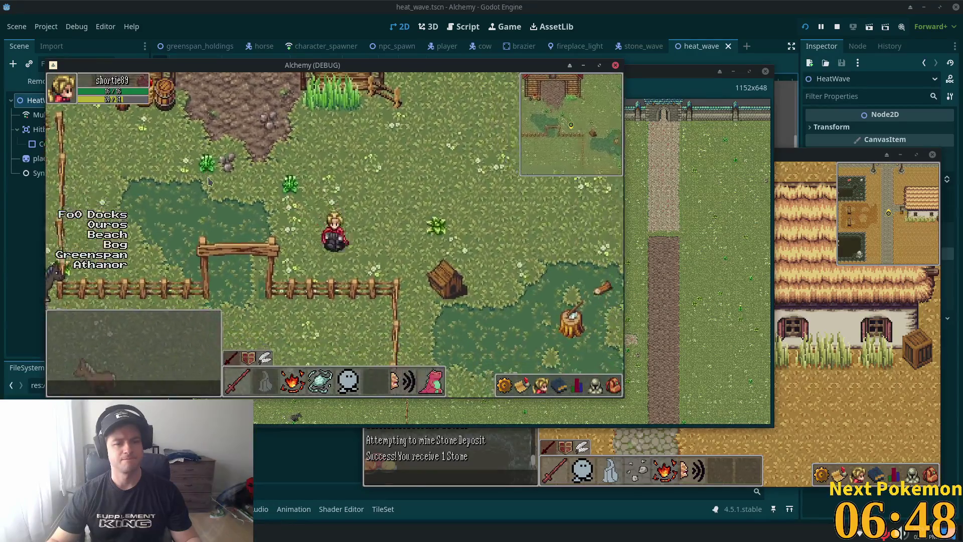
pyautogui.press('Right')
pyautogui.press('Right')
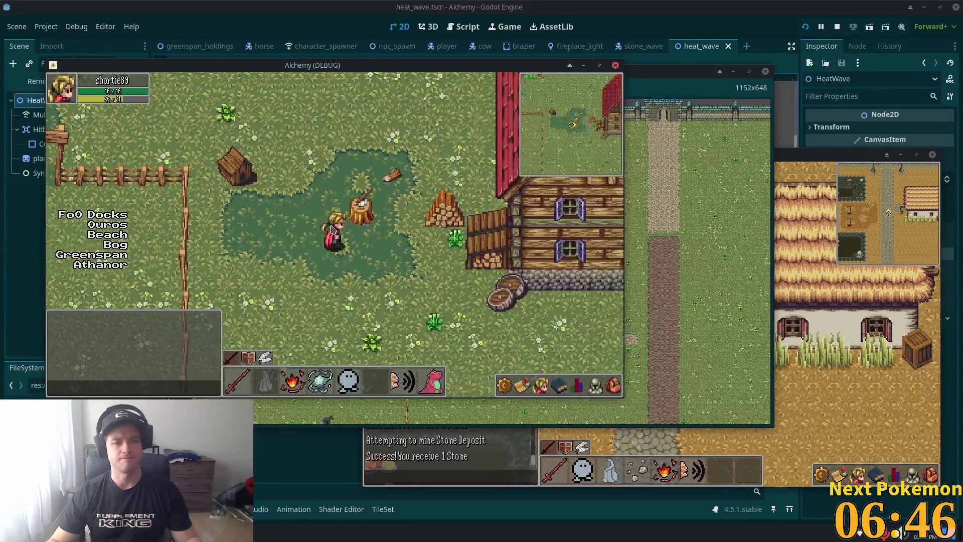
pyautogui.press('Down')
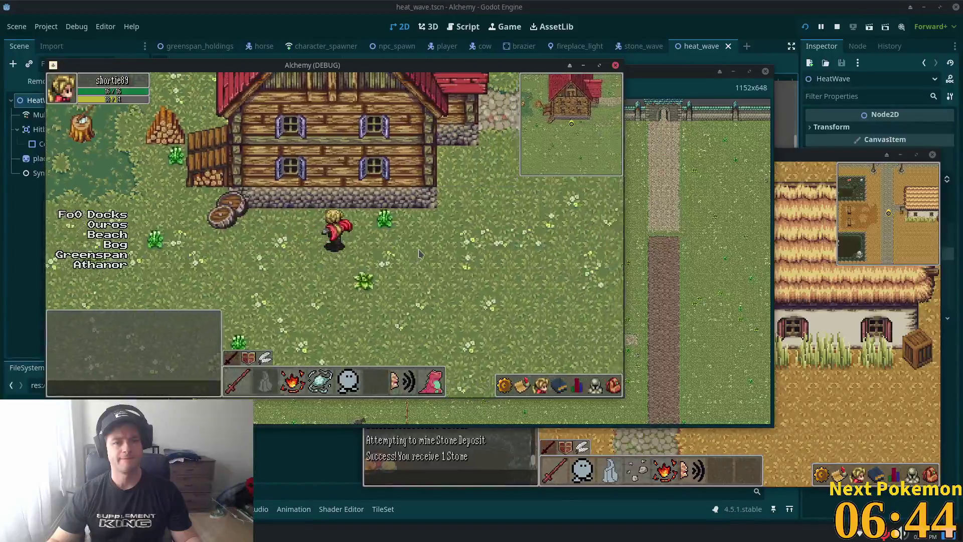
# Step: Walk the player into the log house, across the rug and up the stairs
pyautogui.press('Right')
pyautogui.press('Up')
pyautogui.press('Left')
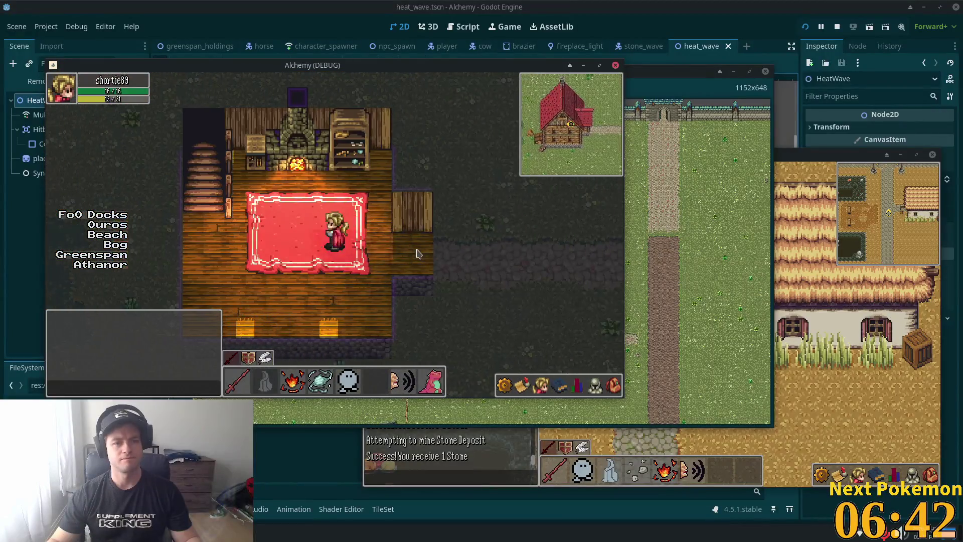
pyautogui.press('Up')
pyautogui.press('Left')
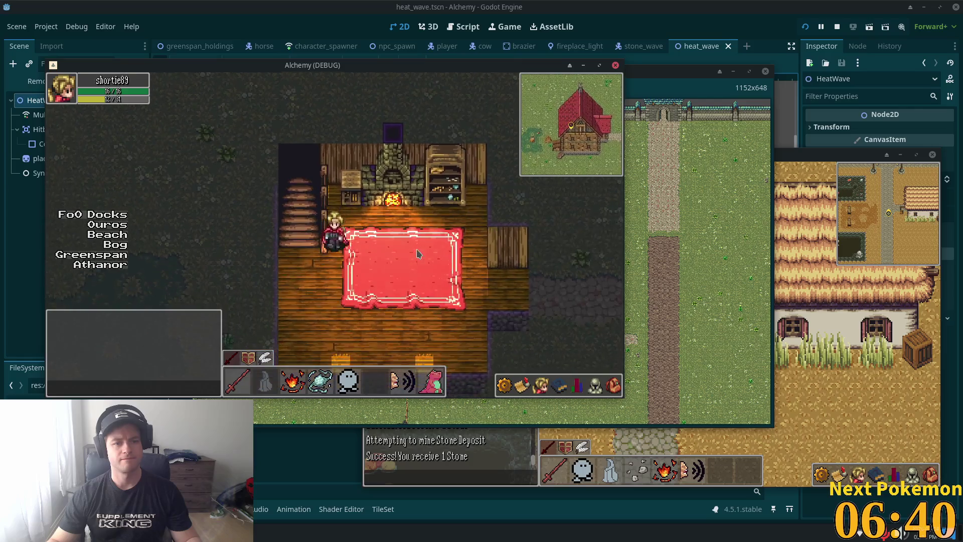
pyautogui.press('Up')
pyautogui.press('Up')
pyautogui.press('Left')
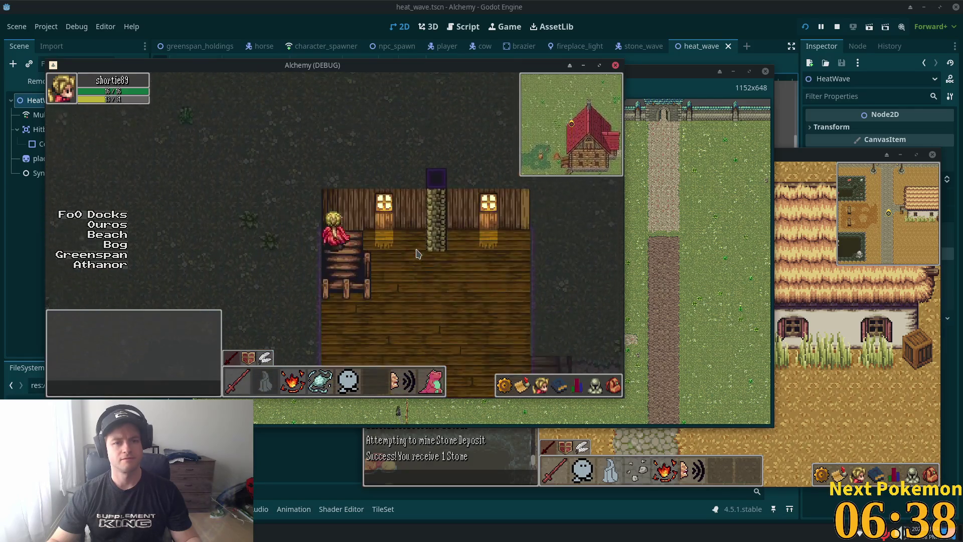
pyautogui.press('Right')
pyautogui.press('Right')
pyautogui.press('Up')
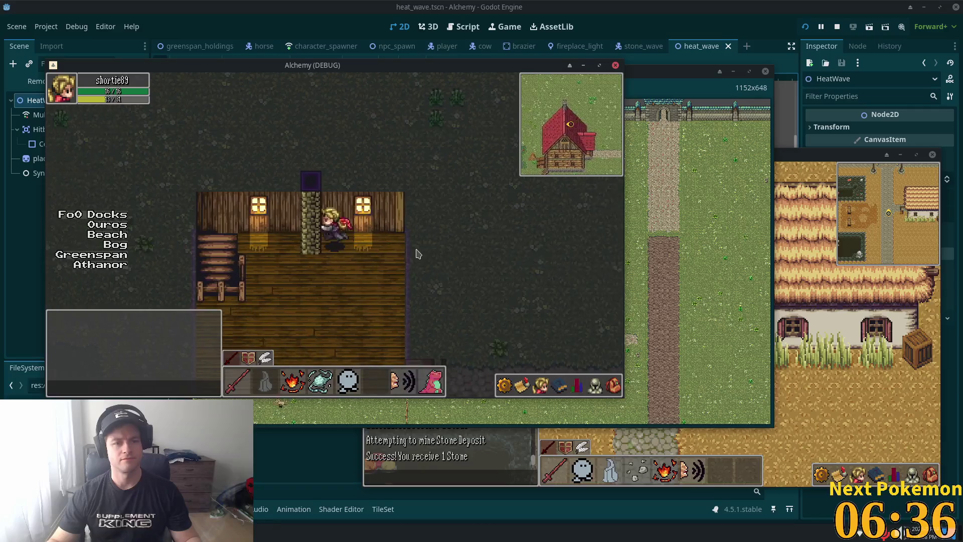
# Step: Walk back down and out of the house to the dirt road
pyautogui.press('Down')
pyautogui.press('Left')
pyautogui.press('Left')
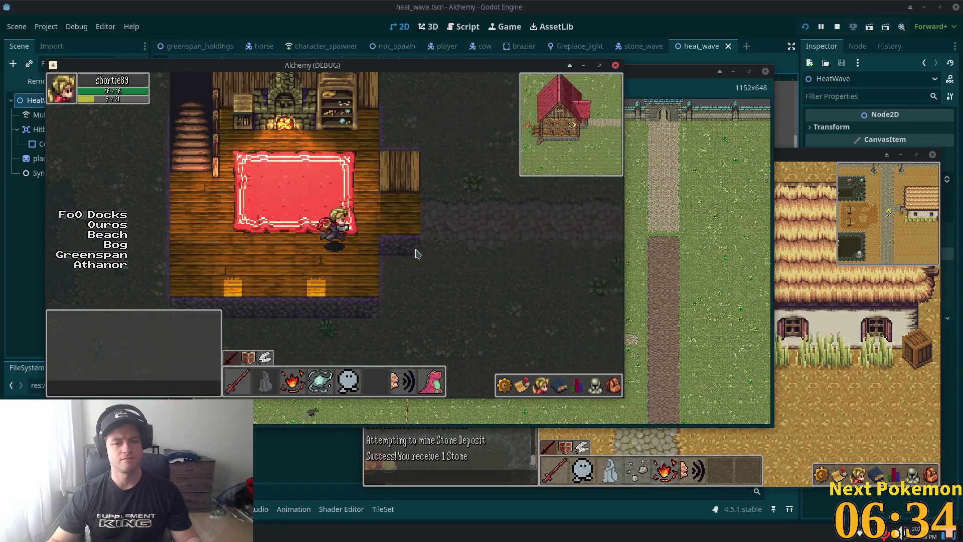
pyautogui.press('Right')
pyautogui.press('Right')
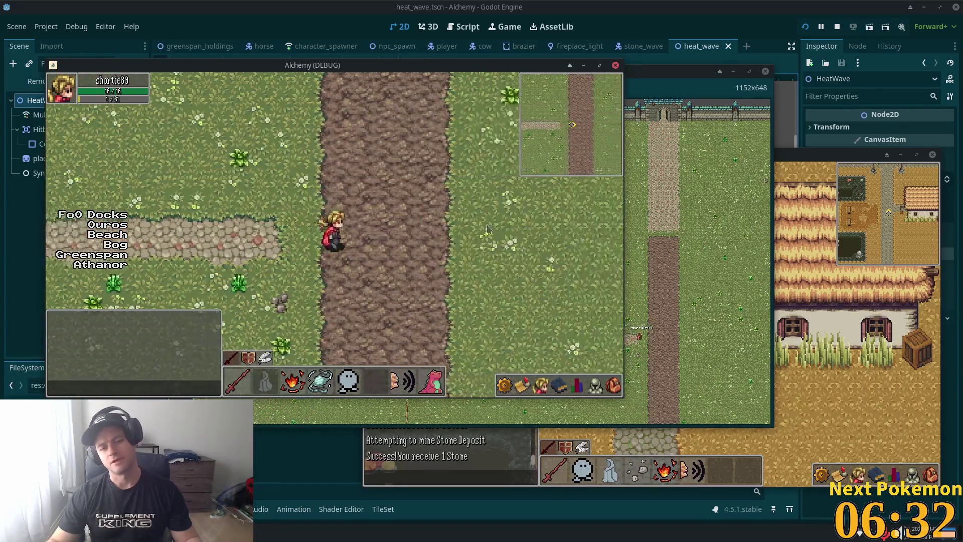
pyautogui.press('Right')
pyautogui.press('Right')
# Step: Walk the player down the dirt road past the large tree and the fenced pen
pyautogui.press('Down')
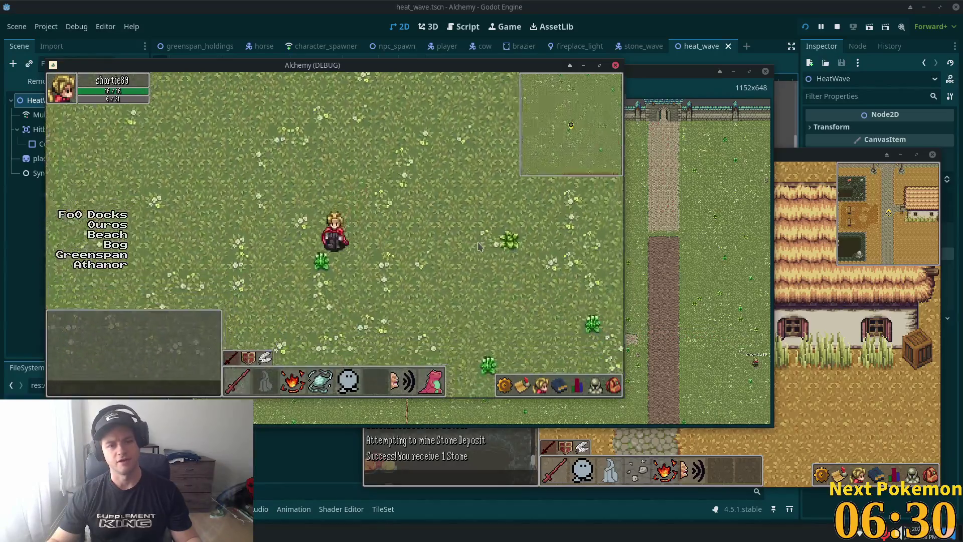
pyautogui.press('Left')
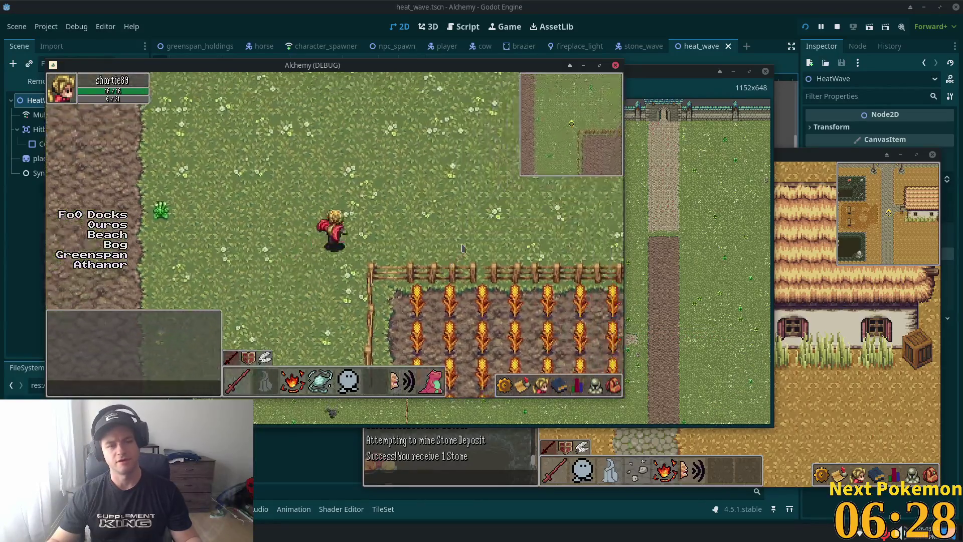
pyautogui.press('Up')
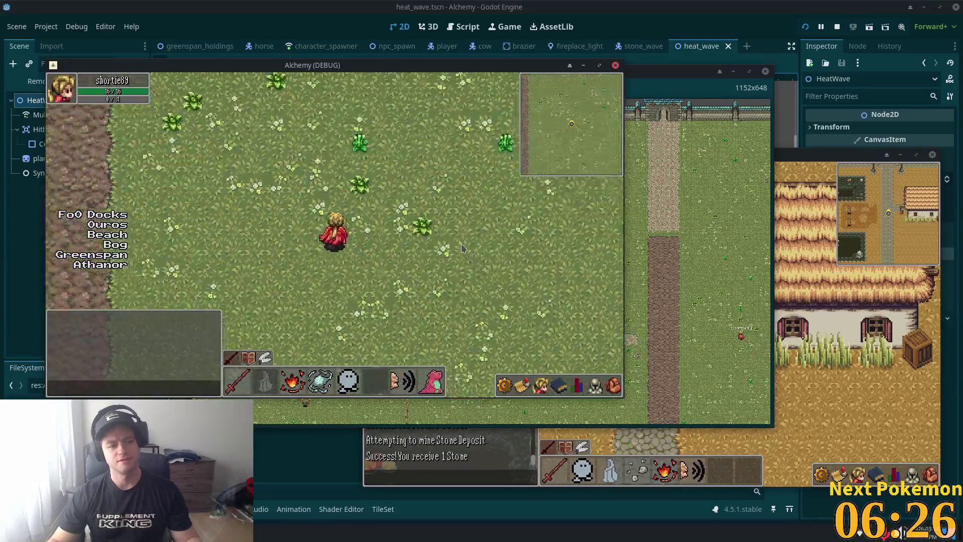
pyautogui.press('Left')
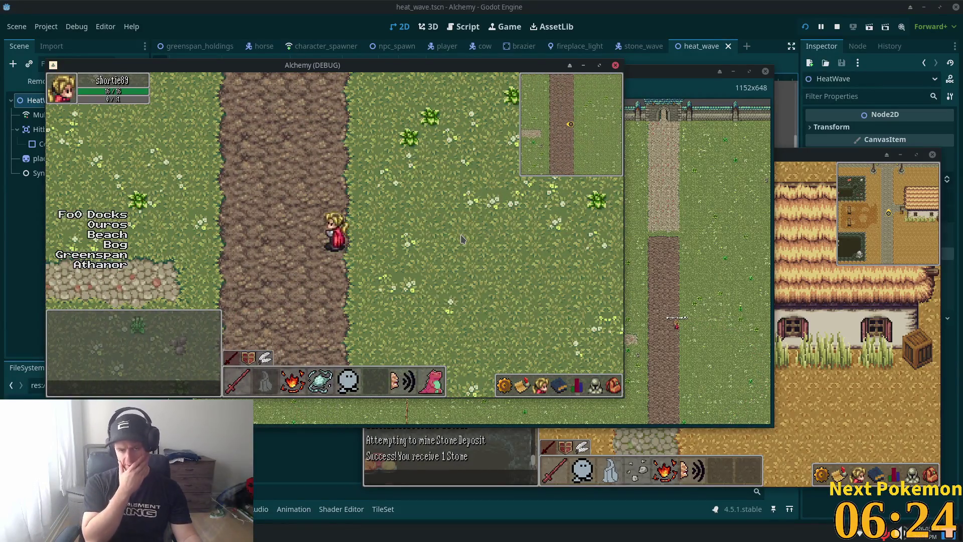
pyautogui.press('Down')
pyautogui.press('Down')
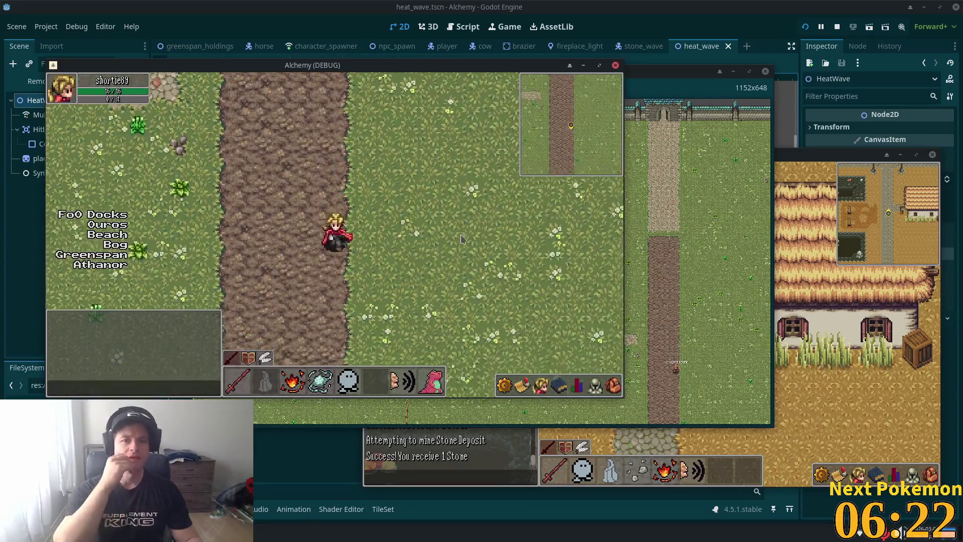
pyautogui.press('Right')
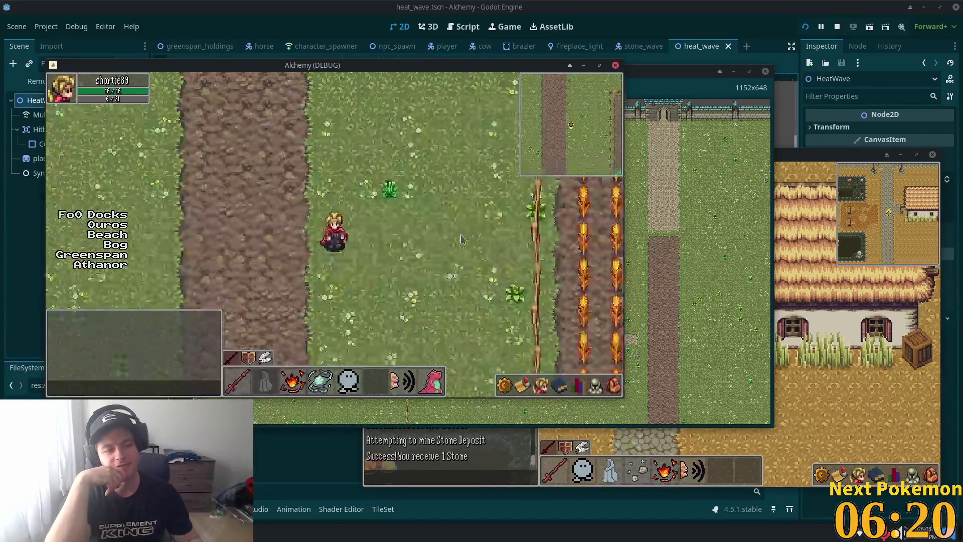
pyautogui.press('Down')
pyautogui.press('Down')
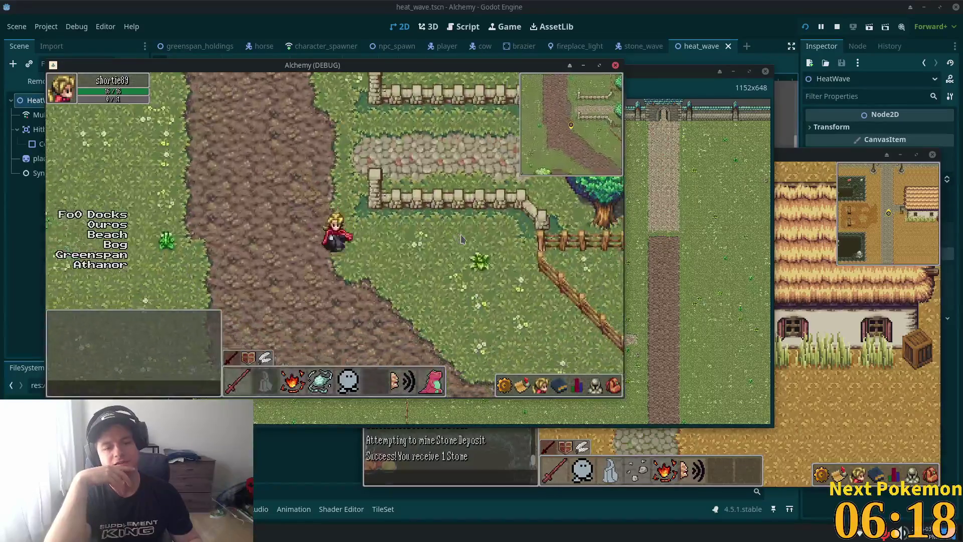
pyautogui.press('Down')
pyautogui.press('Down')
pyautogui.press('Right')
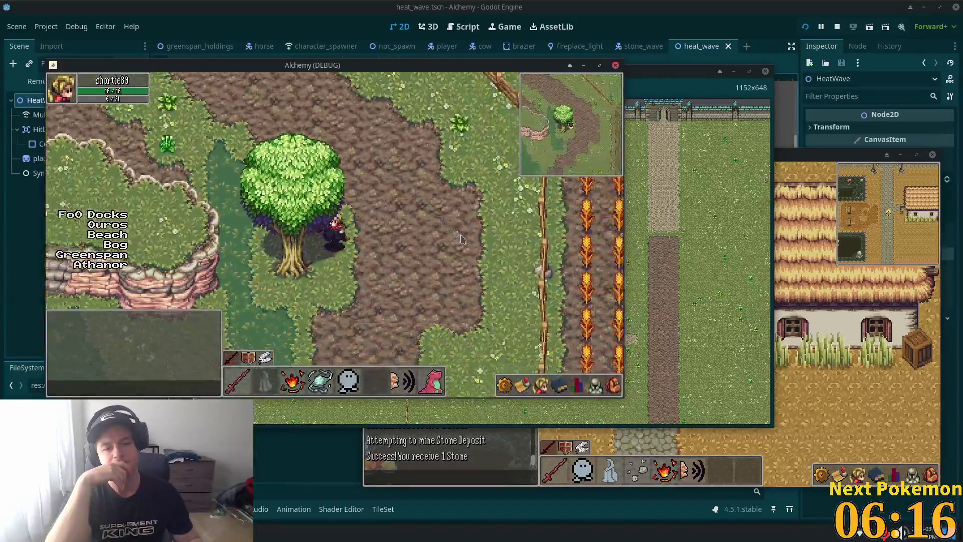
pyautogui.press('Down')
pyautogui.press('Right')
pyautogui.press('Down')
pyautogui.press('Left')
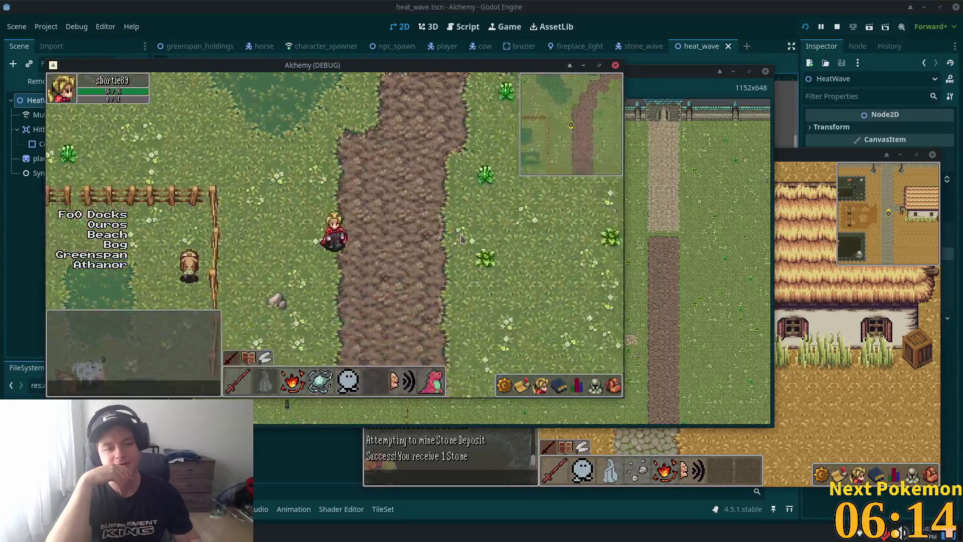
pyautogui.press('Down')
pyautogui.press('Right')
pyautogui.press('Right')
pyautogui.press('Down')
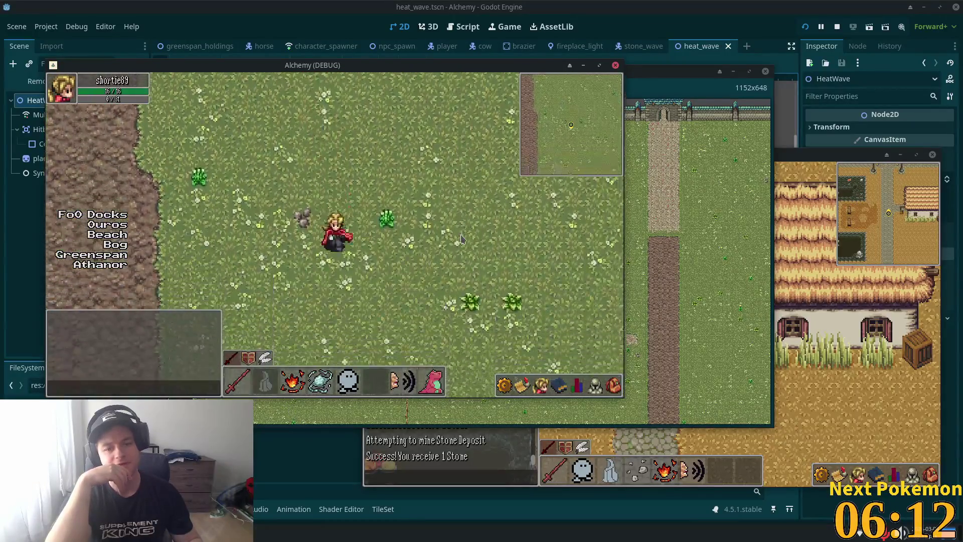
pyautogui.press('Down')
pyautogui.press('Right')
pyautogui.press('Down')
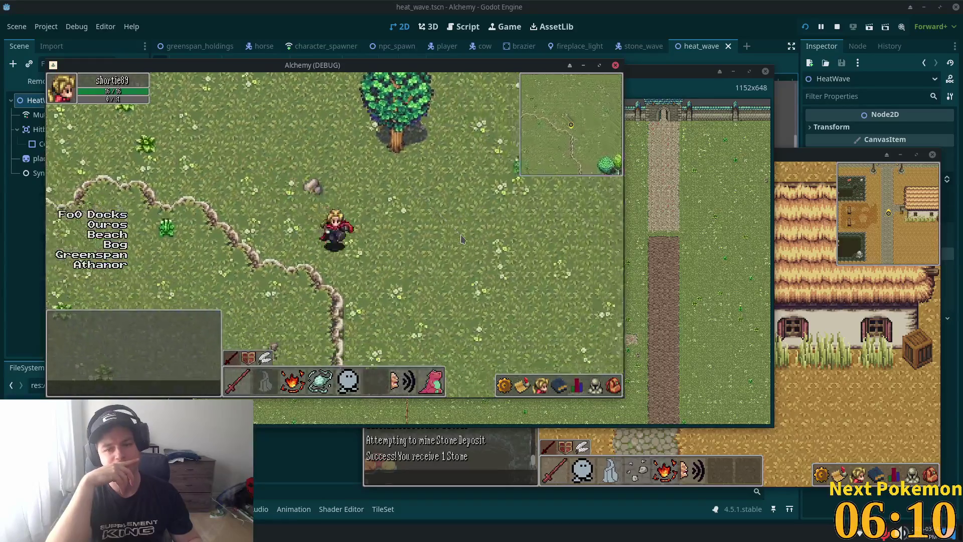
# Step: Continue toward the forest, then descend the cliff stairs into Verdigris Meadows past the pink trees
pyautogui.press('Right')
pyautogui.press('Down')
pyautogui.press('Up')
pyautogui.press('Right')
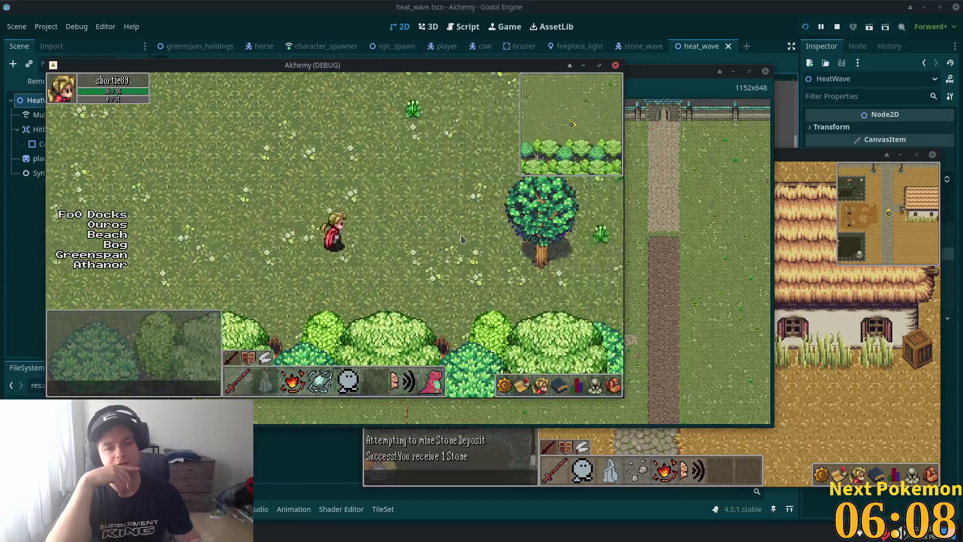
pyautogui.press('Right')
pyautogui.press('Down')
pyautogui.press('Right')
pyautogui.press('Down')
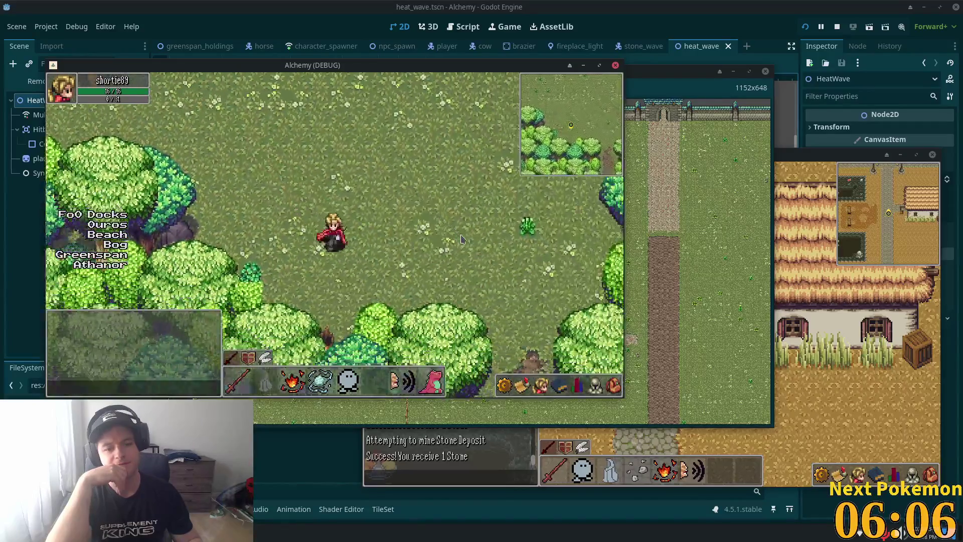
pyautogui.press('Right')
pyautogui.press('Down')
pyautogui.press('Down')
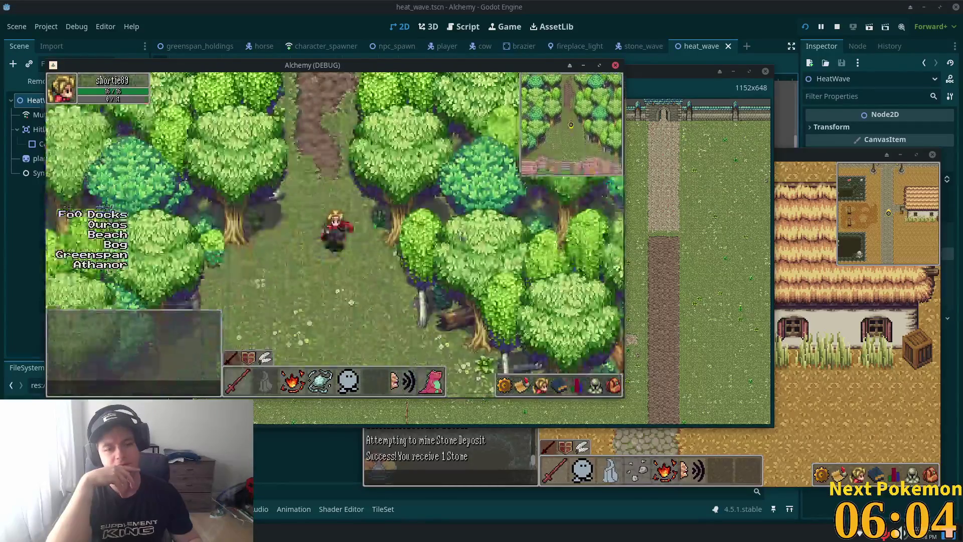
pyautogui.press('Down')
pyautogui.press('Down')
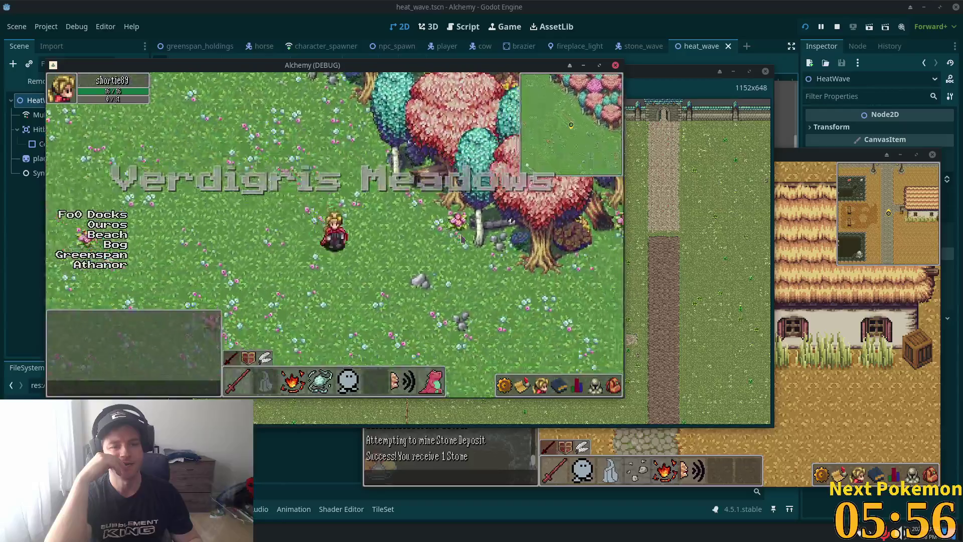
pyautogui.press('Down')
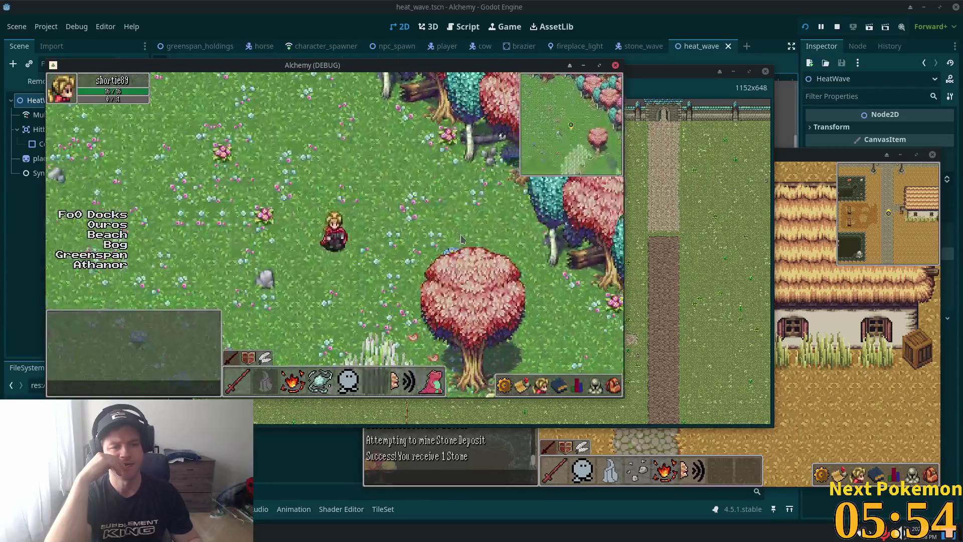
pyautogui.press('Down')
pyautogui.press('Down')
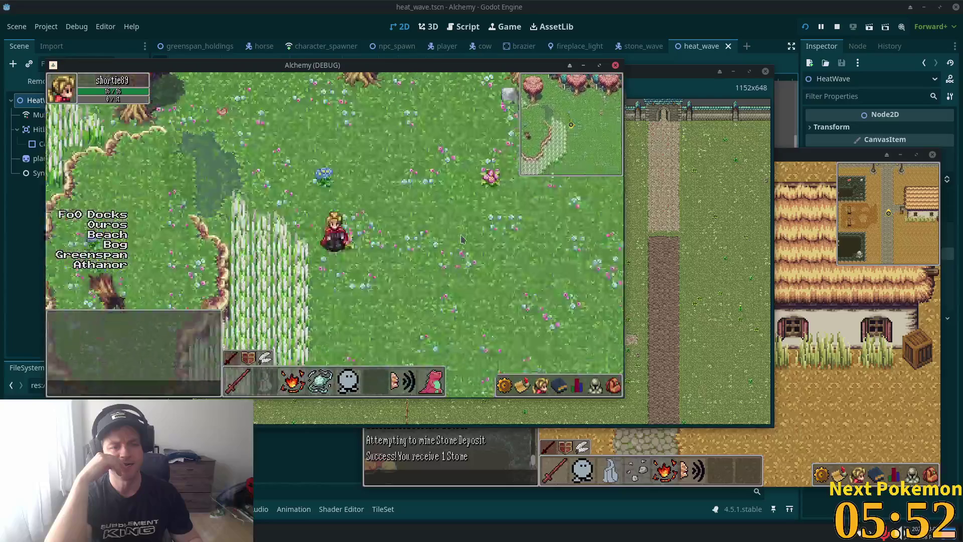
pyautogui.press('Down')
pyautogui.press('Down')
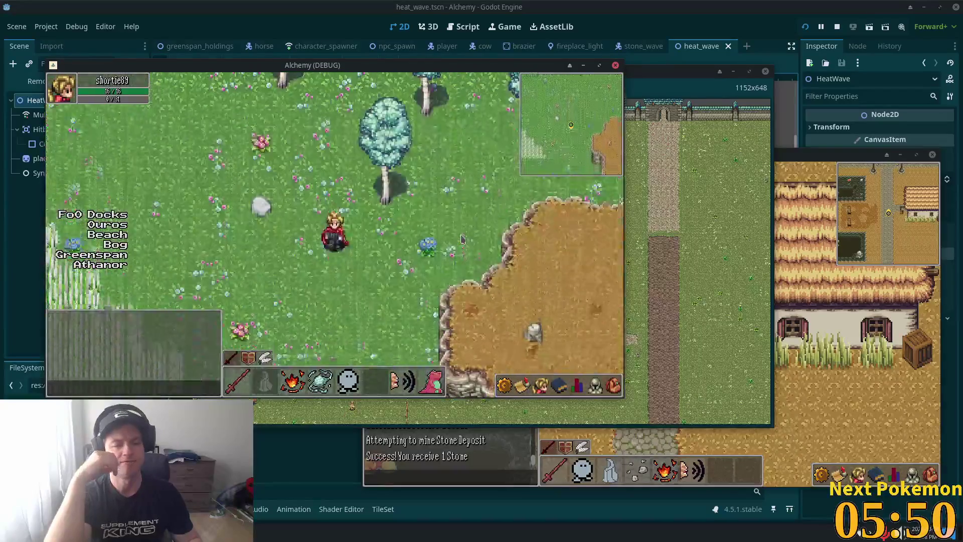
# Step: Head east into Ouros Highlands and roam along the cliff wall past the winged creatures
pyautogui.press('Right')
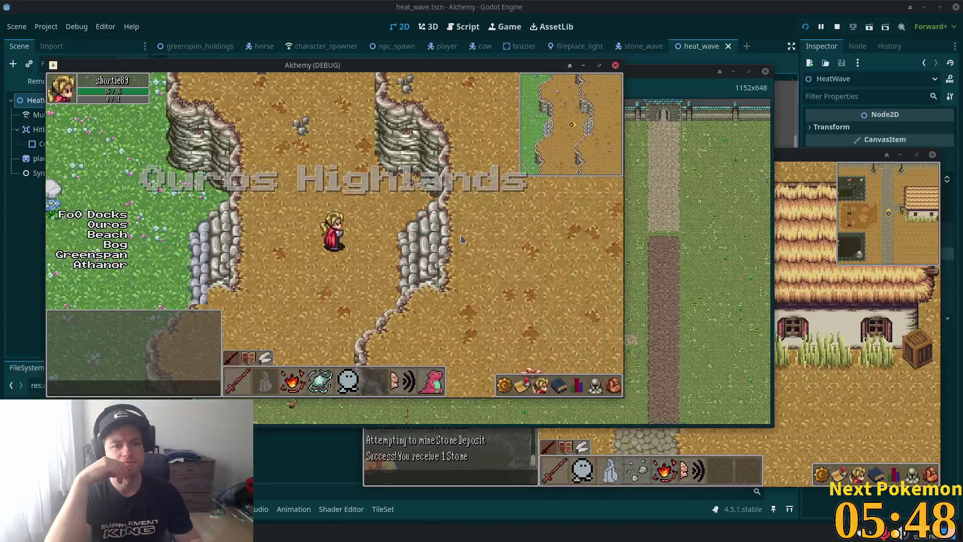
pyautogui.press('Right')
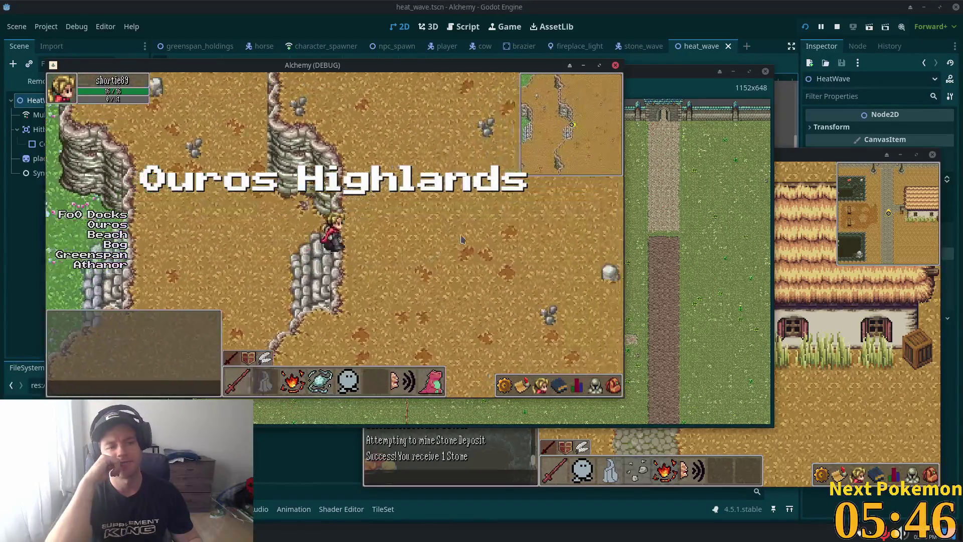
pyautogui.press('Right')
pyautogui.press('Up')
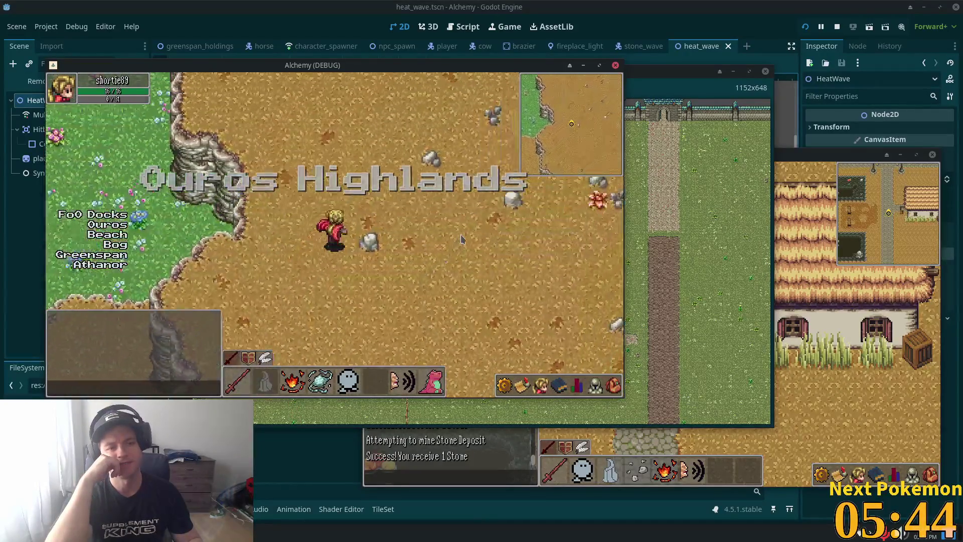
pyautogui.press('Right')
pyautogui.press('Up')
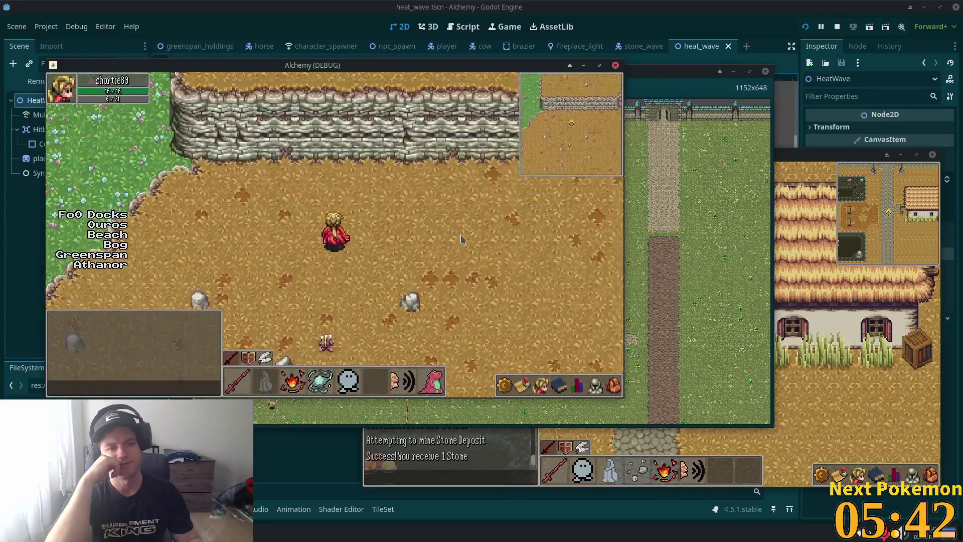
pyautogui.press('Up')
pyautogui.press('Right')
pyautogui.press('Right')
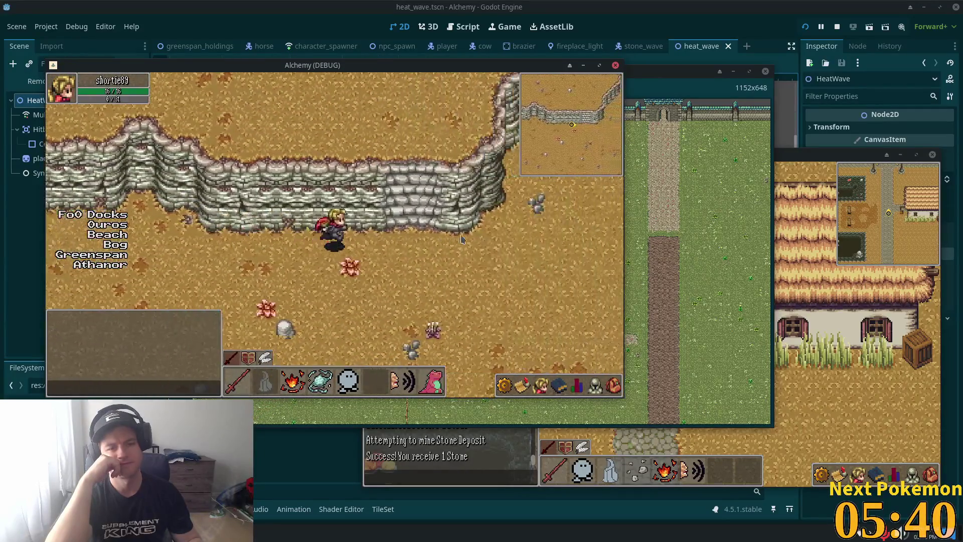
pyautogui.press('Right')
pyautogui.press('Up')
pyautogui.press('Up')
pyautogui.press('Left')
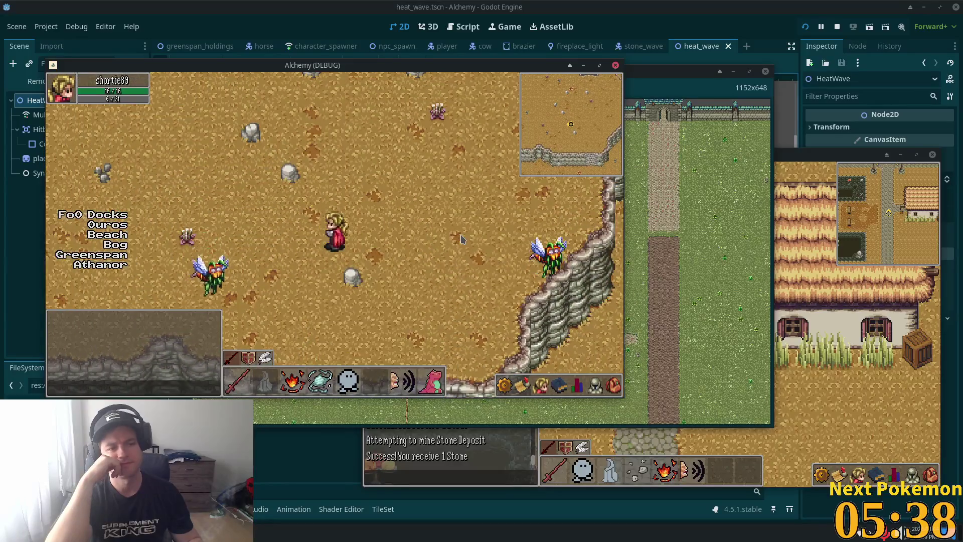
pyautogui.press('Down')
pyautogui.press('Left')
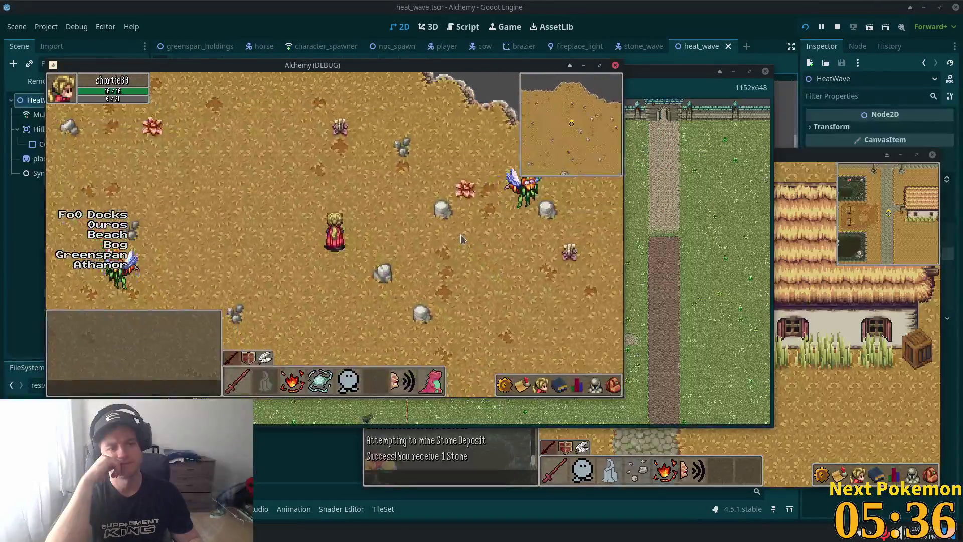
pyautogui.press('Down')
pyautogui.press('Right')
pyautogui.press('Down')
pyautogui.press('Right')
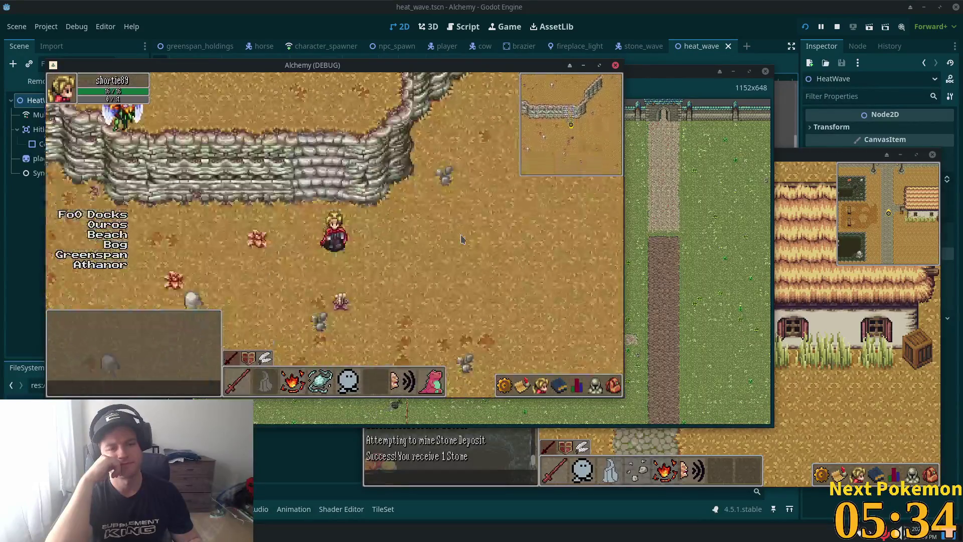
pyautogui.press('Right')
pyautogui.press('Left')
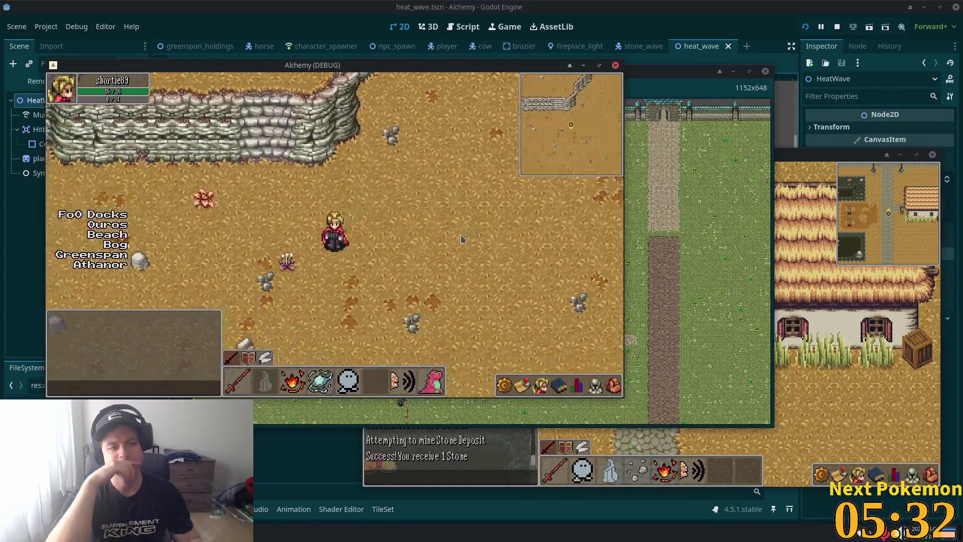
pyautogui.press('Down')
pyautogui.press('Down')
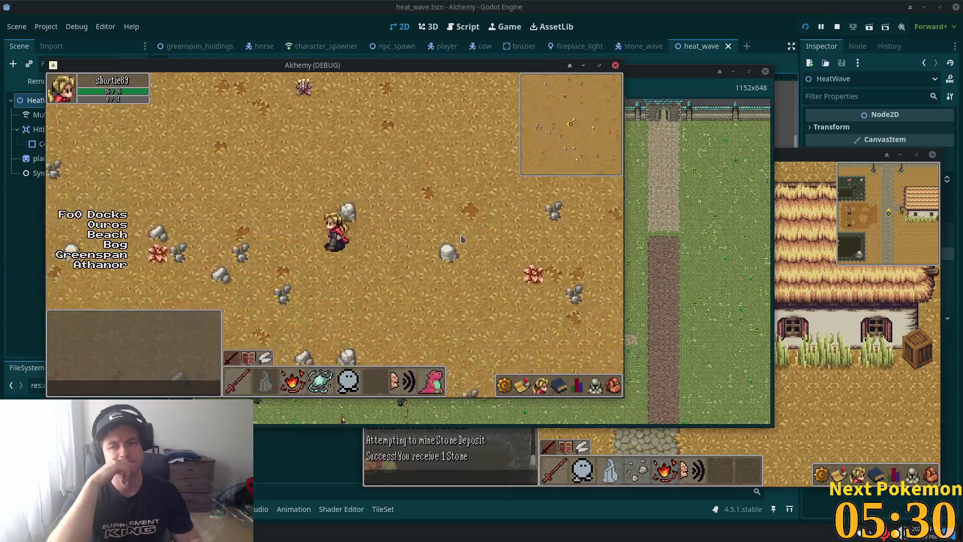
pyautogui.press('Left')
pyautogui.press('Left')
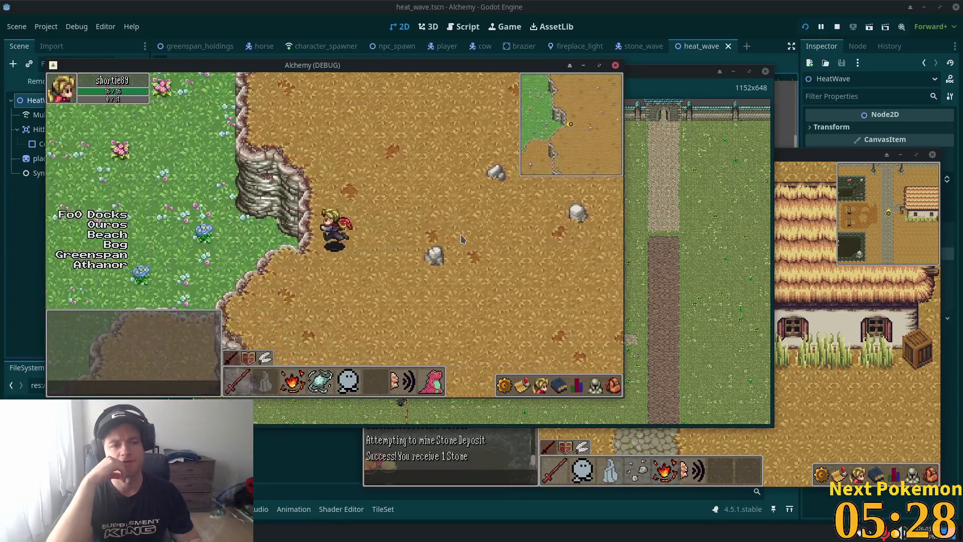
# Step: Cross the highlands along the stone wall and walk north-east into Etheros Forest
pyautogui.press('Up')
pyautogui.press('Up')
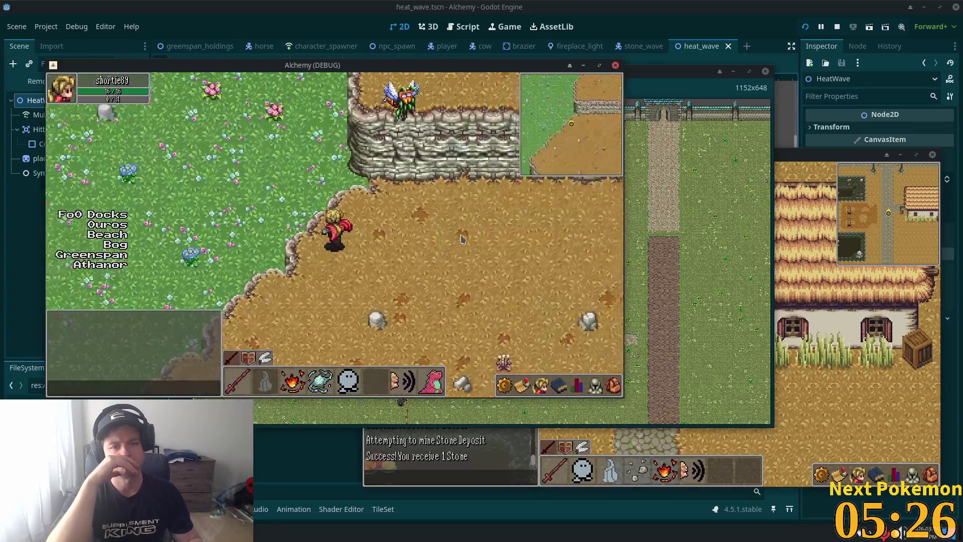
pyautogui.press('Up')
pyautogui.press('Right')
pyautogui.press('Right')
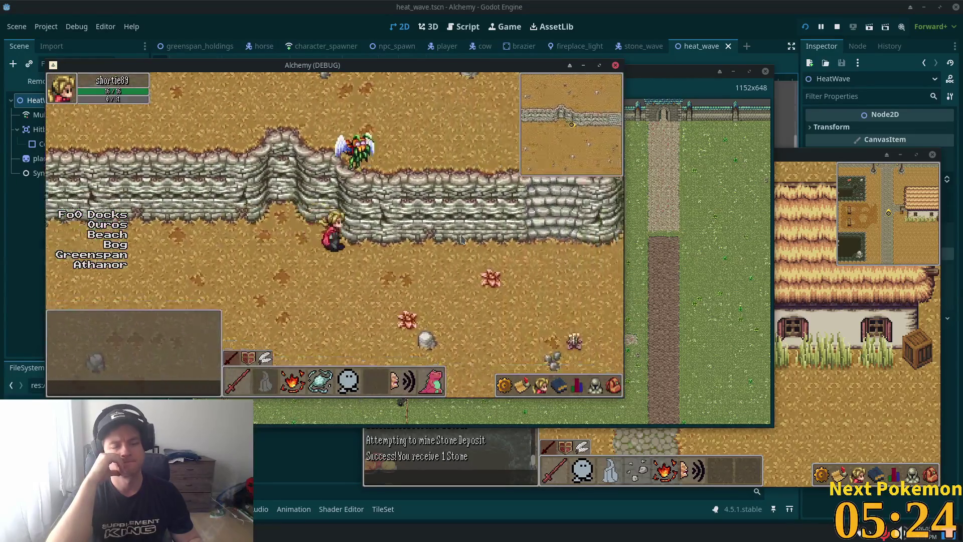
pyautogui.press('Right')
pyautogui.press('Up')
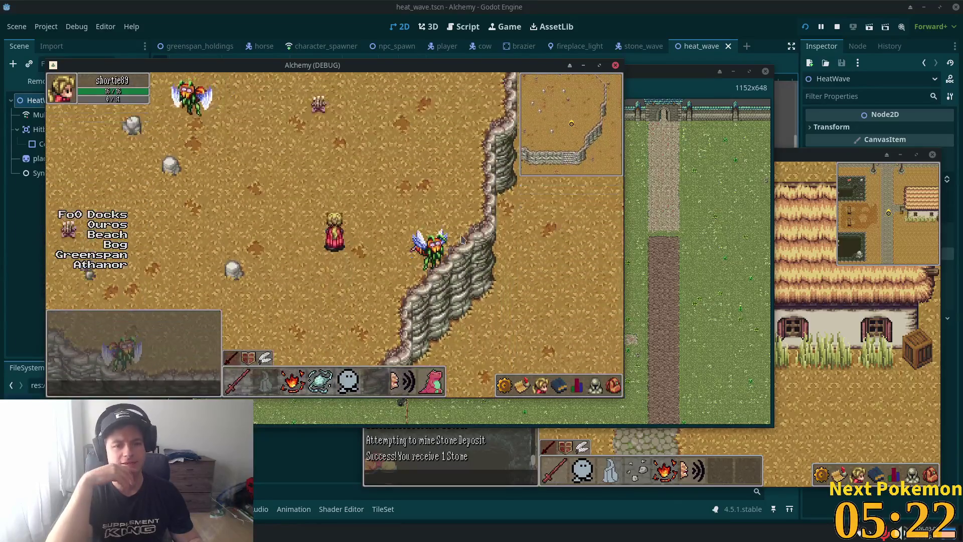
pyautogui.press('Down')
pyautogui.press('Right')
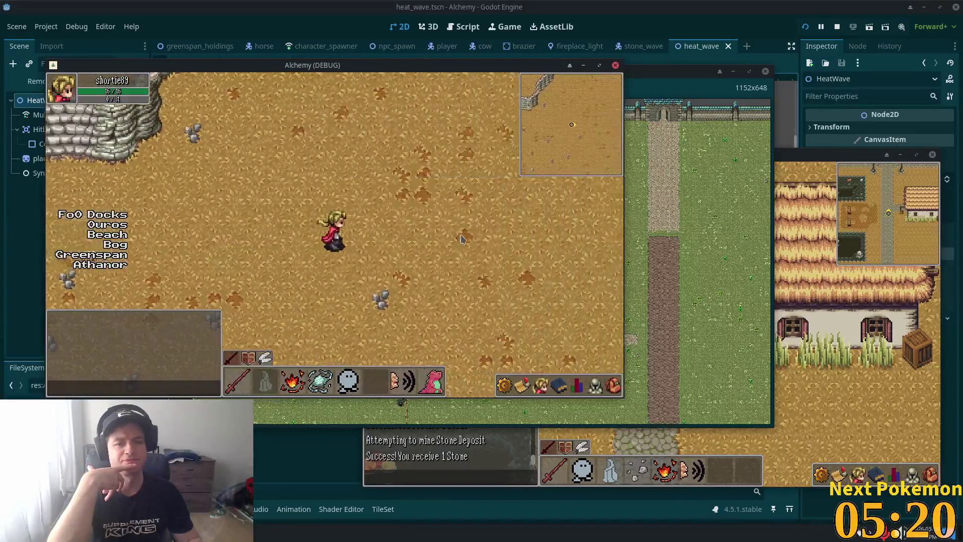
pyautogui.press('Right')
pyautogui.press('Up')
pyautogui.press('Up')
pyautogui.press('Right')
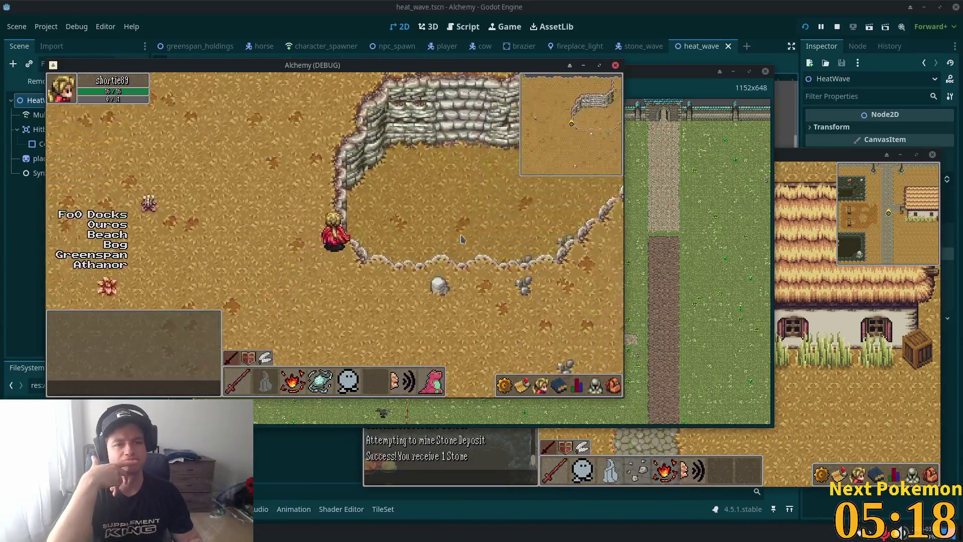
pyautogui.press('Up')
pyautogui.press('Left')
pyautogui.press('Right')
pyautogui.press('Down')
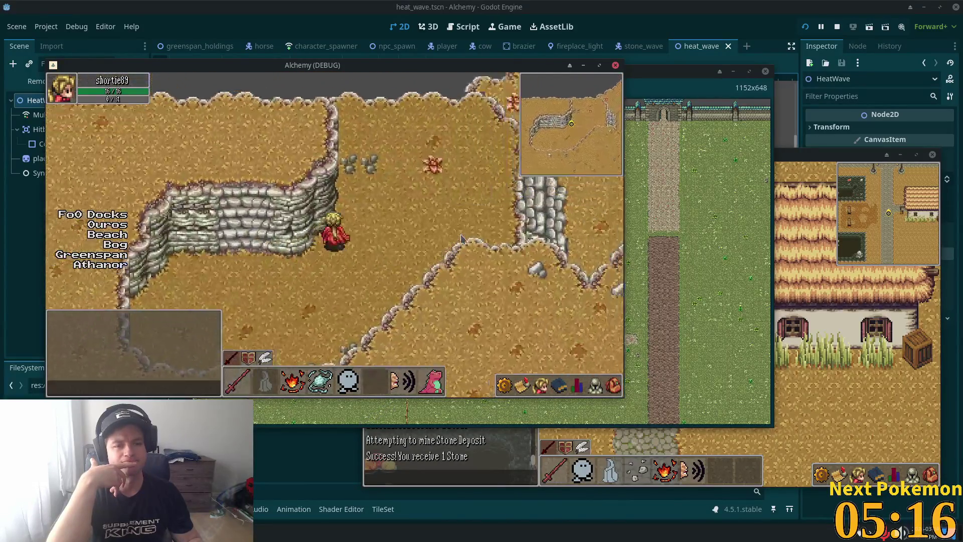
pyautogui.press('Right')
pyautogui.press('Right')
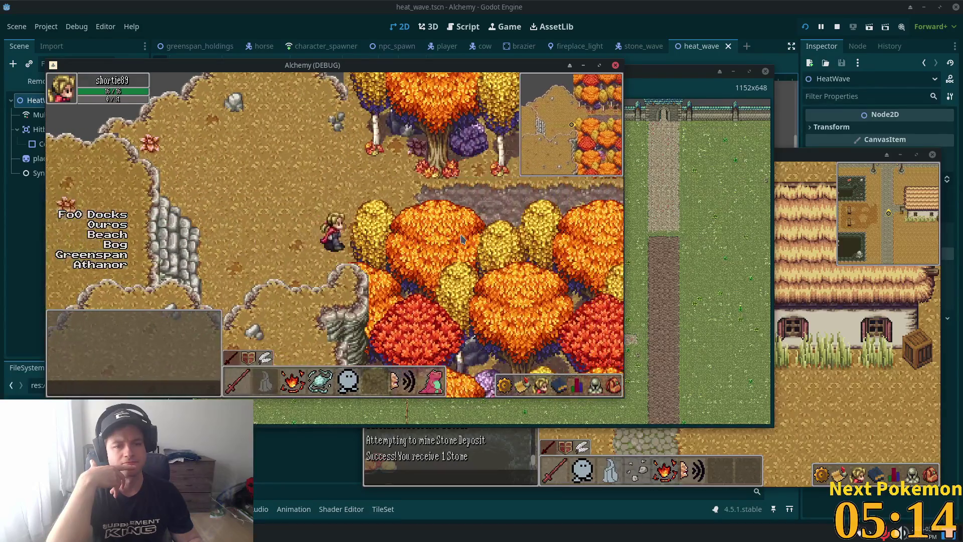
pyautogui.press('Right')
pyautogui.press('Up')
pyautogui.press('Right')
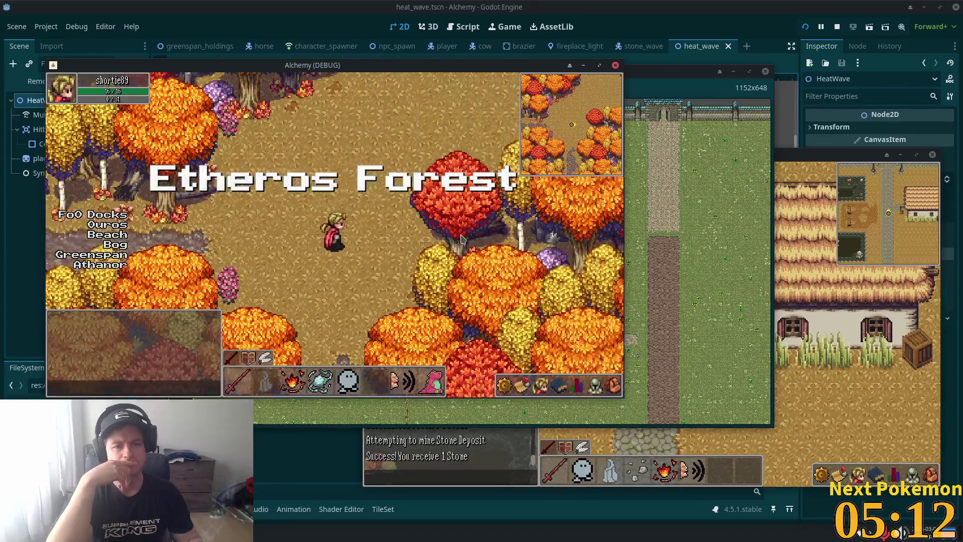
pyautogui.press('Right')
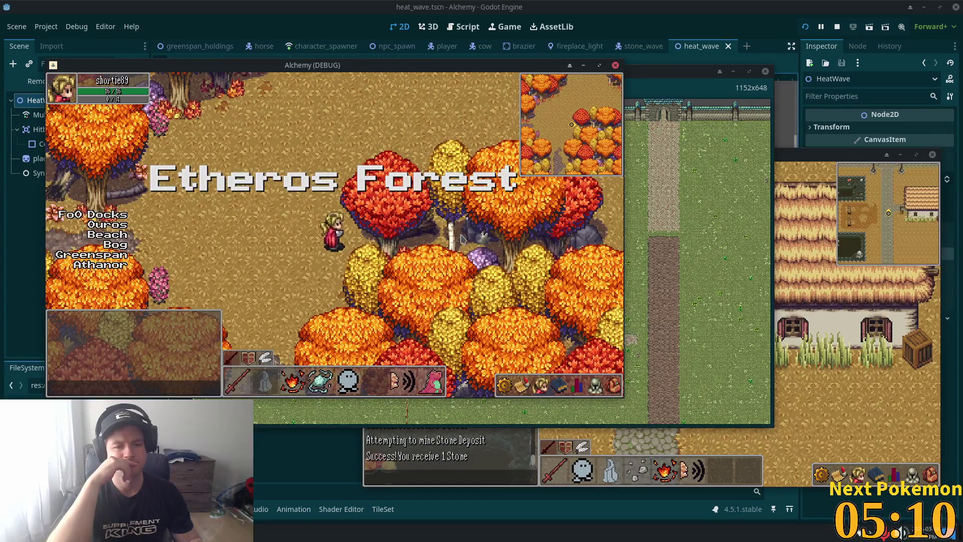
# Step: Walk back west out of the forest onto the Ouros Highlands stone ledge
pyautogui.press('Left')
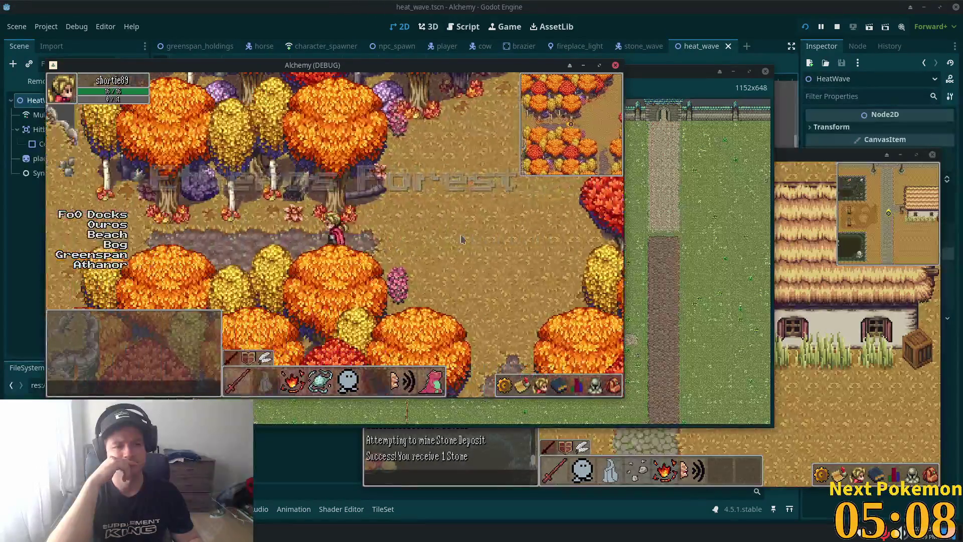
pyautogui.press('Left')
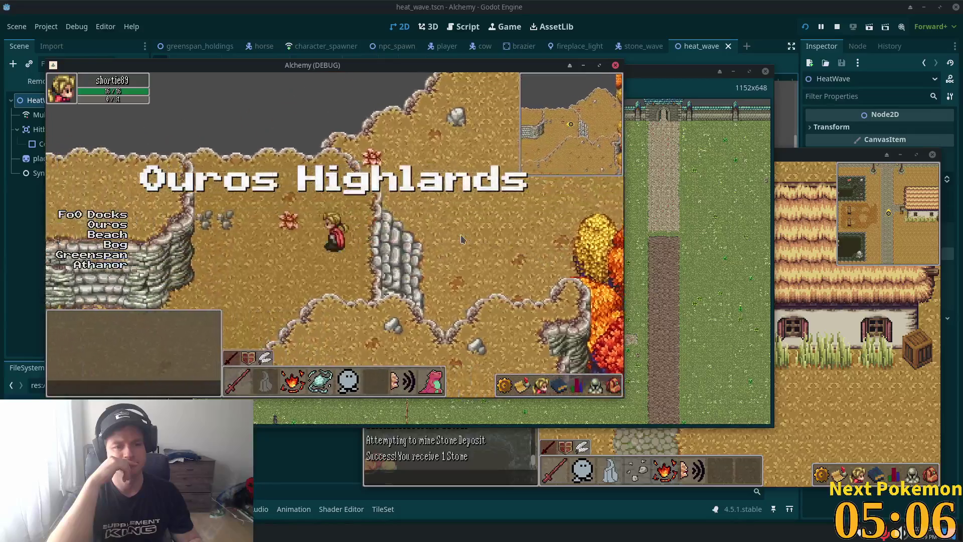
pyautogui.press('Left')
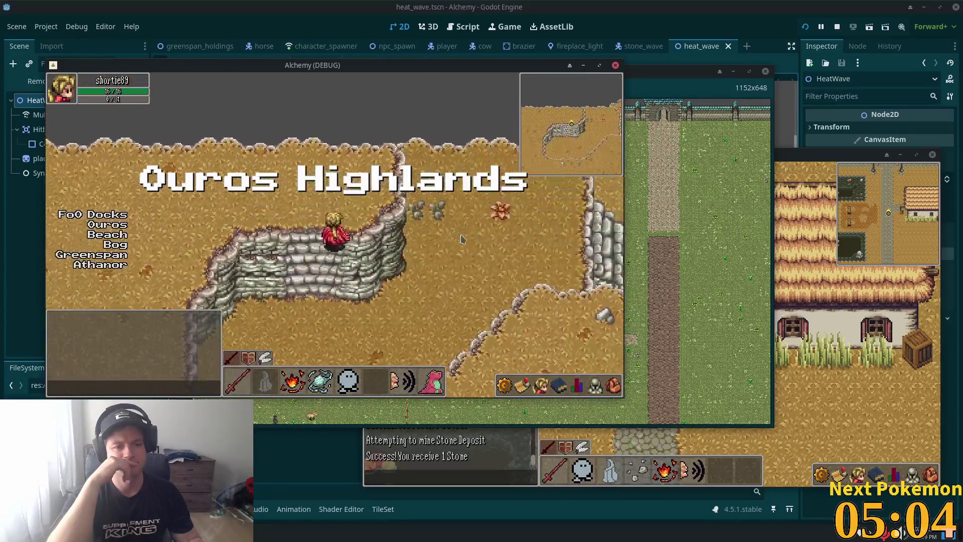
pyautogui.press('Up')
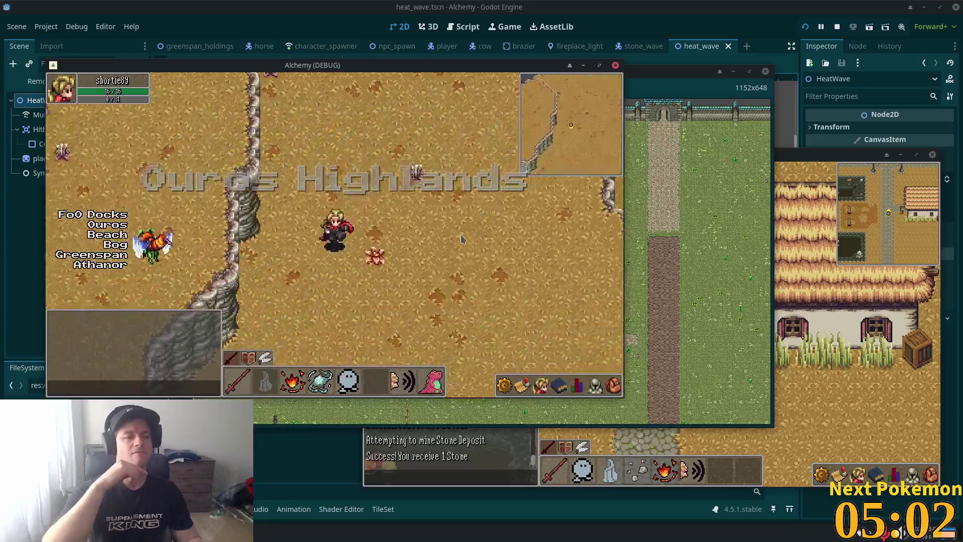
# Step: Bring the world-map debug window forward and zoom around the whole world map
pyautogui.click(661, 226)
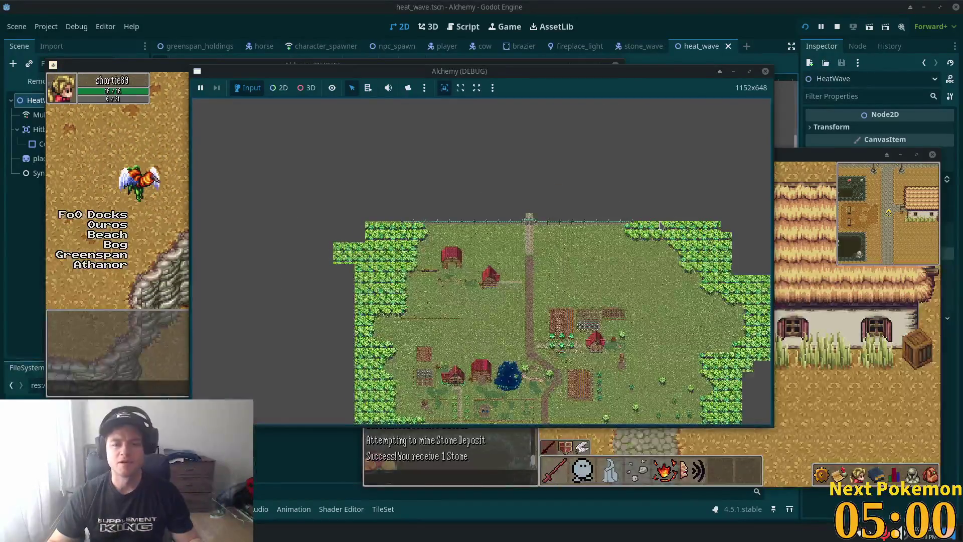
pyautogui.scroll(-5, 661, 226)
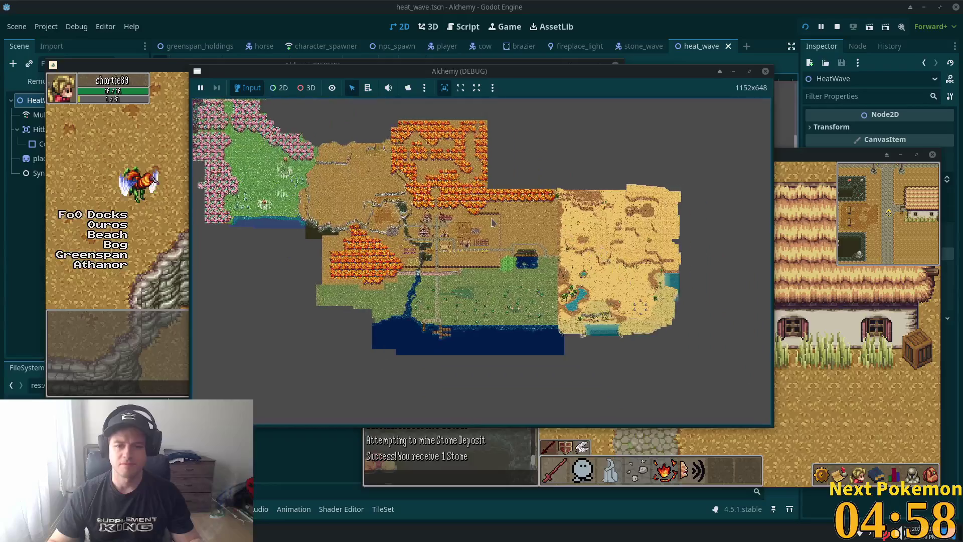
pyautogui.scroll(3, 492, 222)
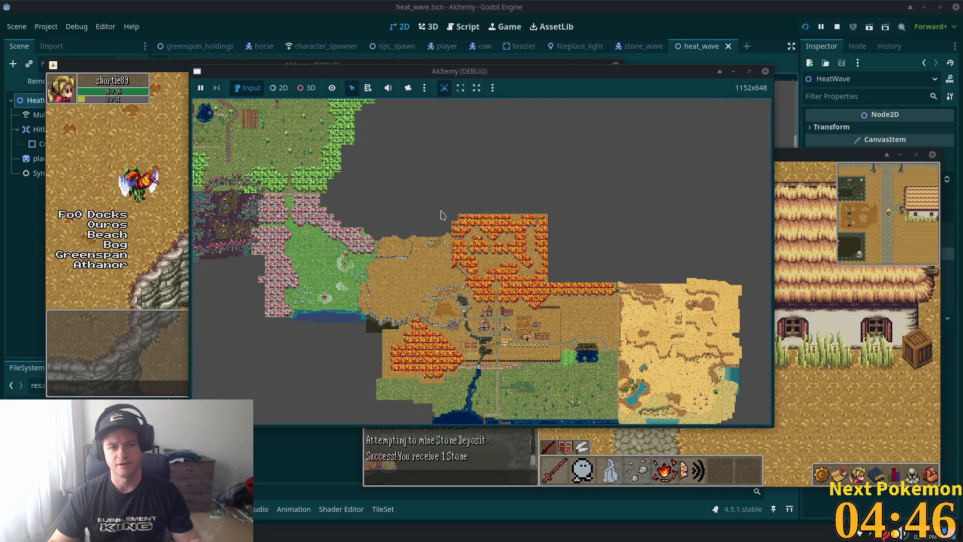
pyautogui.scroll(-3, 441, 211)
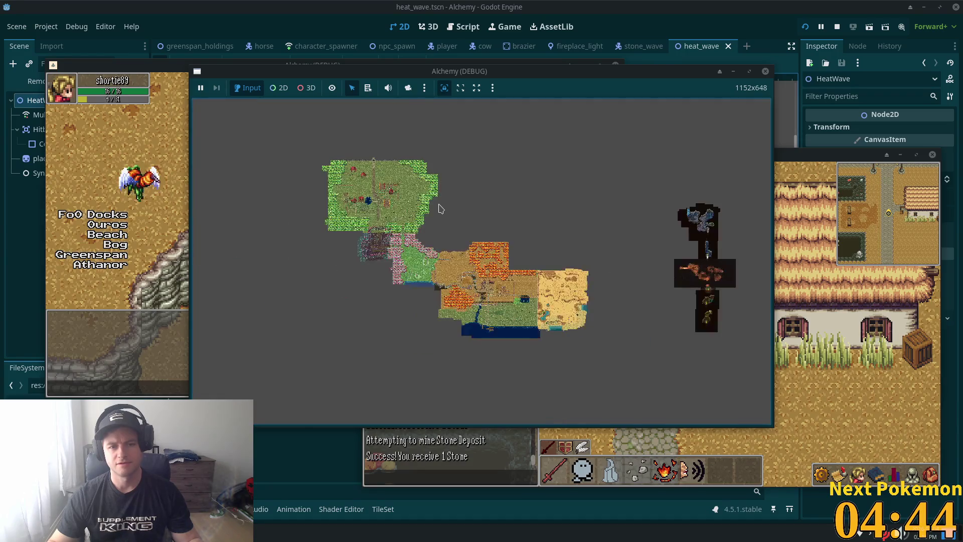
pyautogui.scroll(3, 442, 208)
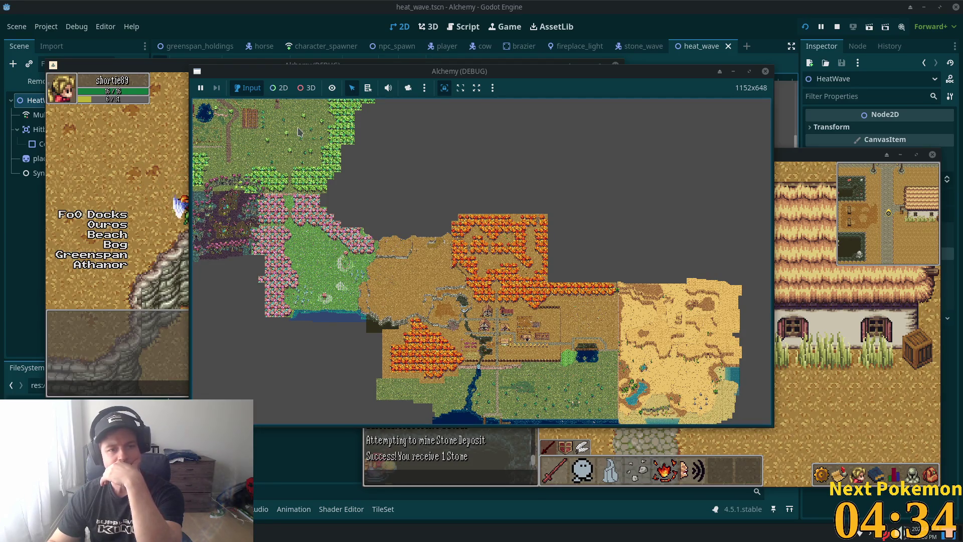
pyautogui.scroll(-2, 376, 285)
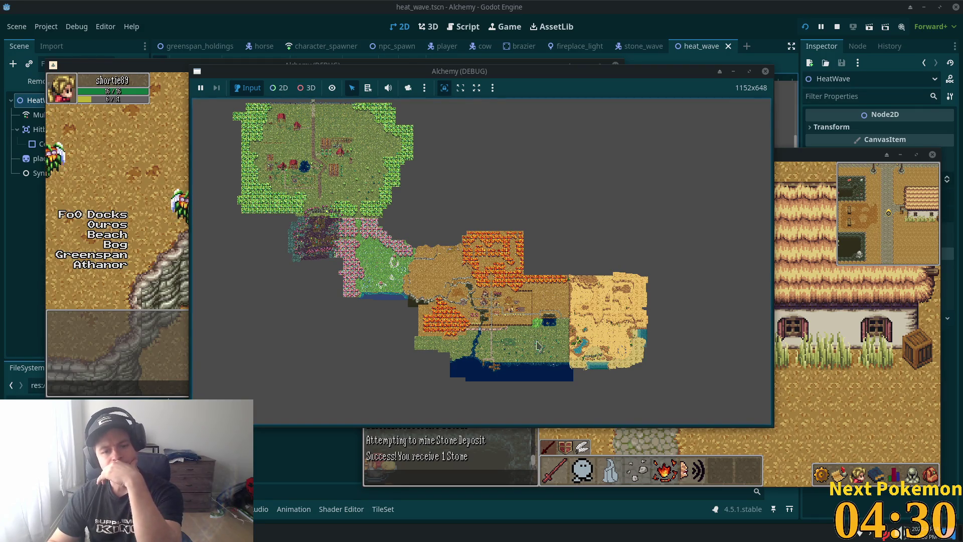
pyautogui.scroll(3, 534, 345)
pyautogui.scroll(-3, 532, 344)
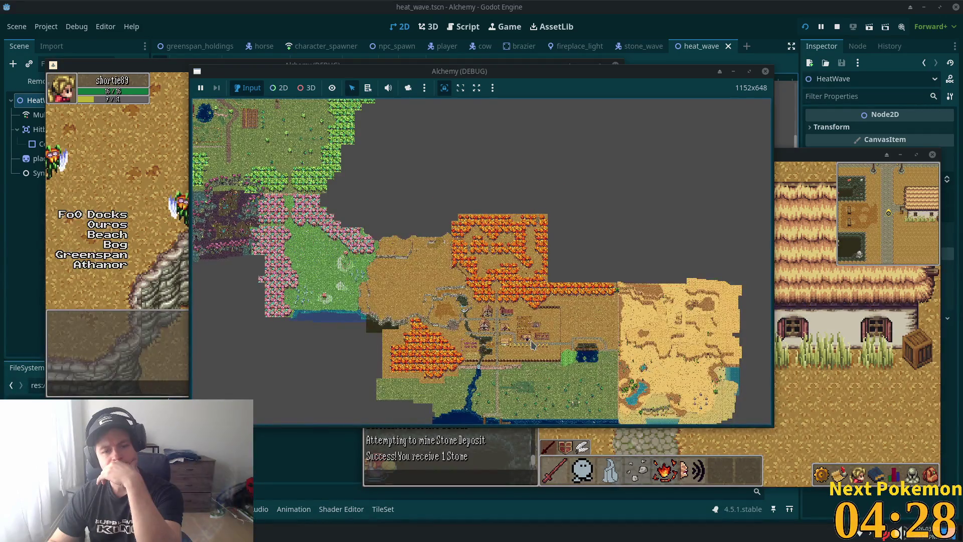
pyautogui.scroll(-2, 476, 261)
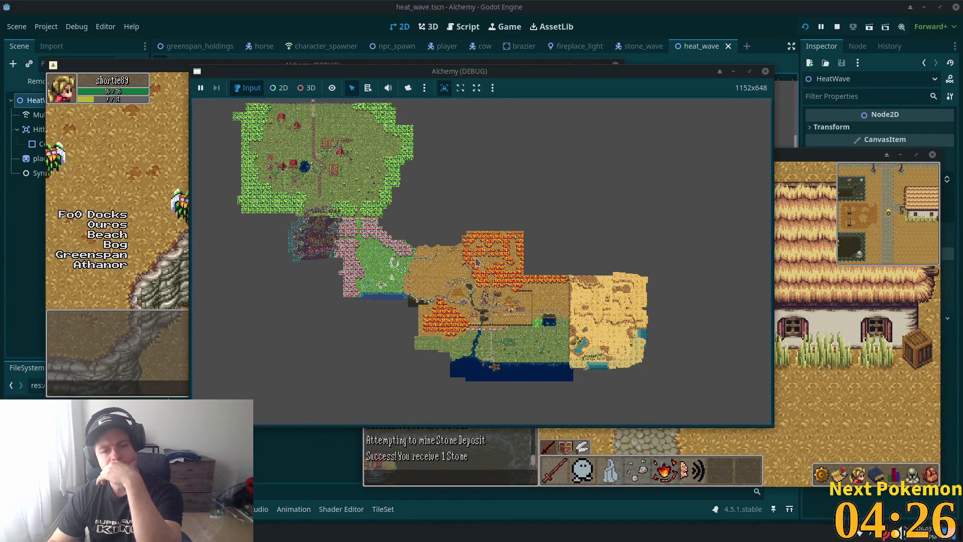
pyautogui.scroll(4, 451, 317)
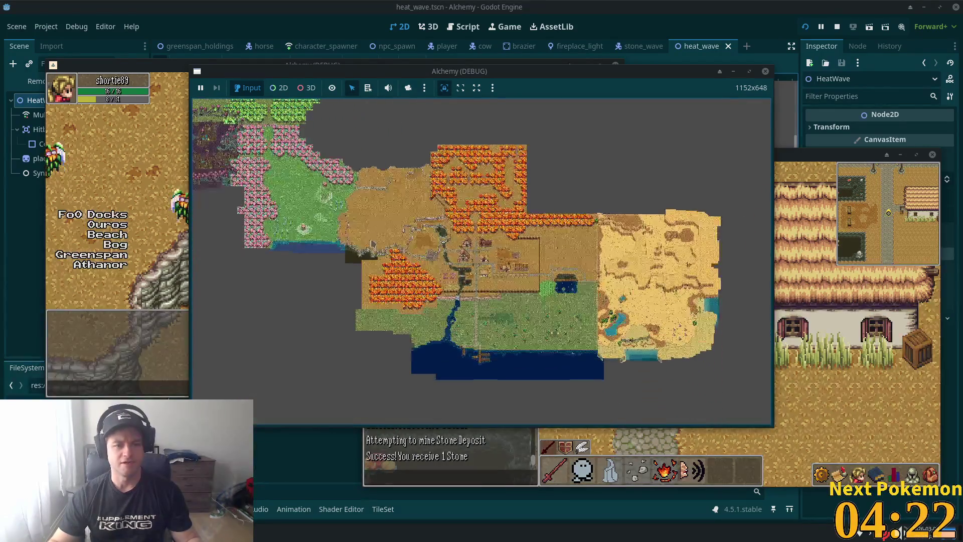
pyautogui.scroll(4, 451, 241)
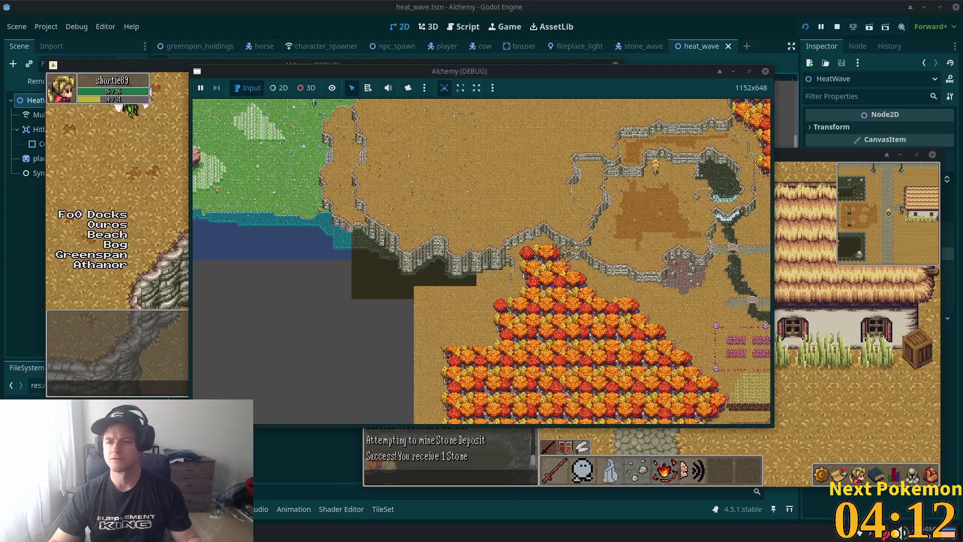
# Step: Finish scrolling the map and return to the player's game window beside the rocky cliff
pyautogui.scroll(-5, 533, 323)
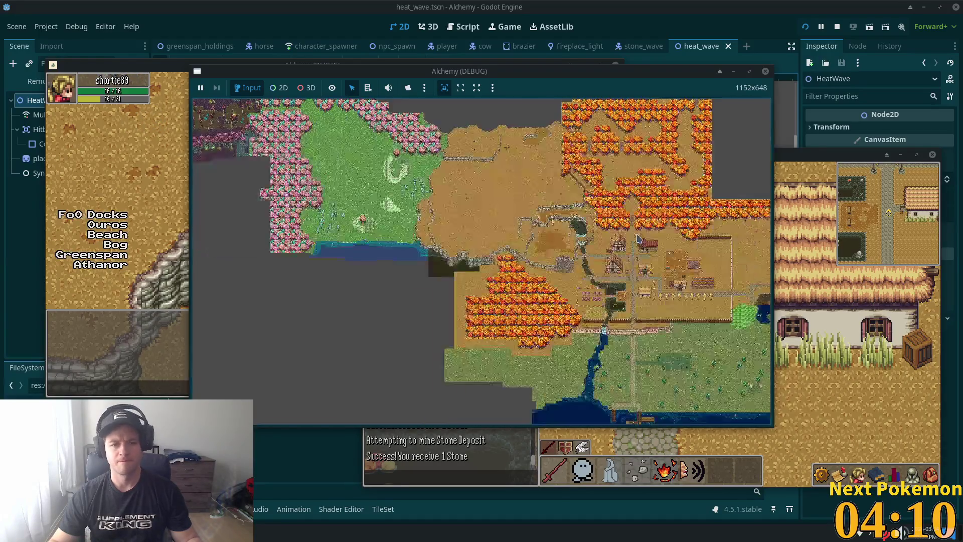
pyautogui.scroll(5, 533, 323)
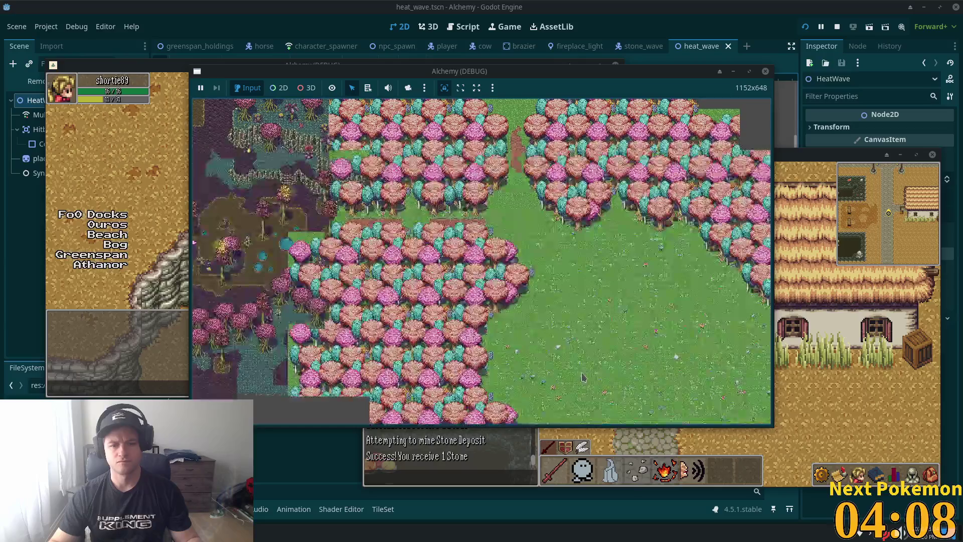
pyautogui.hscroll(-5, 502, 226)
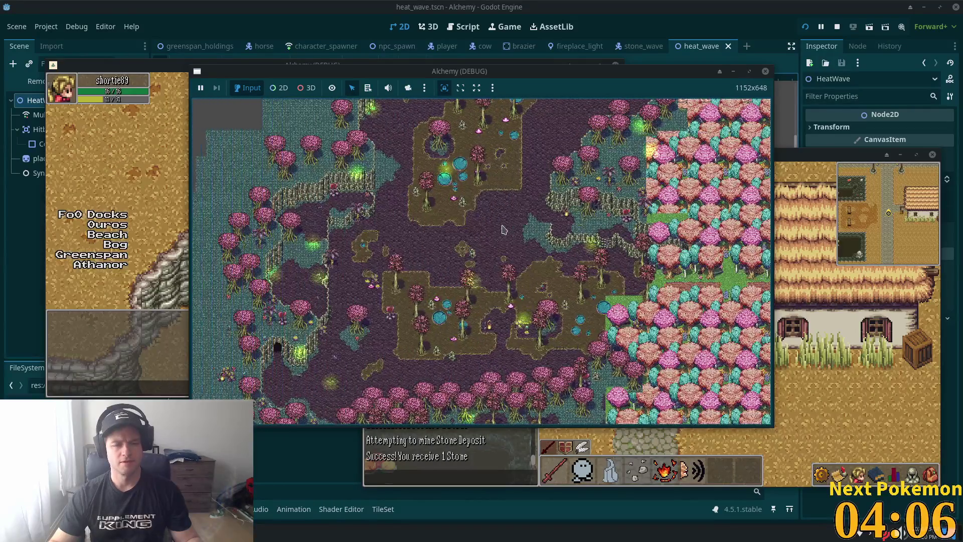
pyautogui.hotkey('alt', 'Tab')
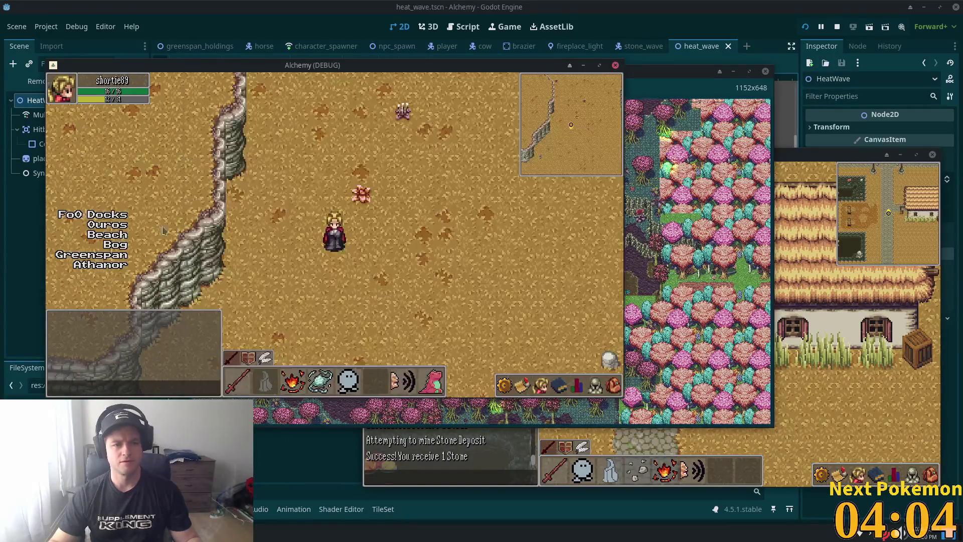
# Step: Teleport the player to Indigo Bog and walk down-right past the slime
pyautogui.press('s')
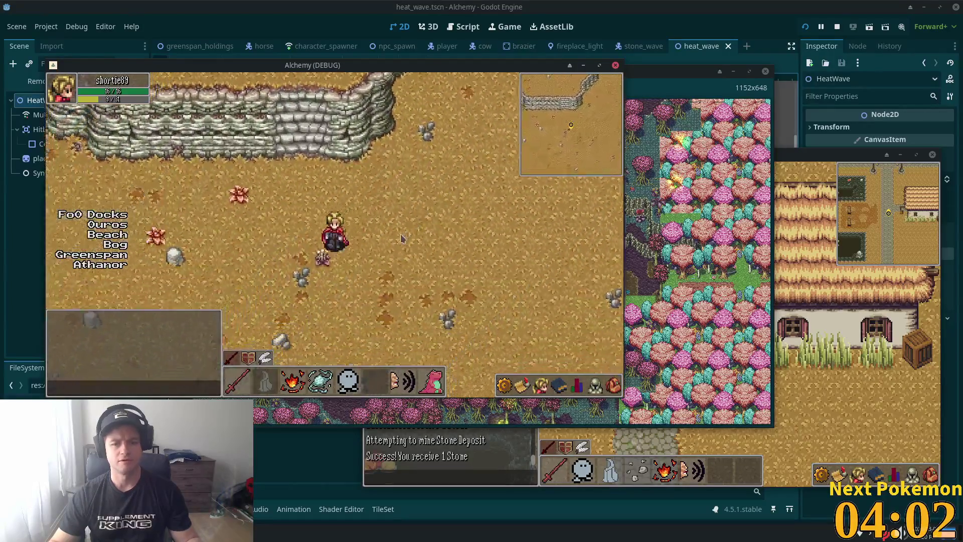
pyautogui.click(119, 246)
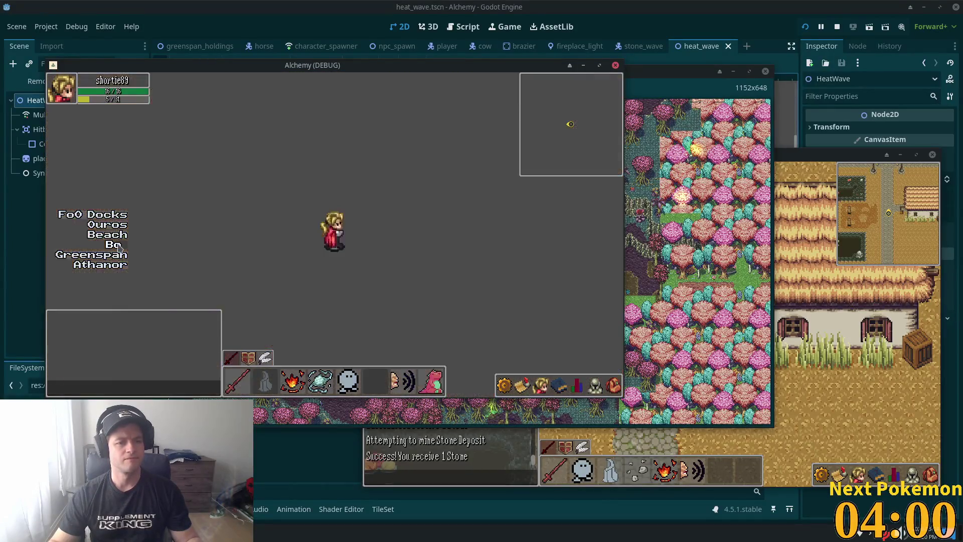
pyautogui.press('a')
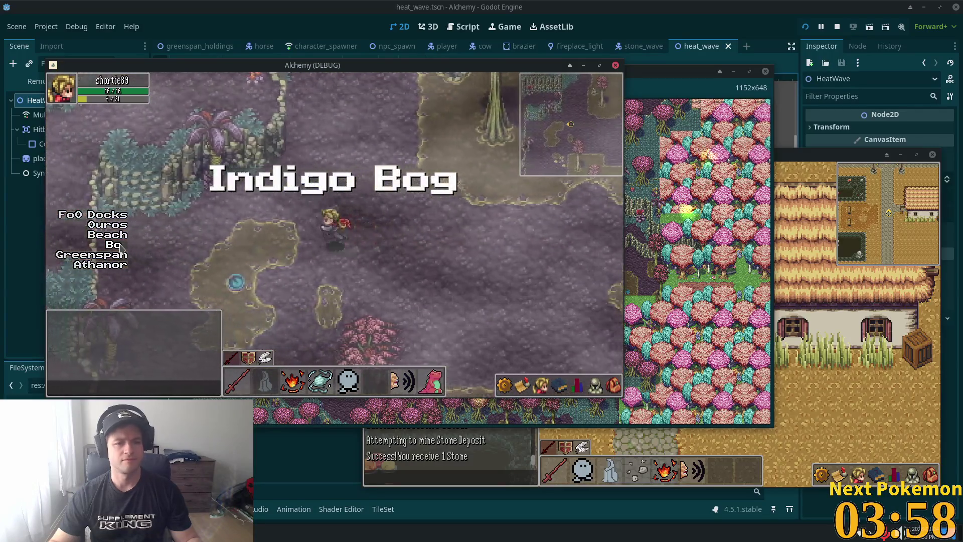
pyautogui.press('a')
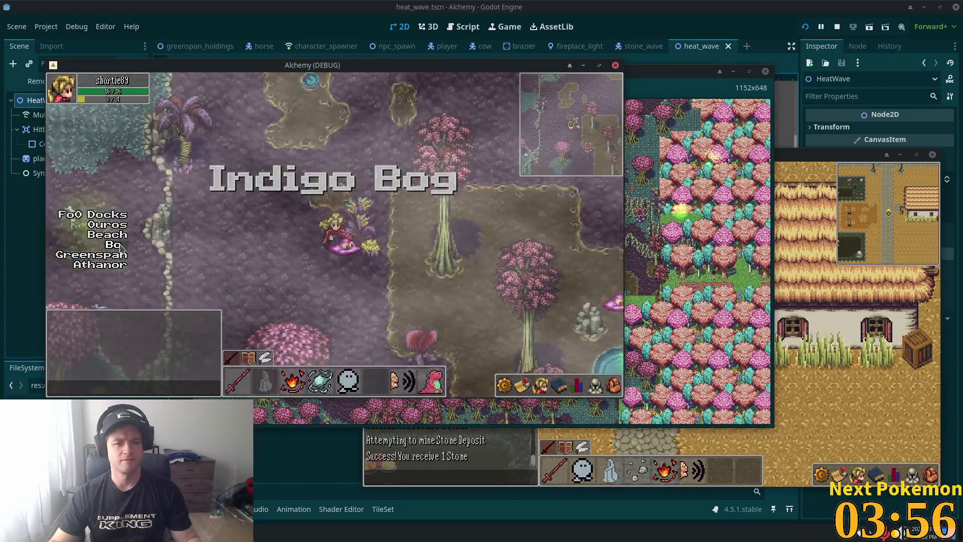
pyautogui.press('s')
pyautogui.press('d')
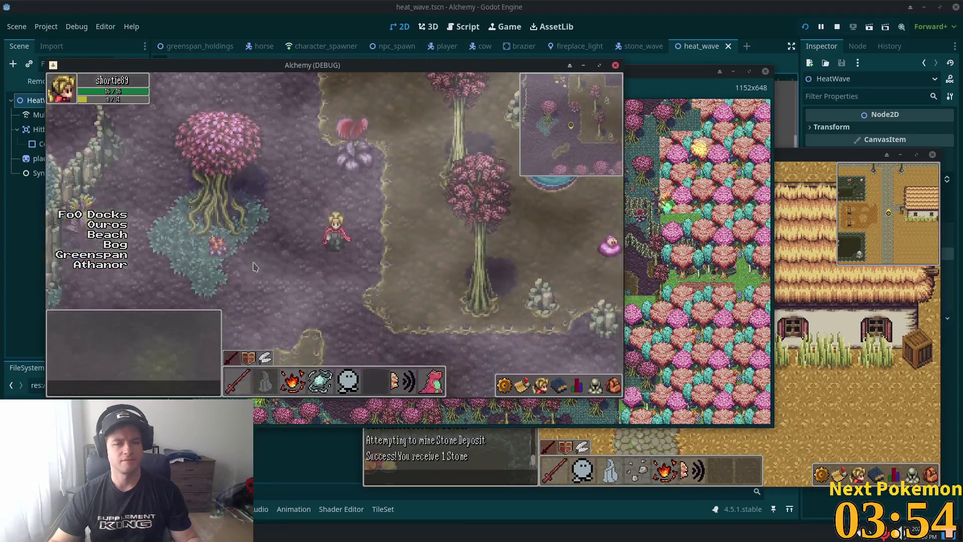
pyautogui.press('s')
pyautogui.press('d')
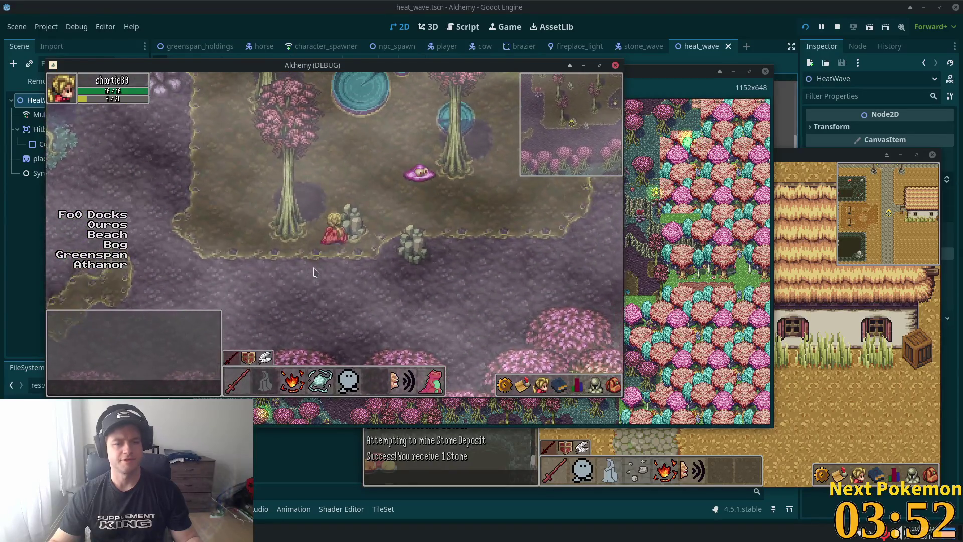
# Step: Walk right and up across the bog, then down into the Bog Cave entrance
pyautogui.press('Right')
pyautogui.press('Up')
pyautogui.press('Right')
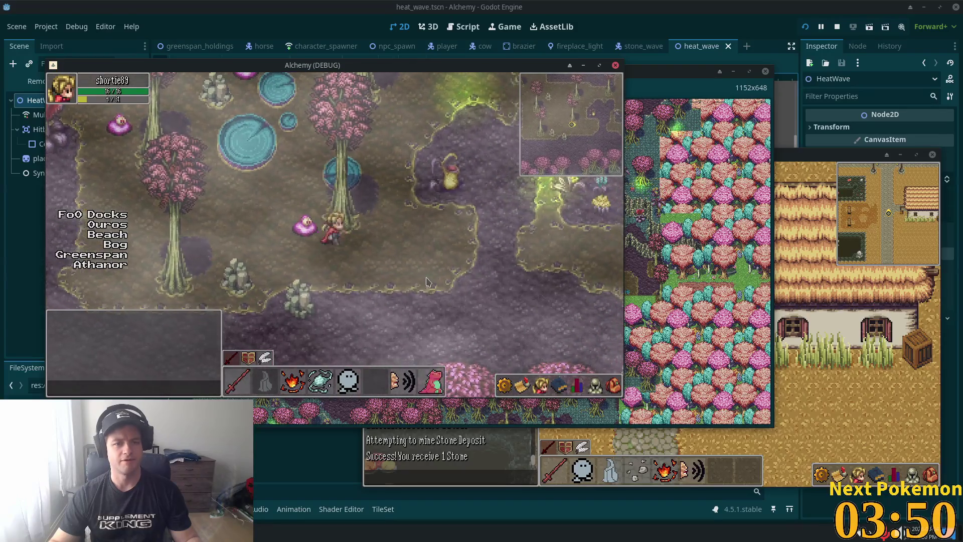
pyautogui.press('Right')
pyautogui.press('Up')
pyautogui.press('Right')
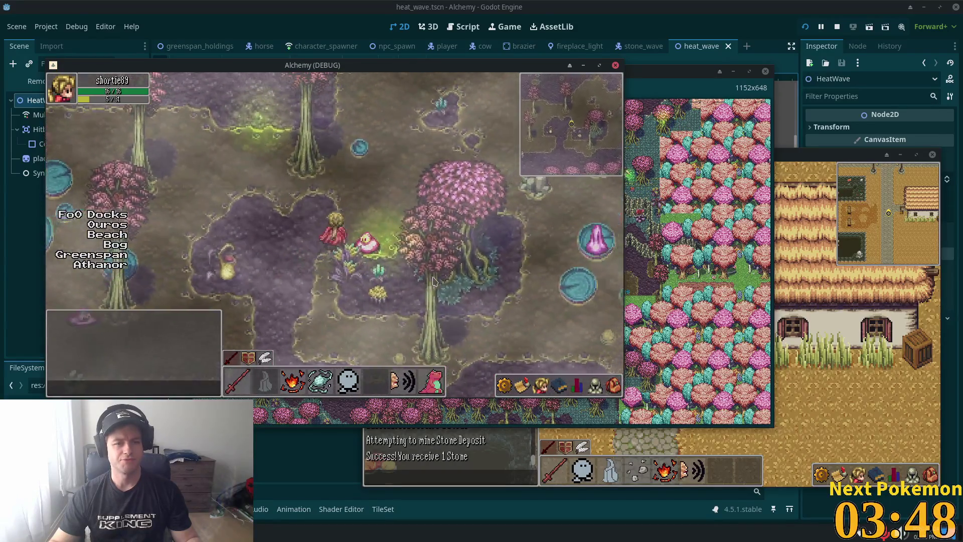
pyautogui.press('Right')
pyautogui.press('Up')
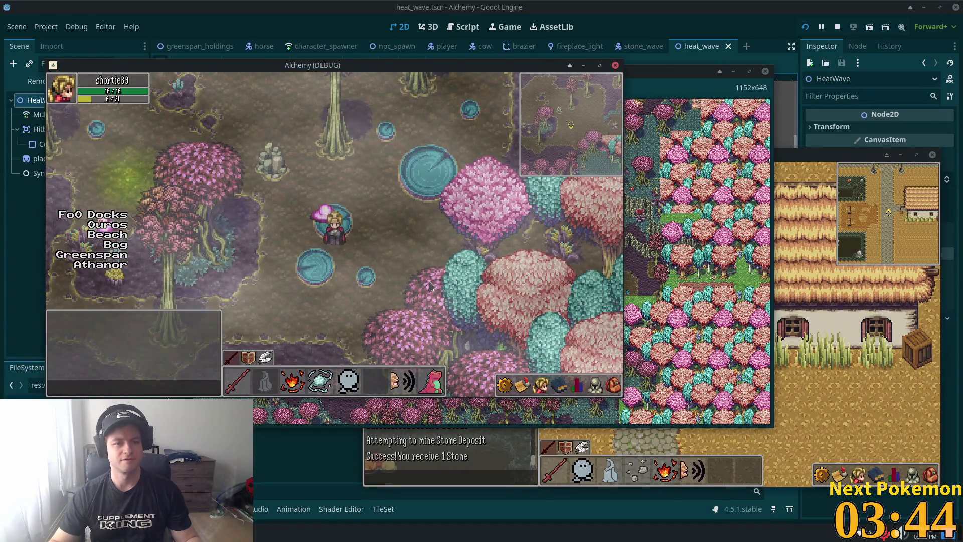
pyautogui.press('Up')
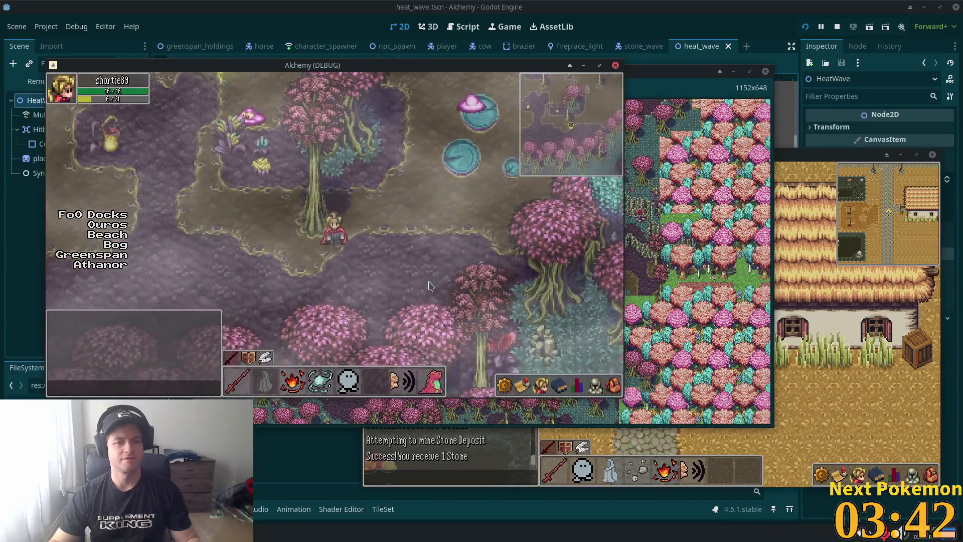
pyautogui.press('Down')
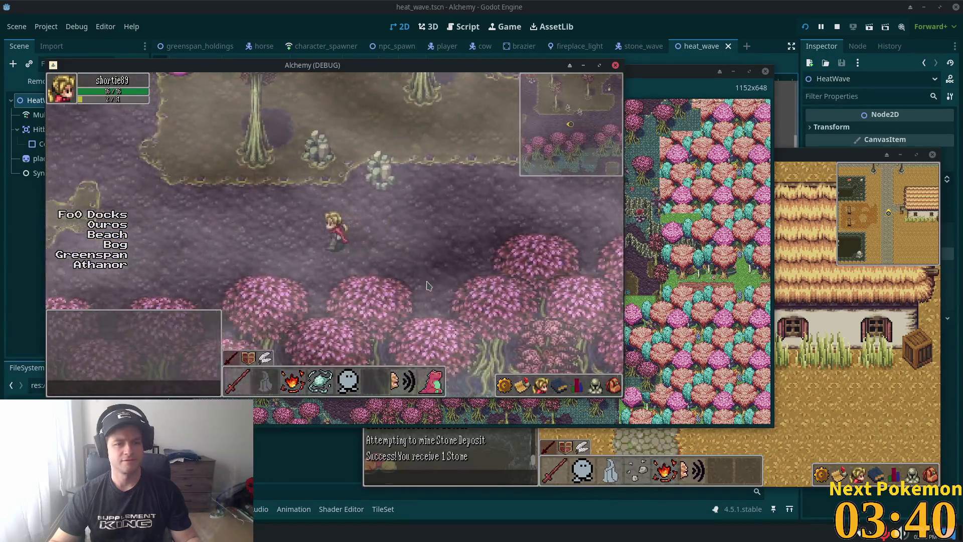
pyautogui.press('Left')
pyautogui.press('Left')
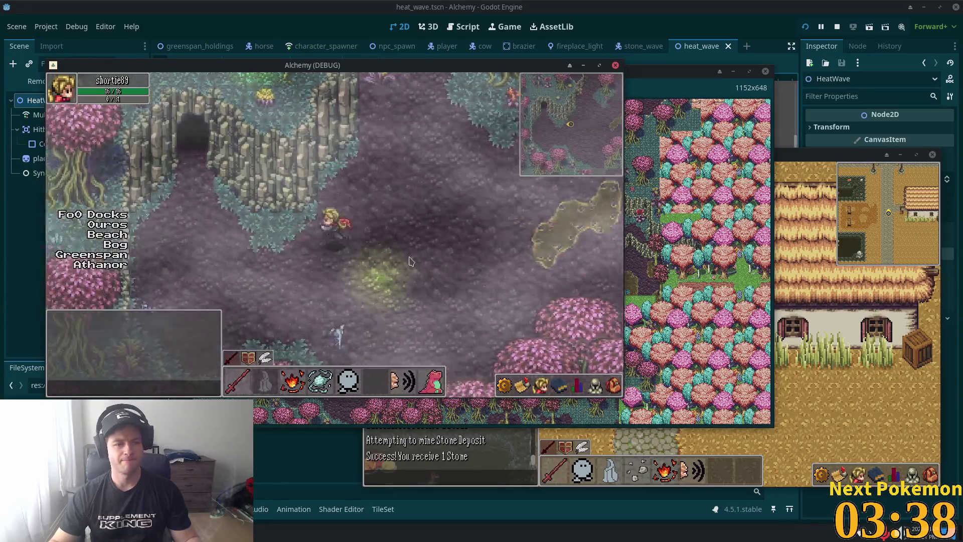
pyautogui.press('Down')
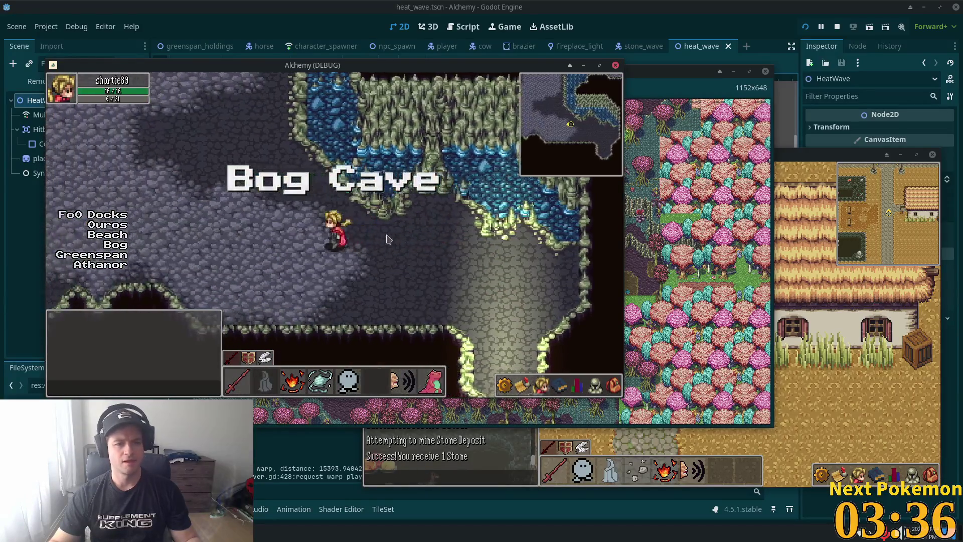
# Step: Walk up and right through Bog Cave and open the character's equipment panel
pyautogui.press('Left')
pyautogui.press('Up')
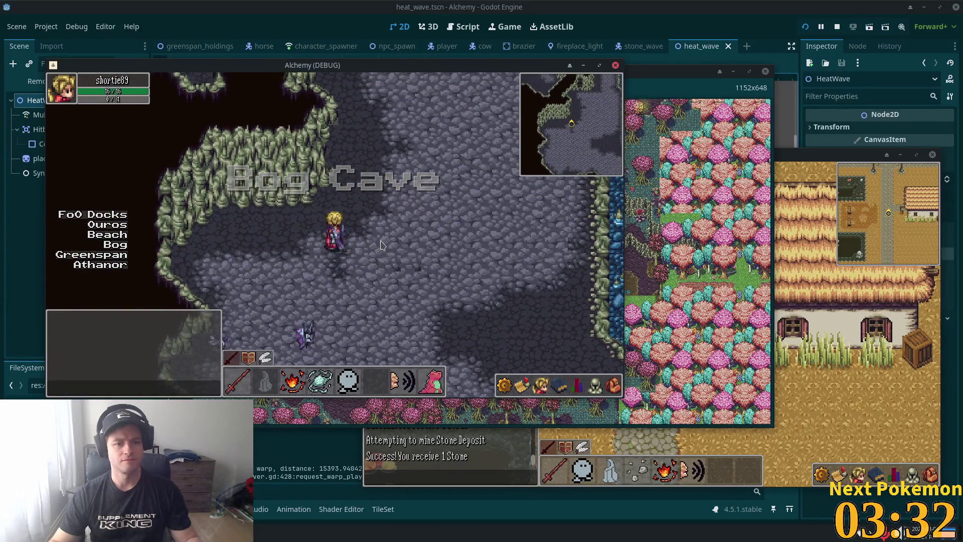
pyautogui.press('Up')
pyautogui.press('Right')
pyautogui.press('Up')
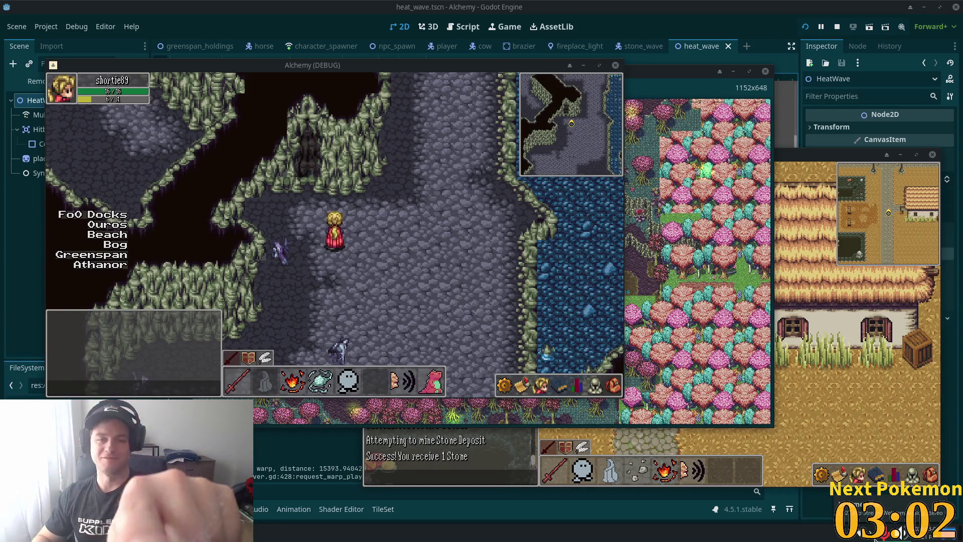
pyautogui.press('i')
pyautogui.press('i')
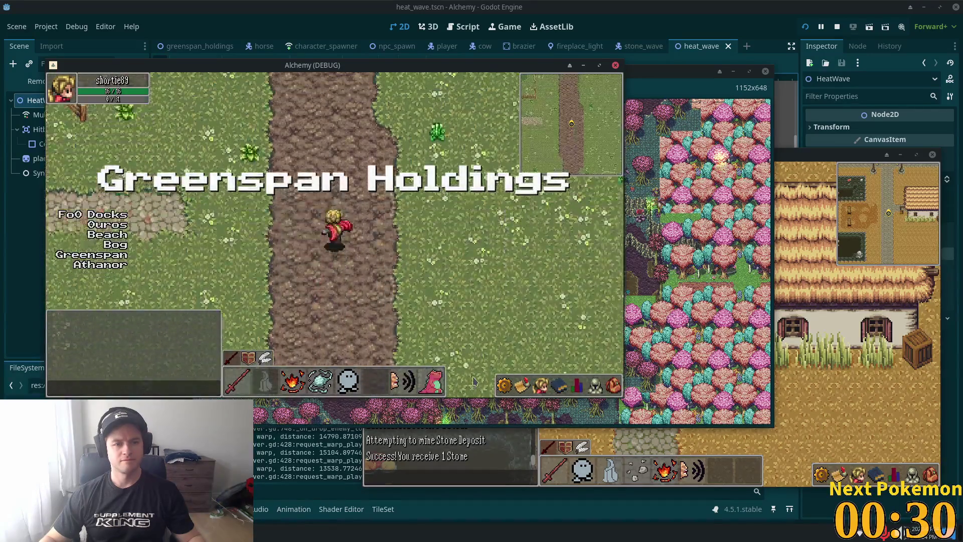
# Step: Walk along the stone path to the pig pen fence, then stop all game instances with F8
pyautogui.press('Left')
pyautogui.press('Left')
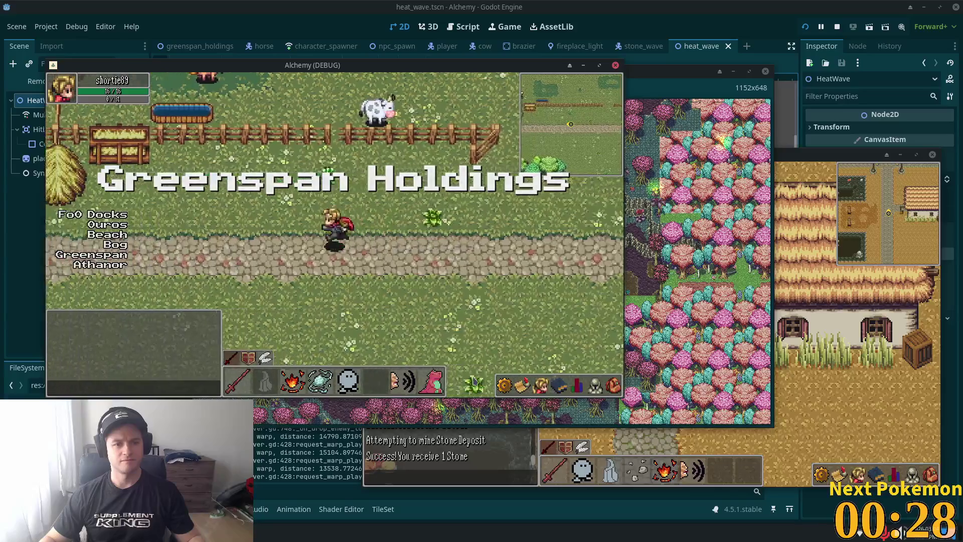
pyautogui.press('Left')
pyautogui.press('Left')
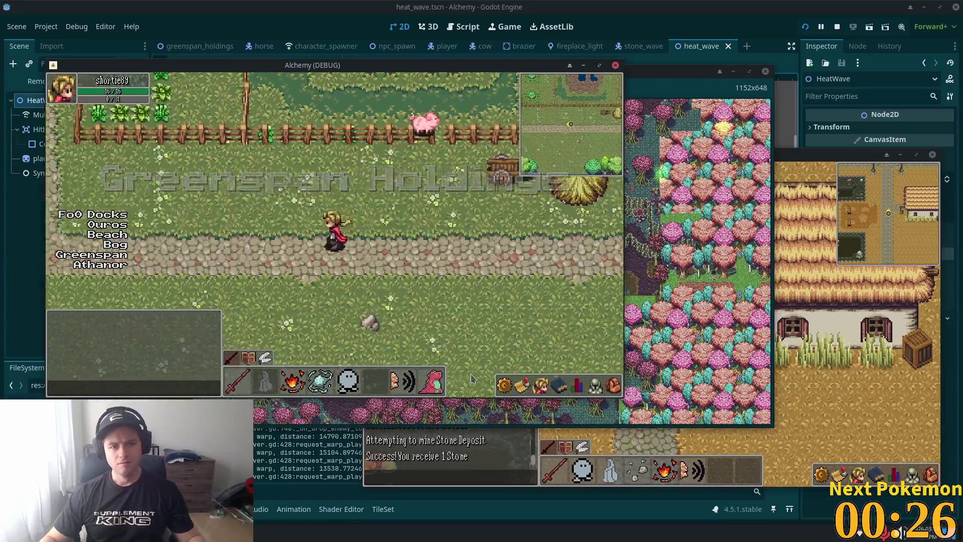
pyautogui.press('Right')
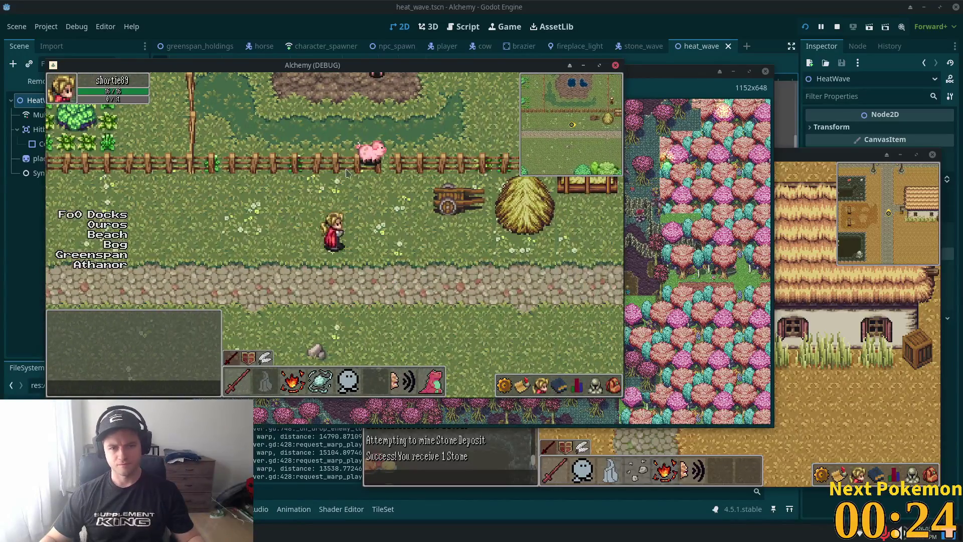
pyautogui.press('Up')
pyautogui.press('F8')
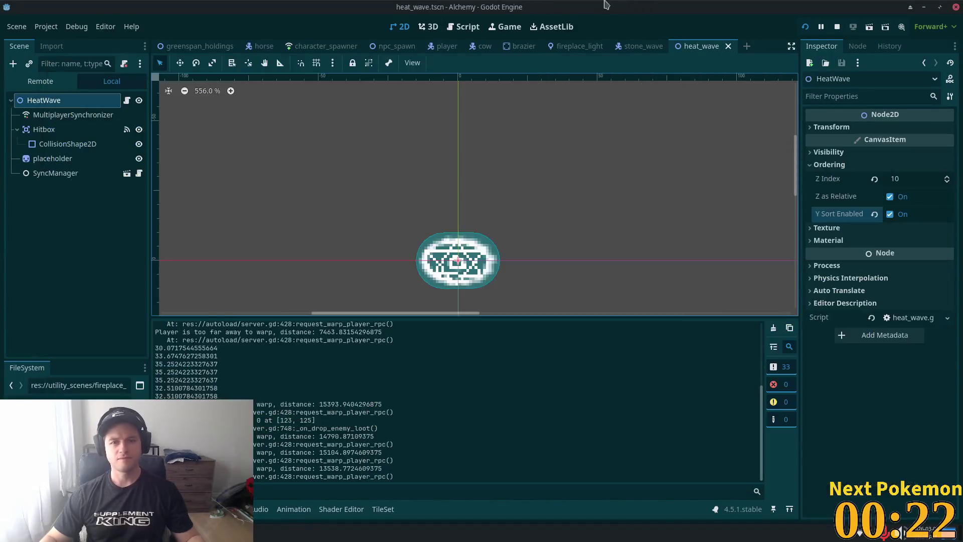
# Step: Quick-open the pig.tscn scene in the editor
pyautogui.write('pig')
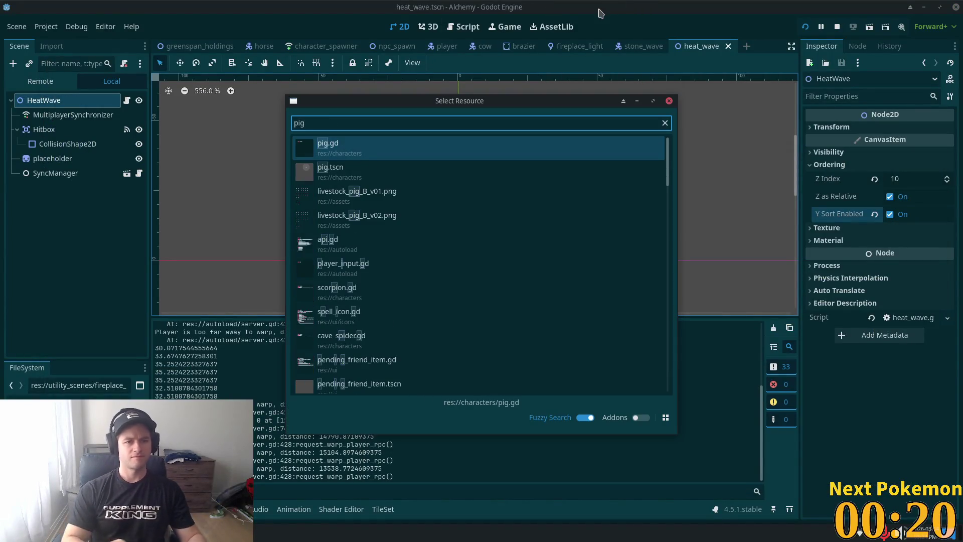
pyautogui.doubleClick(350, 160)
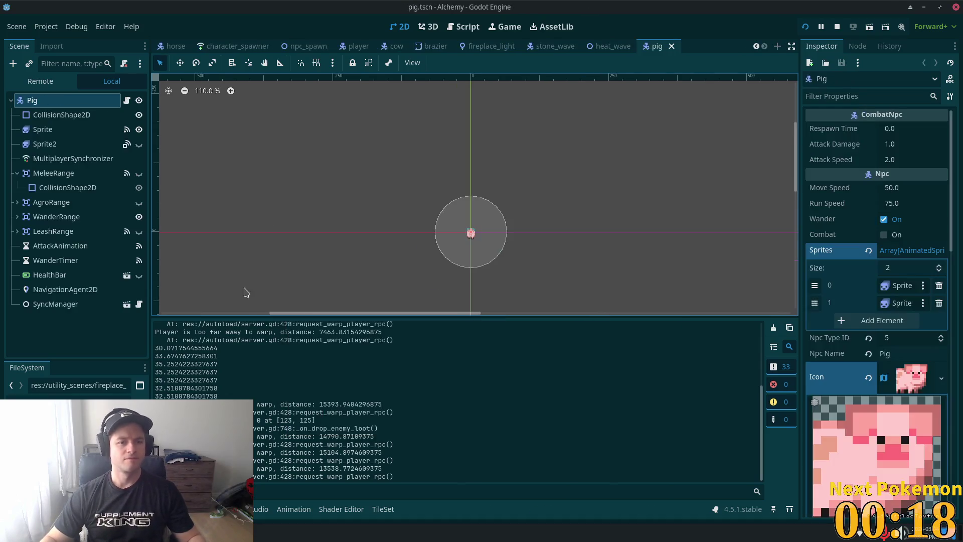
pyautogui.scroll(7, 458, 258)
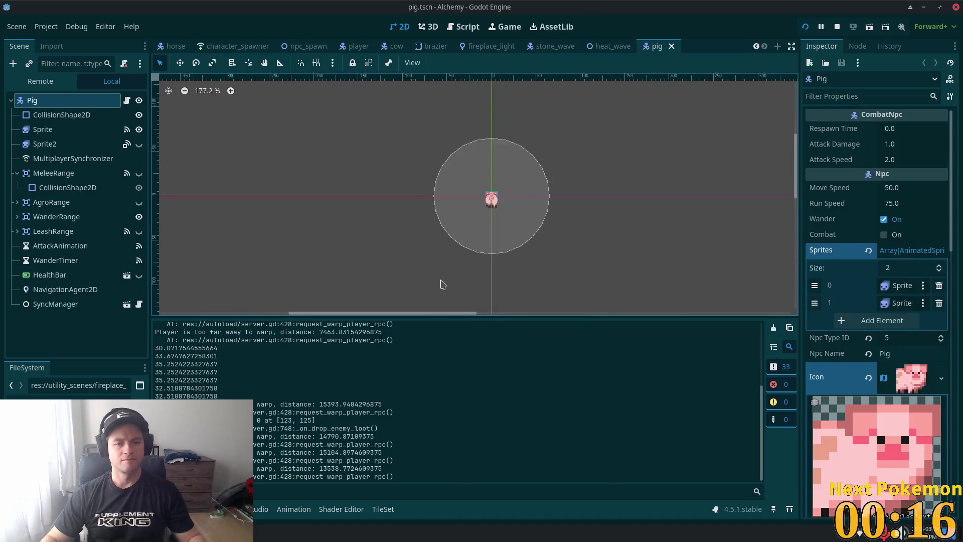
pyautogui.scroll(4, 476, 251)
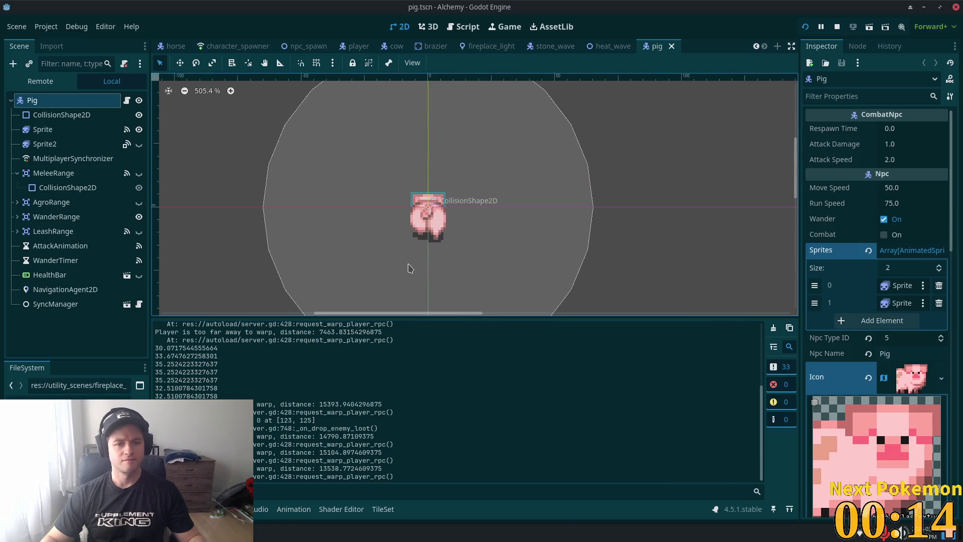
# Step: Hide the output log and move the pig's CollisionShape2D down about 49 px
pyautogui.click(54, 129)
pyautogui.hotkey('ctrl', 'j')
pyautogui.click(60, 115)
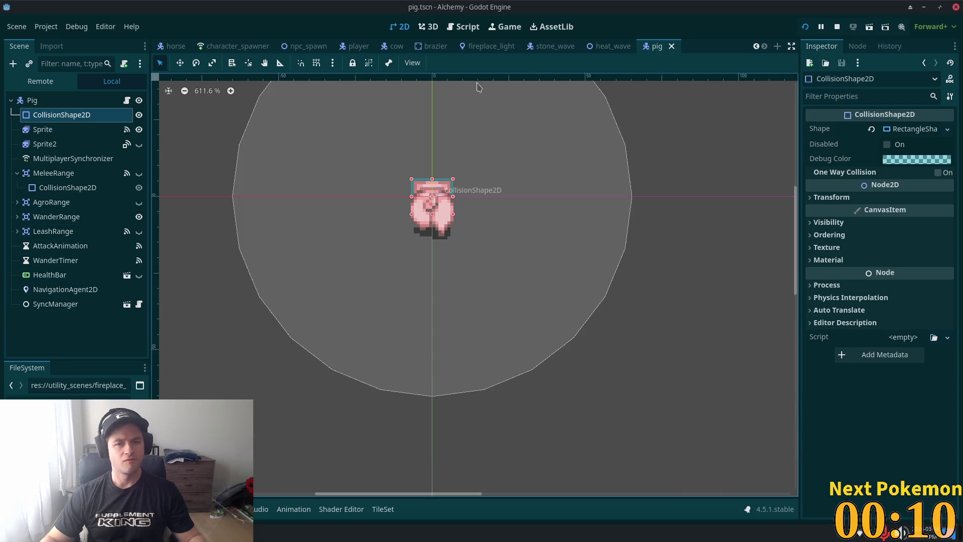
pyautogui.click(179, 63)
pyautogui.moveTo(301, 120); pyautogui.dragTo(304, 145)
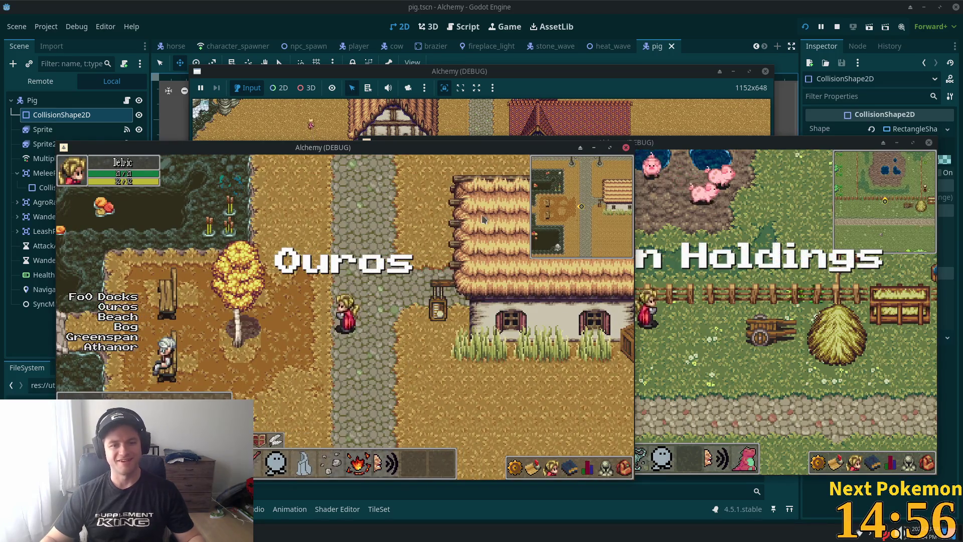
# Step: Walk the character past the farmhouses into the crop fields and harvest the Tomato plant
pyautogui.press('Right')
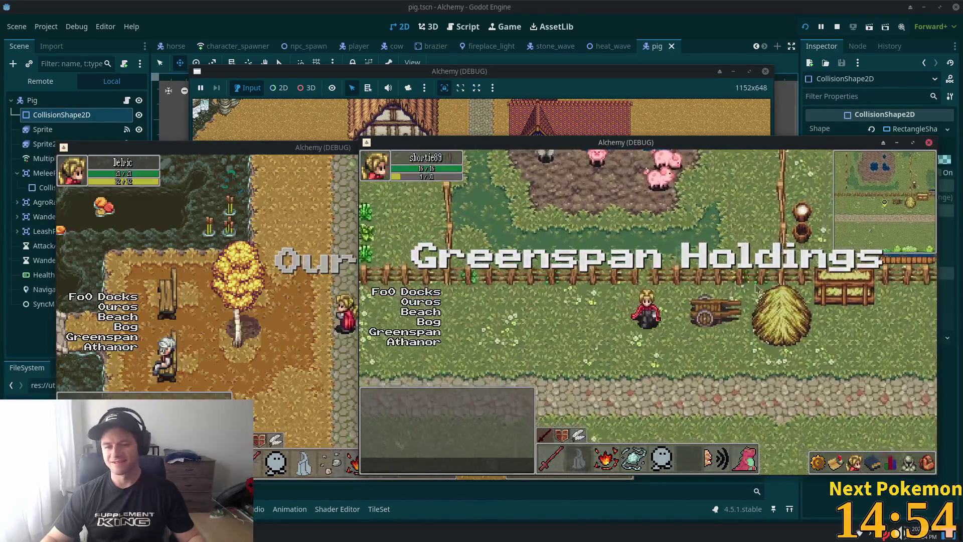
pyautogui.press('Down')
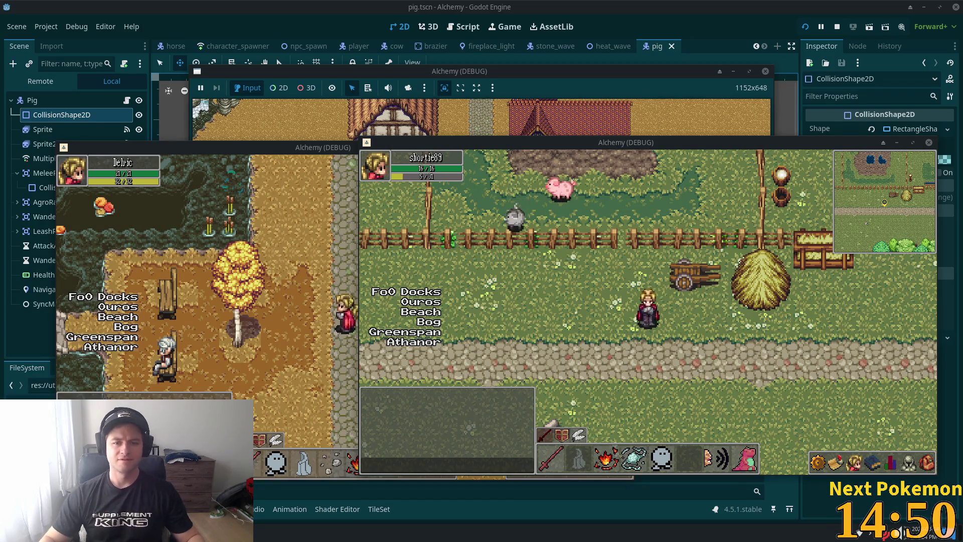
pyautogui.press('Left')
pyautogui.press('Up')
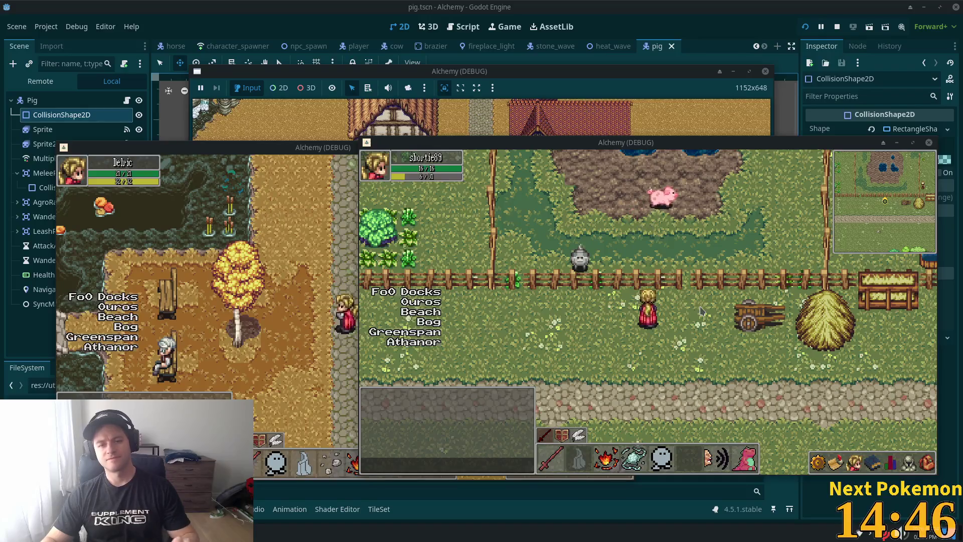
pyautogui.press('Left')
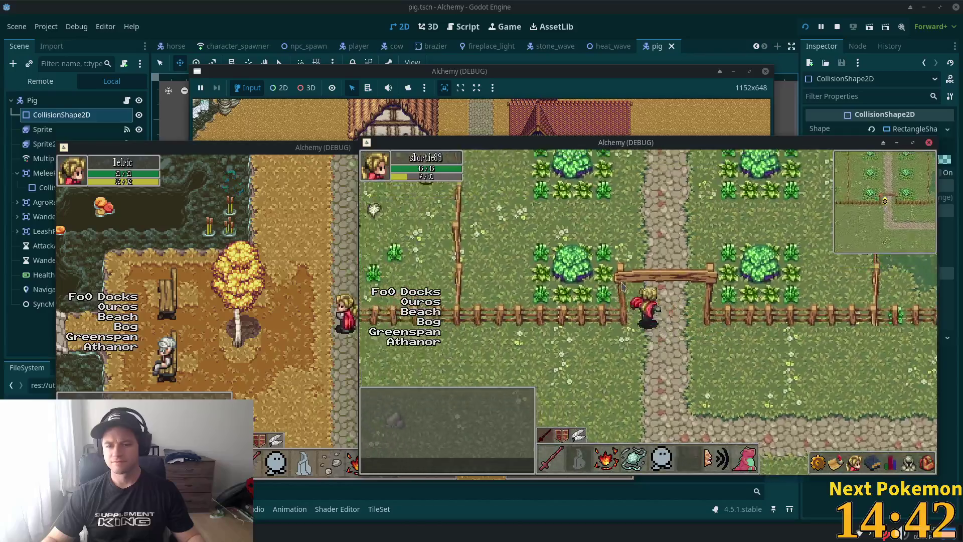
pyautogui.press('Down')
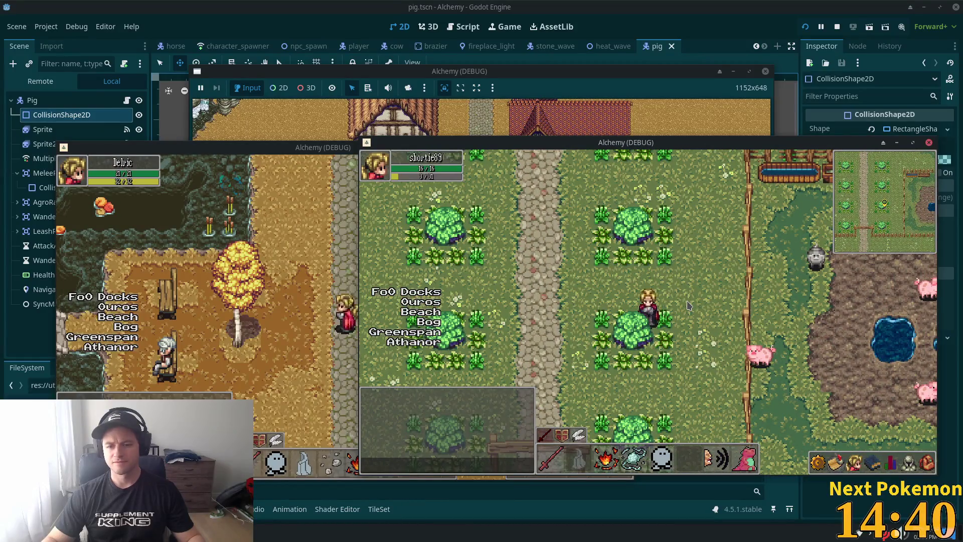
pyautogui.press('Up')
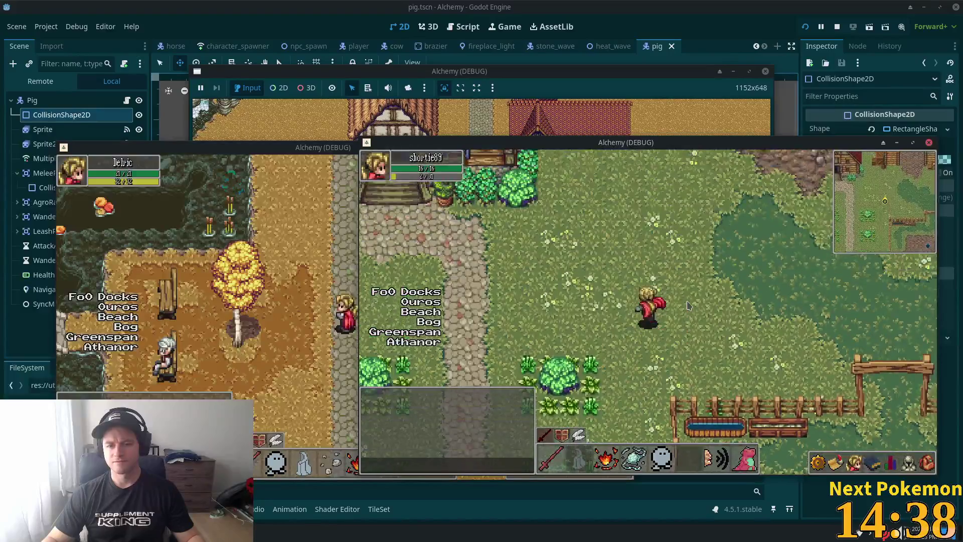
pyautogui.press('Up')
pyautogui.press('Left')
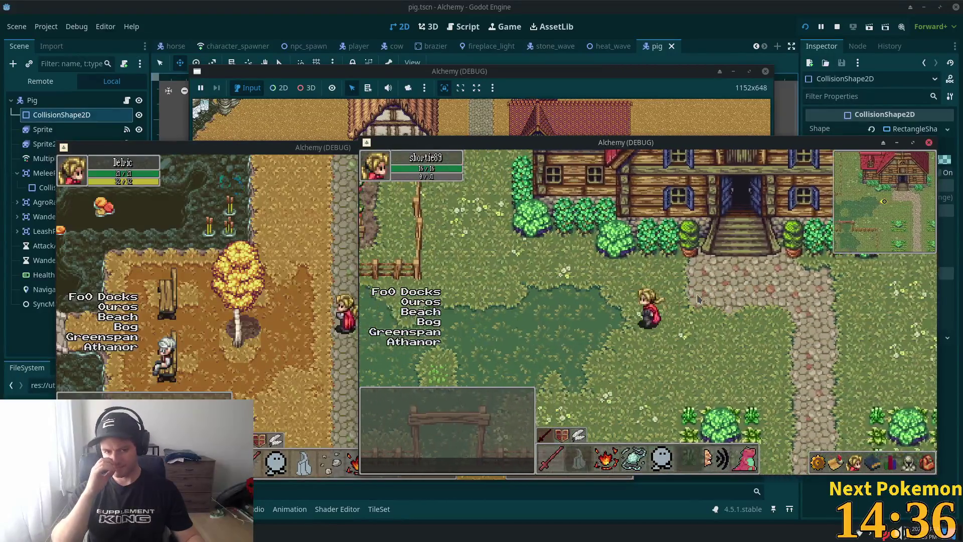
pyautogui.press('Up')
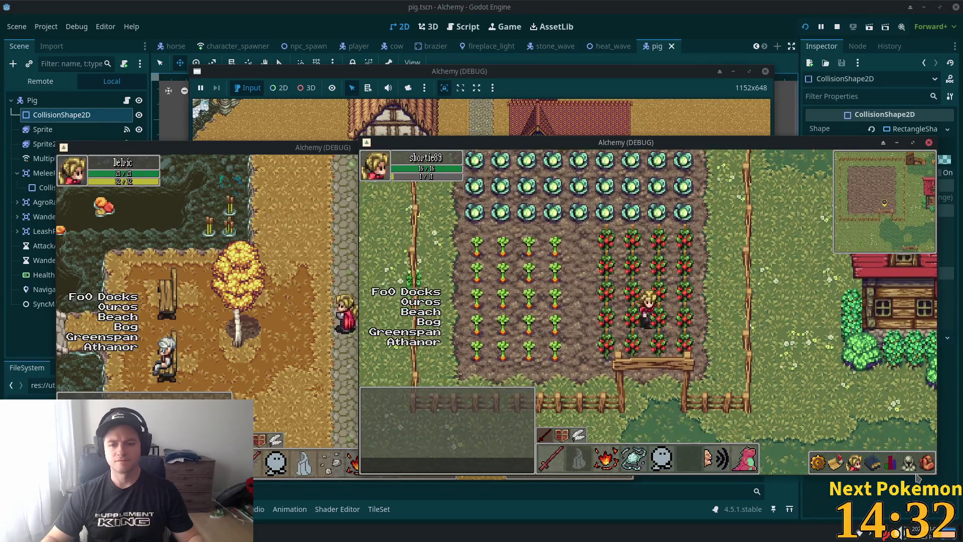
pyautogui.press('Down')
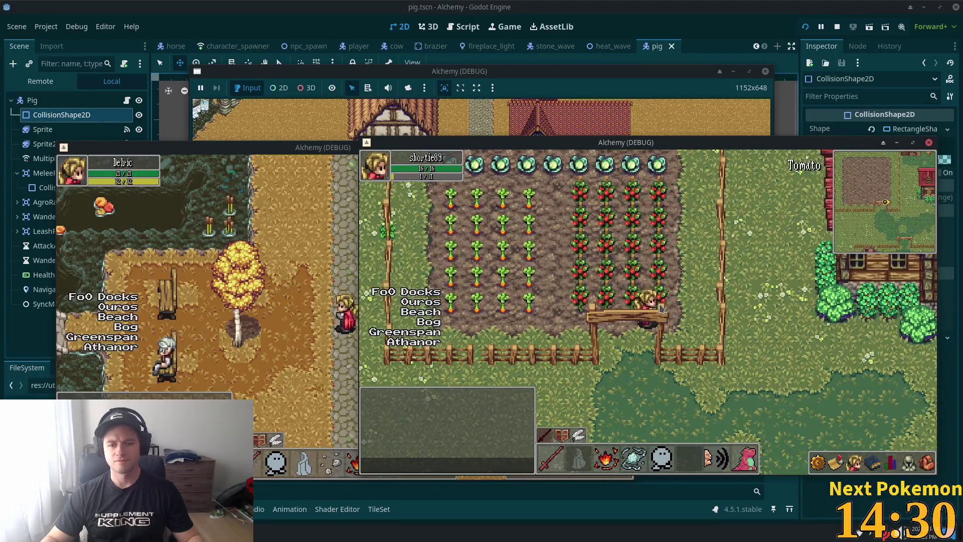
pyautogui.click(660, 308)
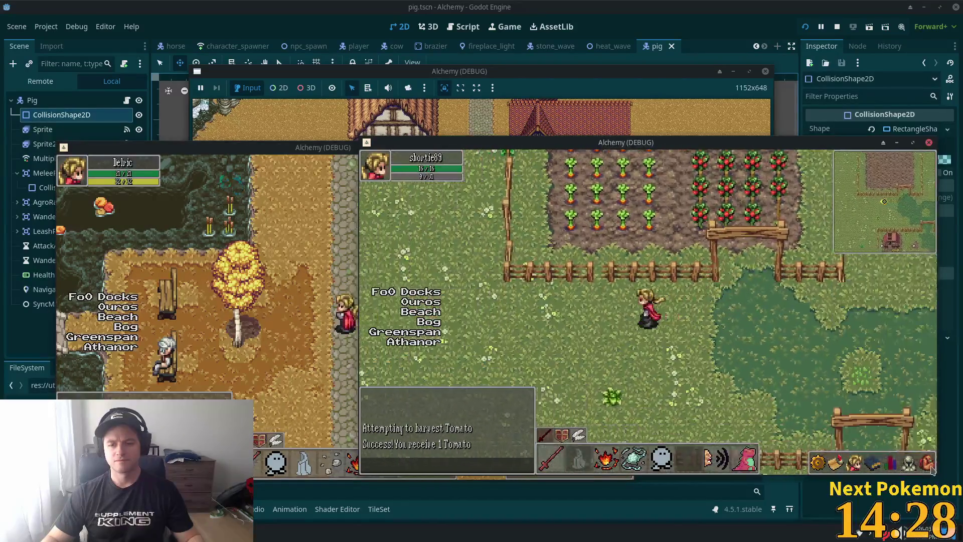
# Step: Walk up past the carrots and cabbages and across the wheat field toward the fence
pyautogui.press('Up')
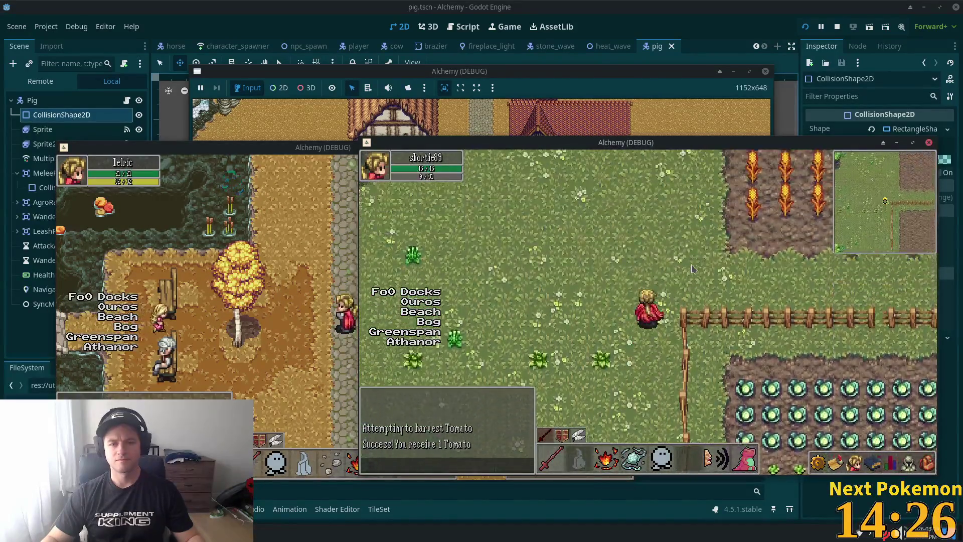
pyautogui.press('Up')
pyautogui.press('Right')
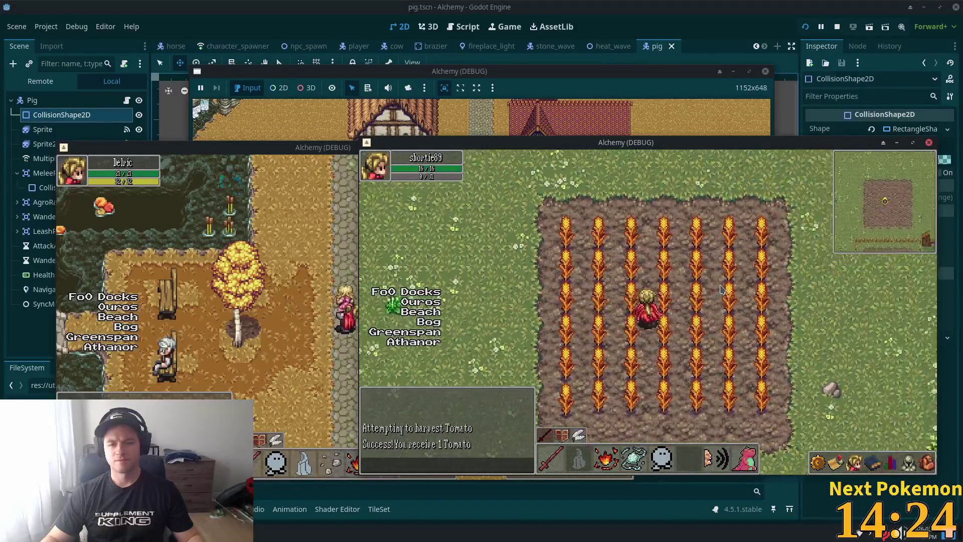
pyautogui.press('Right')
pyautogui.press('Up')
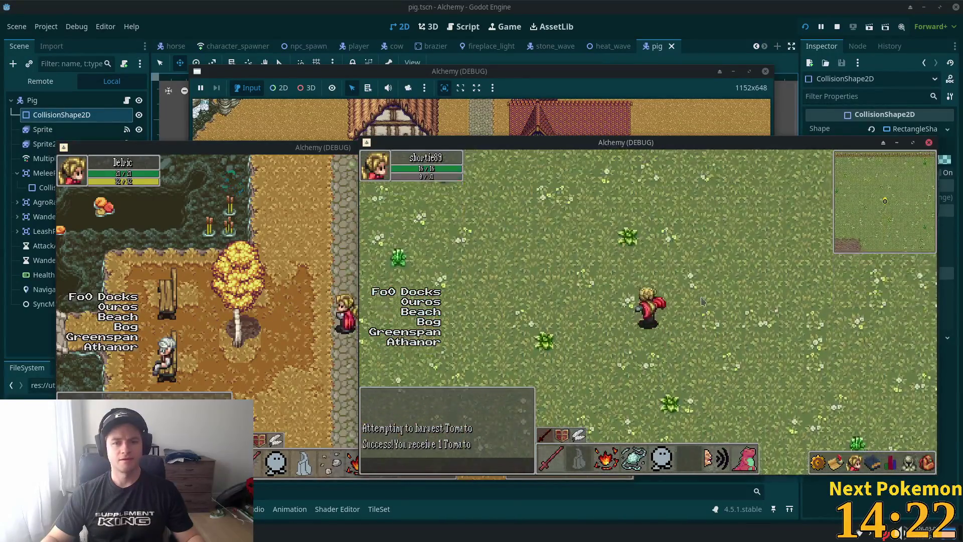
pyautogui.press('Up')
pyautogui.press('Right')
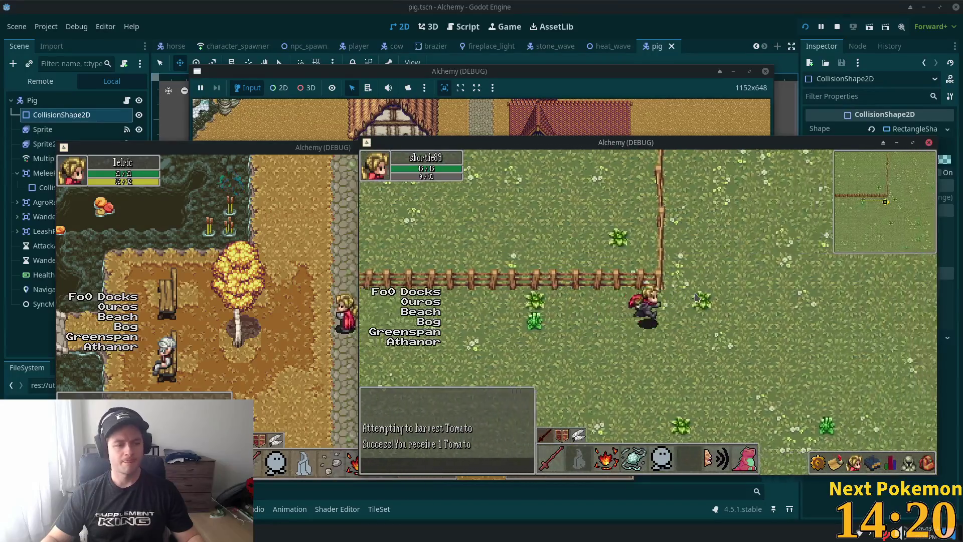
pyautogui.press('Right')
pyautogui.press('Up')
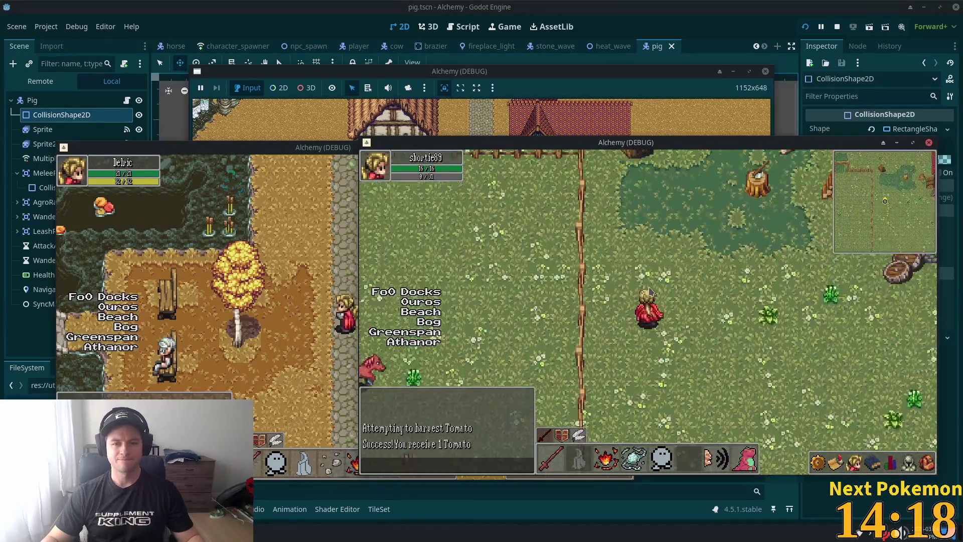
# Step: Walk around to the fenced pen, then stop the running game with F8
pyautogui.press('Left')
pyautogui.press('Up')
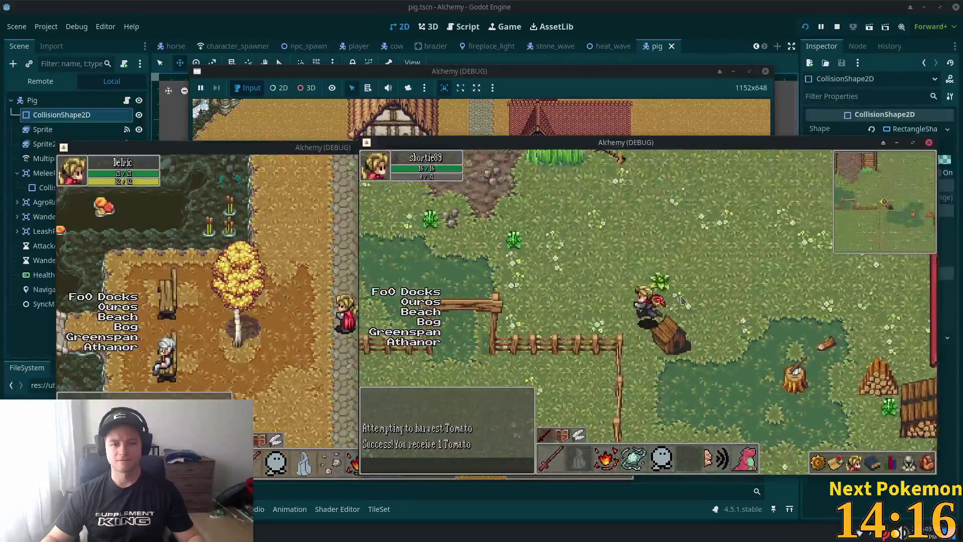
pyautogui.press('Left')
pyautogui.press('Up')
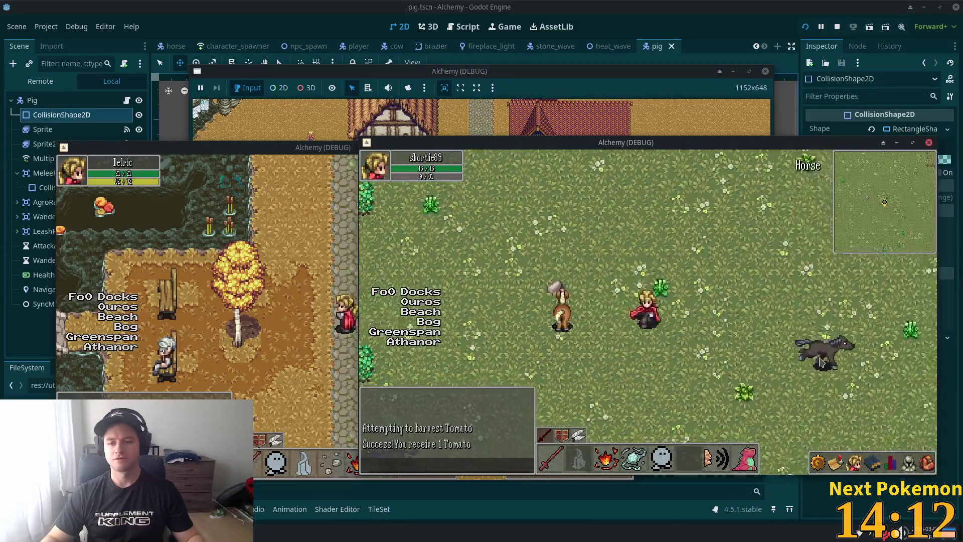
pyautogui.press('Right')
pyautogui.press('Down')
pyautogui.press('Right')
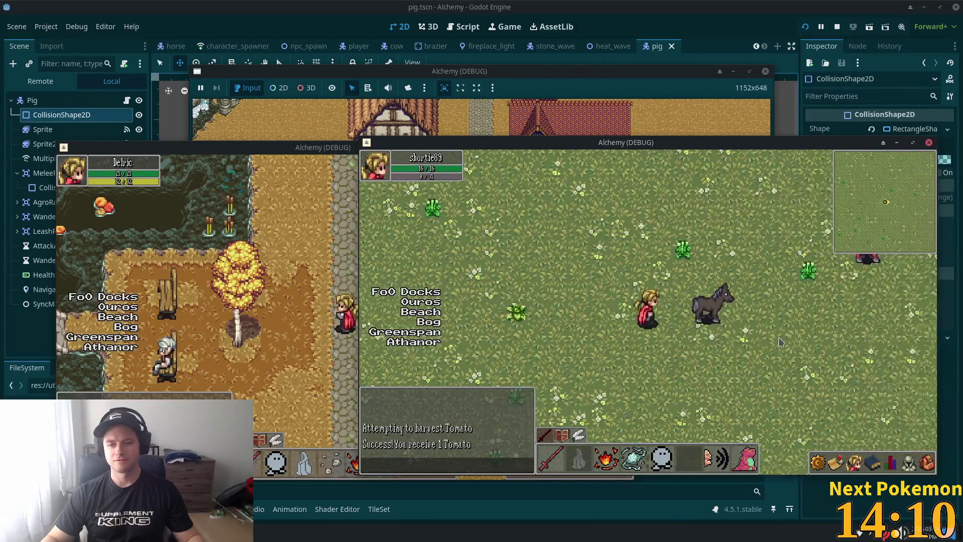
pyautogui.press('Right')
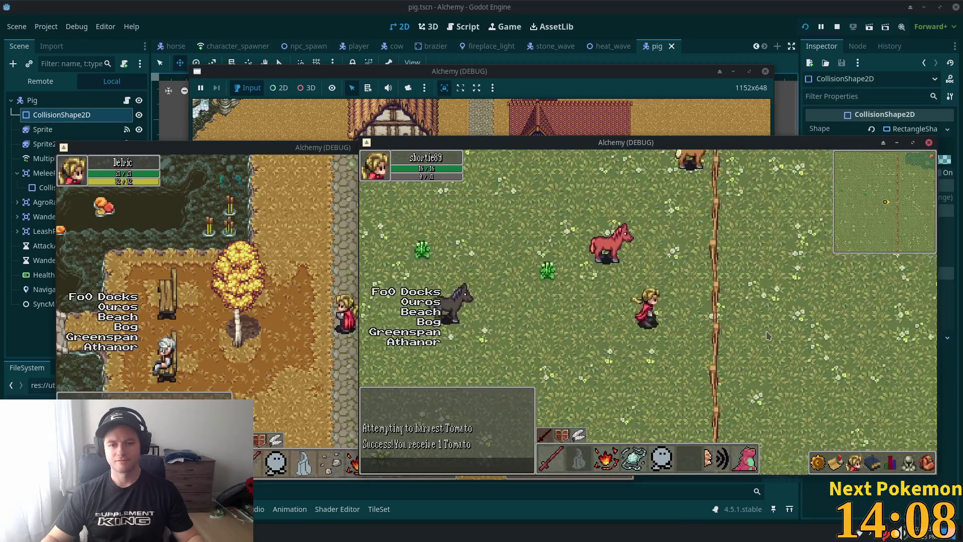
pyautogui.press('Up')
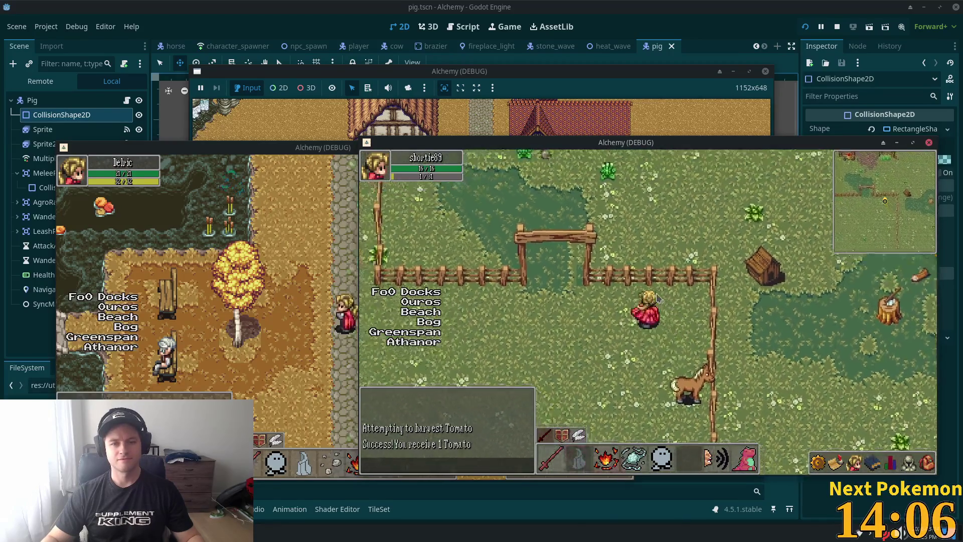
pyautogui.press('F8')
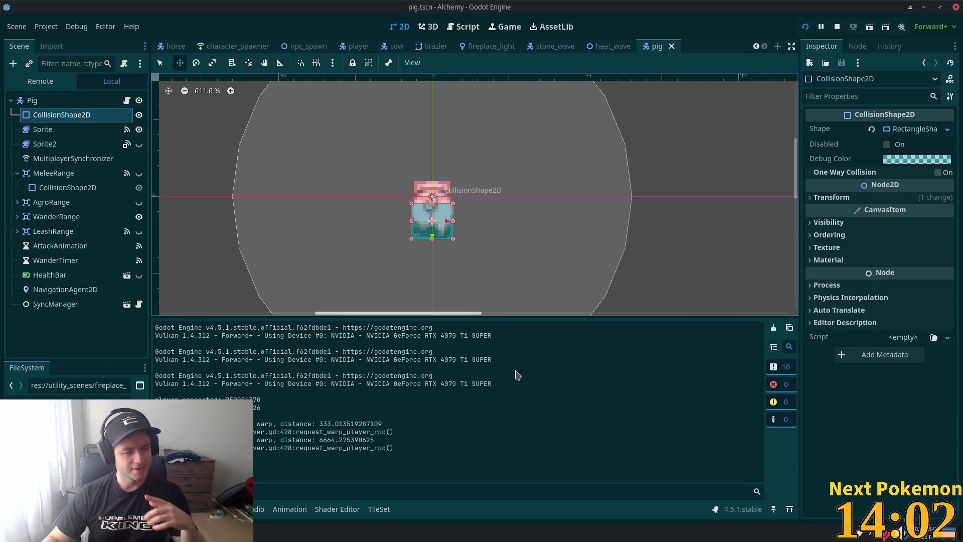
# Step: Alt-Tab to Cursor and back, then bring the Brave phpMyAdmin login page forward and focus its server field
pyautogui.hotkey('alt', 'Tab')
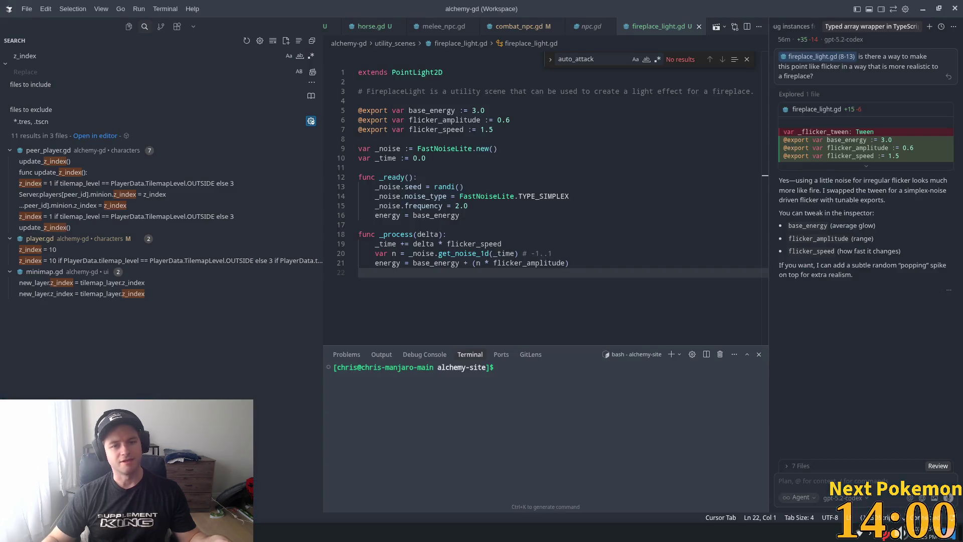
pyautogui.hotkey('alt', 'Tab')
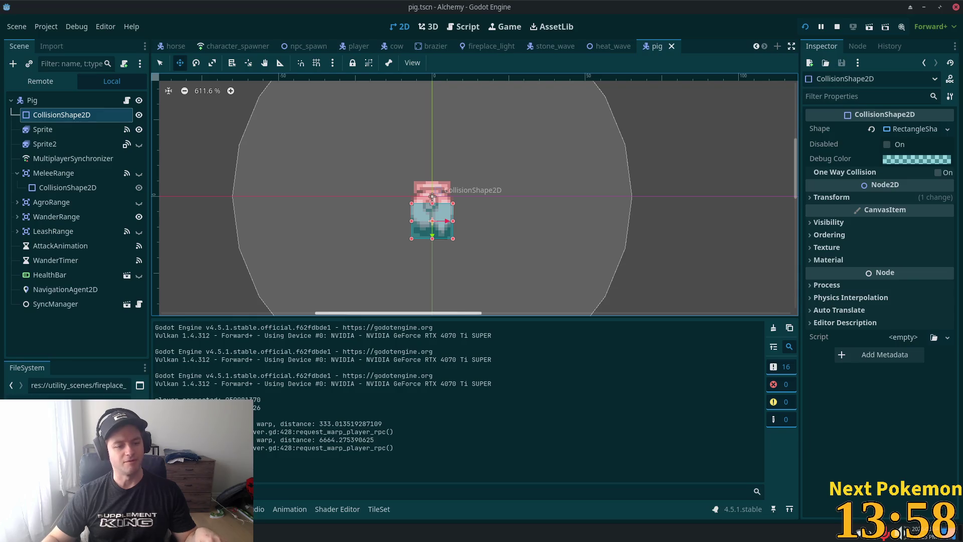
pyautogui.moveTo(55, 532)
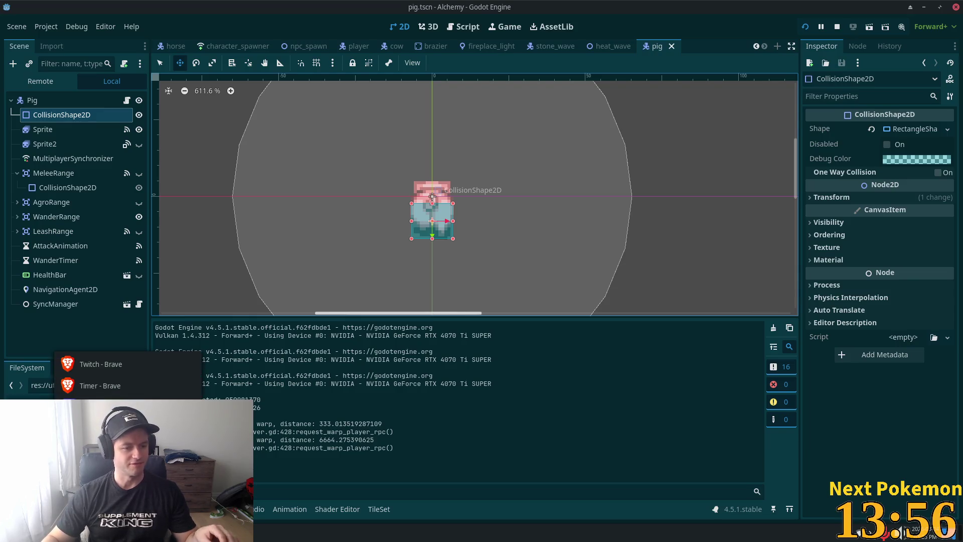
pyautogui.click(101, 406)
pyautogui.click(494, 209)
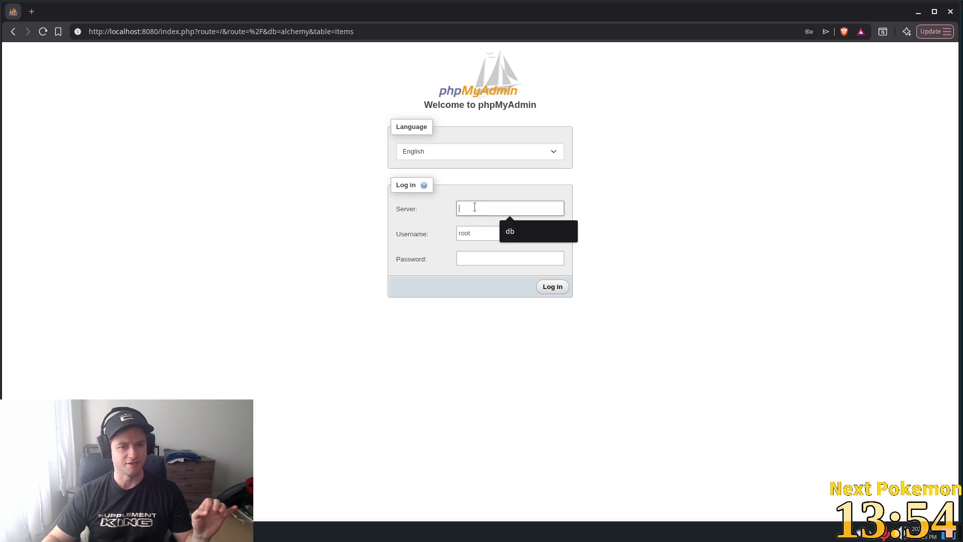
# Step: Log in with the saved credentials, view the npc_stats table's three rows, then Alt-Tab to Godot
pyautogui.click(508, 233)
pyautogui.click(522, 255)
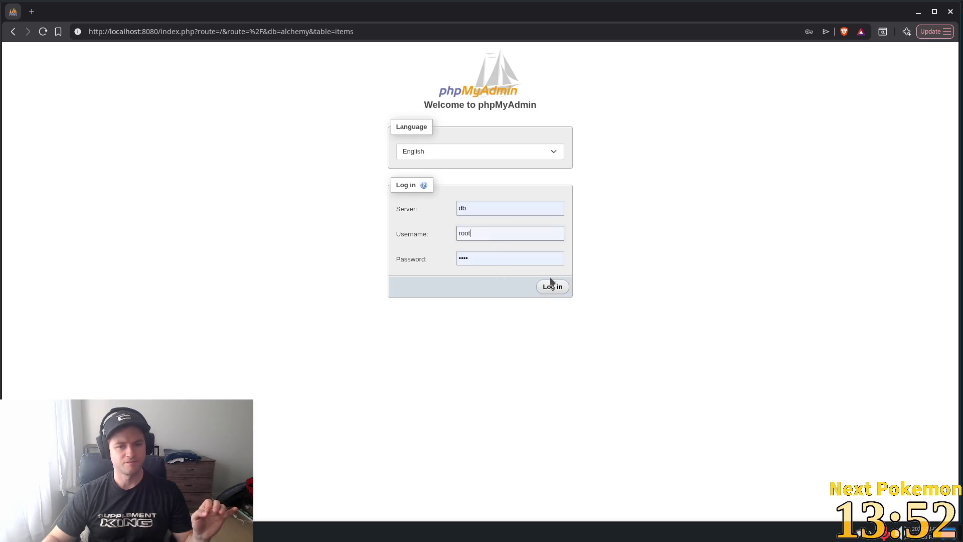
pyautogui.click(552, 286)
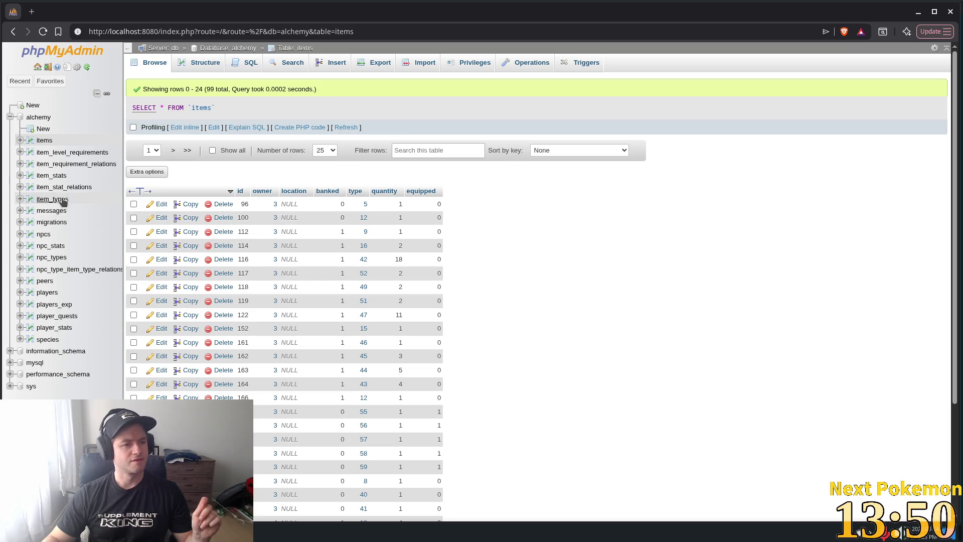
pyautogui.click(53, 246)
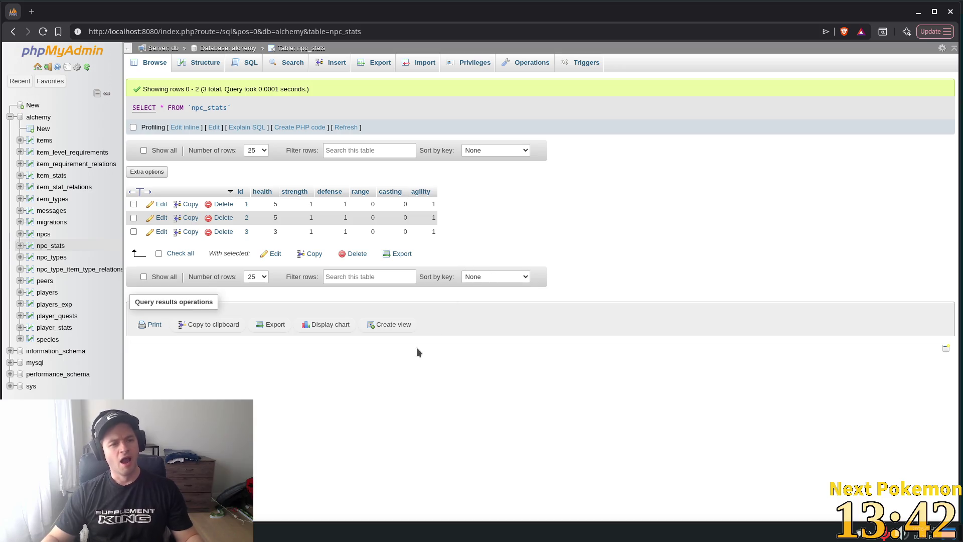
pyautogui.hotkey('alt', 'Tab')
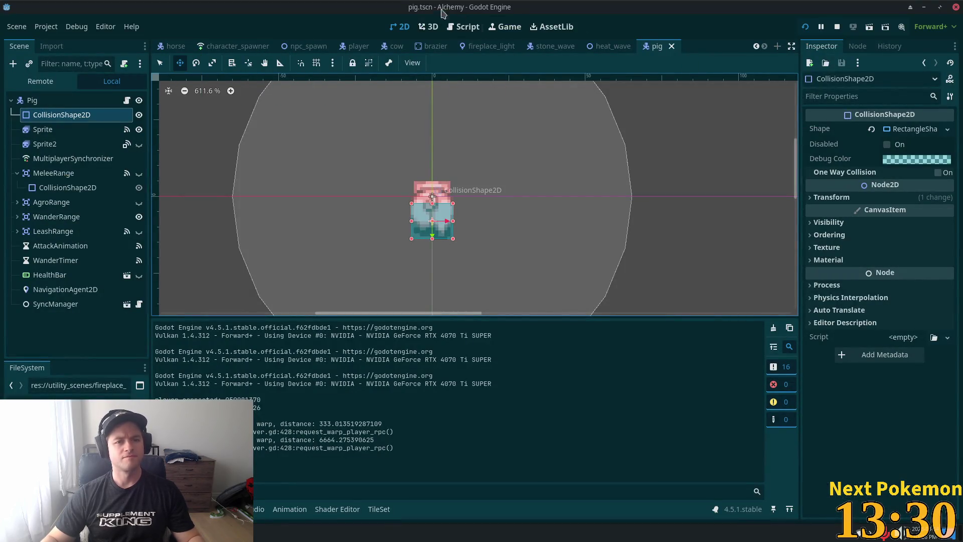
# Step: Raise the Alchemy (DEBUG) game window from the taskbar window list
pyautogui.click(281, 468)
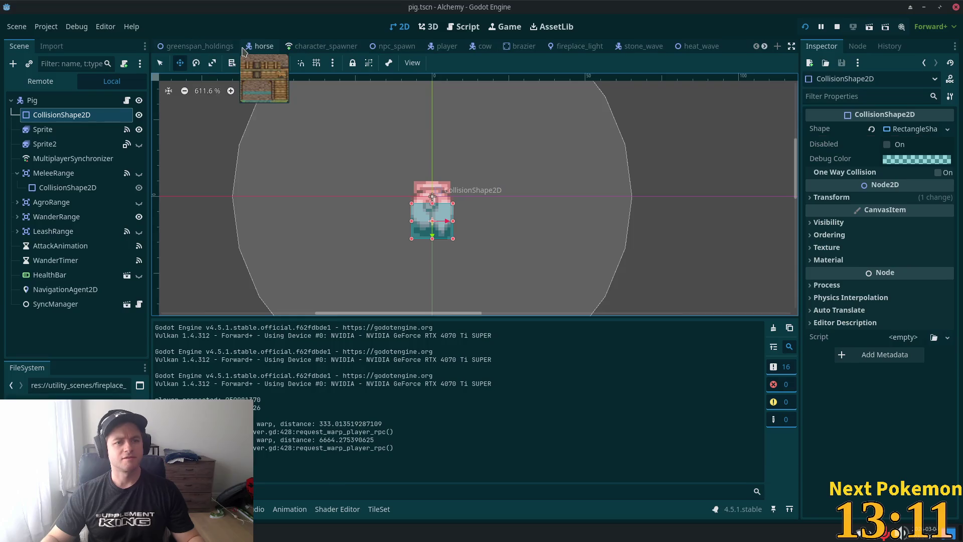
pyautogui.scroll(2, 210, 44)
# Step: Open greenspan_holdings and pan across the village, pond and top-left fence and forest
pyautogui.click(200, 45)
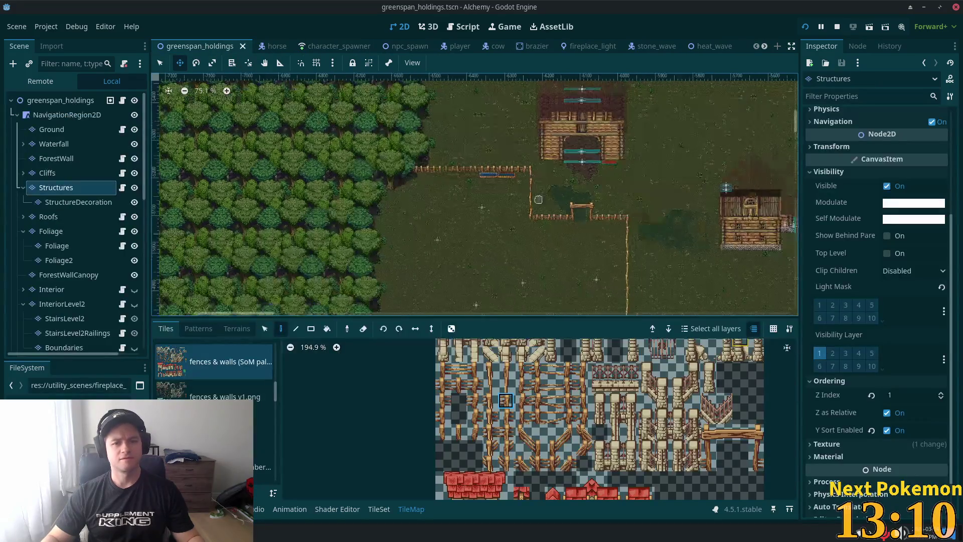
pyautogui.scroll(-9, 538, 199)
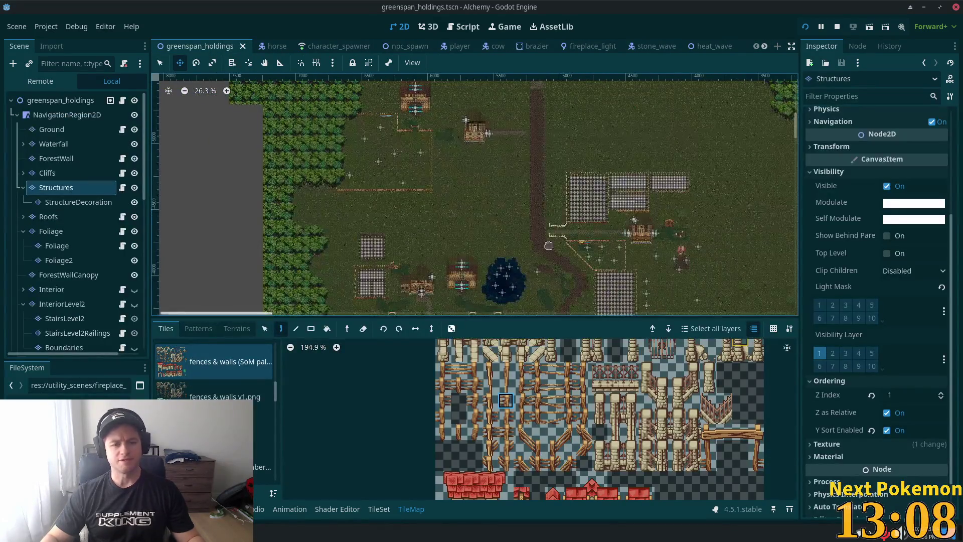
pyautogui.moveTo(548, 245); pyautogui.dragTo(482, 134)
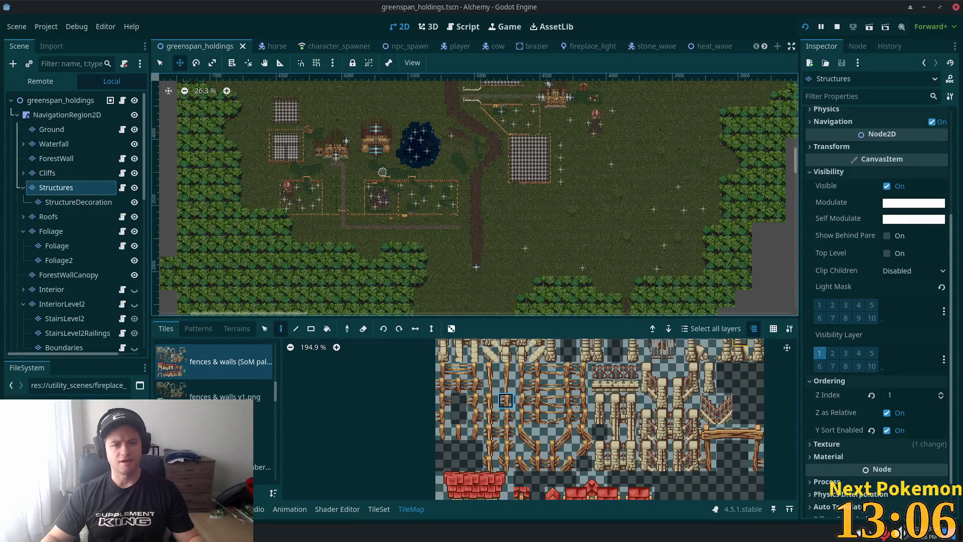
pyautogui.moveTo(382, 172); pyautogui.dragTo(388, 227)
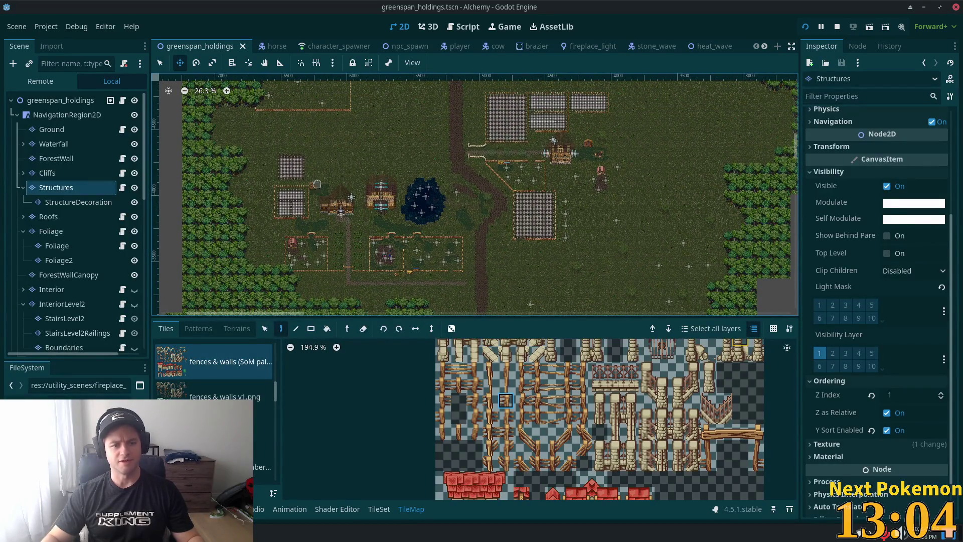
pyautogui.moveTo(417, 171)
pyautogui.mouseDown()
pyautogui.moveTo(347, 196)
pyautogui.moveTo(353, 269)
pyautogui.mouseUp()
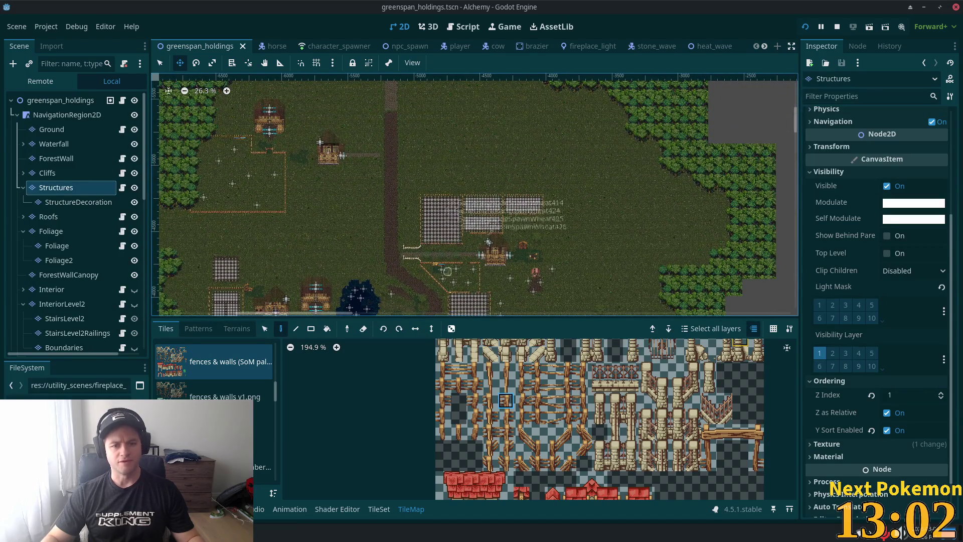
pyautogui.moveTo(376, 179); pyautogui.dragTo(534, 223)
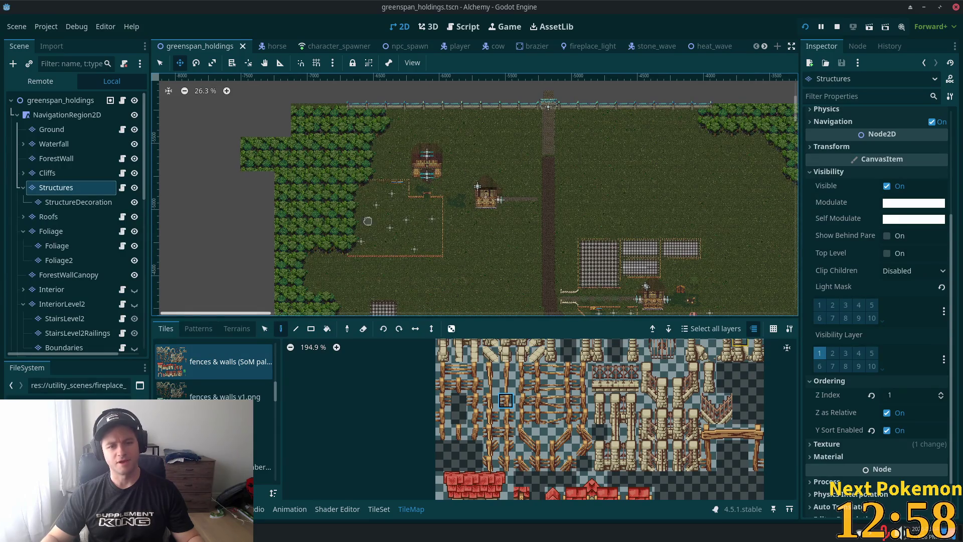
pyautogui.scroll(-1, 439, 285)
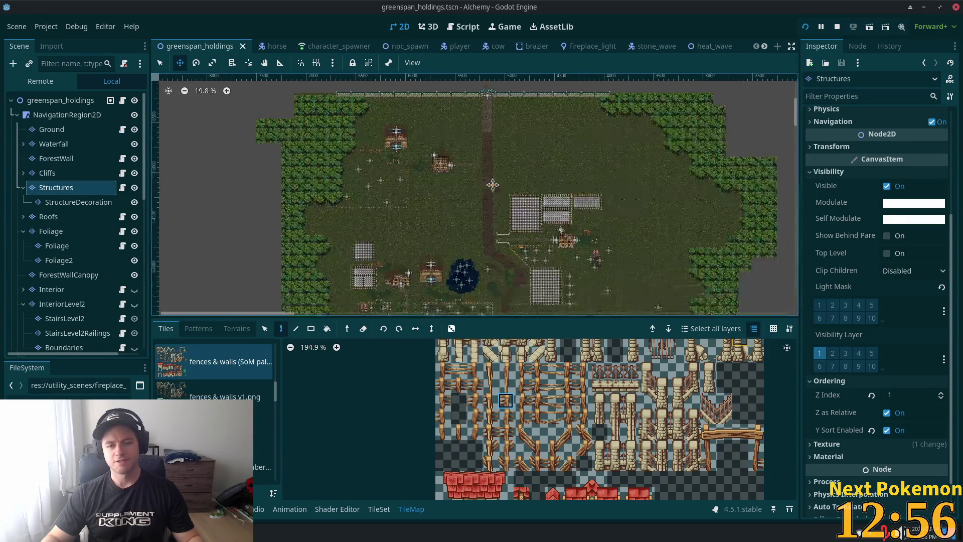
pyautogui.moveTo(503, 132); pyautogui.dragTo(492, 174)
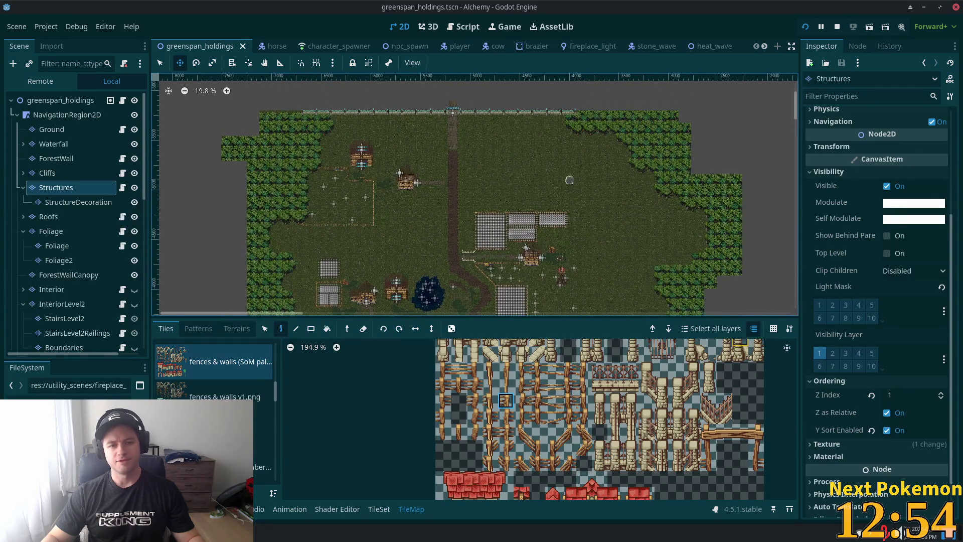
pyautogui.scroll(4, 559, 179)
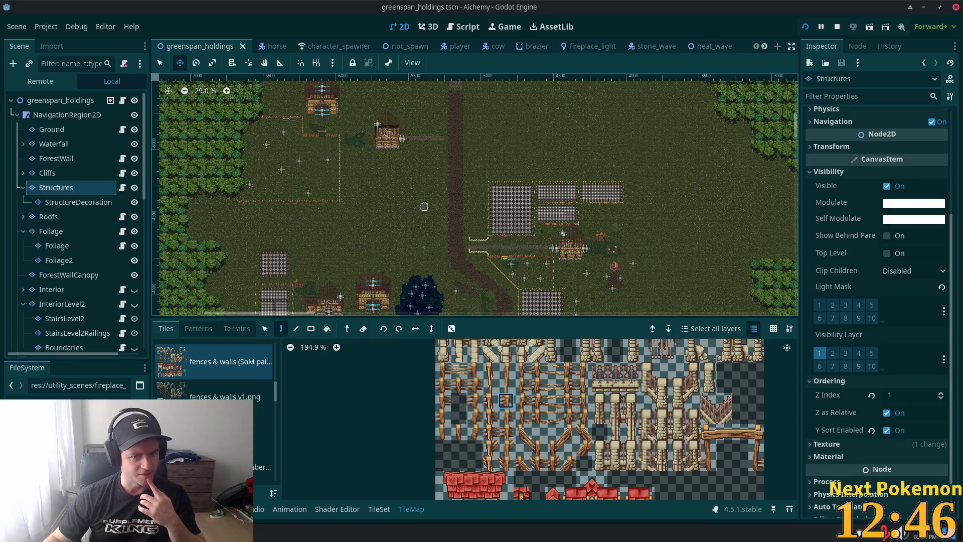
# Step: Pan and zoom out to see the whole farmstead, then open the game's taskbar window list
pyautogui.moveTo(556, 149); pyautogui.dragTo(492, 194)
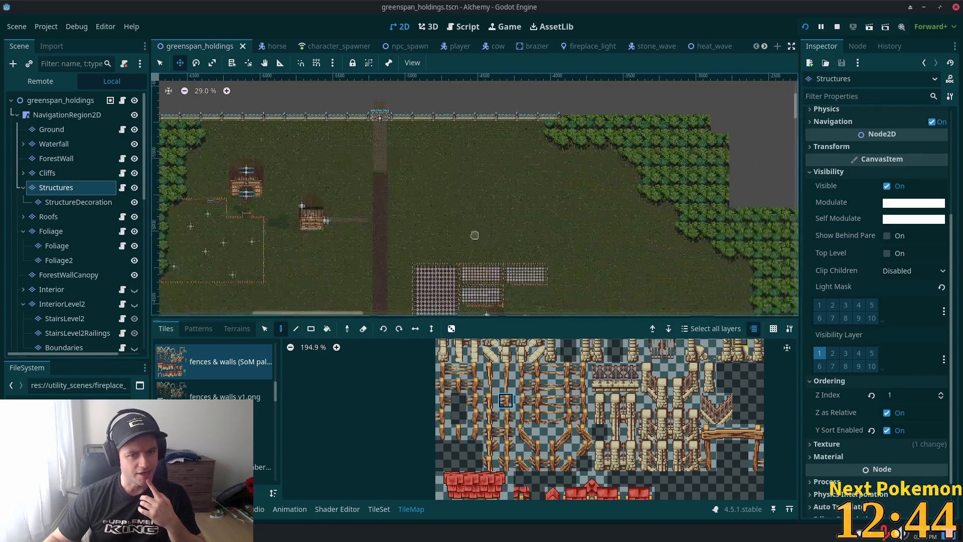
pyautogui.scroll(-2, 347, 253)
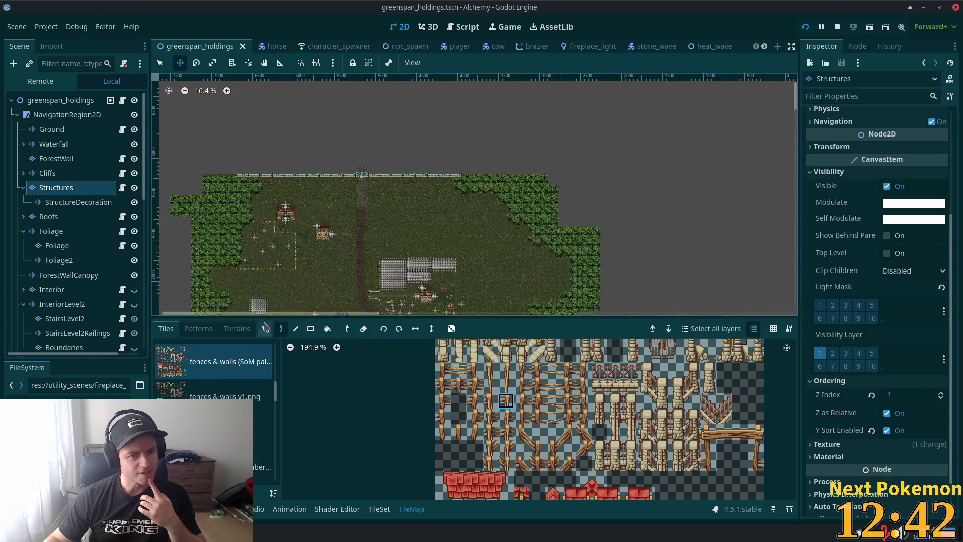
pyautogui.moveTo(356, 231)
pyautogui.mouseDown()
pyautogui.moveTo(406, 89)
pyautogui.moveTo(300, 124)
pyautogui.moveTo(350, 119)
pyautogui.moveTo(353, 127)
pyautogui.mouseUp()
pyautogui.scroll(-1, 407, 203)
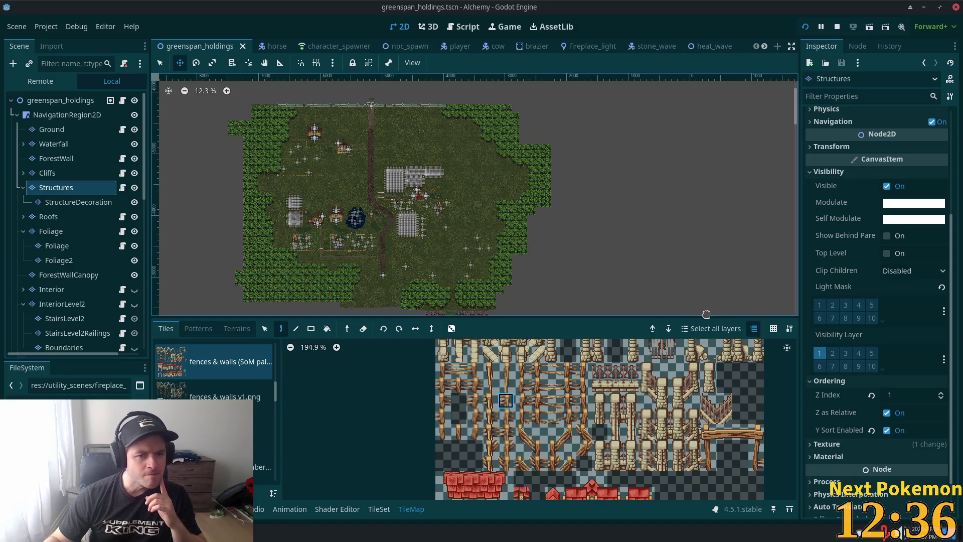
pyautogui.scroll(-1, 652, 301)
pyautogui.moveTo(599, 285)
pyautogui.mouseDown()
pyautogui.moveTo(526, 181)
pyautogui.moveTo(513, 198)
pyautogui.mouseUp()
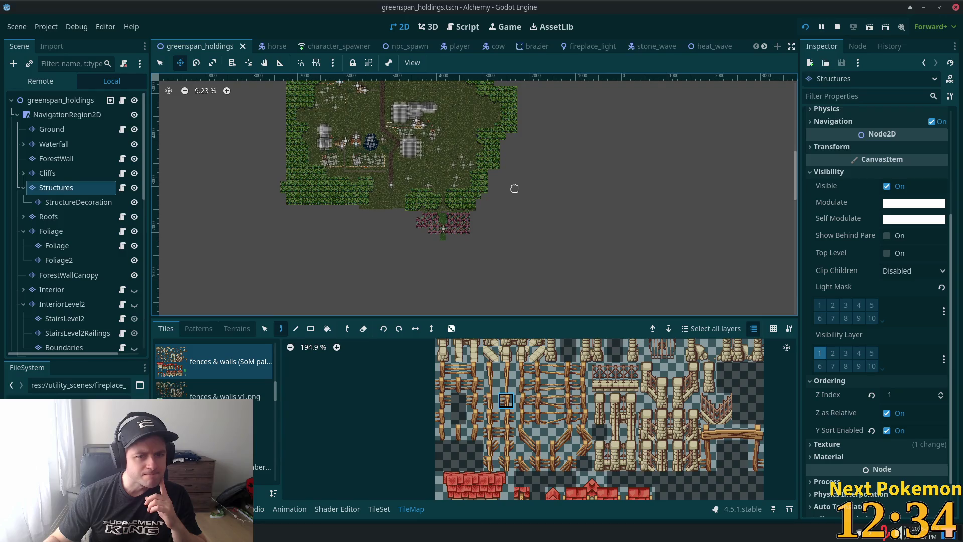
pyautogui.scroll(4, 512, 203)
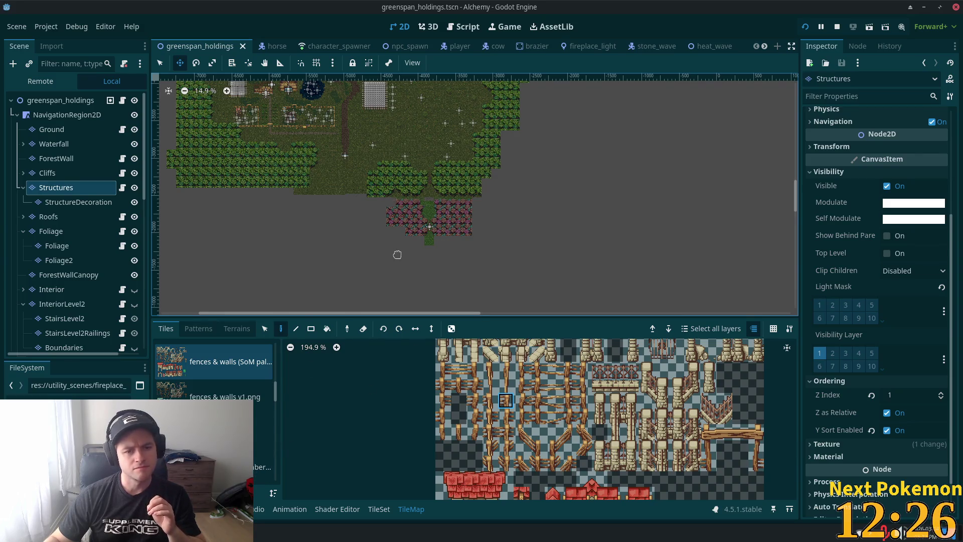
pyautogui.scroll(-4, 397, 254)
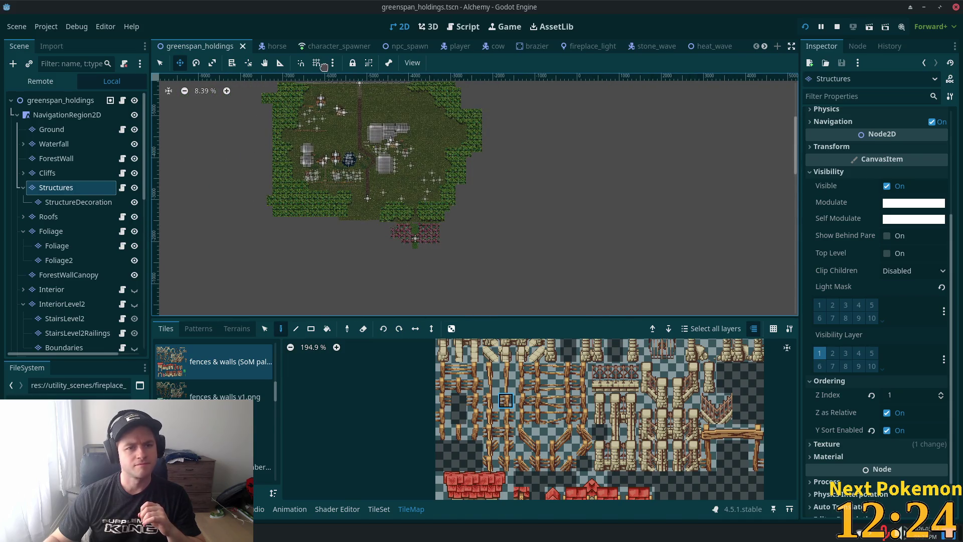
pyautogui.rightClick(281, 533)
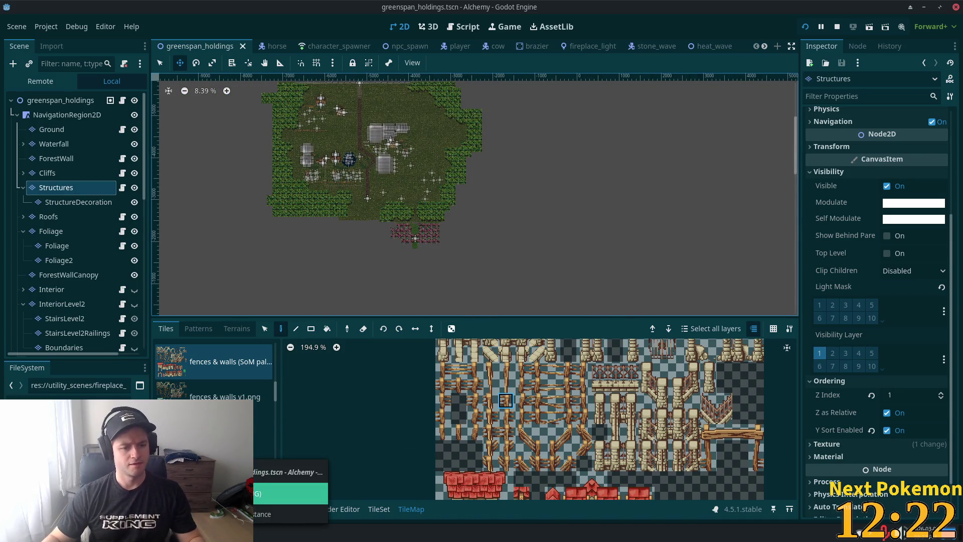
# Step: Raise the Alchemy (DEBUG) window and zoom the world map view
pyautogui.click(291, 494)
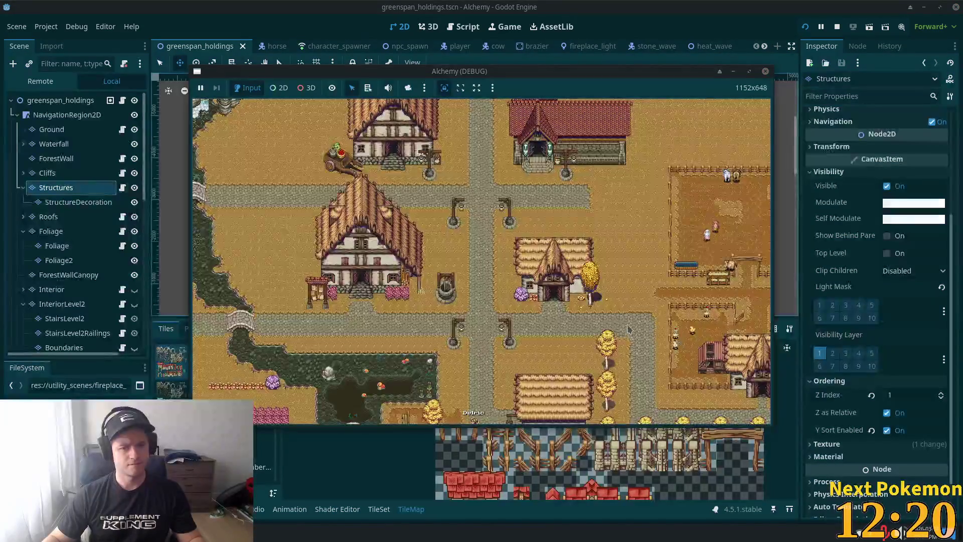
pyautogui.scroll(3, 496, 307)
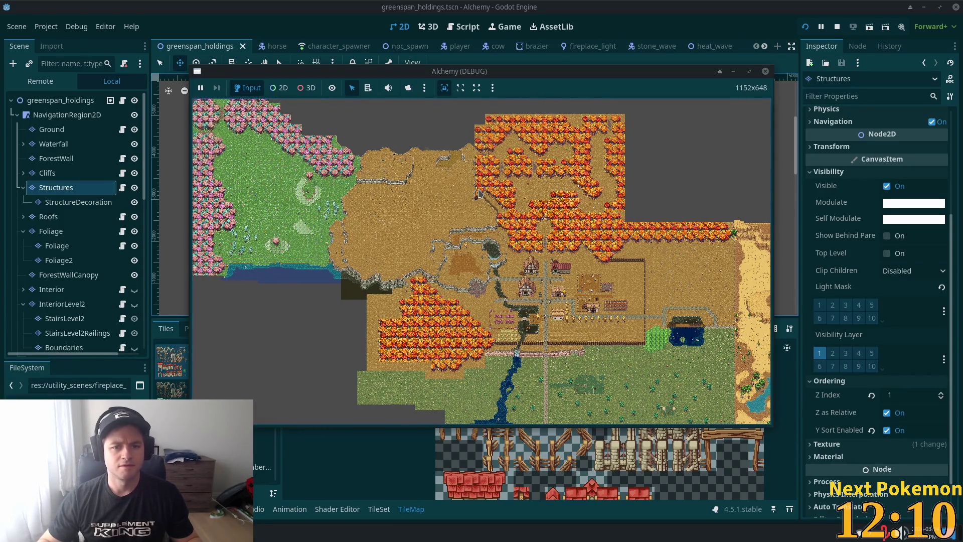
pyautogui.scroll(5, 450, 270)
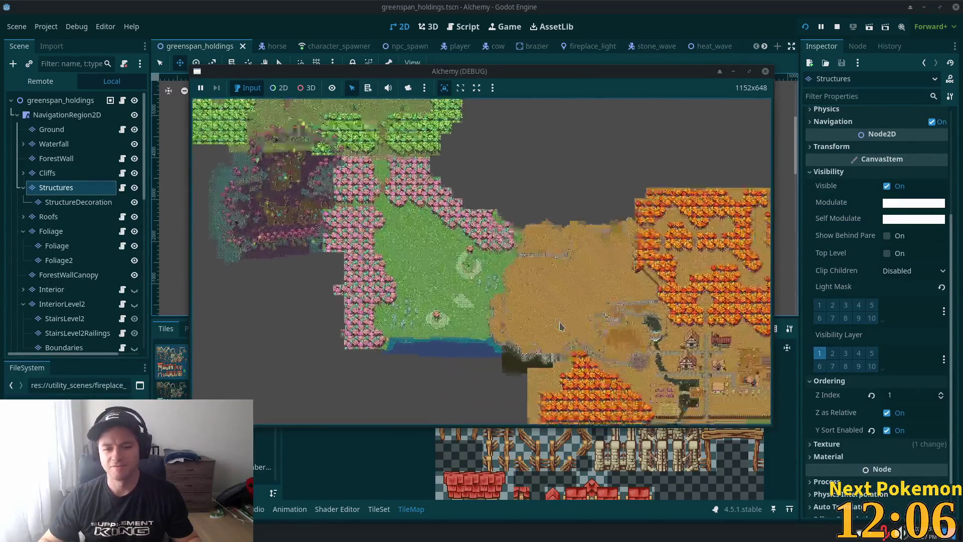
pyautogui.scroll(3, 702, 372)
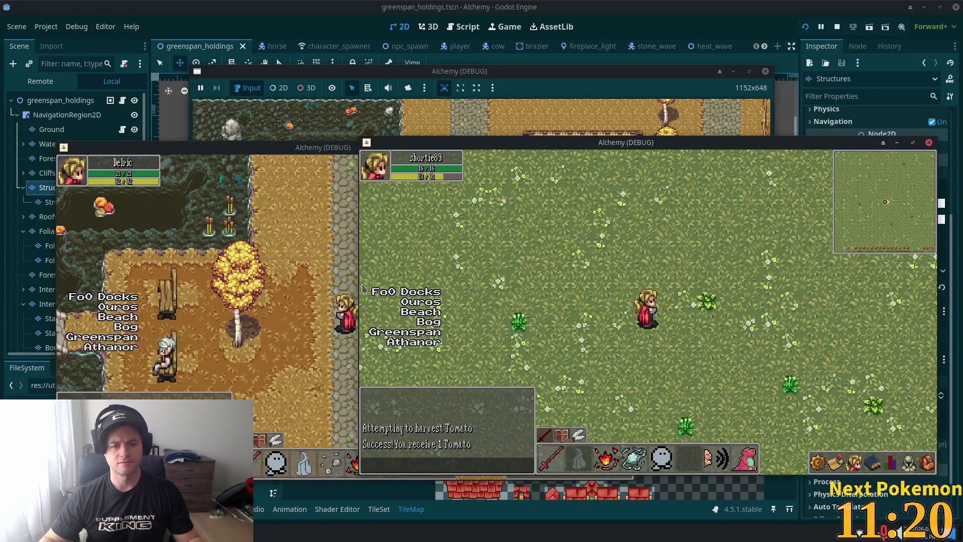
# Step: Walk into the Teller's house and deposit two tomatoes into the bank
pyautogui.click(362, 289)
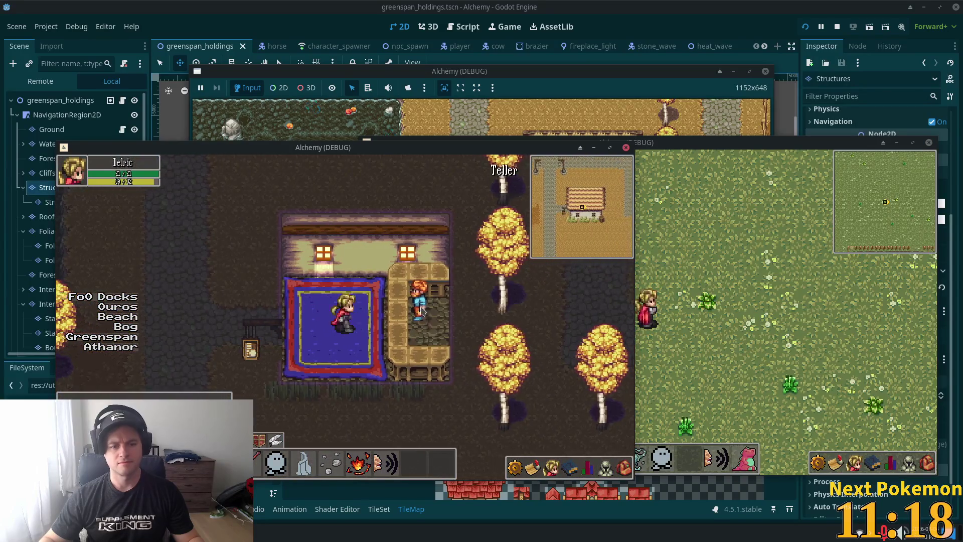
pyautogui.click(421, 309)
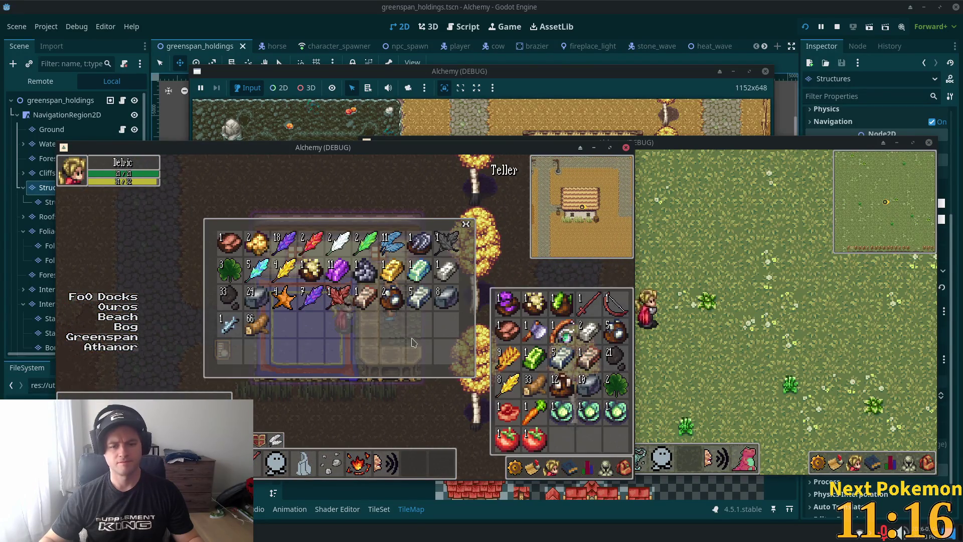
pyautogui.click(535, 438)
pyautogui.click(501, 437)
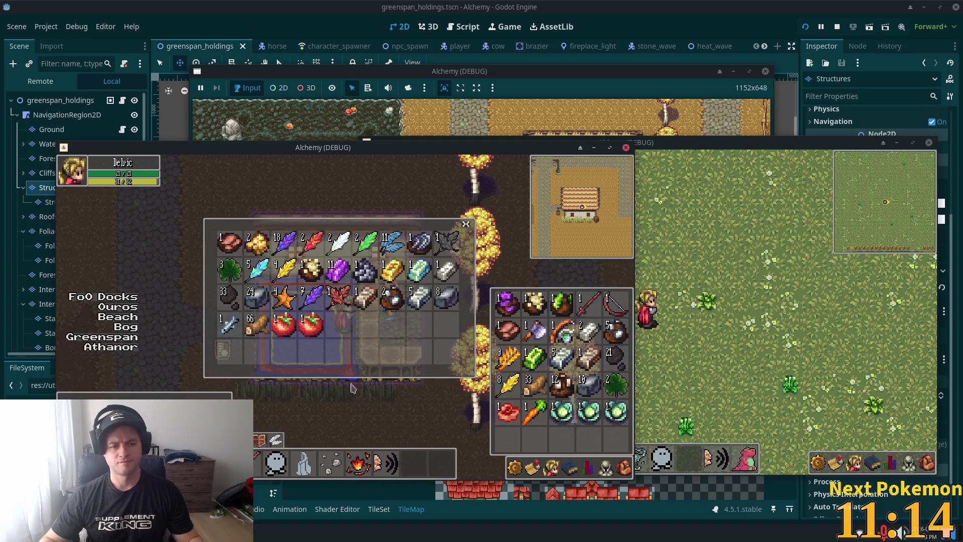
pyautogui.click(217, 311)
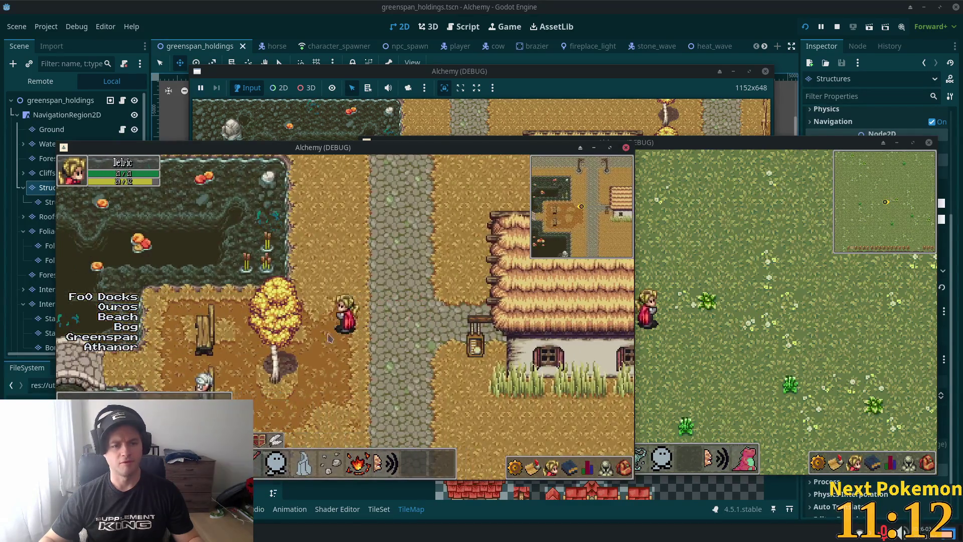
# Step: Reopen the bank and withdraw a tomato, an ingot, the stone, a starfish and leather
pyautogui.click(469, 330)
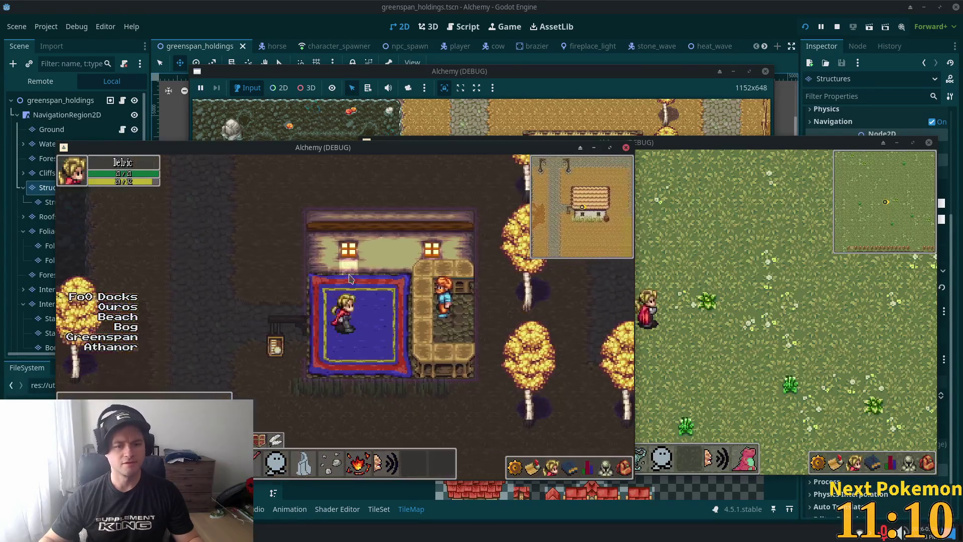
pyautogui.click(412, 314)
pyautogui.click(315, 326)
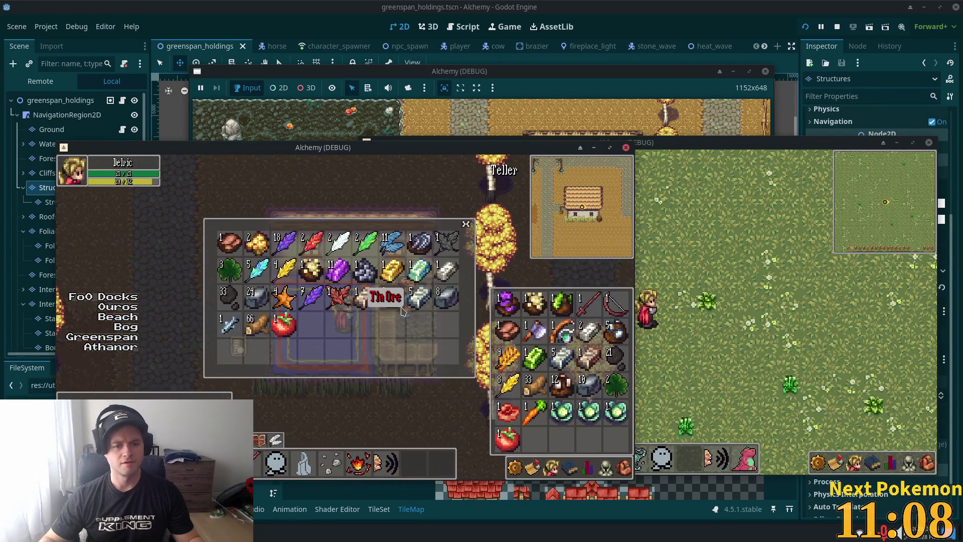
pyautogui.click(420, 300)
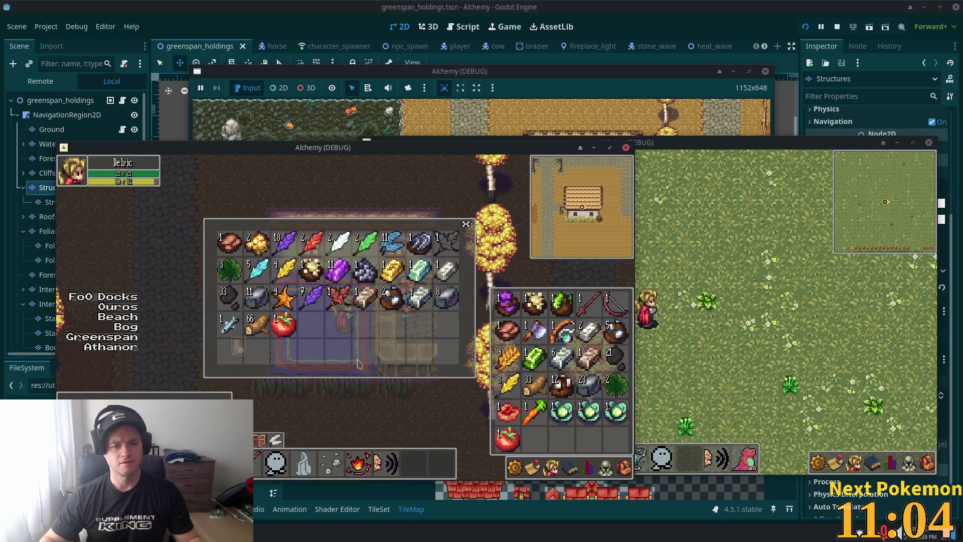
pyautogui.click(252, 305)
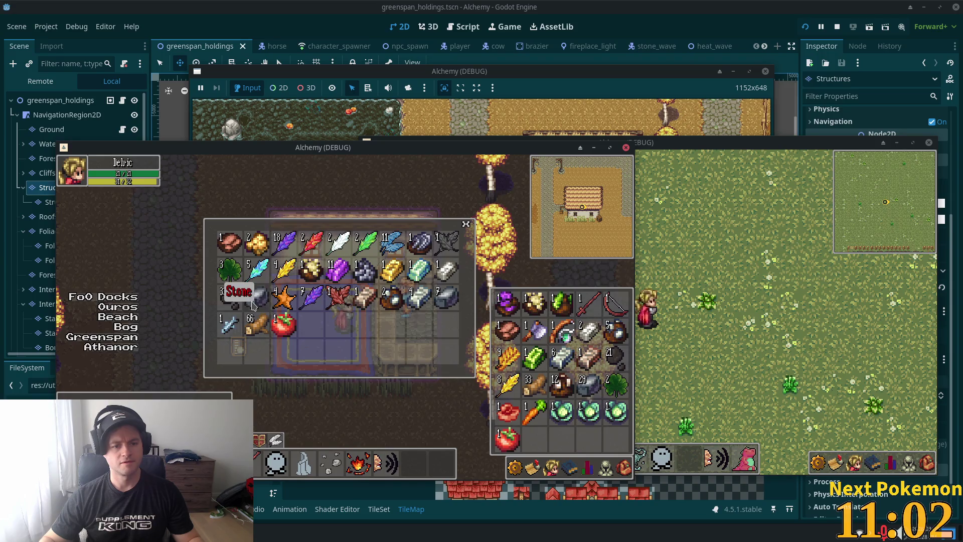
pyautogui.click(252, 306)
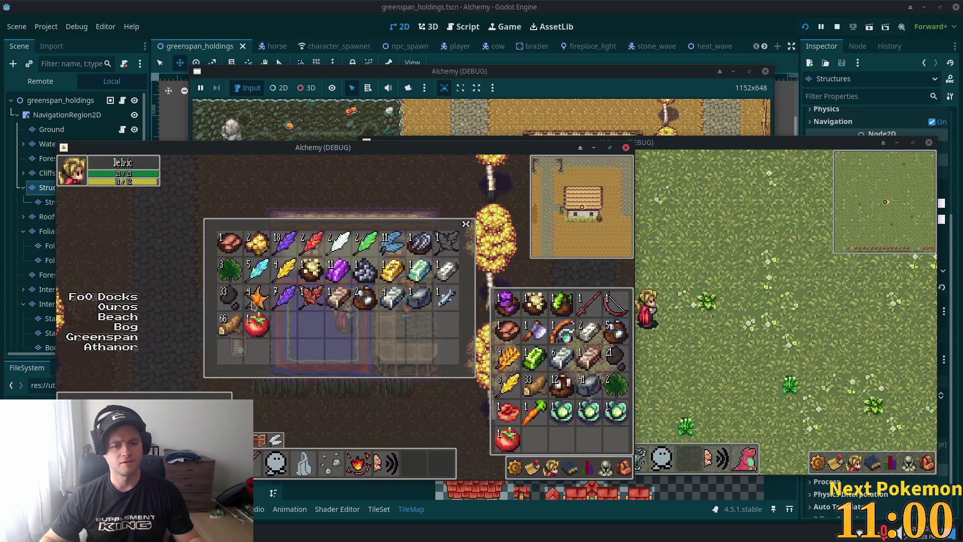
pyautogui.click(255, 301)
pyautogui.click(338, 300)
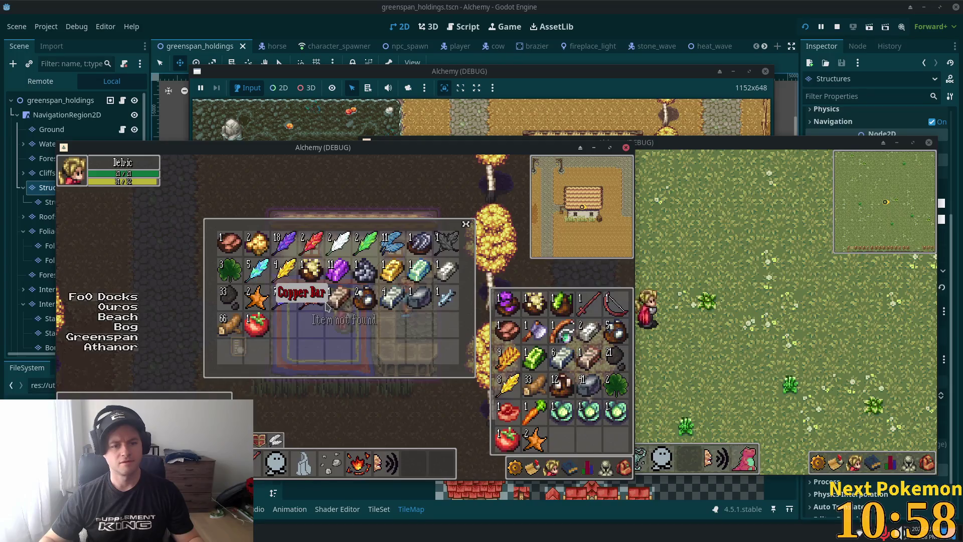
# Step: Withdraw the blue sword, pots, silver, starfish, purple feather and Bloodthorn until the inventory is full
pyautogui.click(365, 299)
pyautogui.click(338, 299)
pyautogui.click(420, 300)
pyautogui.click(365, 299)
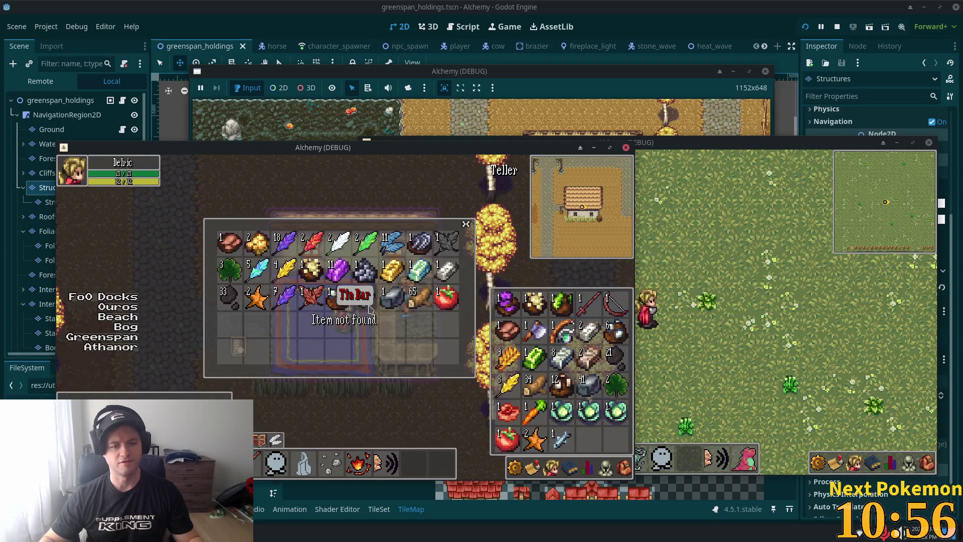
pyautogui.click(338, 299)
pyautogui.click(258, 299)
pyautogui.click(285, 297)
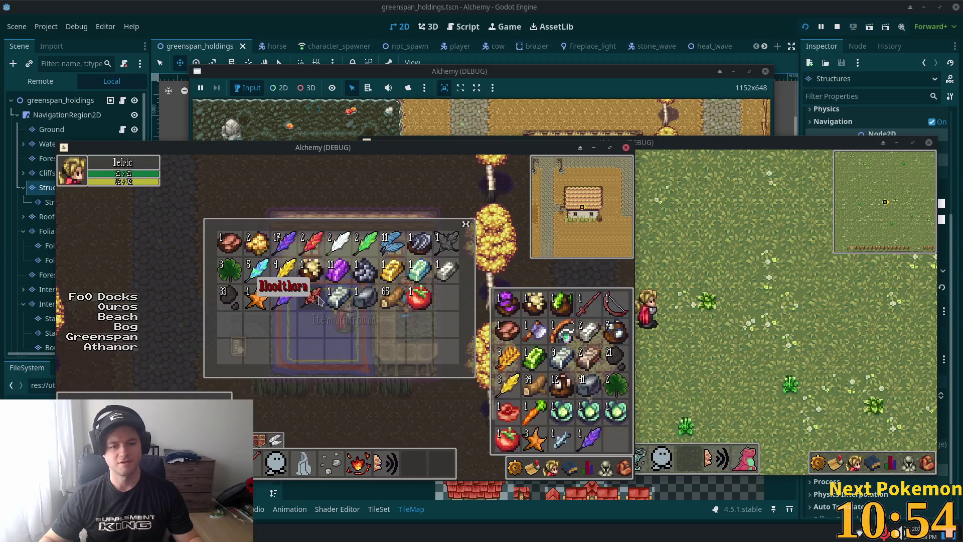
pyautogui.click(314, 300)
pyautogui.click(331, 271)
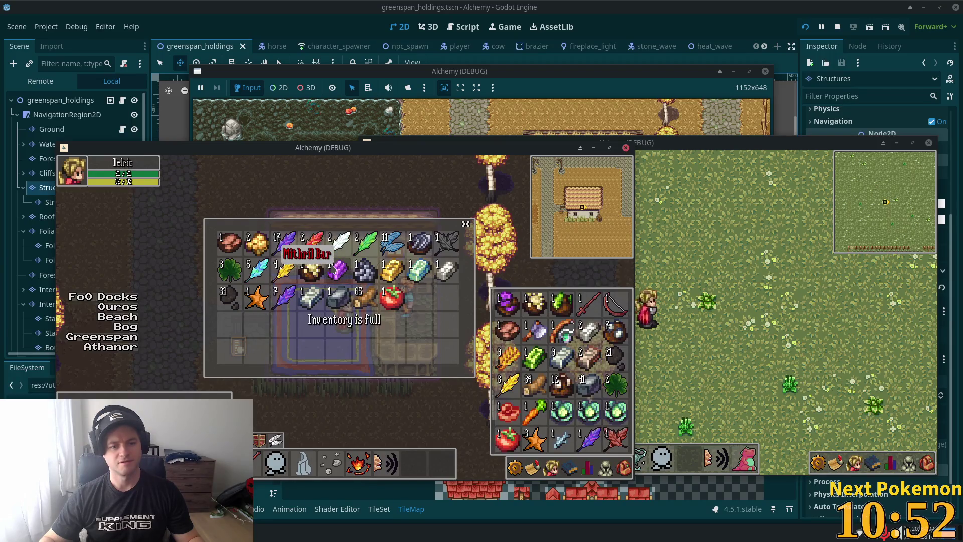
# Step: Deposit the Bloodthorn, purple feather, blue fish, carrot, cabbage and Mindwort back into the bank
pyautogui.click(615, 438)
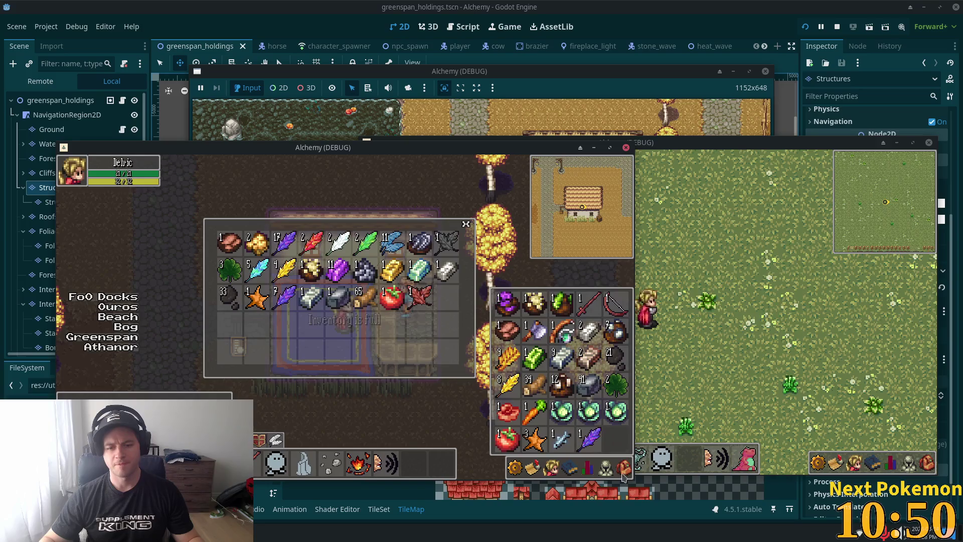
pyautogui.click(592, 440)
pyautogui.click(560, 440)
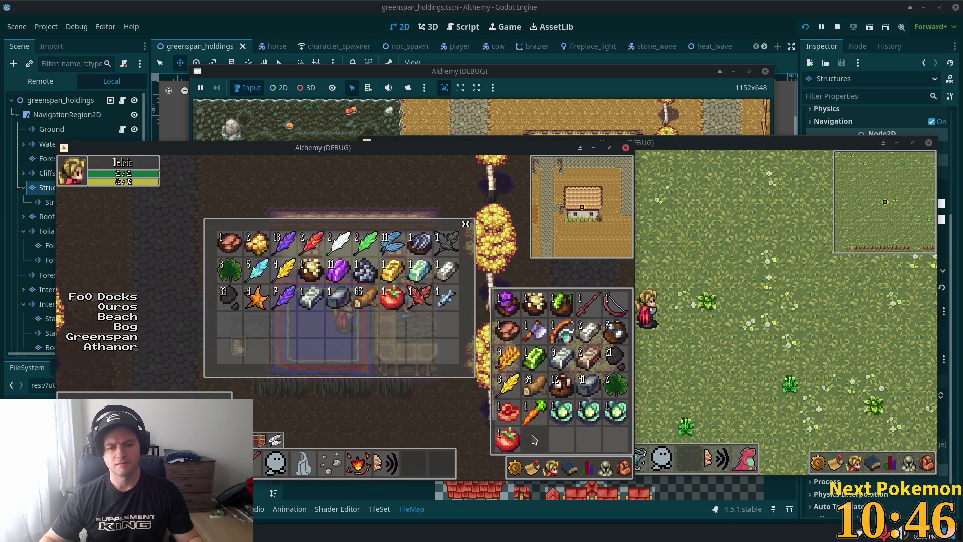
pyautogui.click(534, 411)
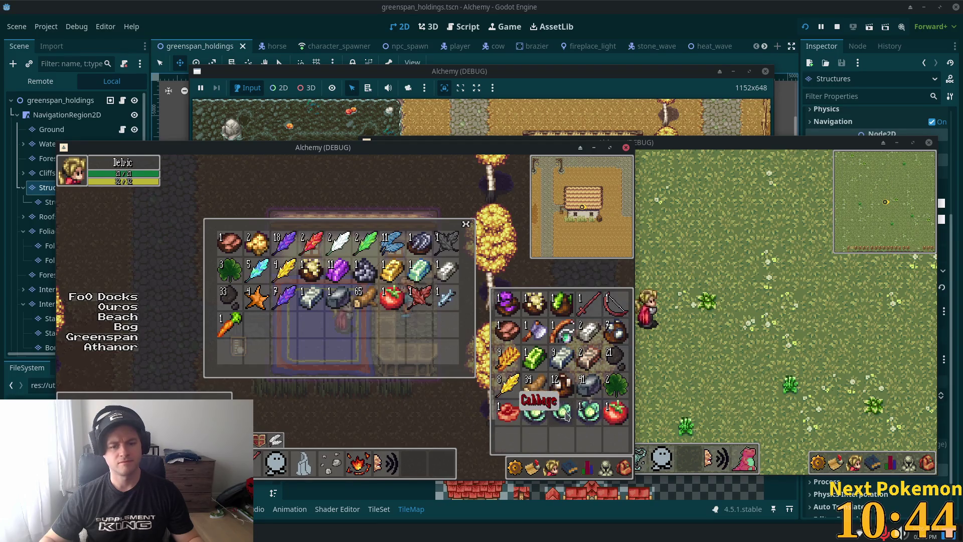
pyautogui.click(534, 411)
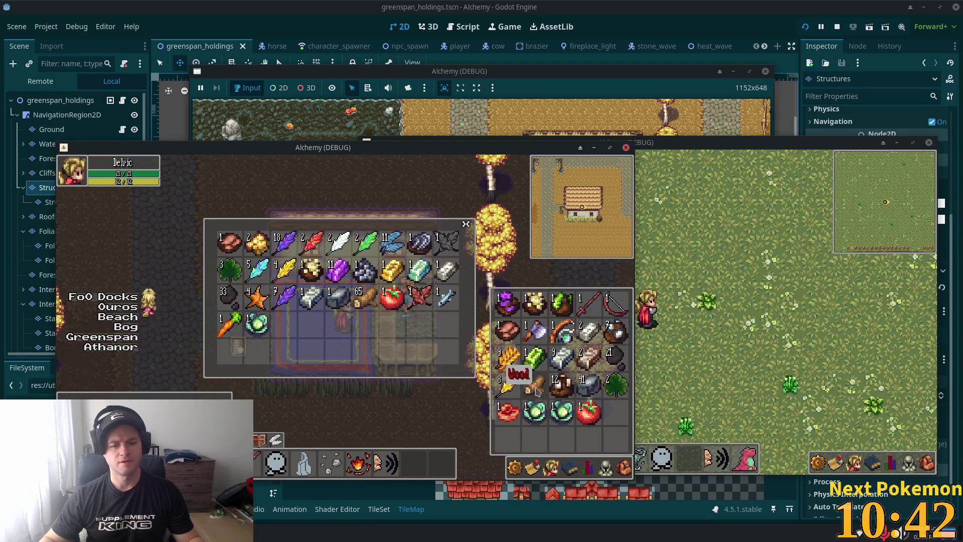
pyautogui.click(615, 396)
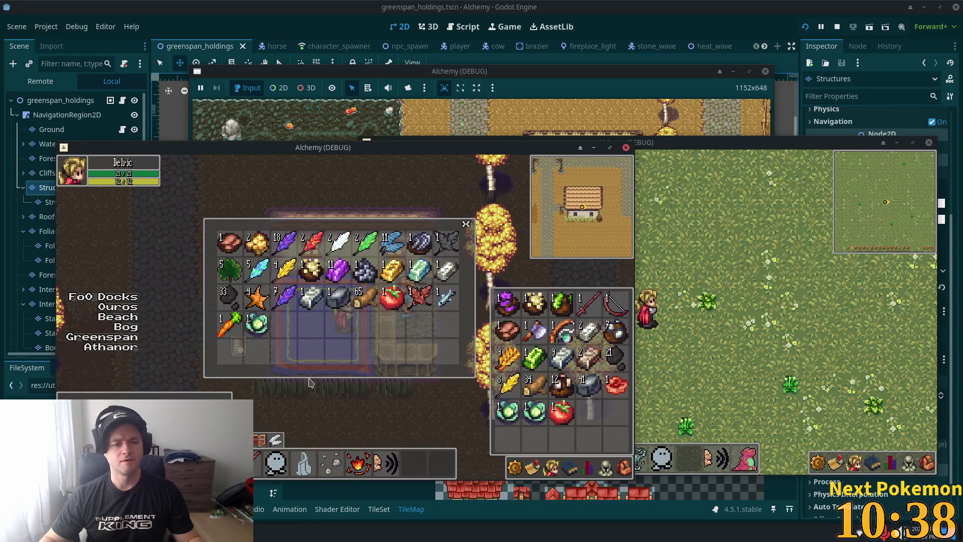
# Step: Close the bank, walk into another house and check the Raw Beef item options
pyautogui.press('Escape')
pyautogui.press('s')
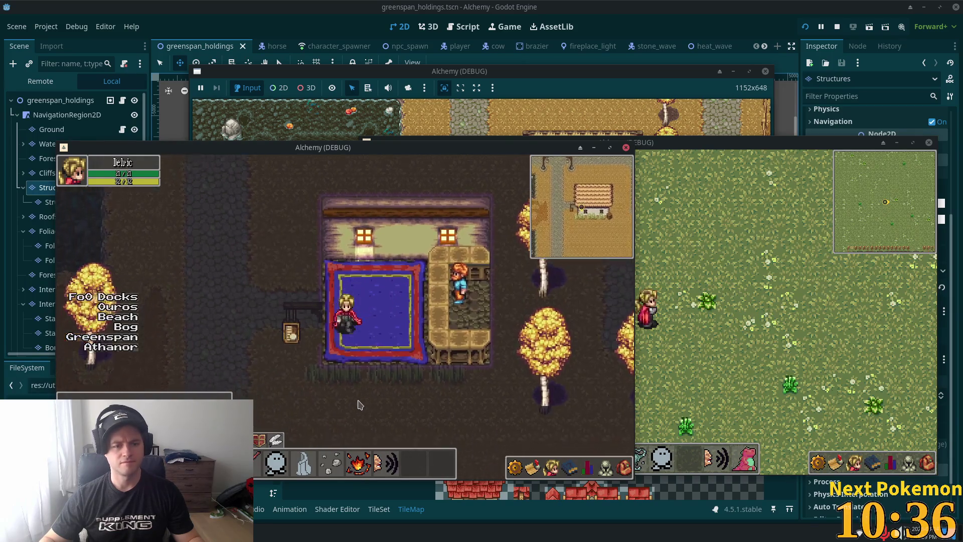
pyautogui.press('i')
pyautogui.press('w')
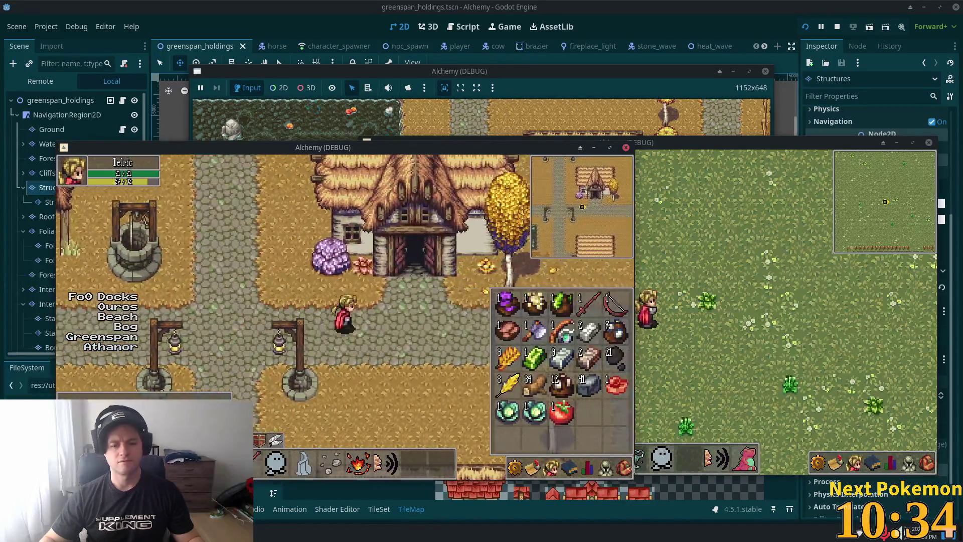
pyautogui.rightClick(618, 385)
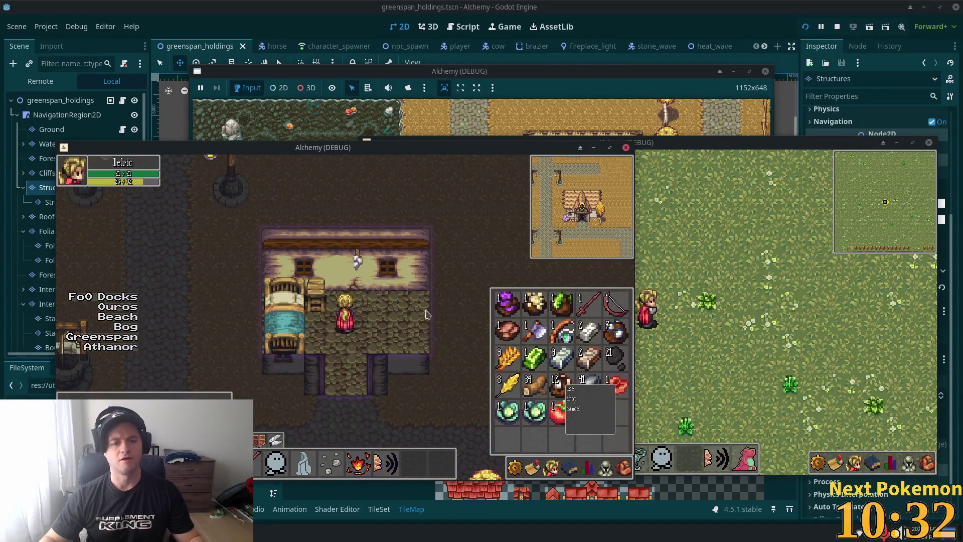
pyautogui.click(333, 316)
# Step: Walk around inside the house, close the inventory and stop the playtest with F8
pyautogui.press('d')
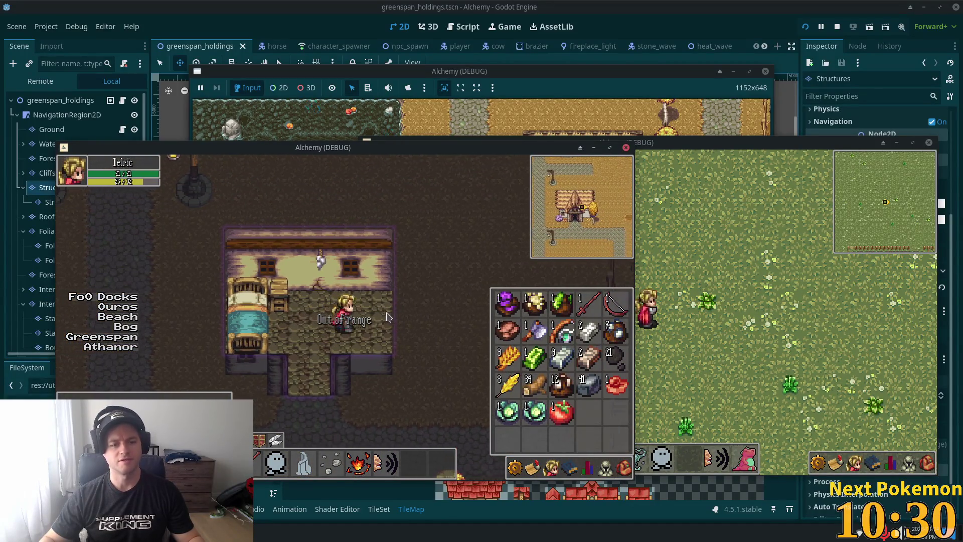
pyautogui.press('a')
pyautogui.press('i')
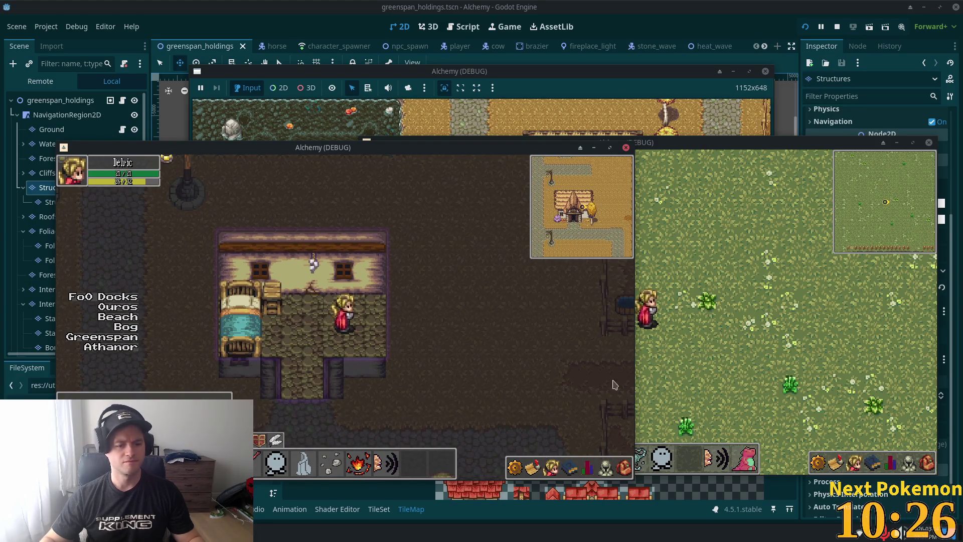
pyautogui.press('i')
pyautogui.press('i')
pyautogui.press('F8')
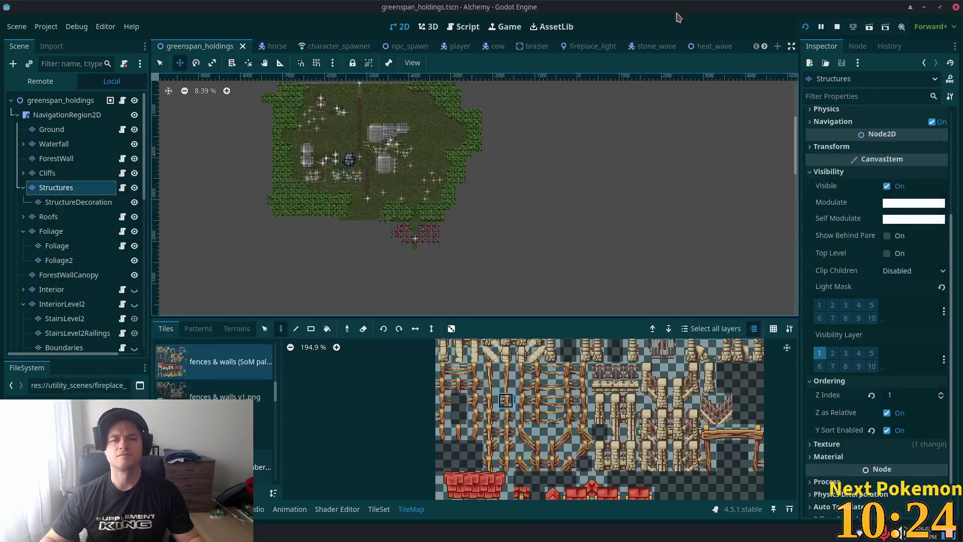
# Step: Search the quick-open list for 'ouros' and open ouros.tscn
pyautogui.scroll(-2, 502, 150)
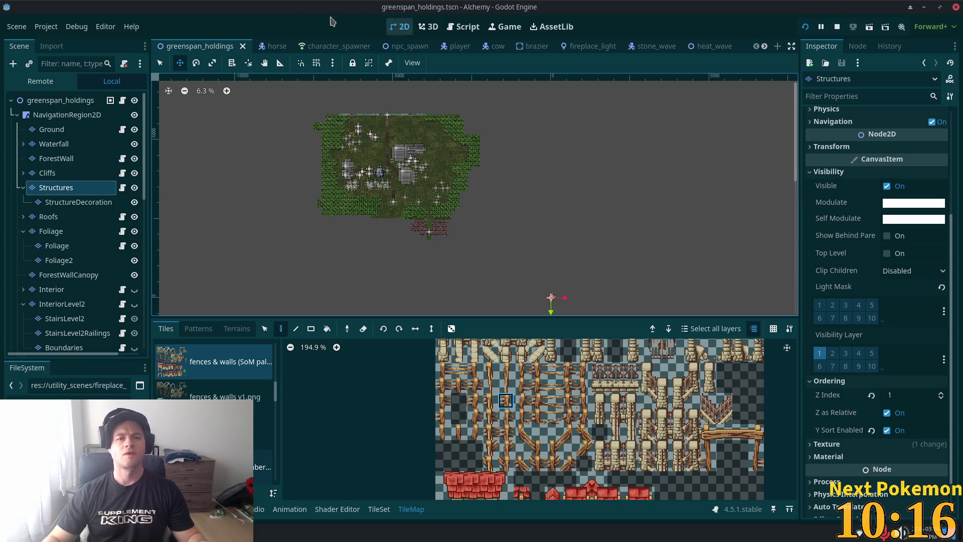
pyautogui.hotkey('alt', 'shift', 'o')
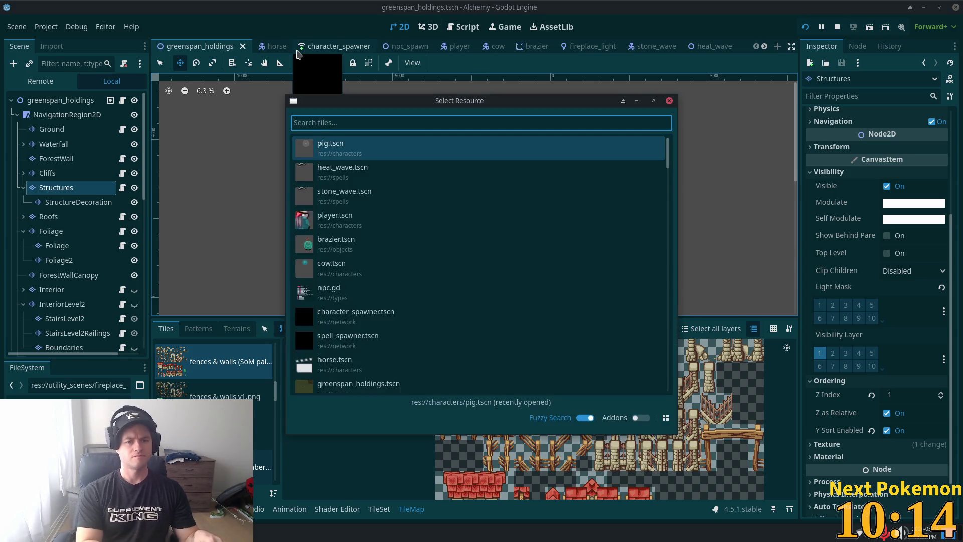
pyautogui.write('pirps')
pyautogui.press('BackSpace')
pyautogui.press('BackSpace')
pyautogui.write('ouros')
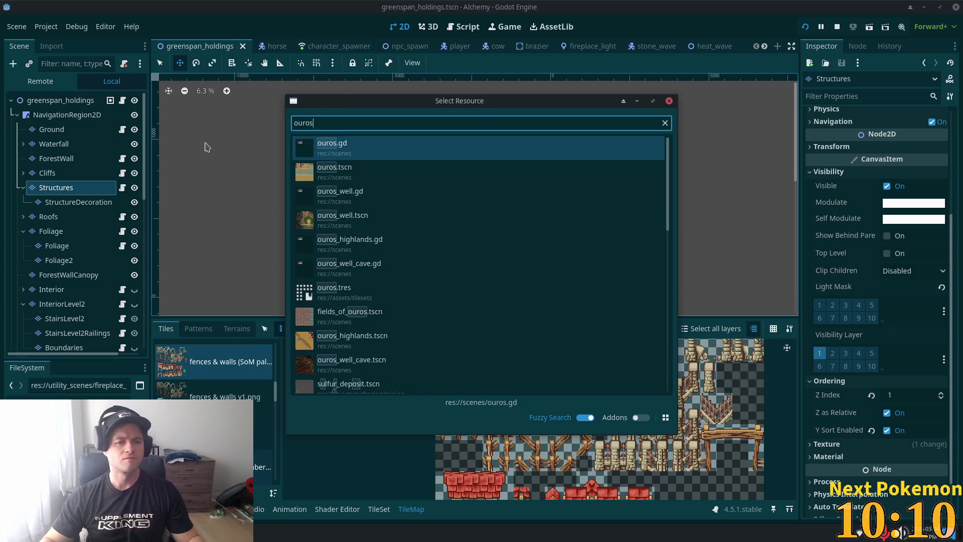
pyautogui.doubleClick(333, 170)
pyautogui.scroll(-9, 470, 203)
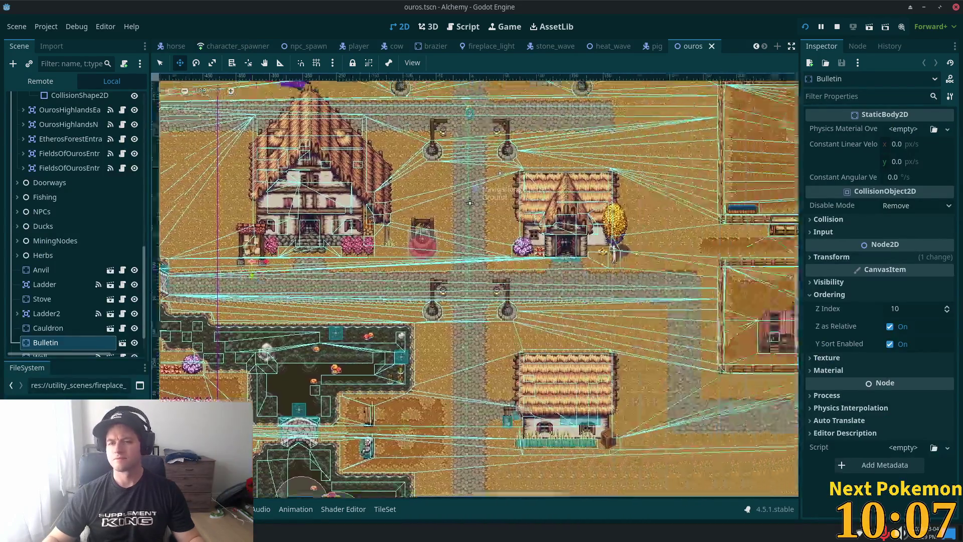
# Step: Select the Cauldron node in the ouros map and open its cauldron scene
pyautogui.moveTo(470, 203)
pyautogui.mouseDown()
pyautogui.moveTo(317, 220)
pyautogui.moveTo(173, 121)
pyautogui.moveTo(163, 231)
pyautogui.mouseUp()
pyautogui.scroll(11, 317, 220)
pyautogui.scroll(-2, 26, 251)
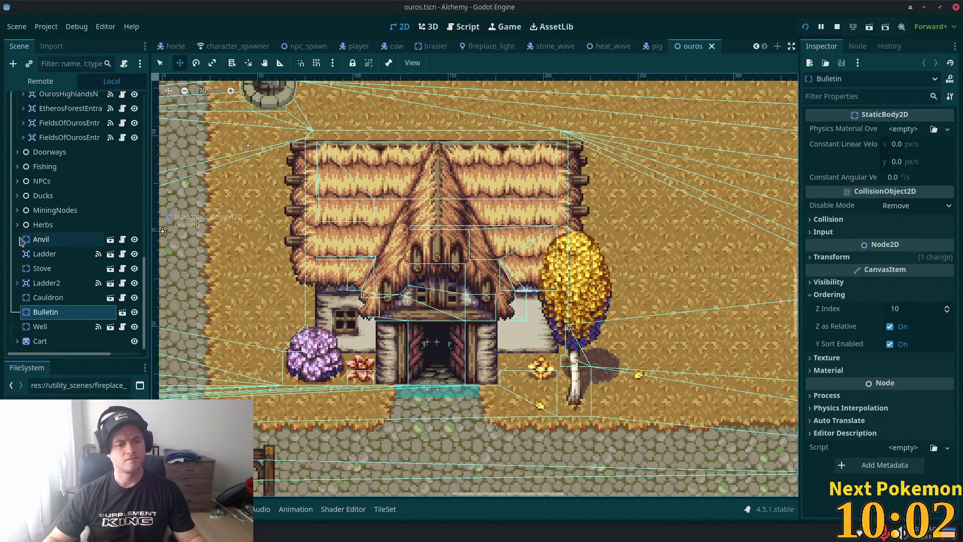
pyautogui.click(48, 297)
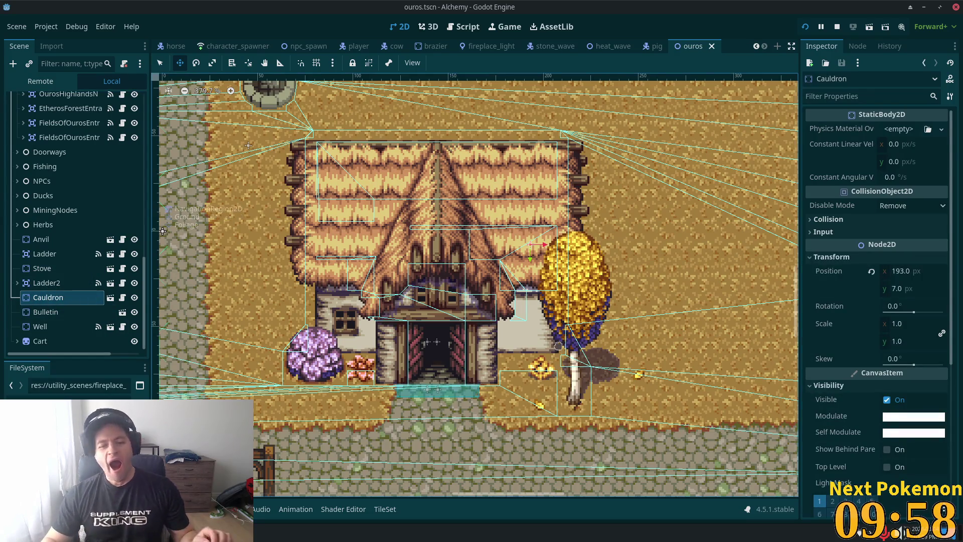
pyautogui.click(110, 297)
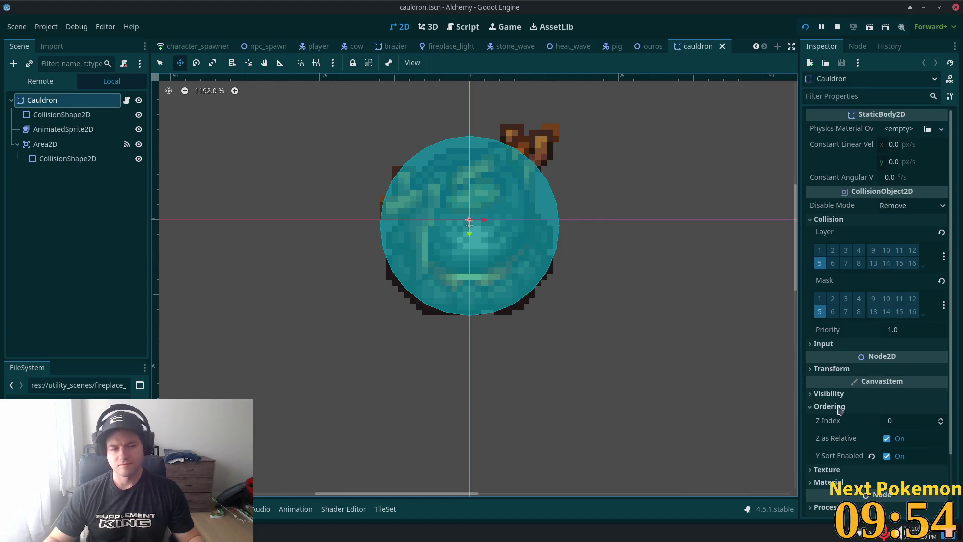
# Step: Set the Cauldron's Z Index to 1 and run the game with F5 to check it
pyautogui.click(54, 130)
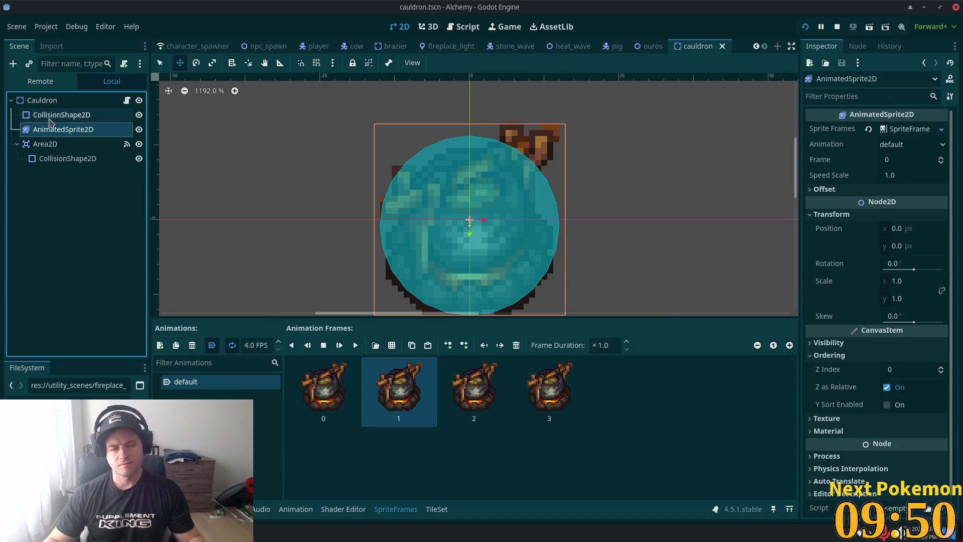
pyautogui.click(41, 100)
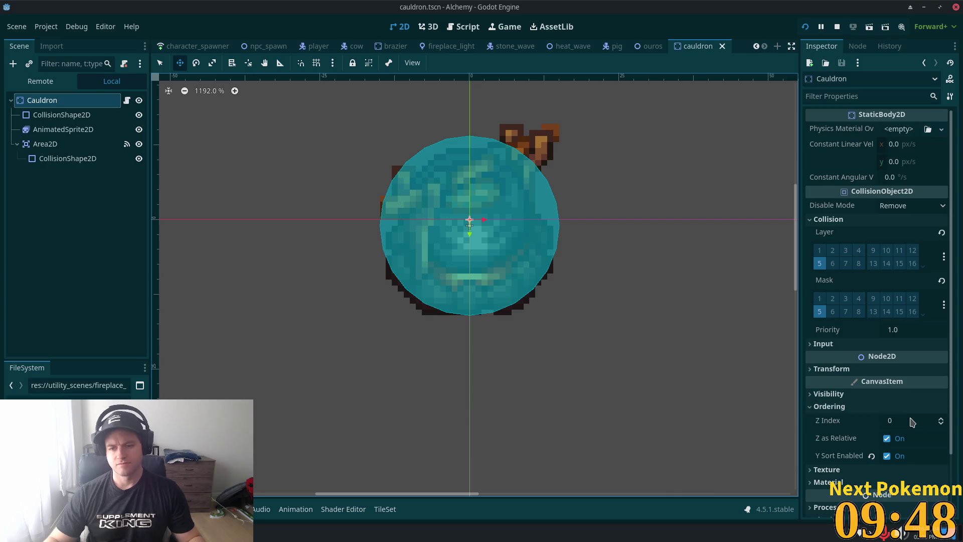
pyautogui.click(911, 422)
pyautogui.write('1')
pyautogui.press('Tab')
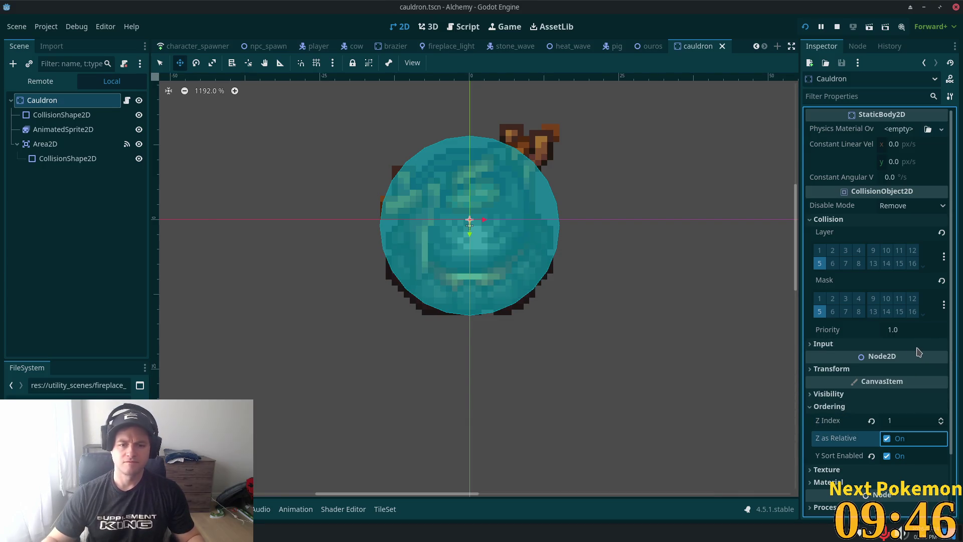
pyautogui.press('F5')
pyautogui.press('Up')
pyautogui.press('Right')
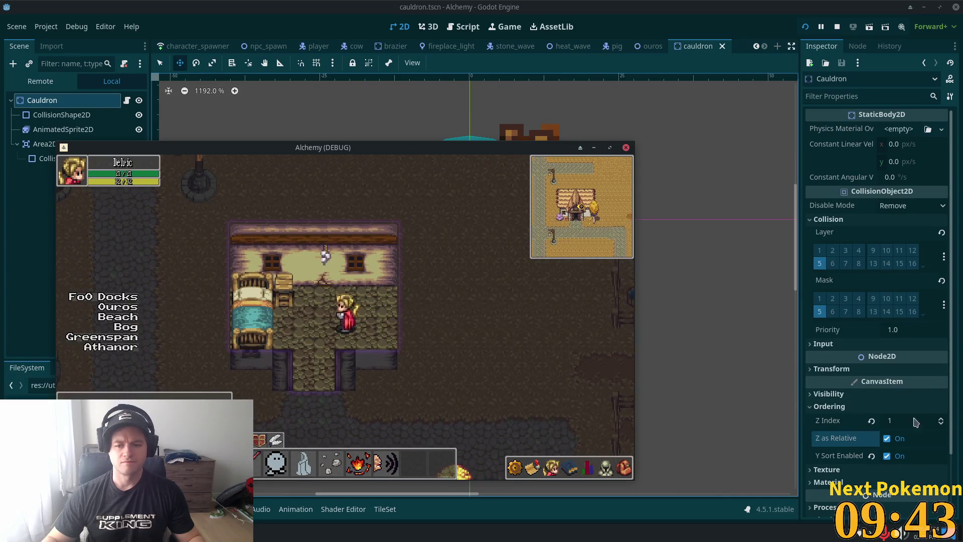
# Step: Change the Cauldron's Z Index to 2 and run the game again
pyautogui.click(877, 423)
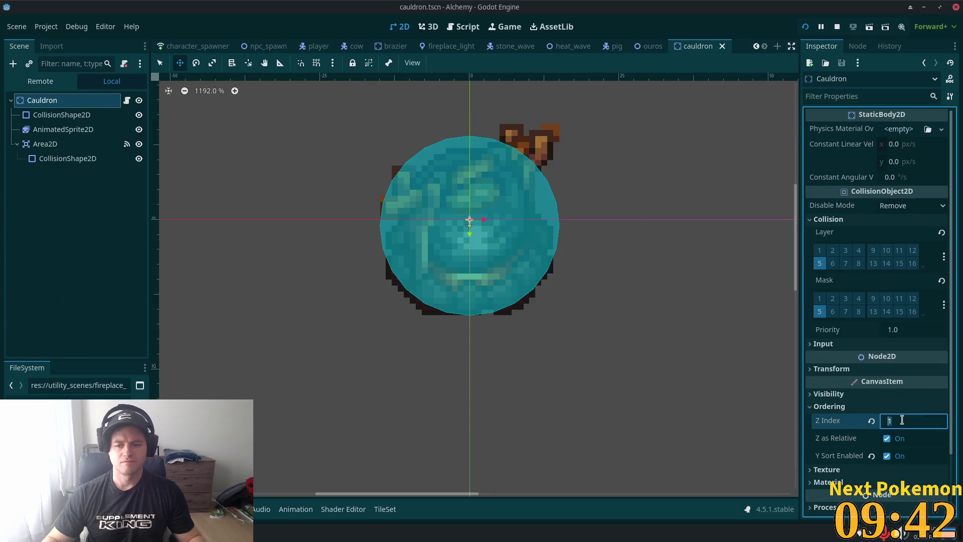
pyautogui.write('2')
pyautogui.press('Tab')
pyautogui.press('F5')
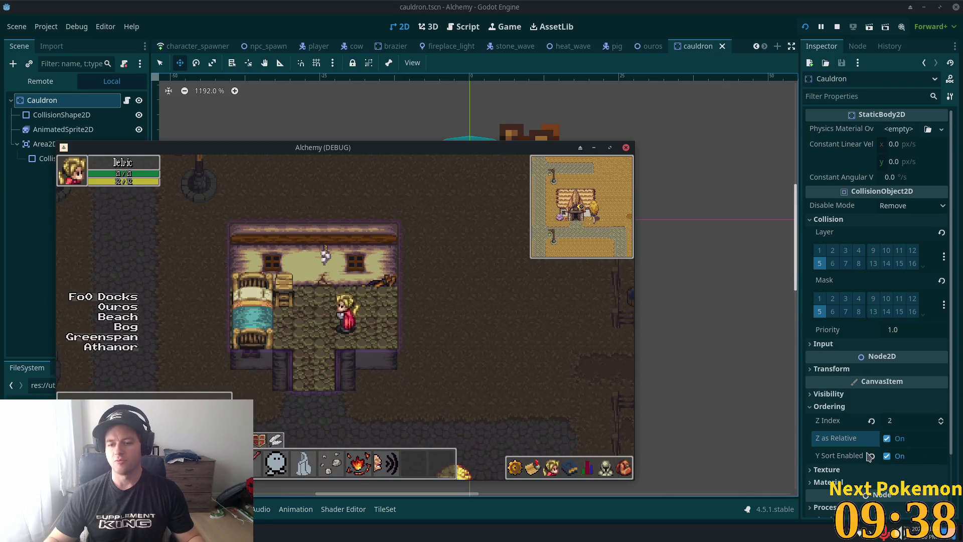
# Step: Raise the Z Index to 3, relaunch, and walk the player up to the cauldron
pyautogui.click(903, 420)
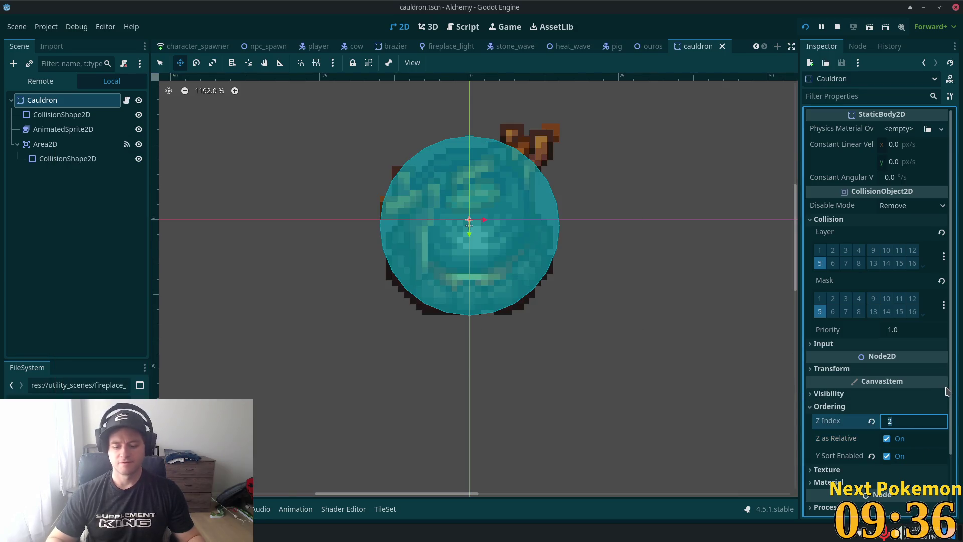
pyautogui.write('3')
pyautogui.press('Tab')
pyautogui.press('F5')
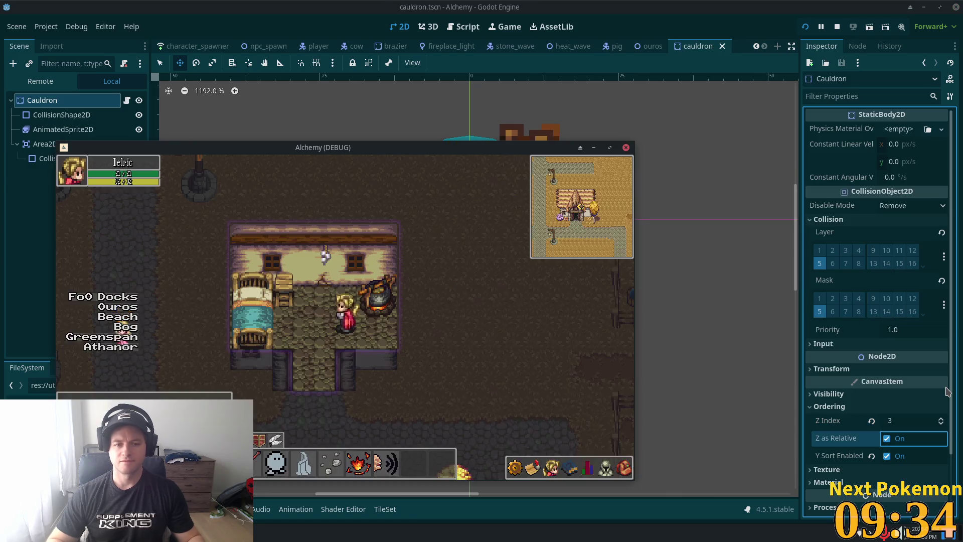
pyautogui.press('Right')
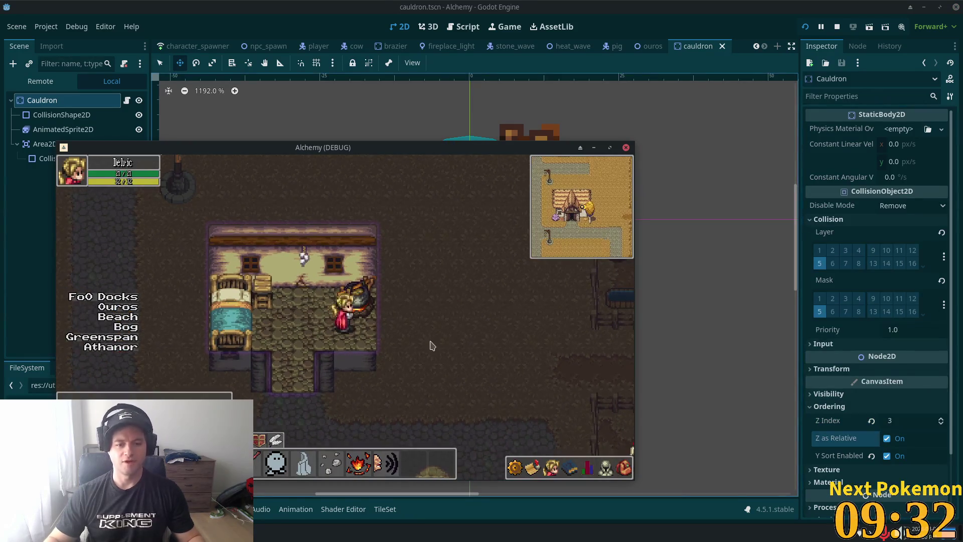
pyautogui.press('Up')
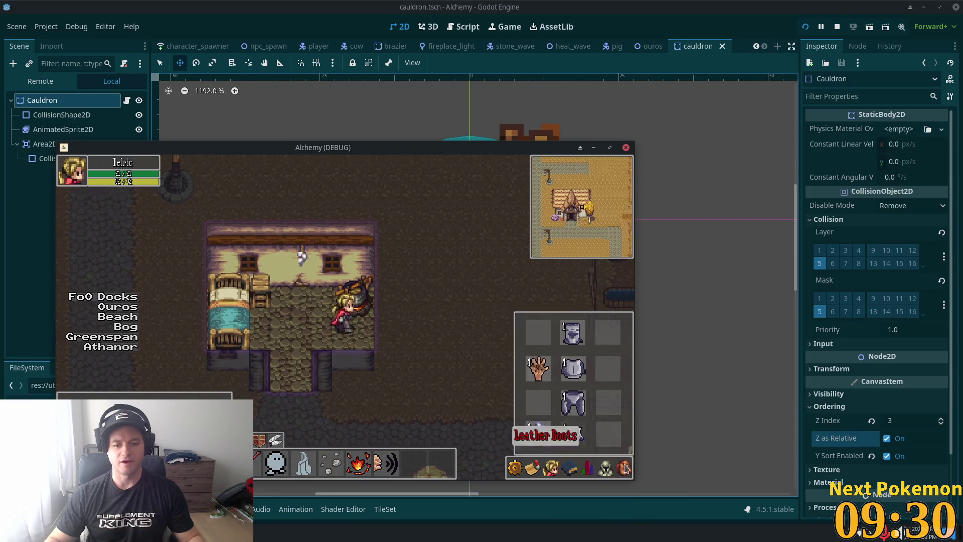
# Step: Drop a tomato beside the cauldron, walk around the house, and close the game window
pyautogui.click(623, 469)
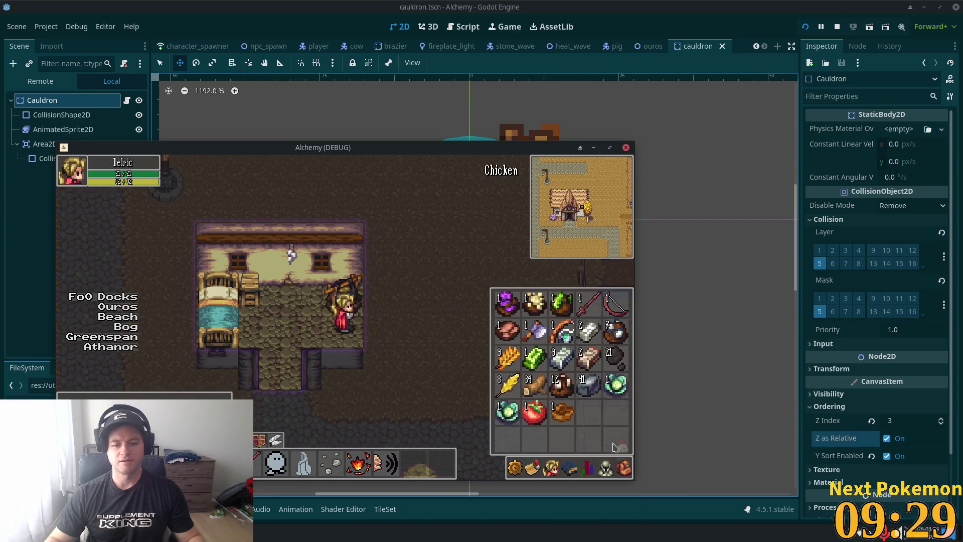
pyautogui.click(534, 410)
pyautogui.click(536, 431)
pyautogui.press('Left')
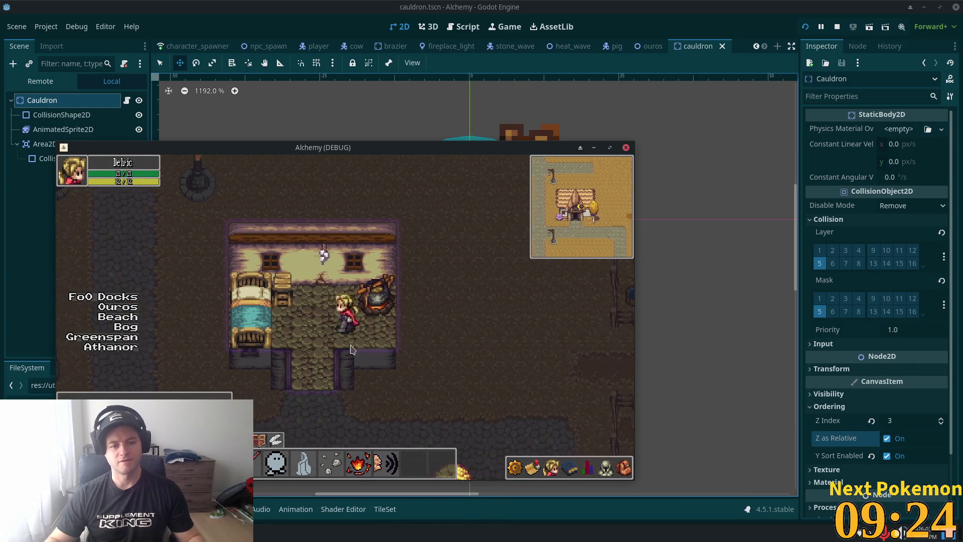
pyautogui.press('Left')
pyautogui.press('Down')
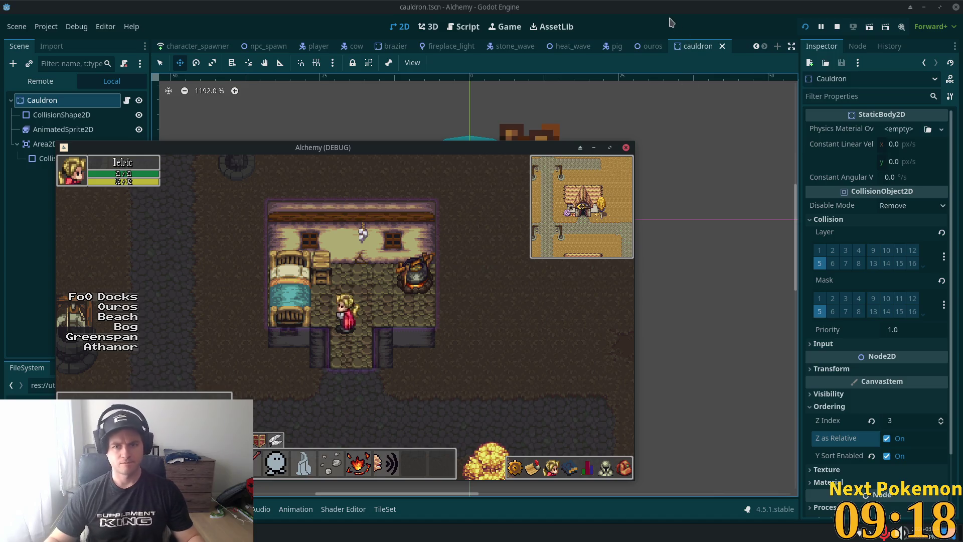
pyautogui.click(626, 147)
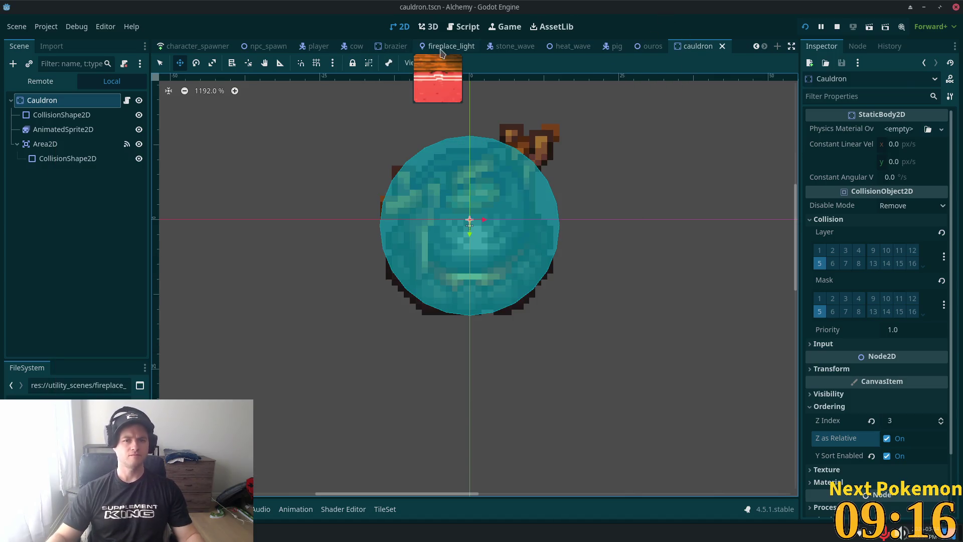
# Step: Copy the fireplace light from fireplace_light.tscn, paste it under Cauldron, then delete it
pyautogui.click(451, 46)
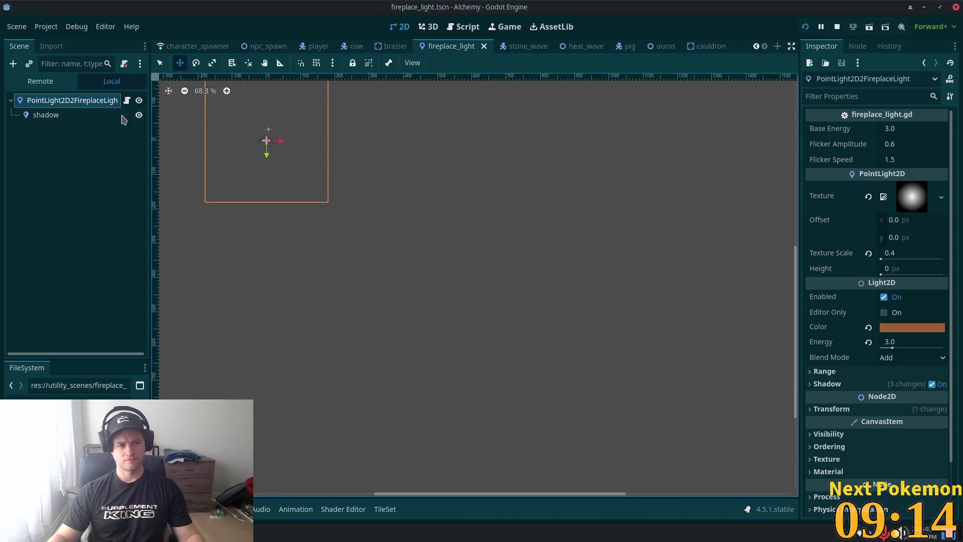
pyautogui.click(45, 115)
pyautogui.scroll(-2, 351, 140)
pyautogui.hotkey('shift', 'f')
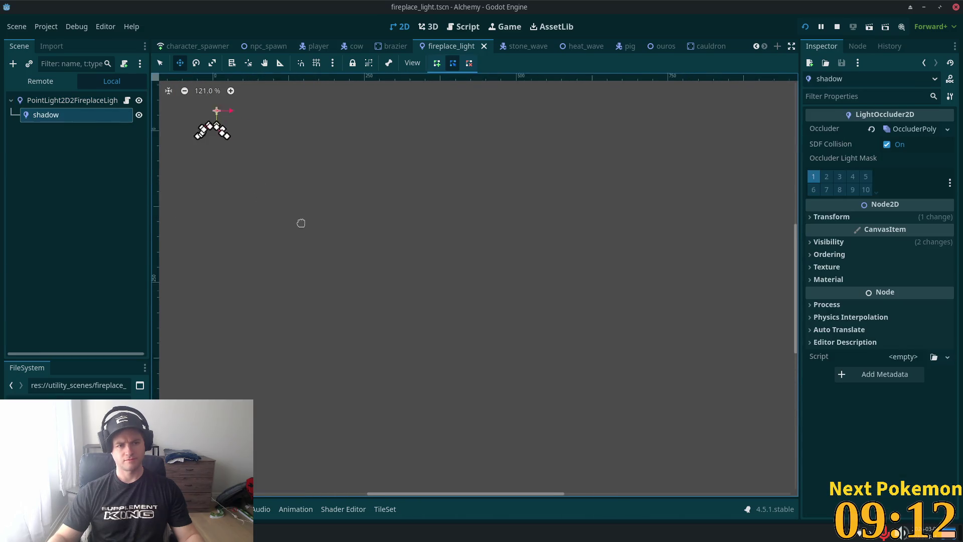
pyautogui.click(64, 99)
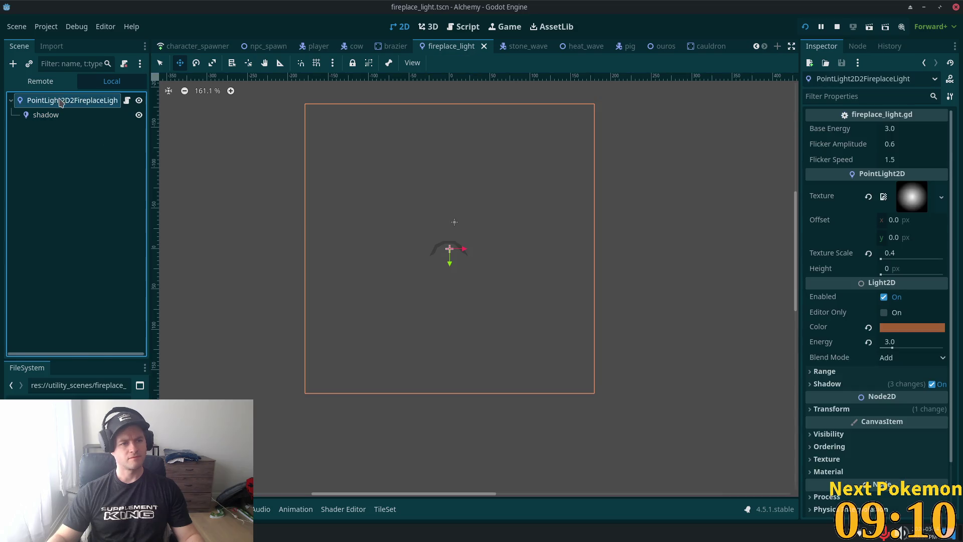
pyautogui.rightClick(64, 99)
pyautogui.click(106, 188)
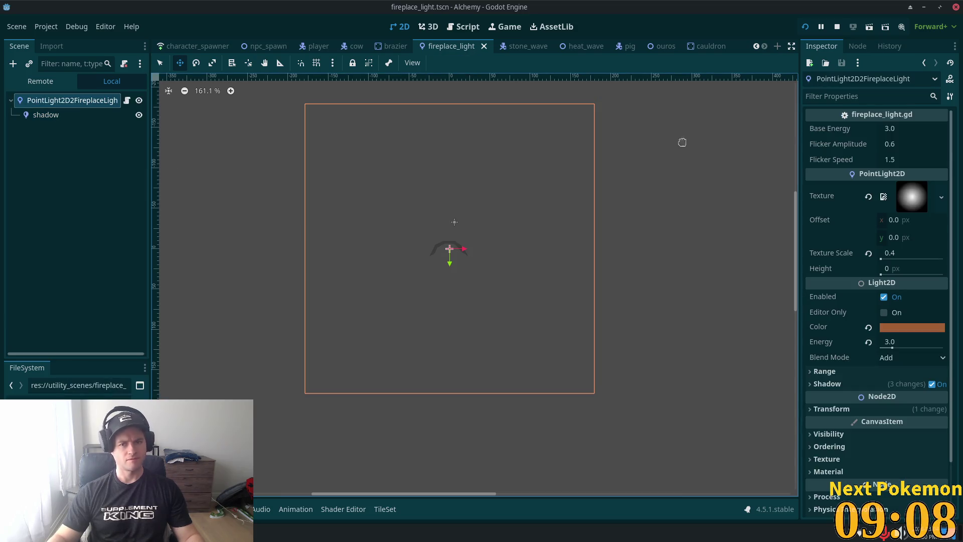
pyautogui.click(708, 46)
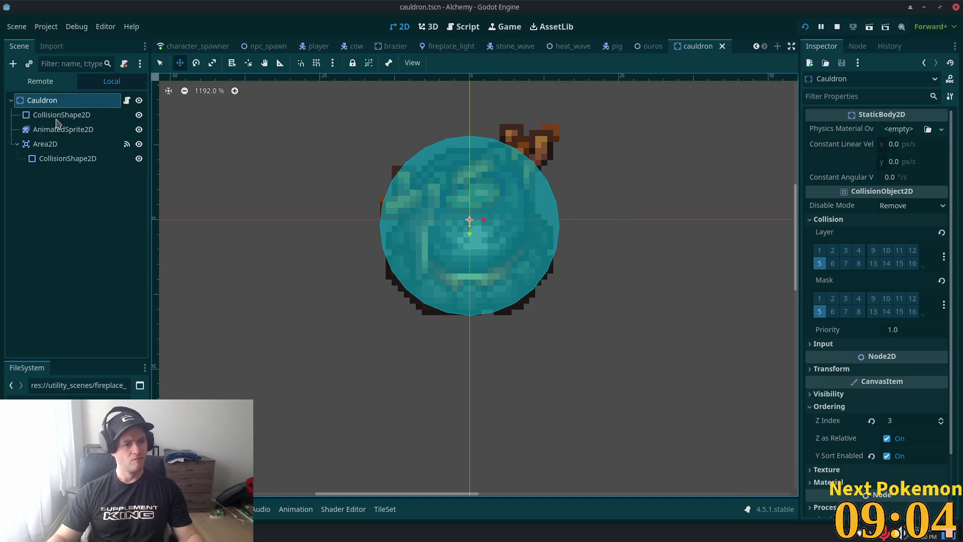
pyautogui.rightClick(32, 99)
pyautogui.click(63, 203)
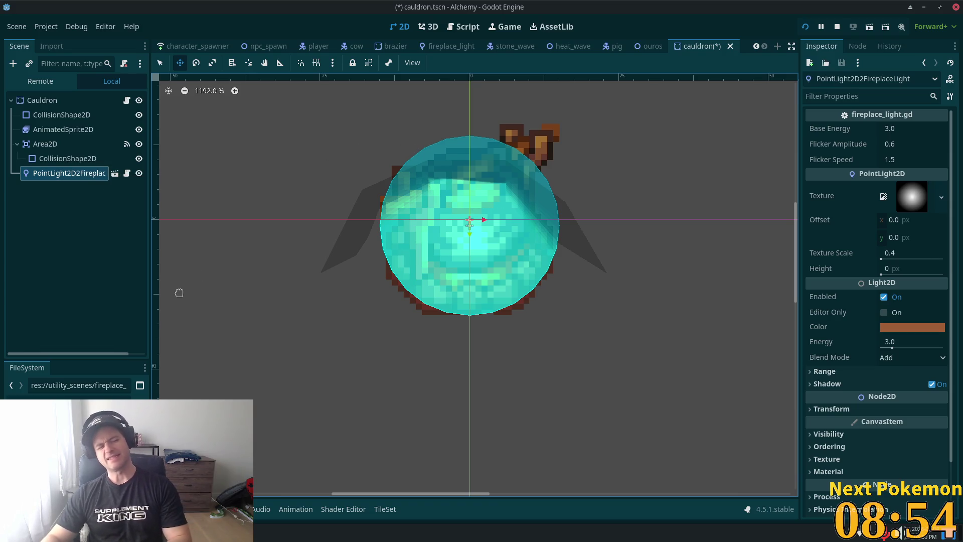
pyautogui.press('Delete')
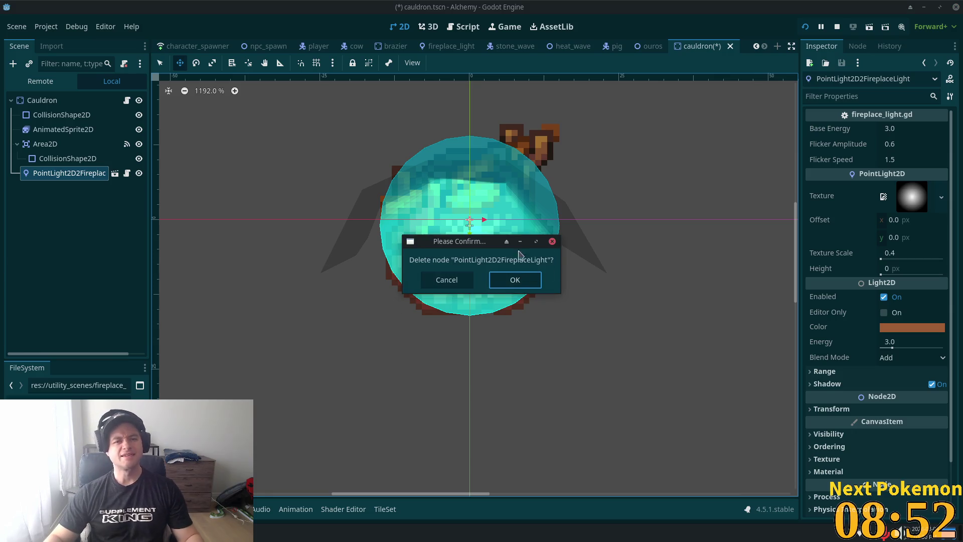
pyautogui.click(511, 280)
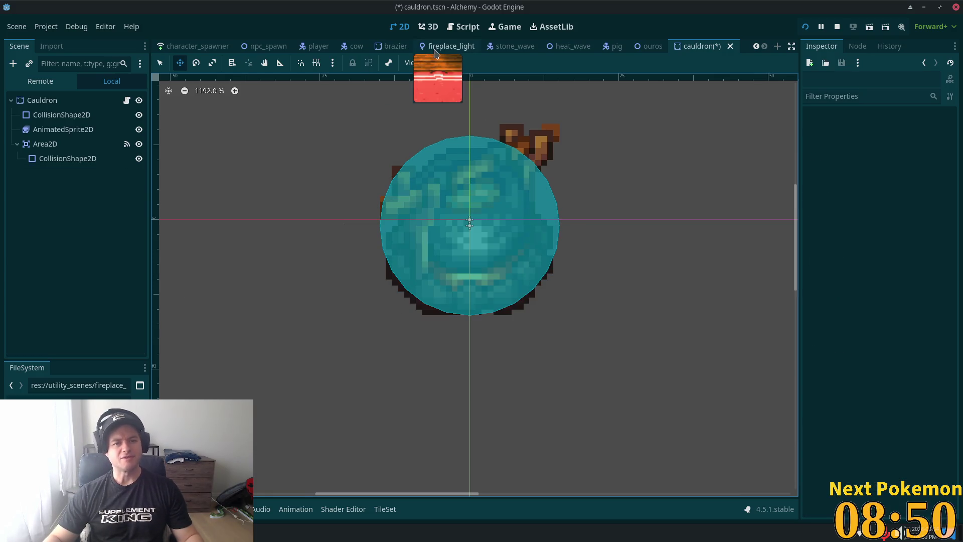
# Step: Paste the fireplace light into Cauldron a second time, then delete it and confirm
pyautogui.click(450, 45)
pyautogui.click(56, 114)
pyautogui.click(54, 106)
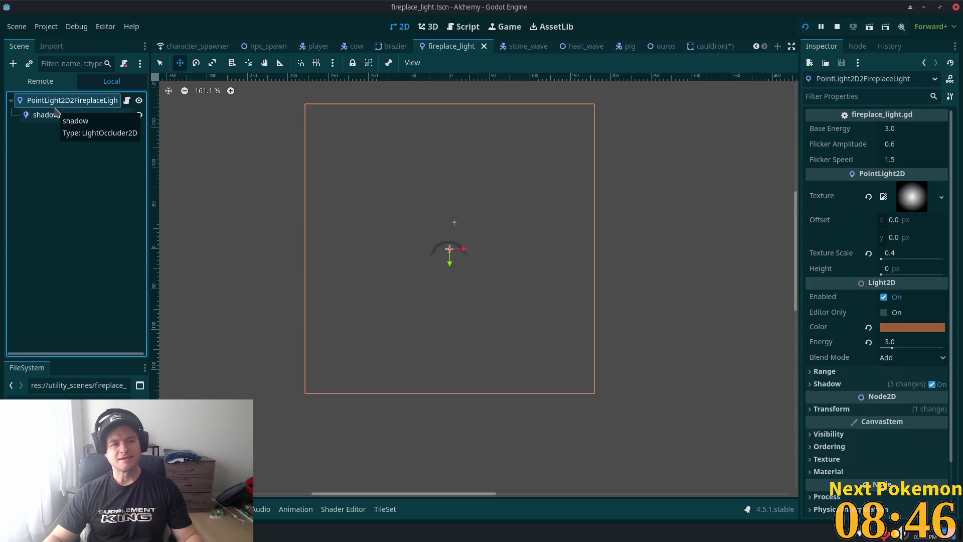
pyautogui.rightClick(52, 100)
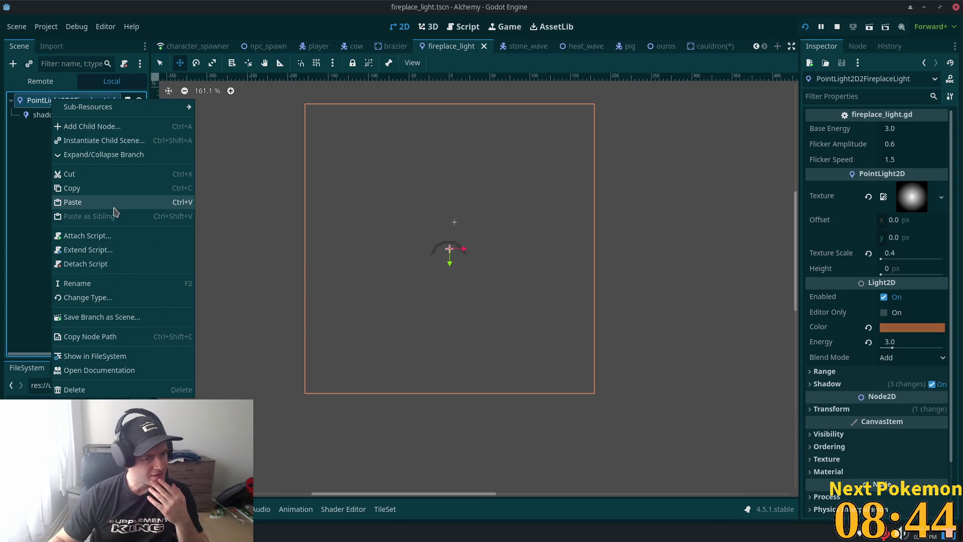
pyautogui.click(99, 189)
pyautogui.click(709, 47)
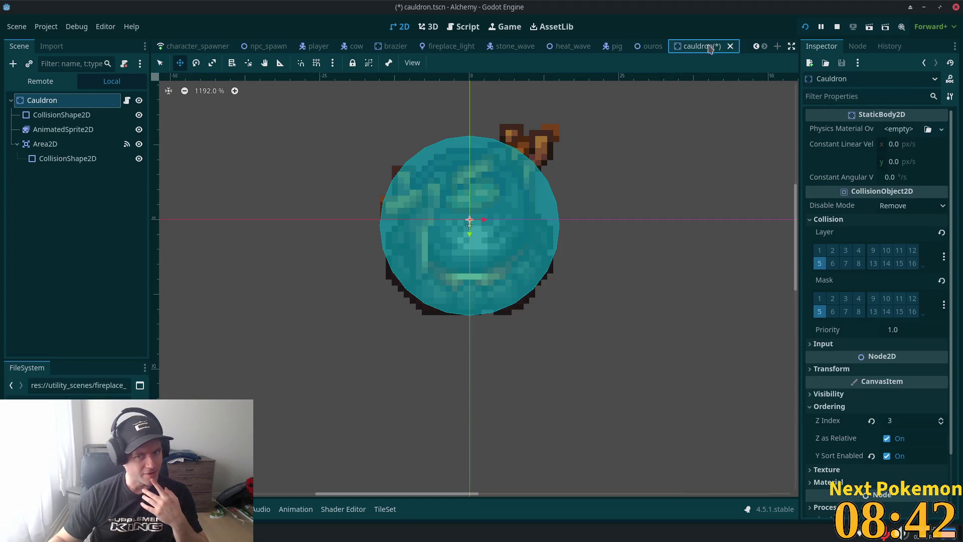
pyautogui.rightClick(58, 101)
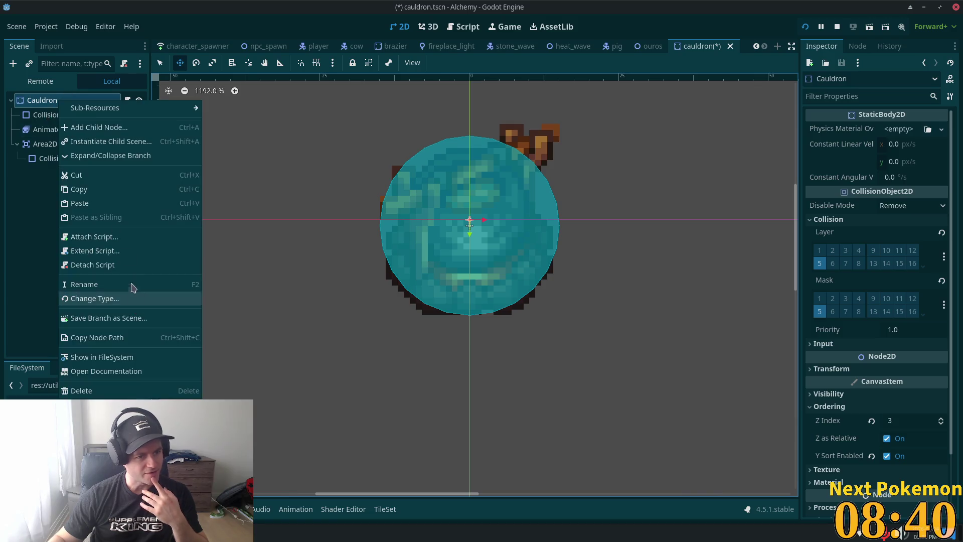
pyautogui.click(83, 203)
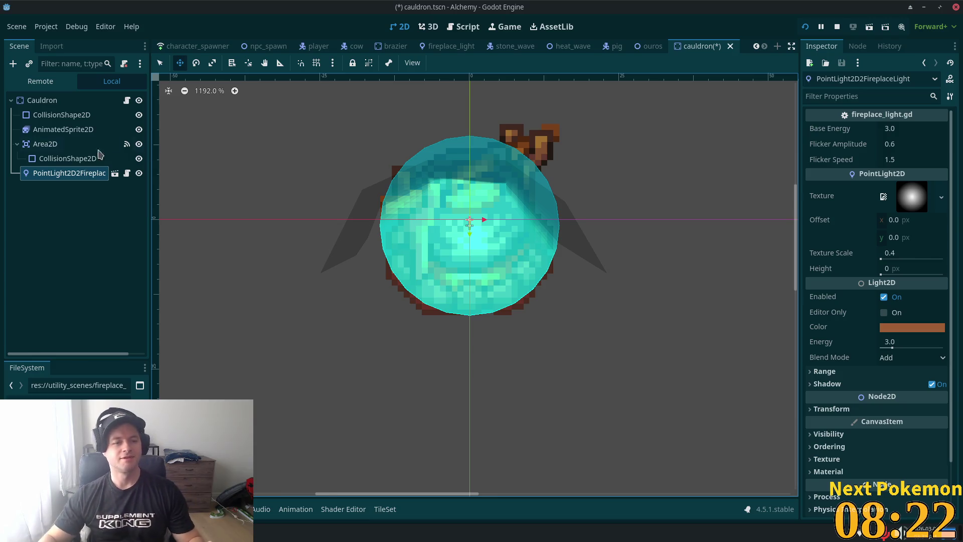
pyautogui.press('Delete')
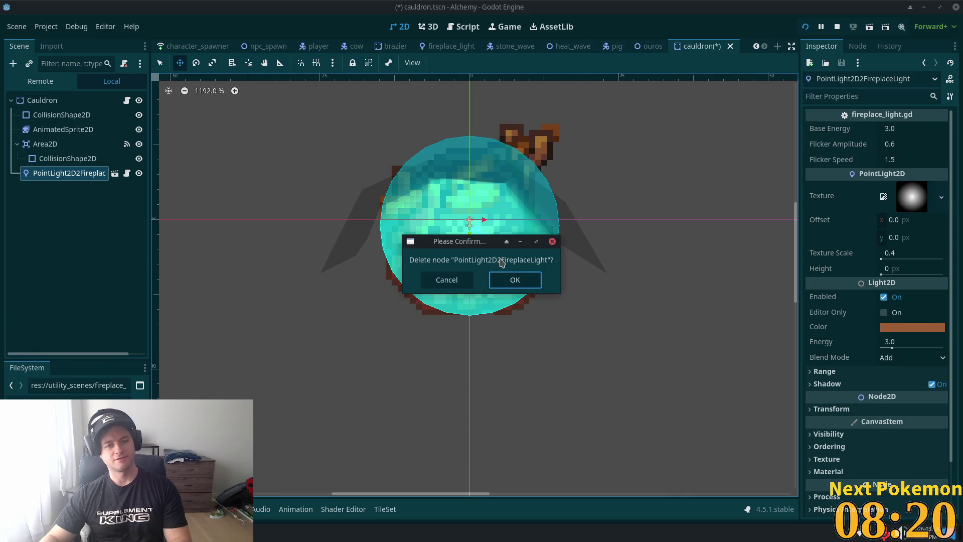
pyautogui.click(528, 281)
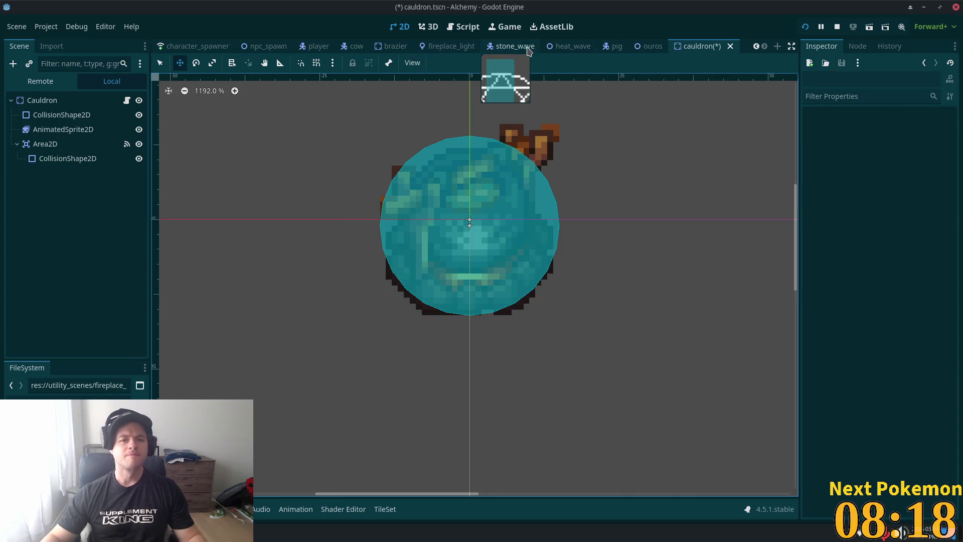
# Step: Copy the PointLight2D2 light node from the brazier scene
pyautogui.click(391, 45)
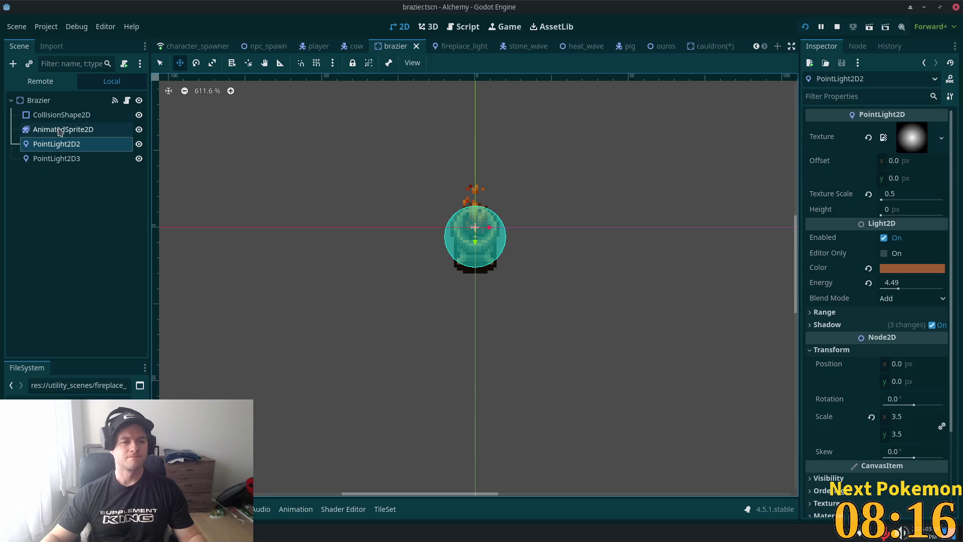
pyautogui.click(49, 114)
pyautogui.click(51, 129)
pyautogui.click(55, 144)
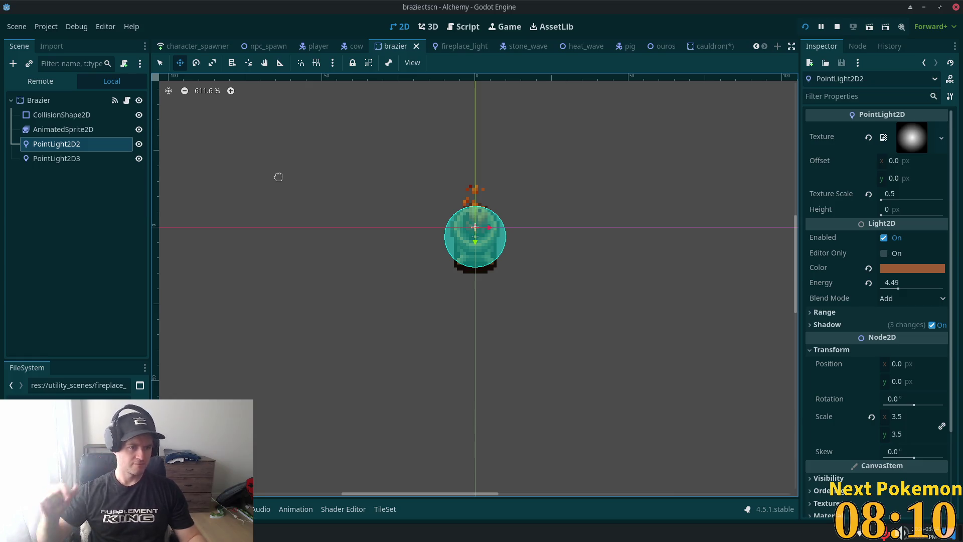
pyautogui.rightClick(89, 144)
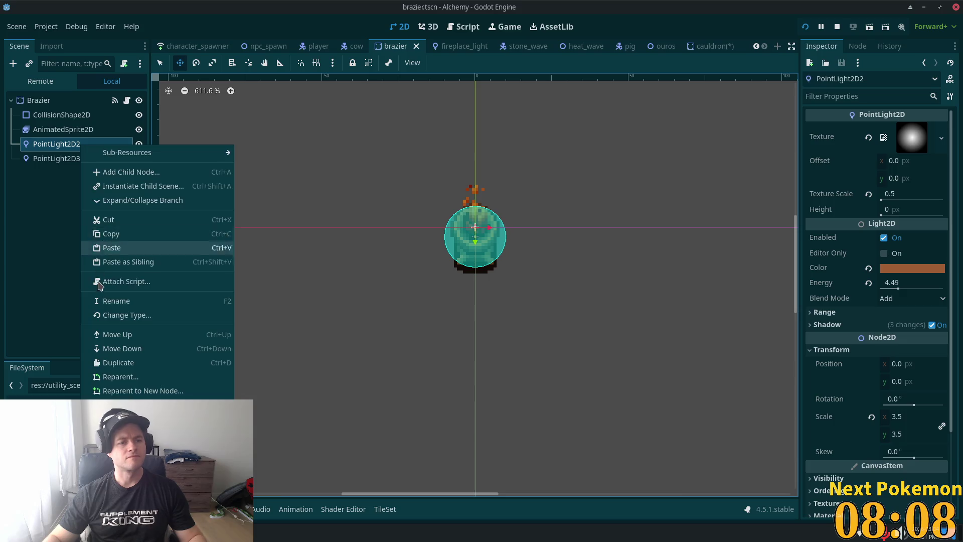
pyautogui.click(141, 237)
# Step: Paste the PointLight2D2 under the Cauldron root and save the cauldron scene
pyautogui.click(700, 47)
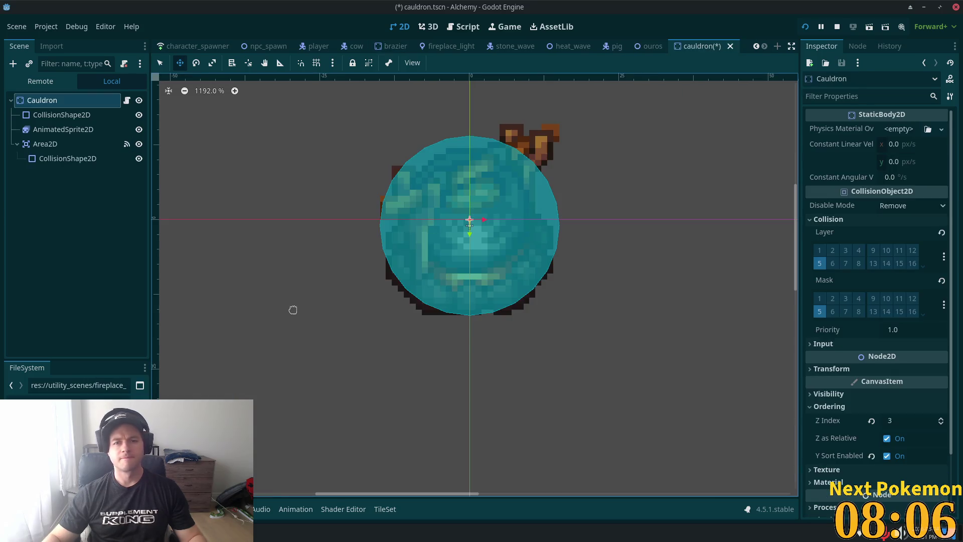
pyautogui.rightClick(54, 100)
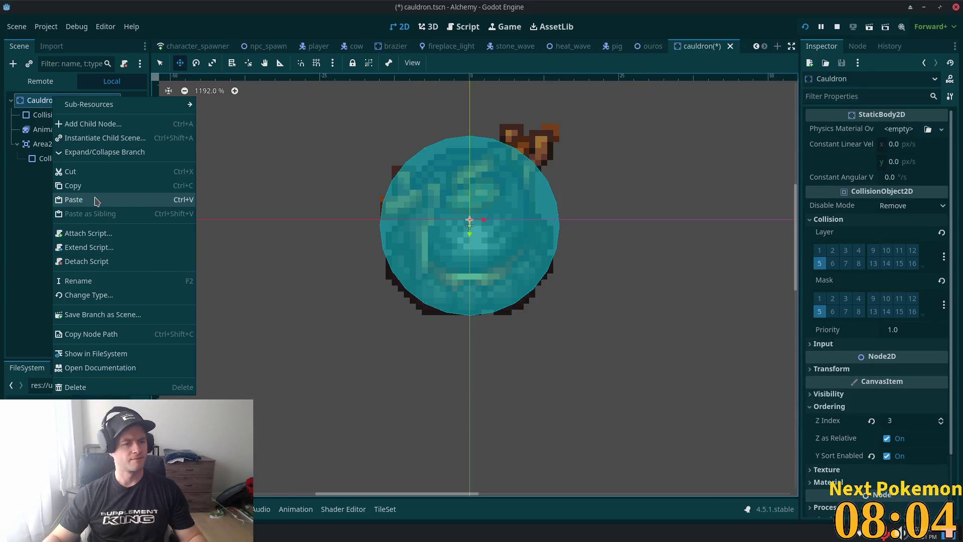
pyautogui.click(92, 201)
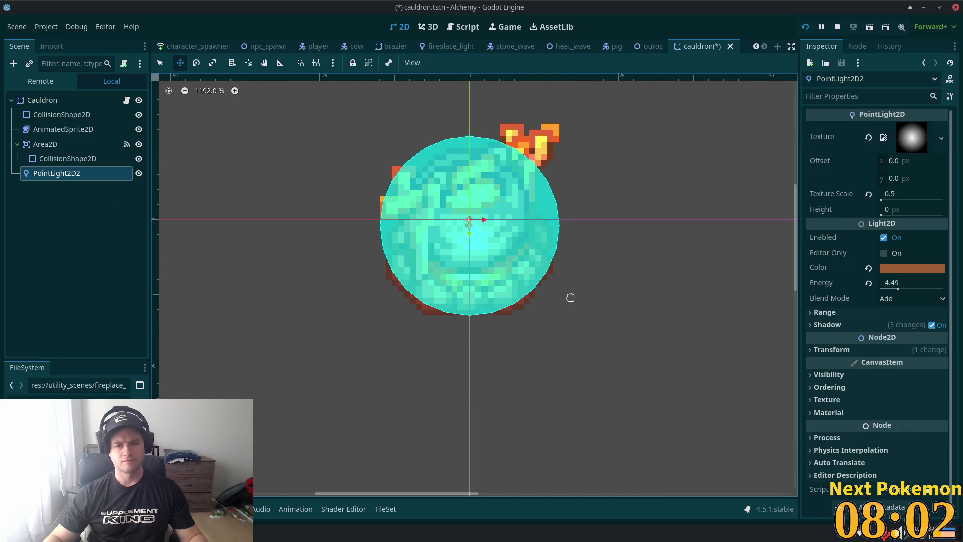
pyautogui.scroll(-2, 300, 250)
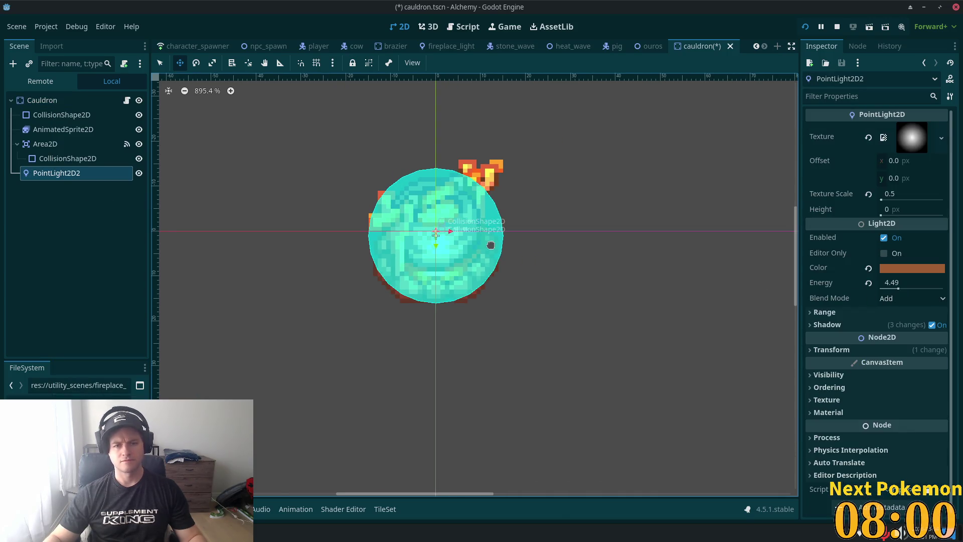
pyautogui.scroll(-1, 491, 250)
pyautogui.hotkey('ctrl', 's')
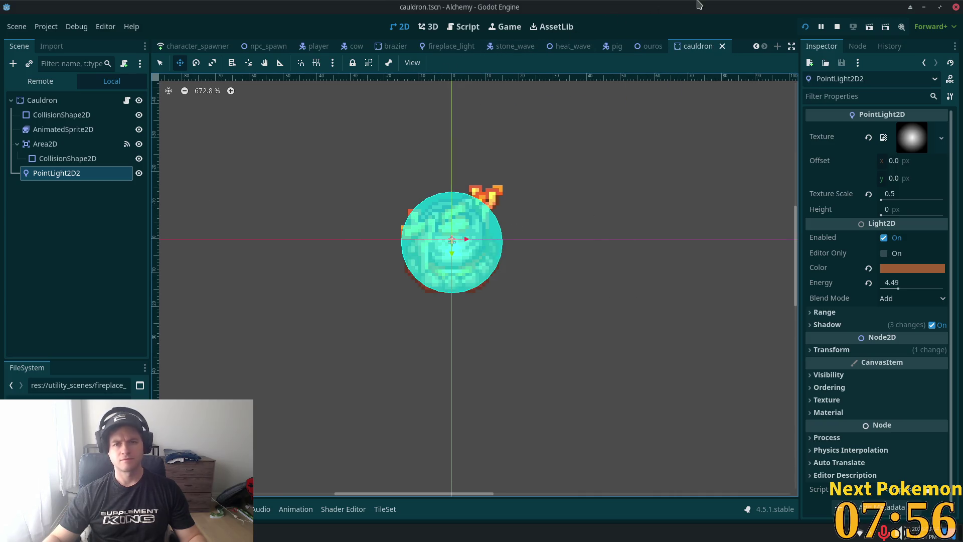
pyautogui.doubleClick(688, 14)
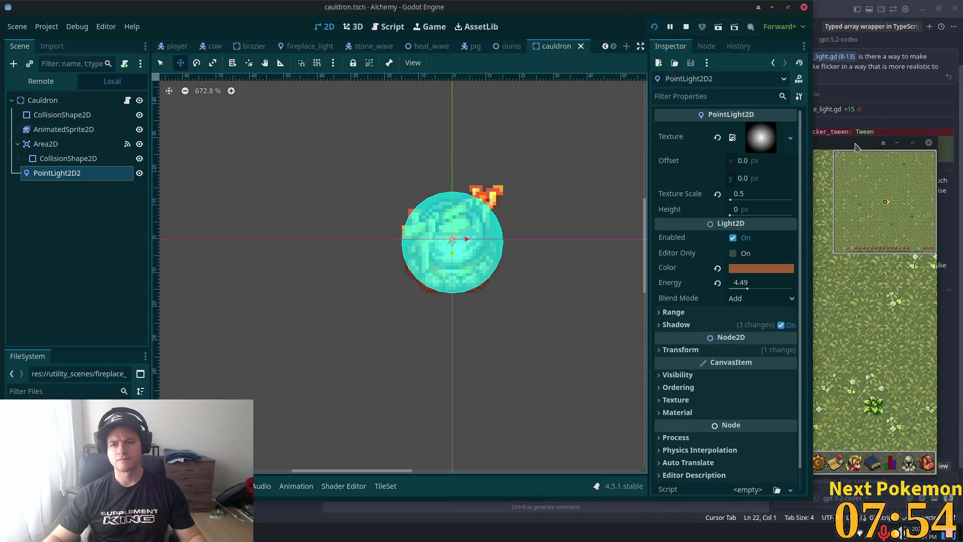
# Step: Teleport the first player to Ouros town and walk it into the house
pyautogui.click(825, 224)
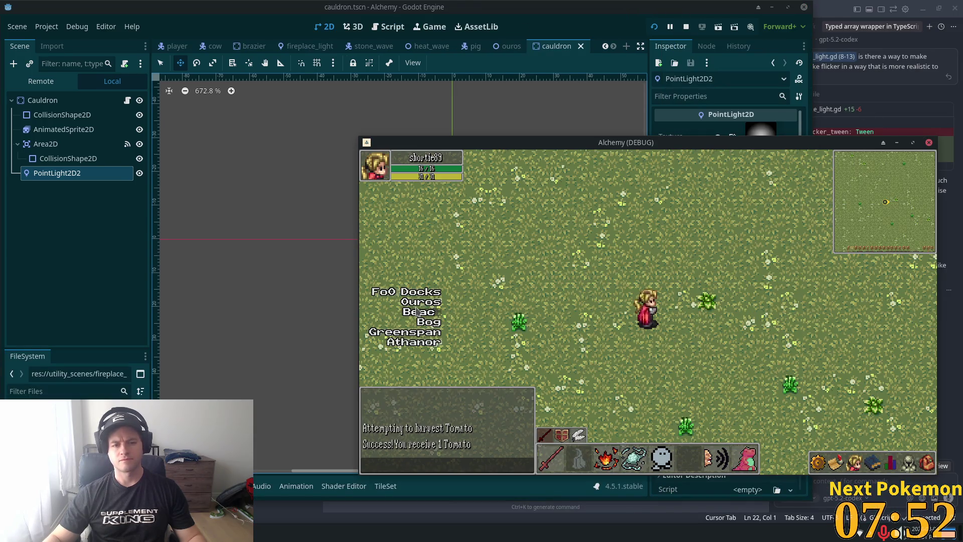
pyautogui.click(467, 302)
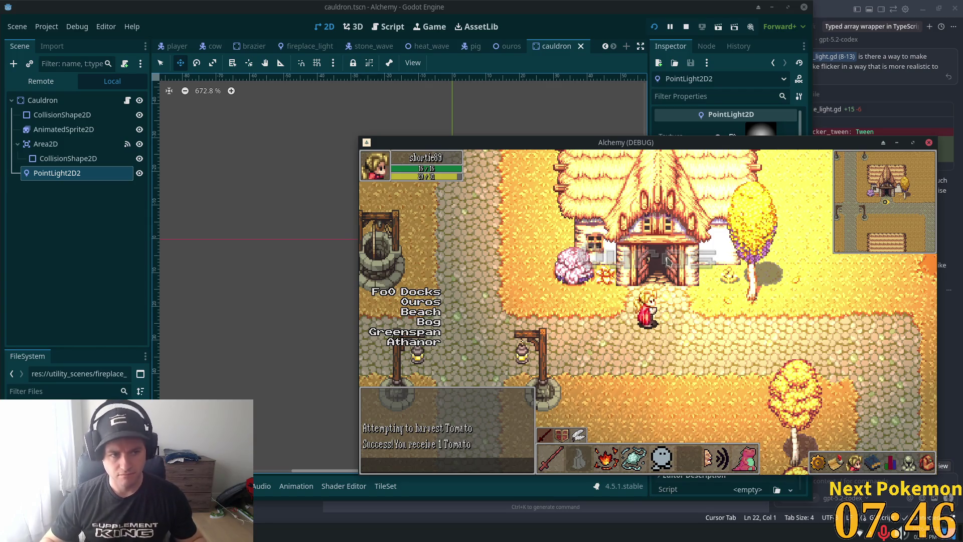
pyautogui.press('Up')
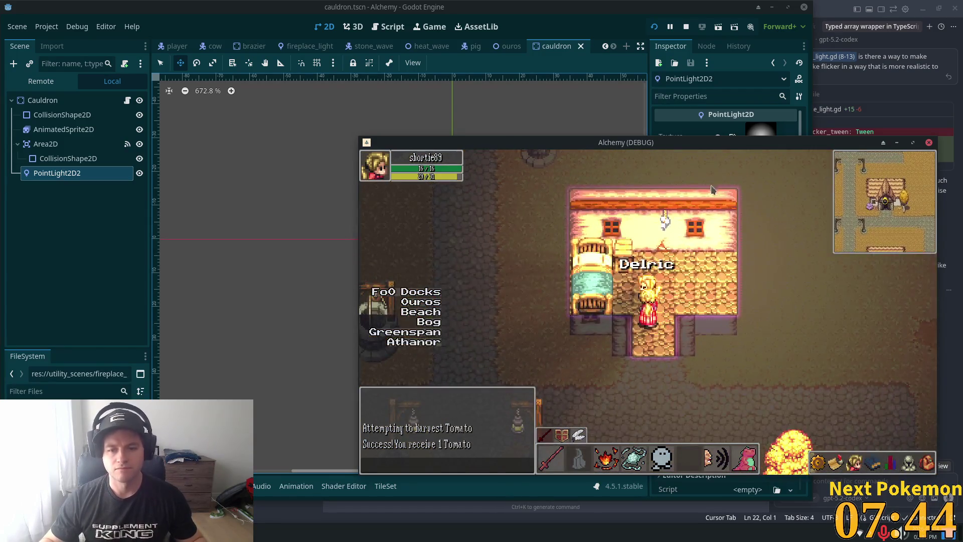
pyautogui.press('Up')
pyautogui.press('Right')
pyautogui.press('Up')
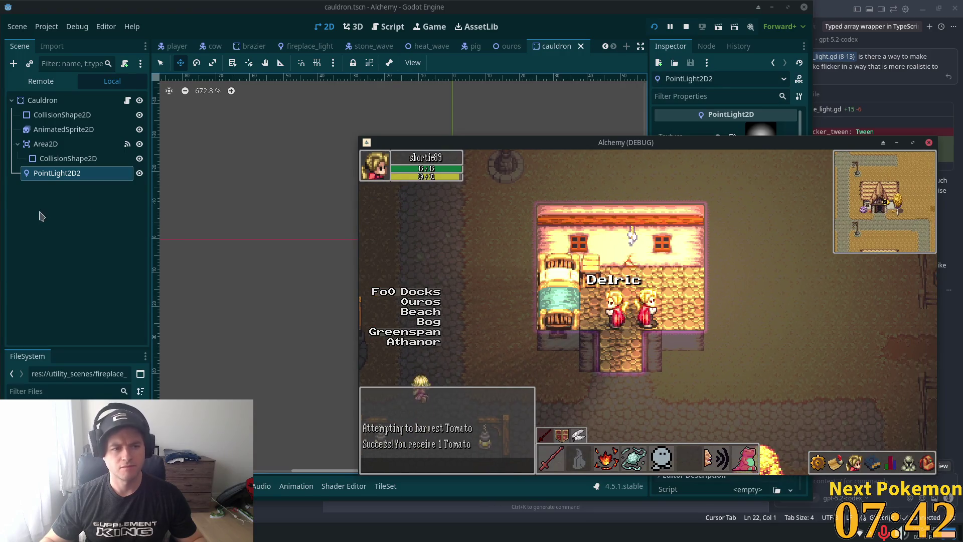
pyautogui.press('Up')
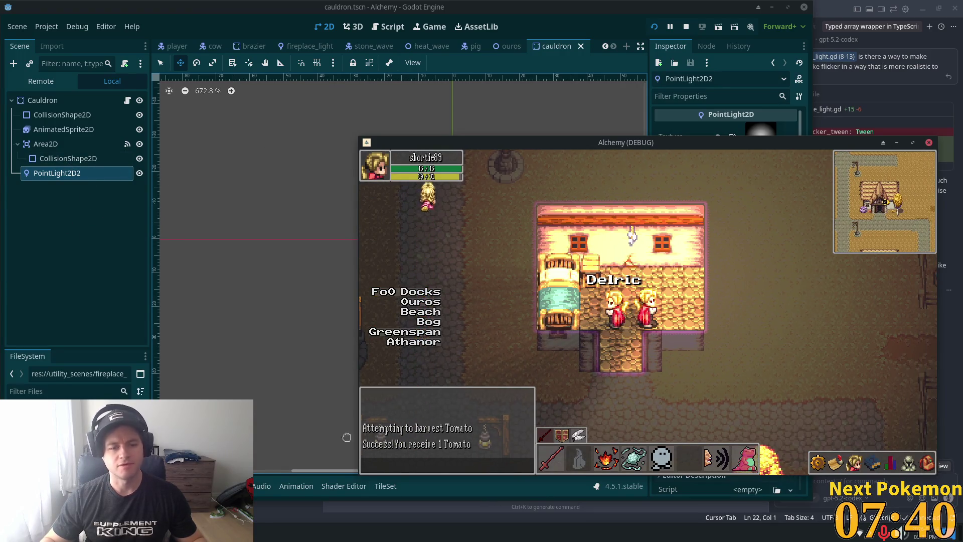
# Step: Walk the second player beside the first, rerun the project, and stop it with F8
pyautogui.click(270, 531)
pyautogui.click(271, 492)
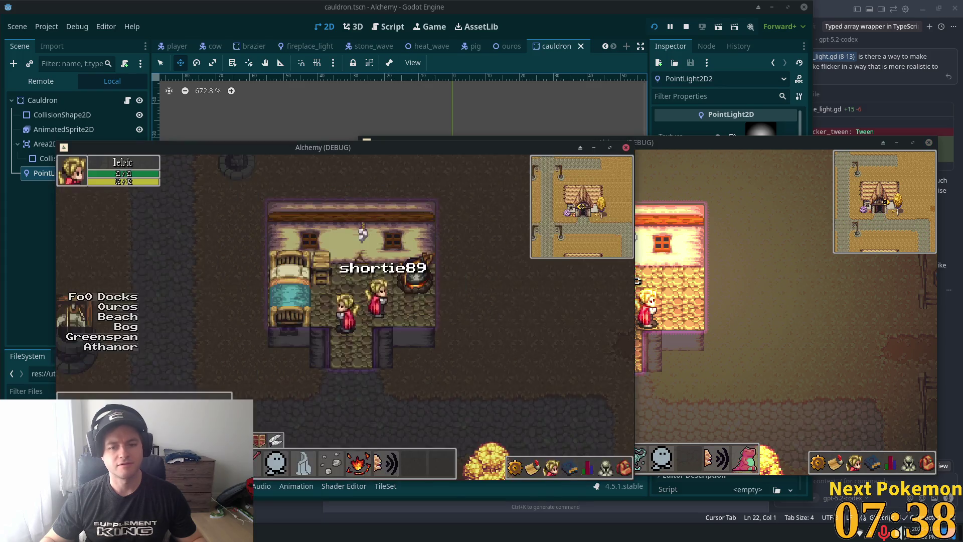
pyautogui.press('Right')
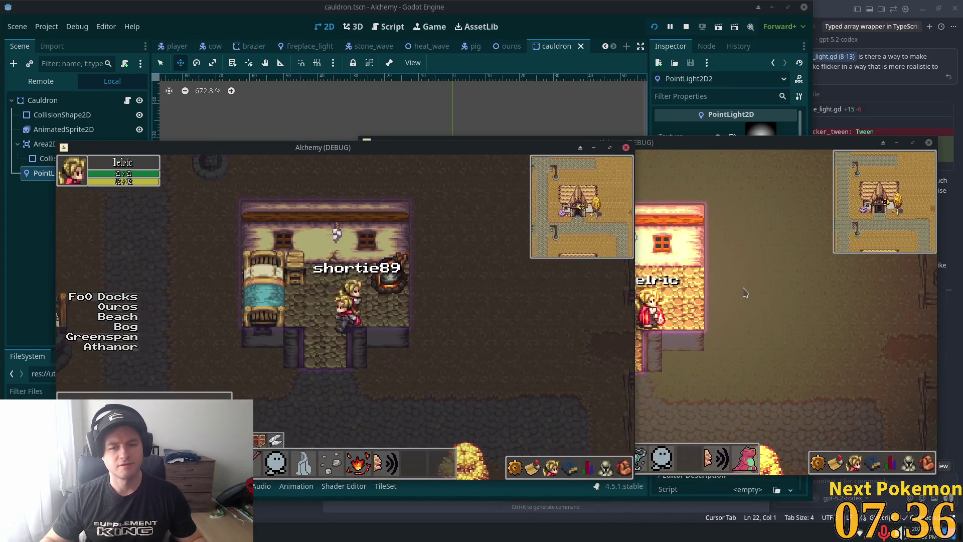
pyautogui.click(599, 7)
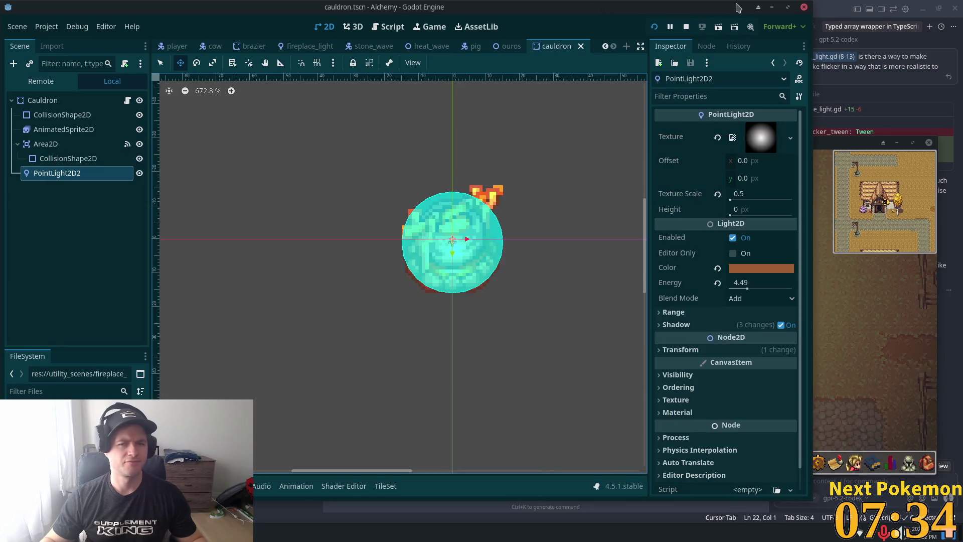
pyautogui.click(653, 28)
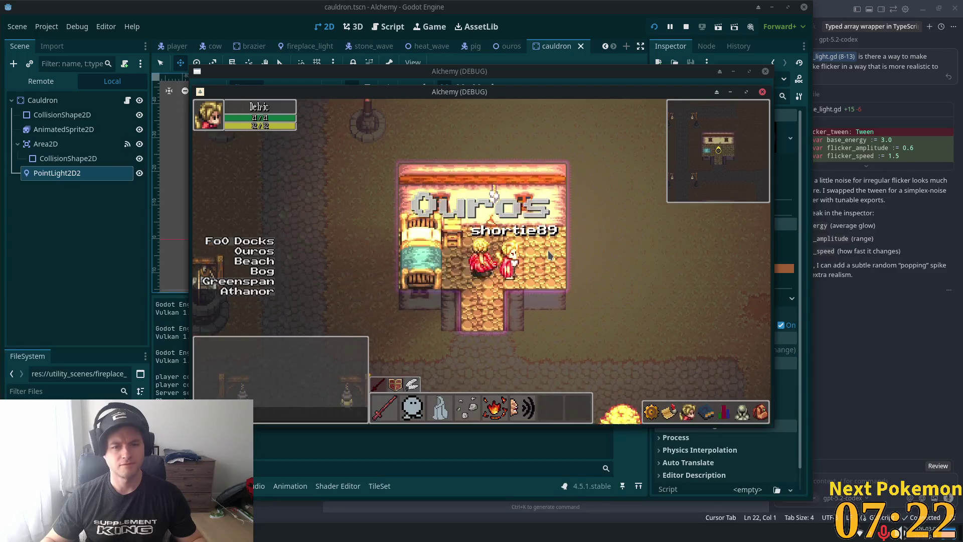
pyautogui.press('Up')
pyautogui.press('Up')
pyautogui.press('Up')
pyautogui.press('F8')
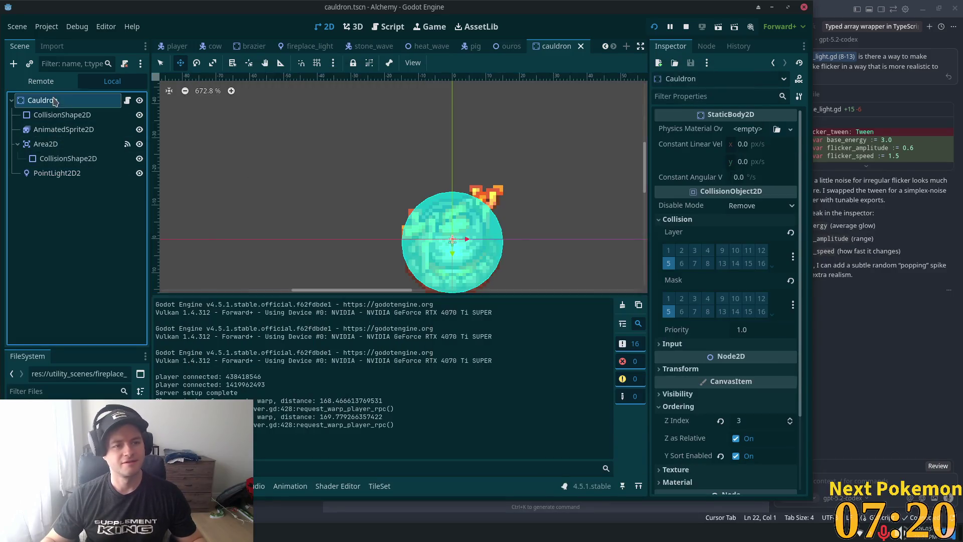
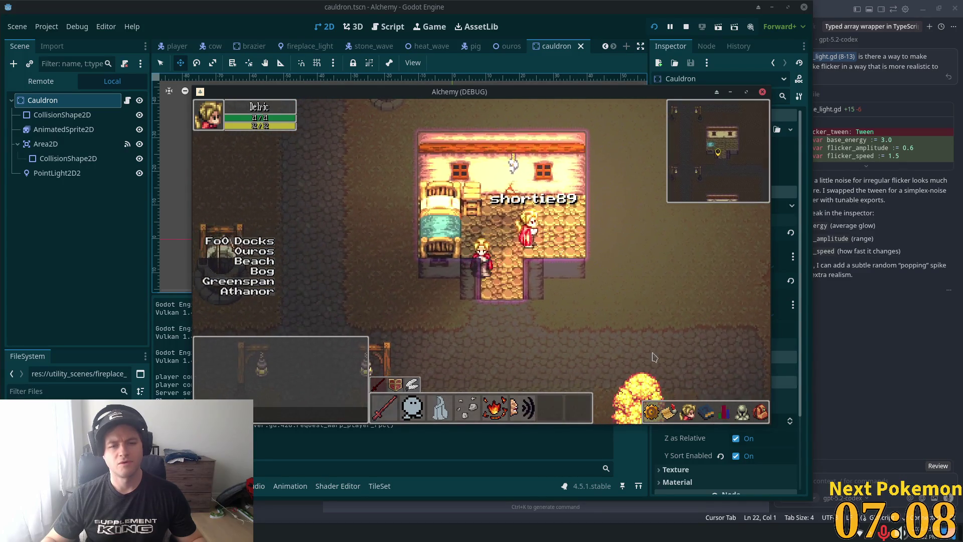
# Step: Toggle the in-game inventory, then return to the editor's ouros scene with Cauldron selected
pyautogui.click(762, 411)
pyautogui.click(762, 411)
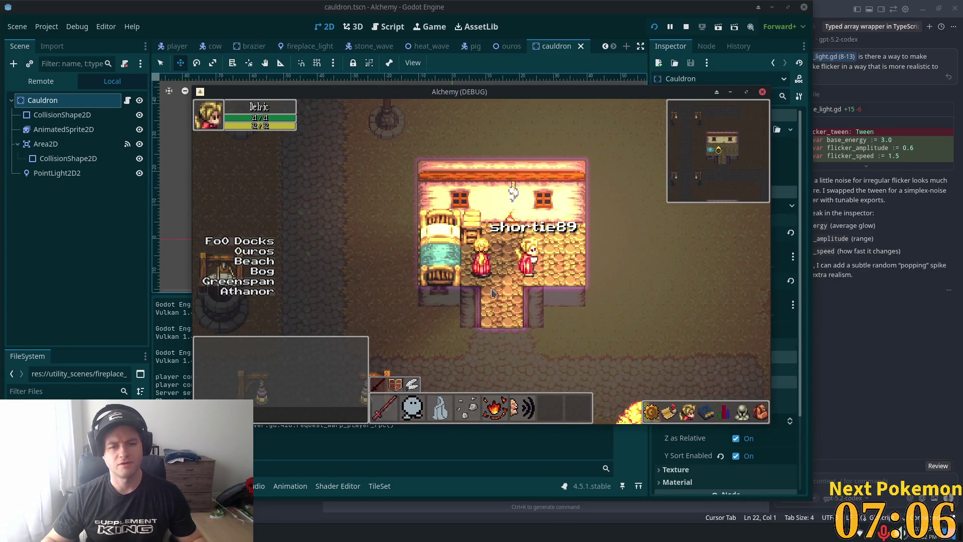
pyautogui.click(45, 117)
pyautogui.click(42, 100)
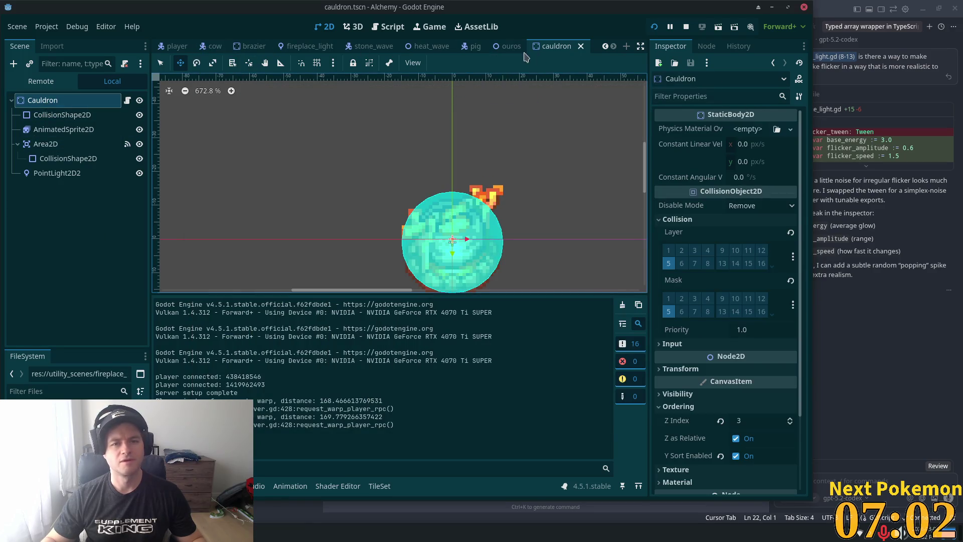
pyautogui.click(509, 46)
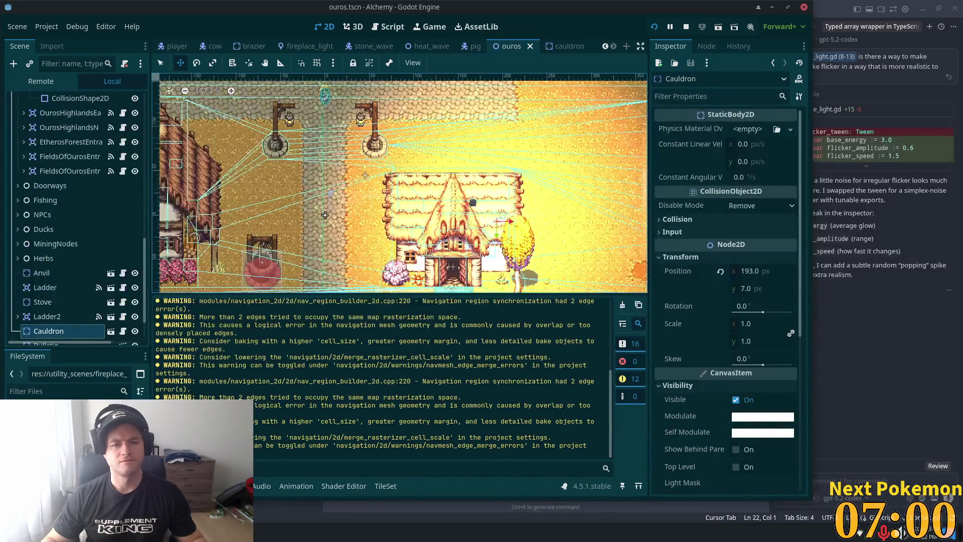
# Step: Set the Cauldron's Ordering > Z Index to 3
pyautogui.scroll(5, 519, 256)
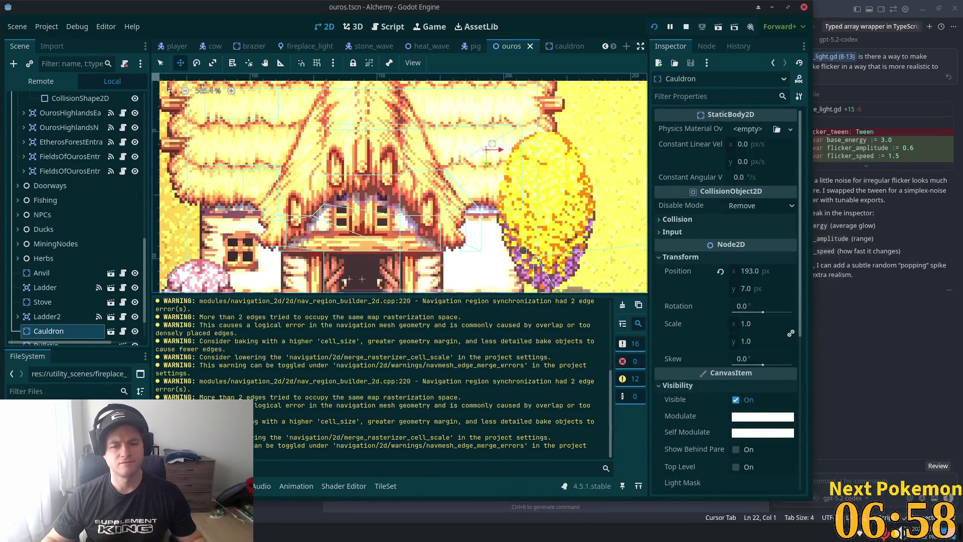
pyautogui.scroll(-2, 75, 251)
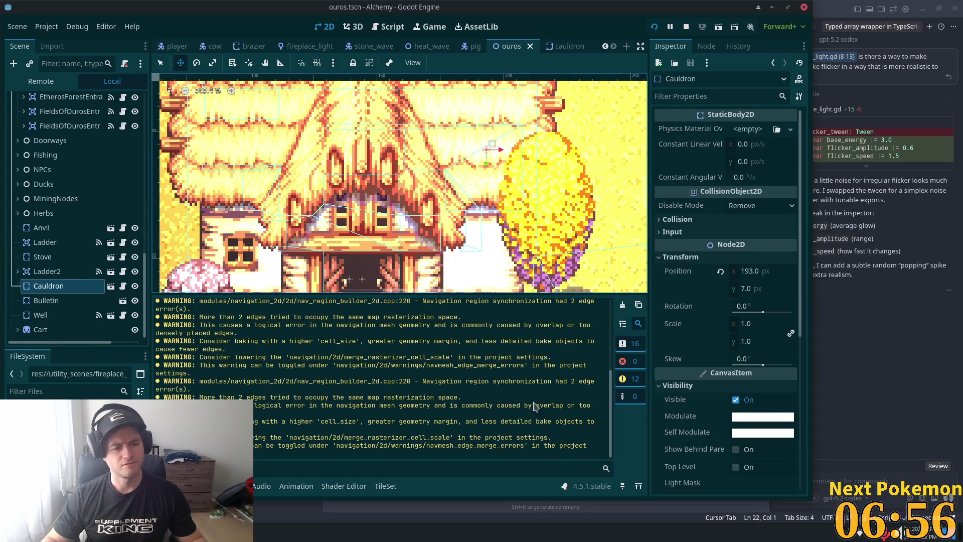
pyautogui.scroll(-5, 706, 368)
pyautogui.scroll(-1, 706, 370)
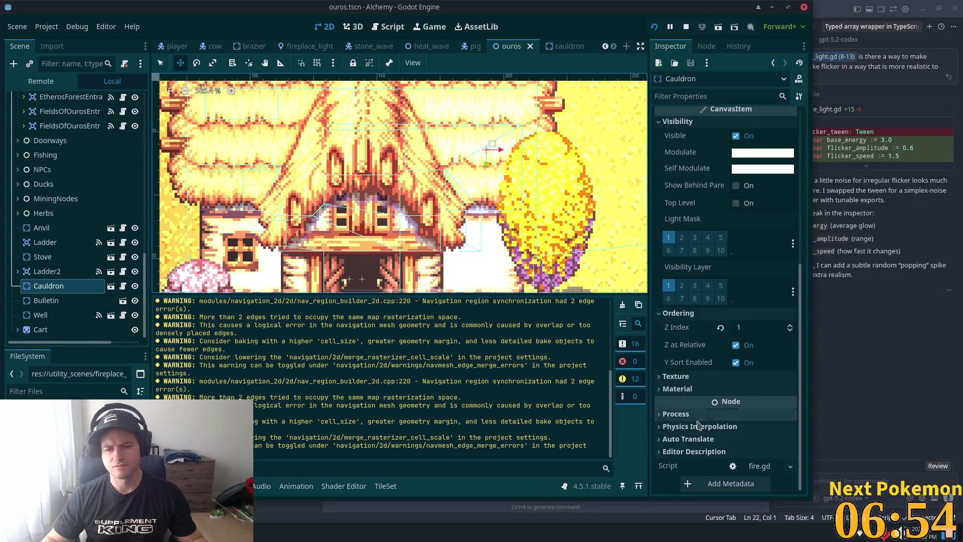
pyautogui.write('3')
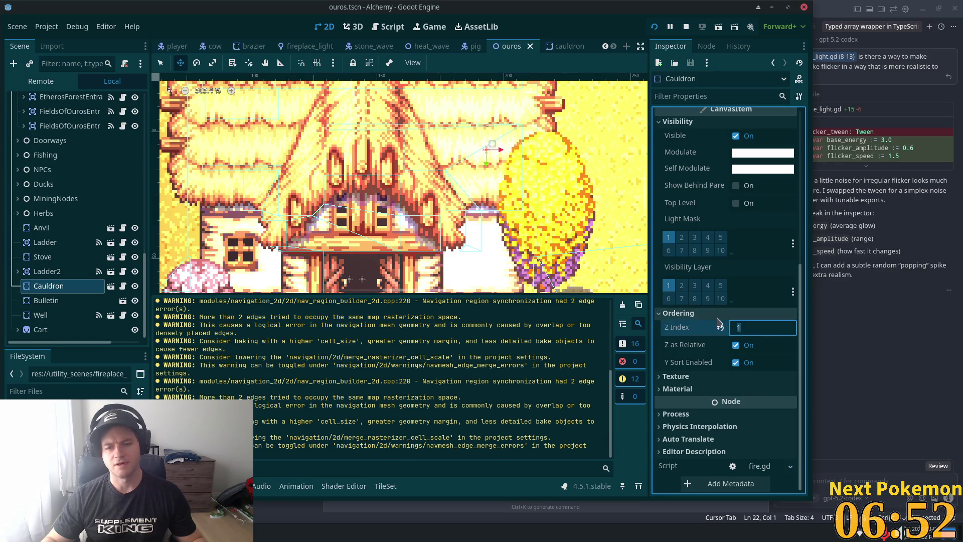
pyautogui.press('Return')
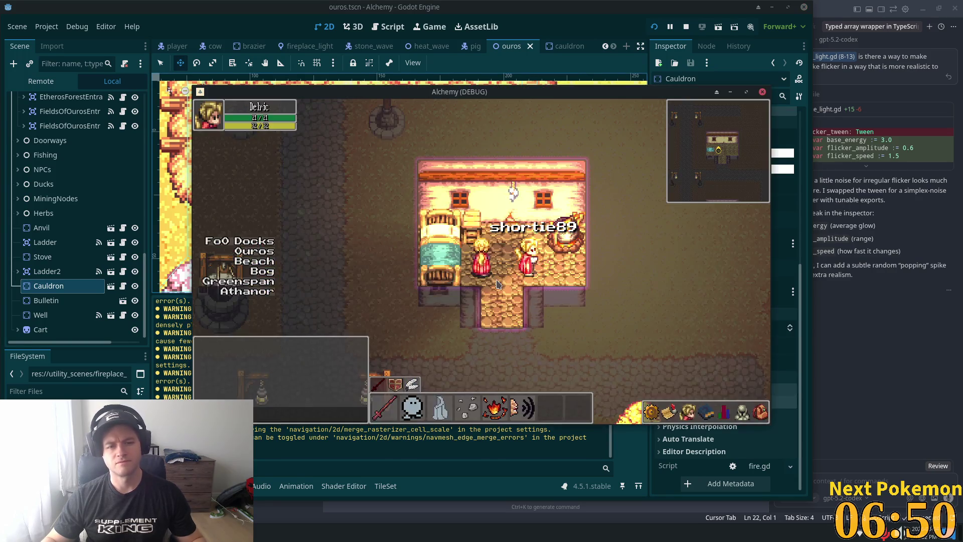
# Step: Walk the player right and back left, then dock the game window on the right half
pyautogui.press('d')
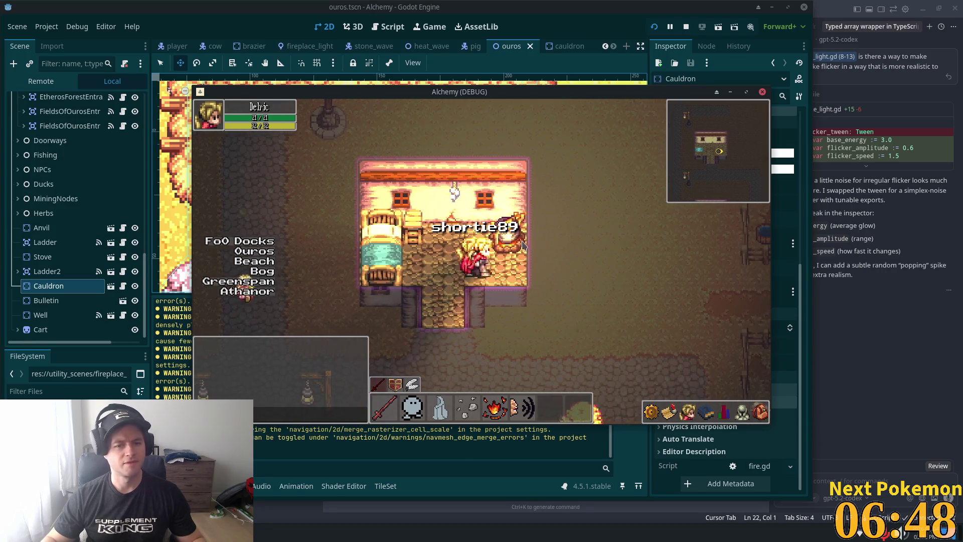
pyautogui.press('a')
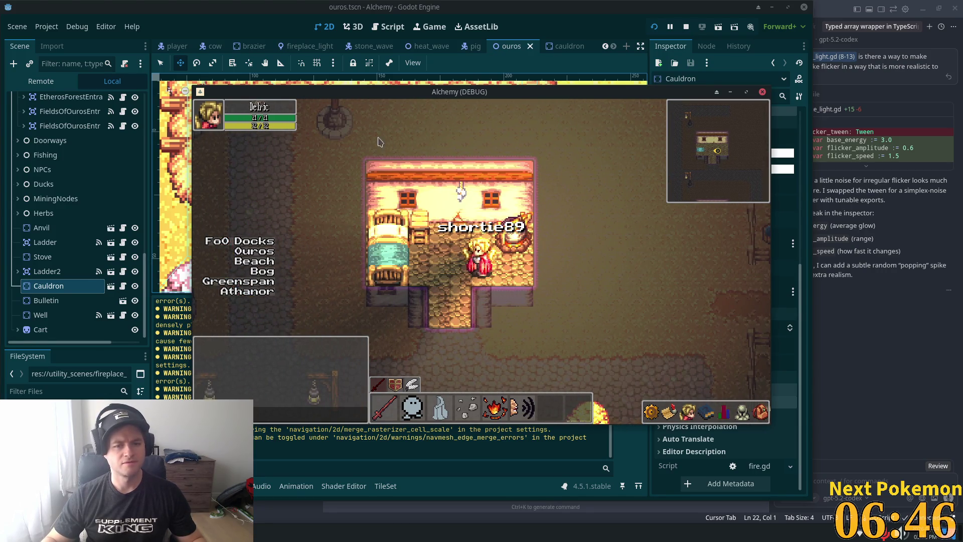
pyautogui.moveTo(601, 79)
pyautogui.mouseDown()
pyautogui.moveTo(925, 133)
pyautogui.moveTo(956, 148)
pyautogui.moveTo(958, 182)
pyautogui.moveTo(910, 181)
pyautogui.moveTo(928, 182)
pyautogui.mouseUp()
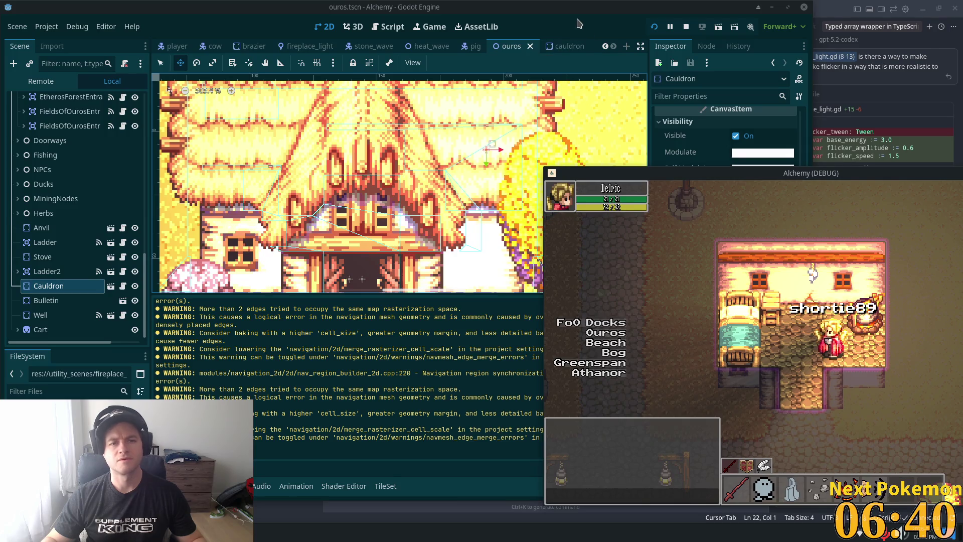
# Step: In the cauldron scene, give PointLight2D2 texture scale 0.1 and energy 2.71
pyautogui.click(584, 43)
pyautogui.click(566, 47)
pyautogui.scroll(-2, 230, 150)
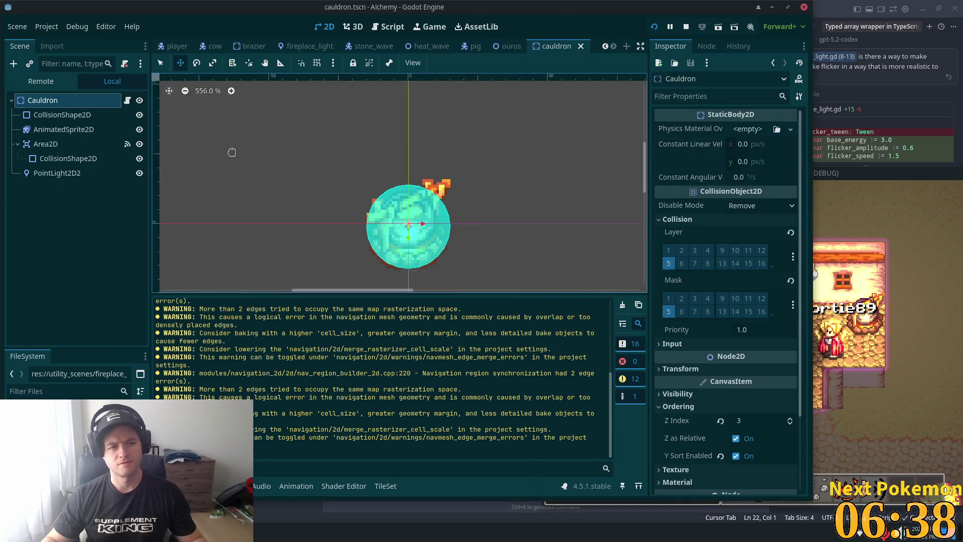
pyautogui.click(231, 176)
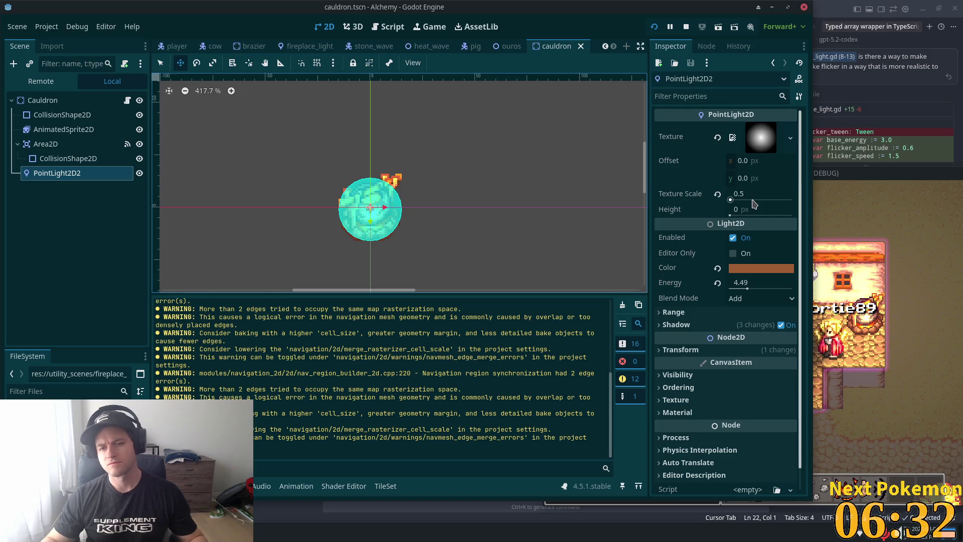
pyautogui.click(762, 191)
pyautogui.write('0.1')
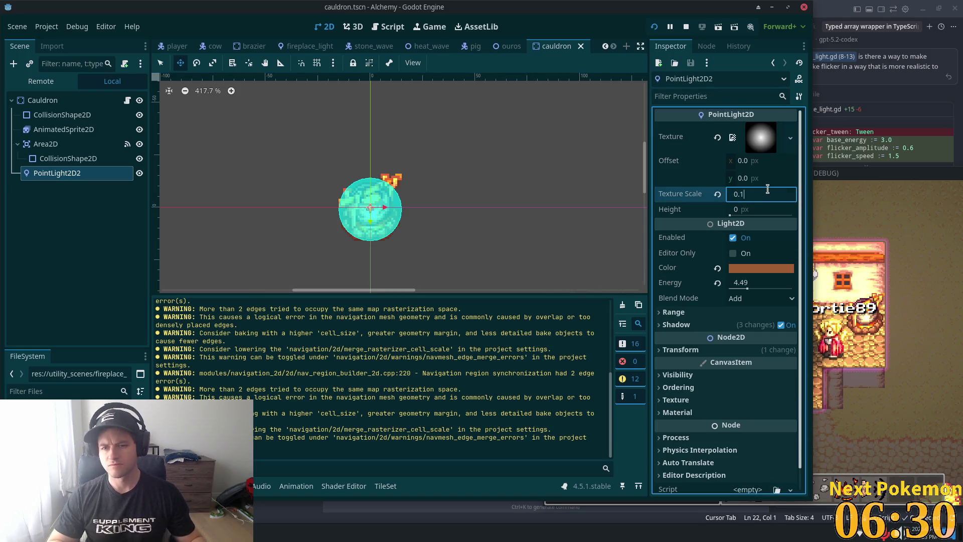
pyautogui.press('Tab')
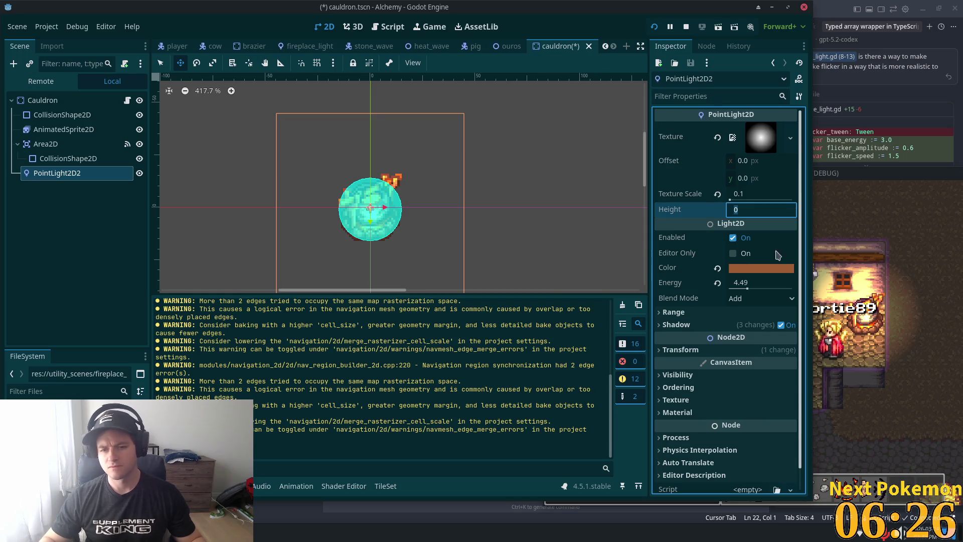
pyautogui.moveTo(748, 286); pyautogui.dragTo(740, 289)
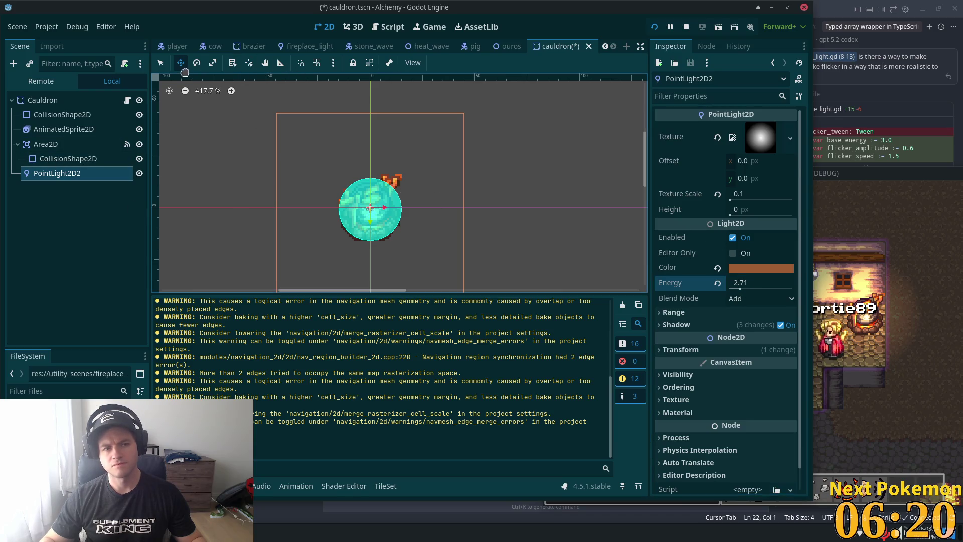
# Step: Move the point light down, save, and order PointLight2D2 before AnimatedSprite2D
pyautogui.moveTo(329, 145); pyautogui.dragTo(332, 164)
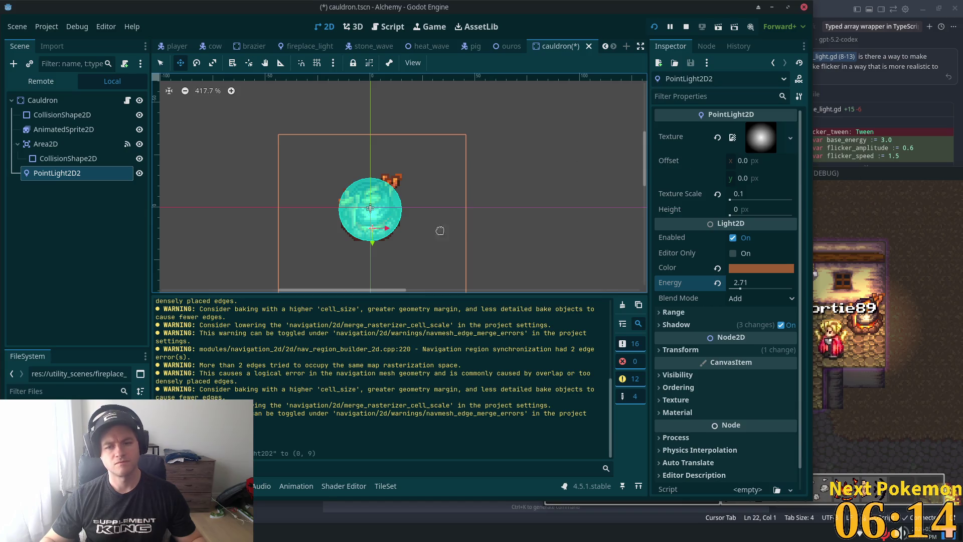
pyautogui.hotkey('ctrl', 's')
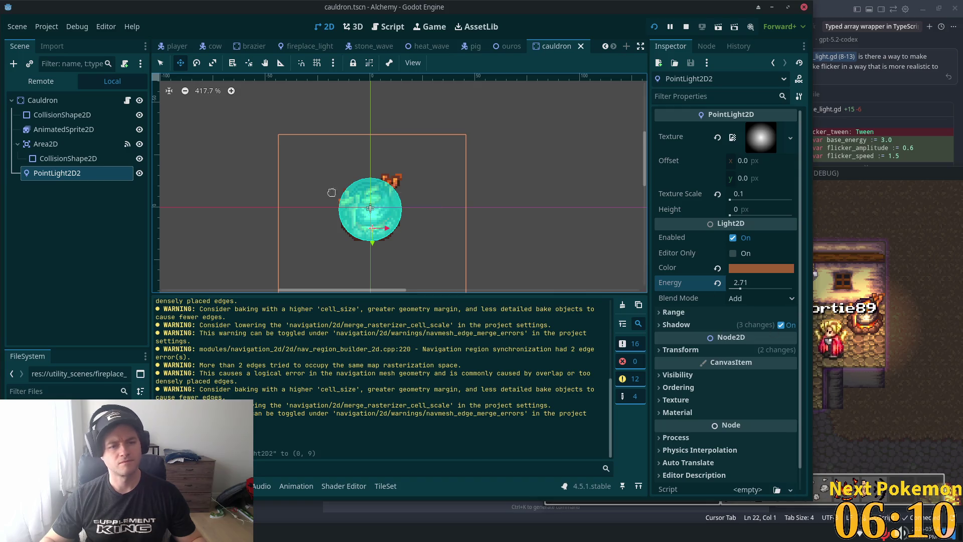
pyautogui.moveTo(49, 174); pyautogui.dragTo(45, 127)
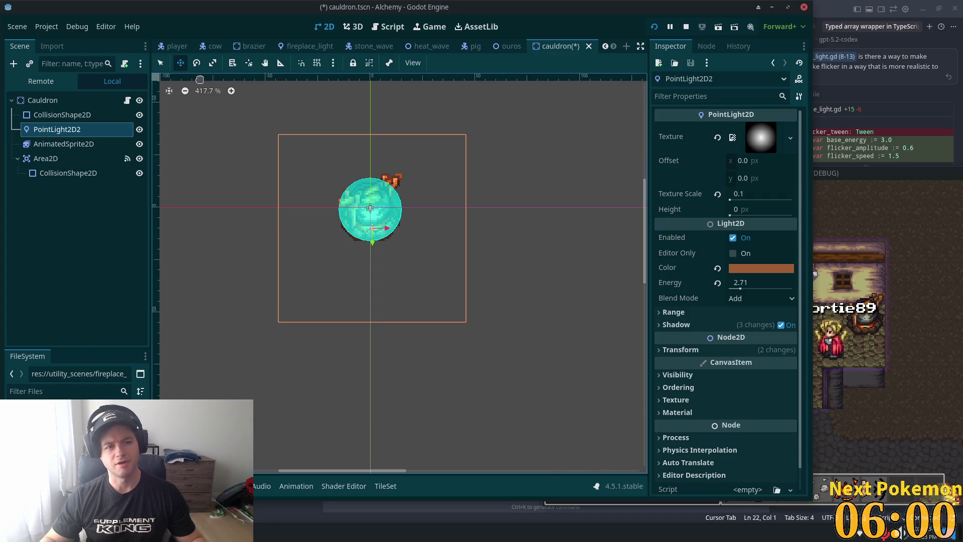
# Step: Nudge the light slightly up and left with the Move tool and save
pyautogui.click(181, 64)
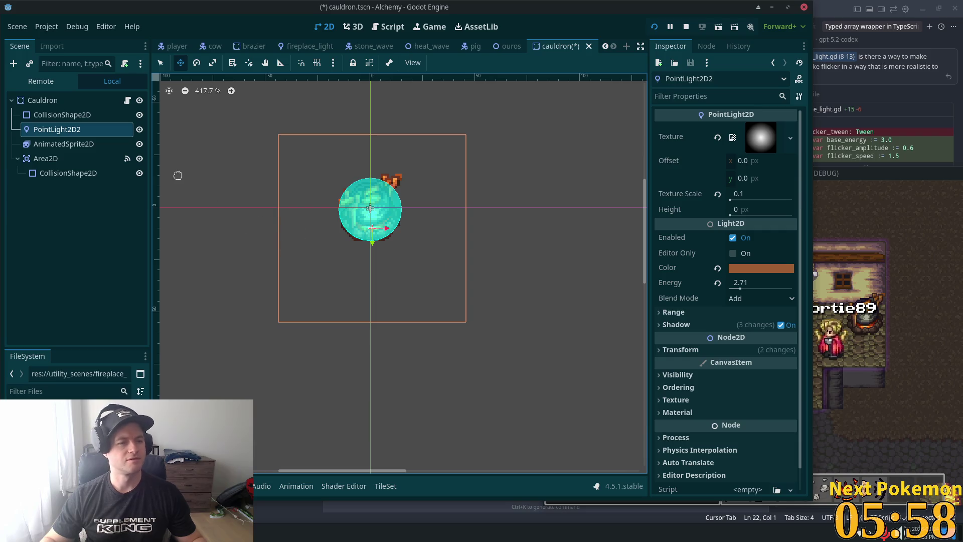
pyautogui.press('Up')
pyautogui.press('Up')
pyautogui.press('Up')
pyautogui.moveTo(238, 197); pyautogui.dragTo(236, 200)
pyautogui.hotkey('ctrl', 's')
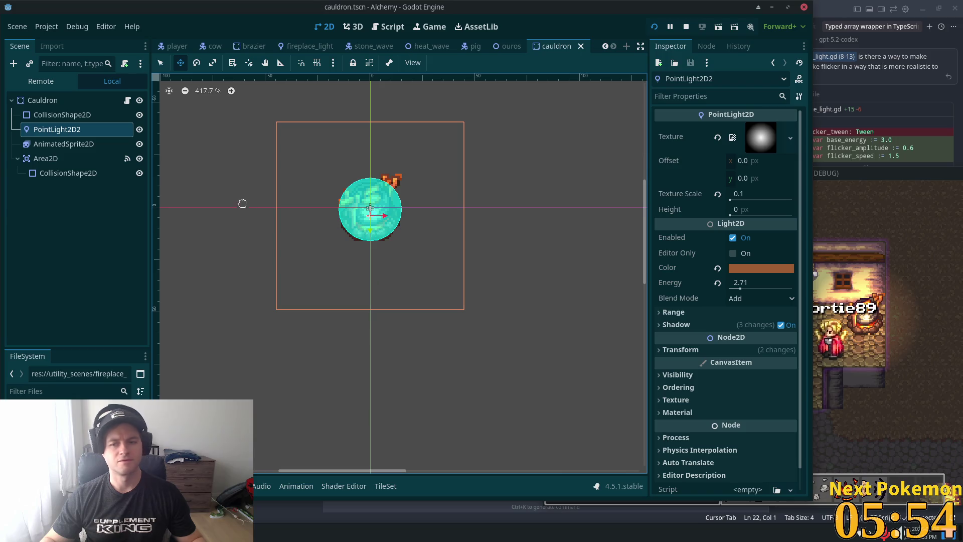
# Step: Review the AnimatedSprite2D node, then select Cauldron to add a child node
pyautogui.click(75, 144)
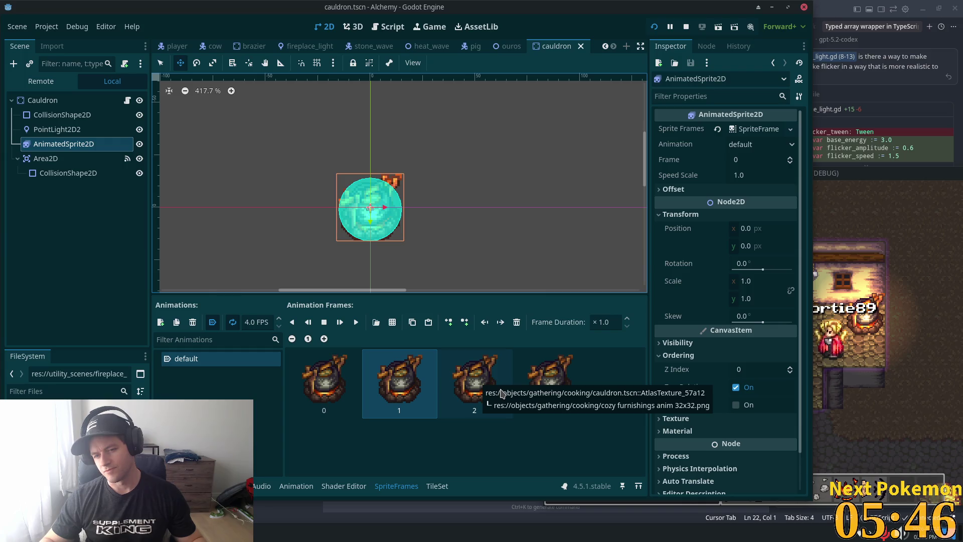
pyautogui.click(54, 226)
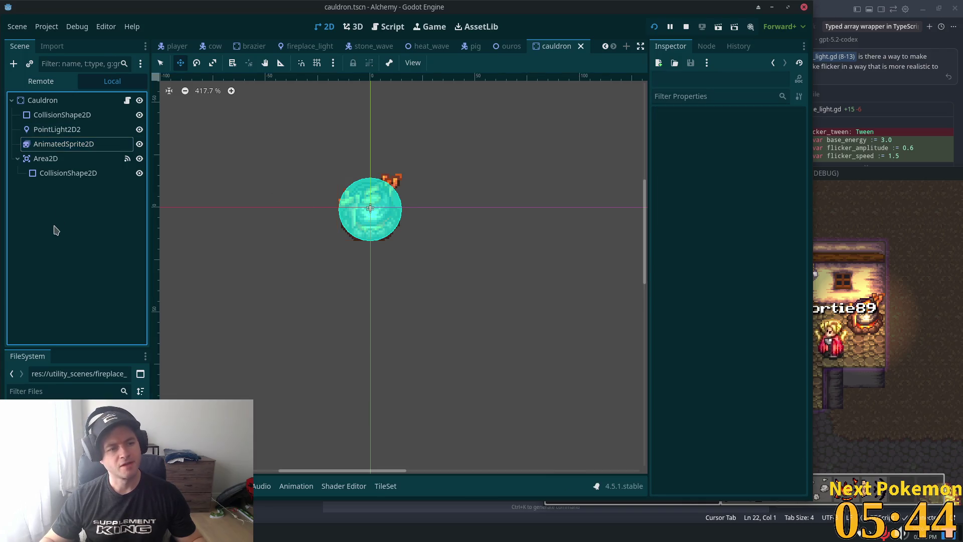
pyautogui.click(64, 144)
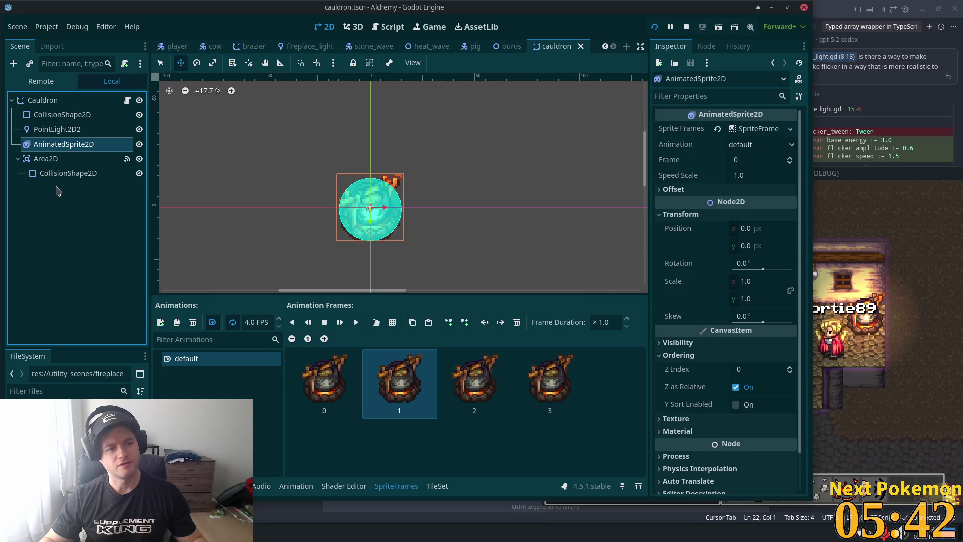
pyautogui.click(61, 199)
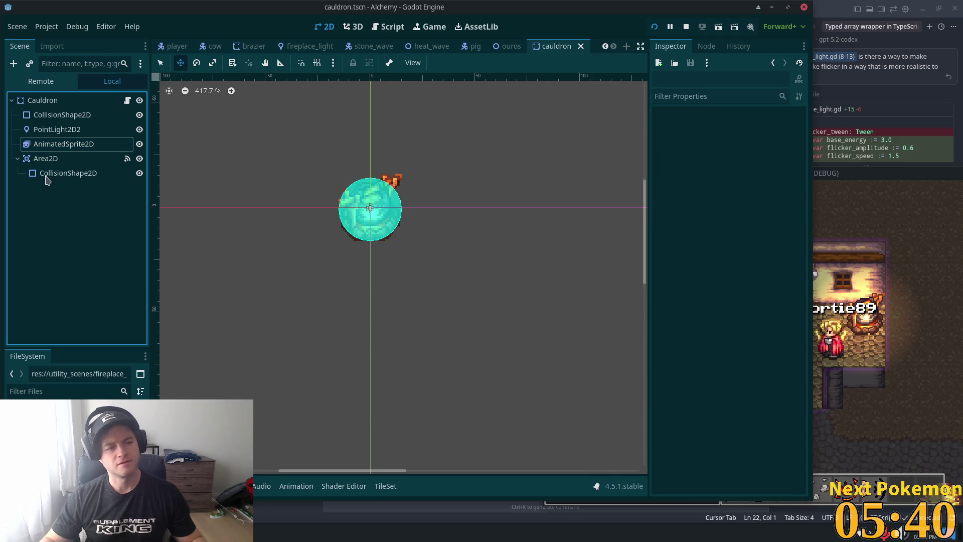
pyautogui.click(31, 102)
pyautogui.click(14, 63)
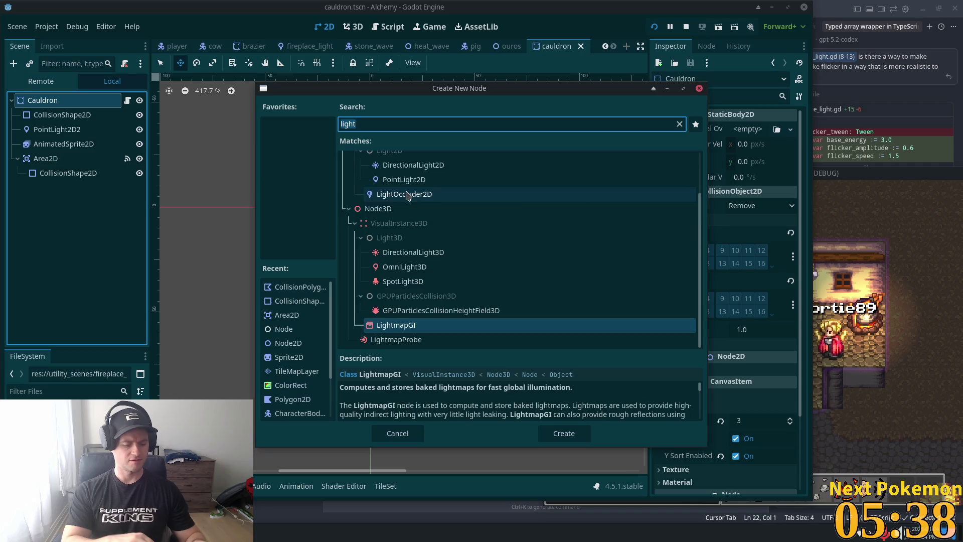
# Step: Add a LightOccluder2D node under Cauldron by searching 'occlu'
pyautogui.write('ligh')
pyautogui.press('BackSpace')
pyautogui.press('BackSpace')
pyautogui.press('BackSpace')
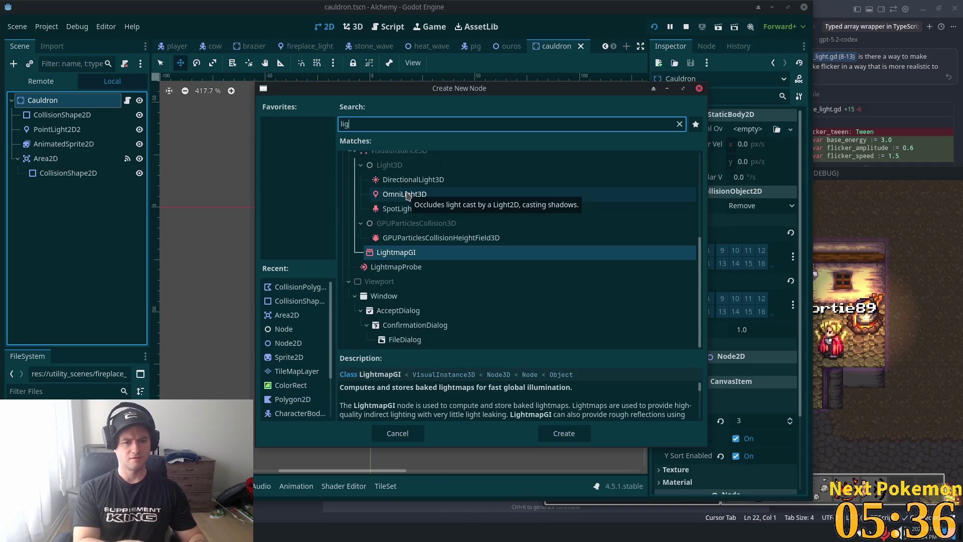
pyautogui.write('occlu')
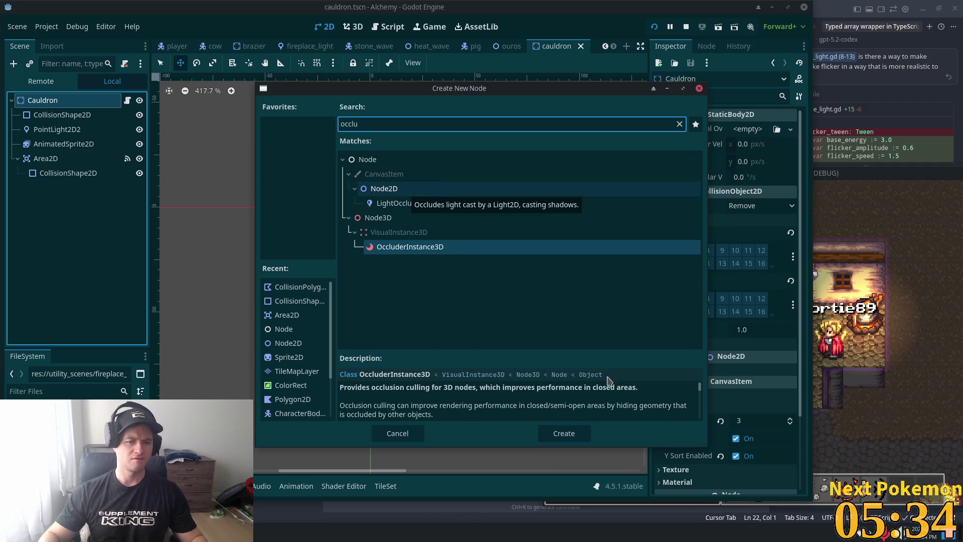
pyautogui.click(388, 205)
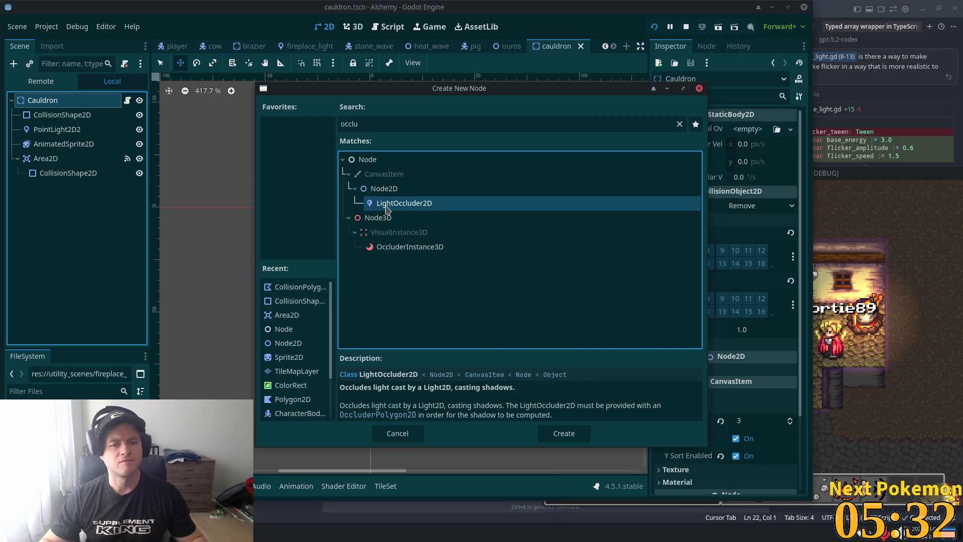
pyautogui.doubleClick(406, 207)
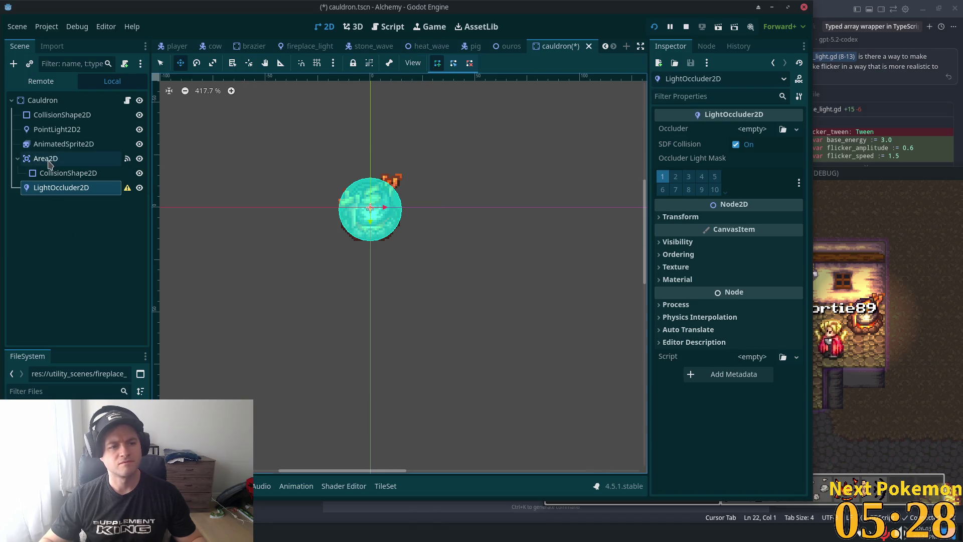
# Step: Create an occluder polygon and draw a closed three-point shape on the cauldron, nudging its bottom vertex
pyautogui.click(161, 63)
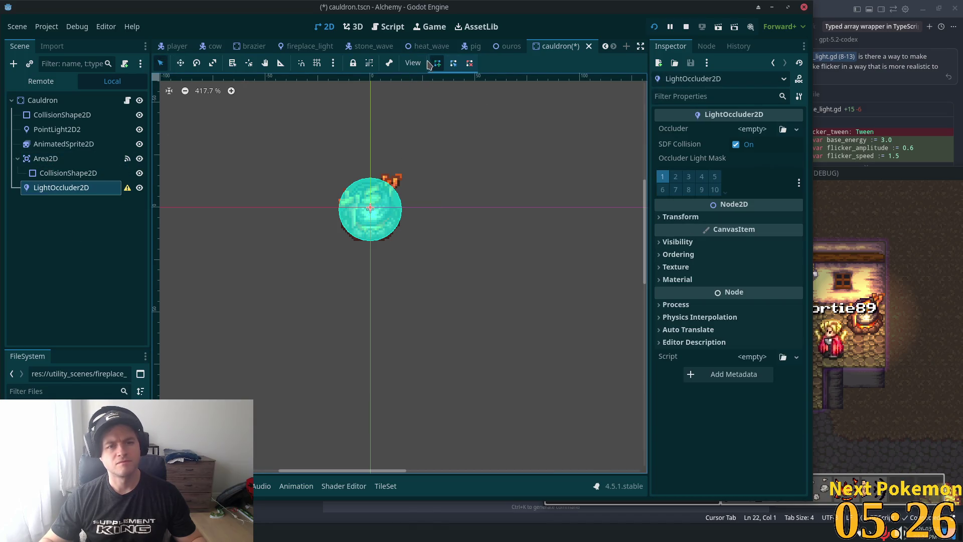
pyautogui.click(366, 211)
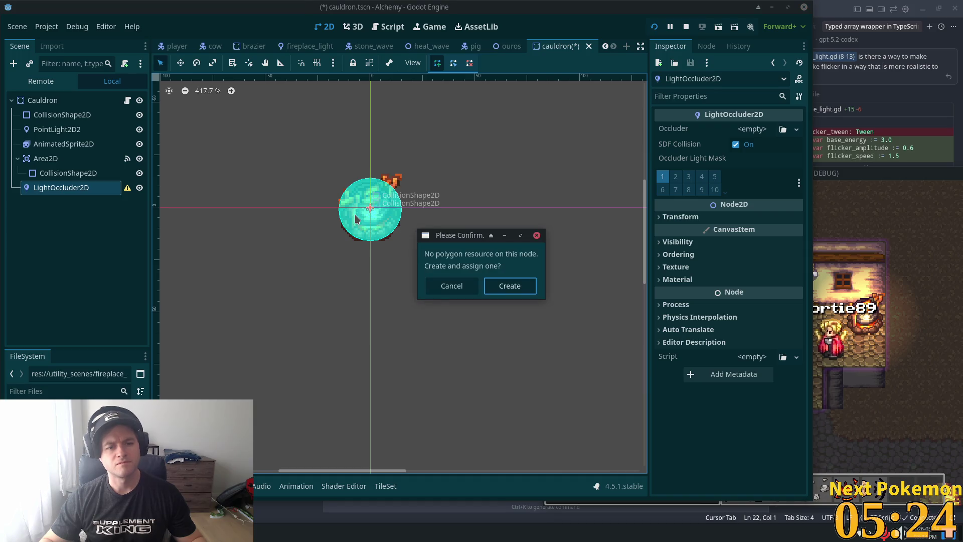
pyautogui.click(516, 291)
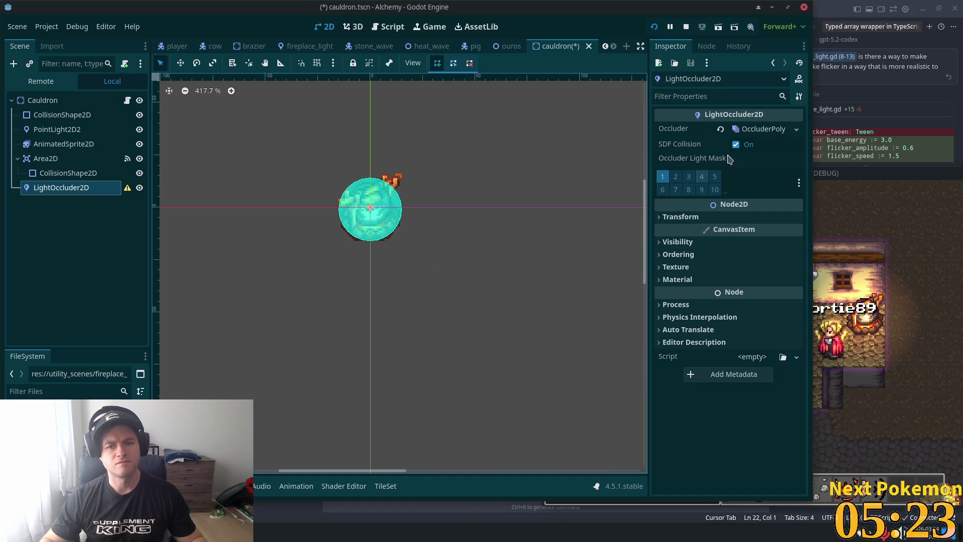
pyautogui.click(359, 205)
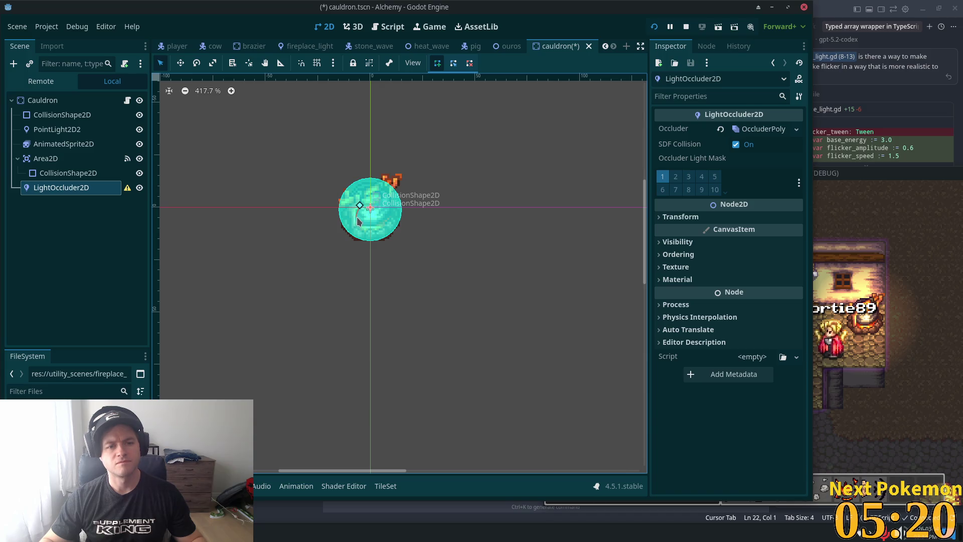
pyautogui.click(382, 213)
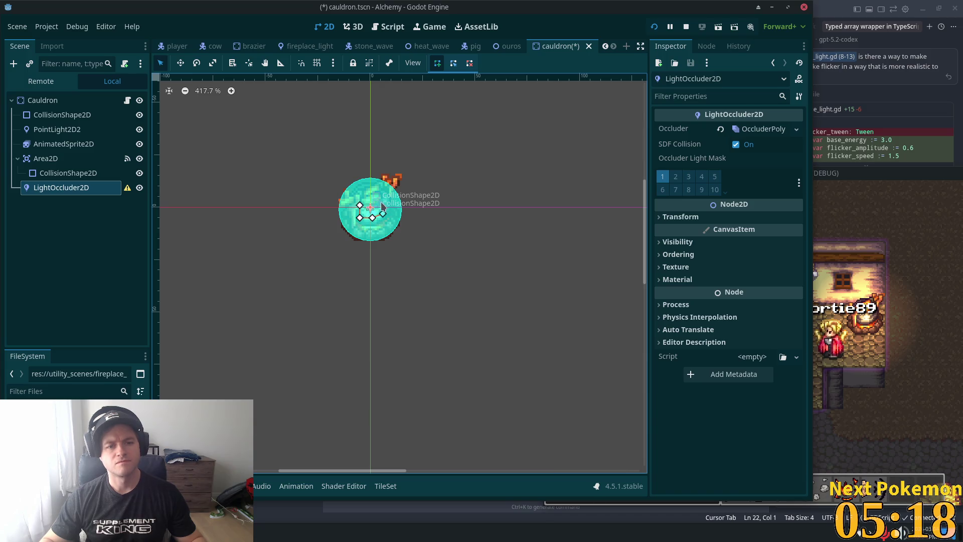
pyautogui.click(364, 201)
pyautogui.click(361, 206)
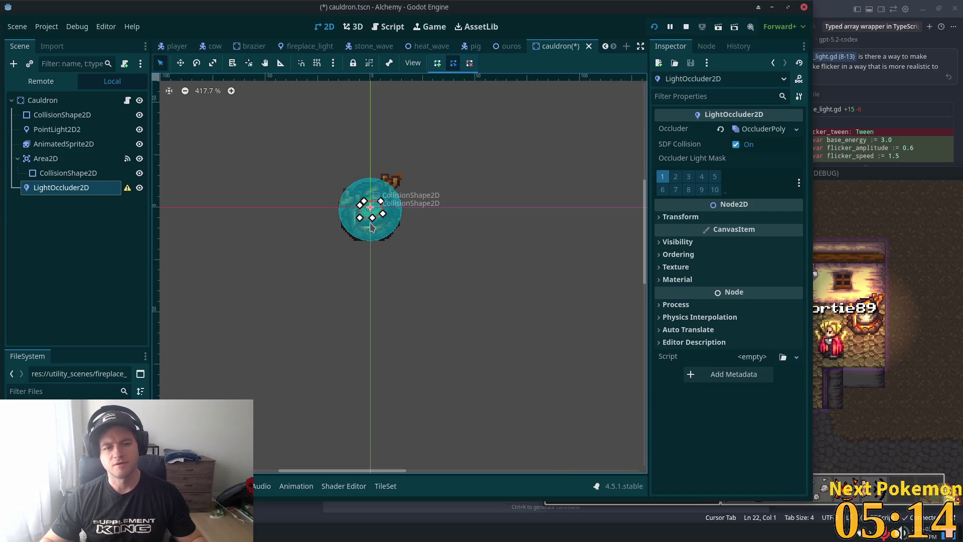
pyautogui.moveTo(372, 218); pyautogui.dragTo(376, 222)
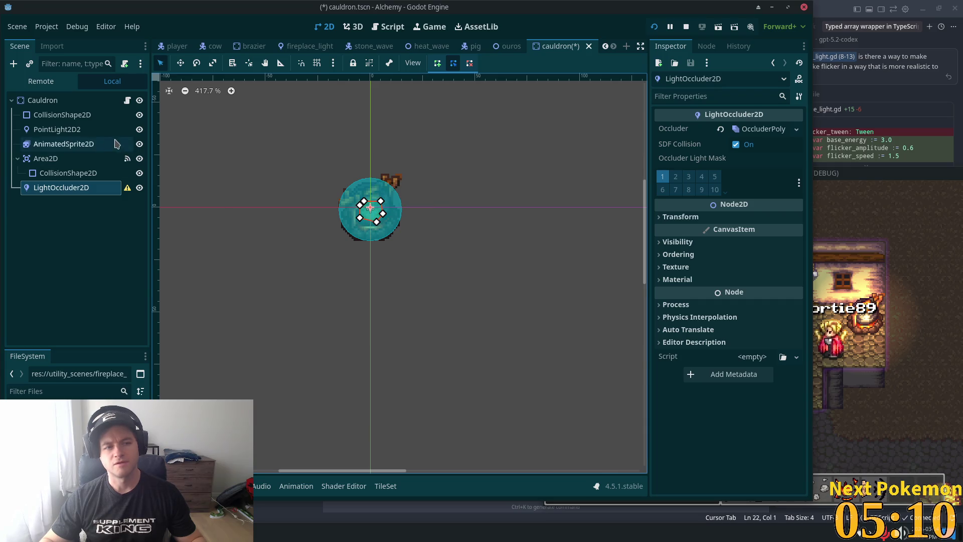
# Step: Toggle the cauldron light's visibility repeatedly to compare the occluder effect, leaving it visible
pyautogui.click(139, 130)
pyautogui.click(140, 131)
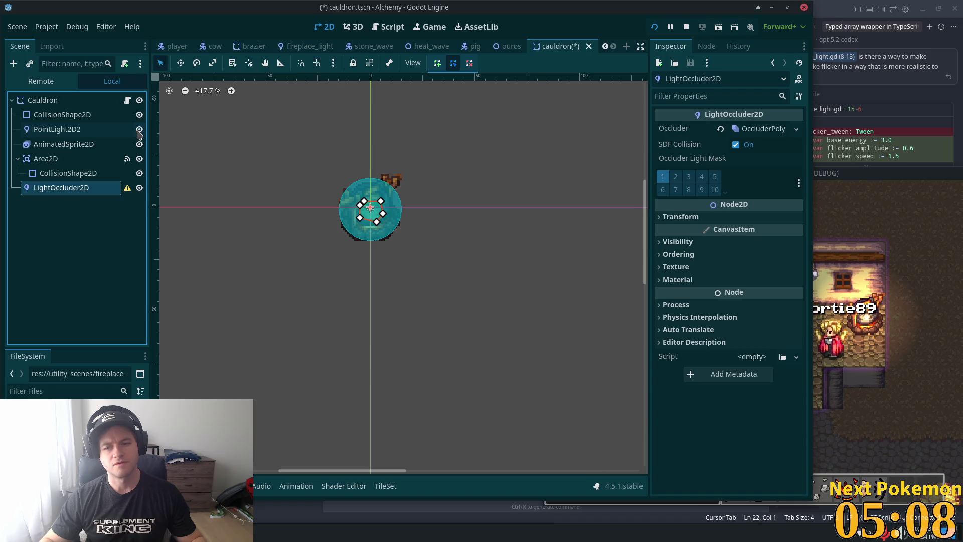
pyautogui.click(139, 132)
pyautogui.click(139, 131)
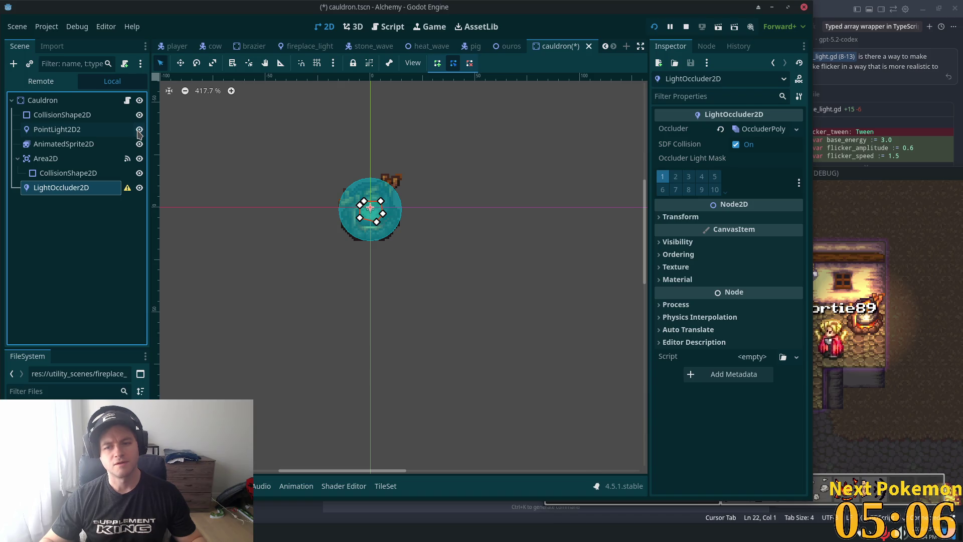
pyautogui.click(140, 131)
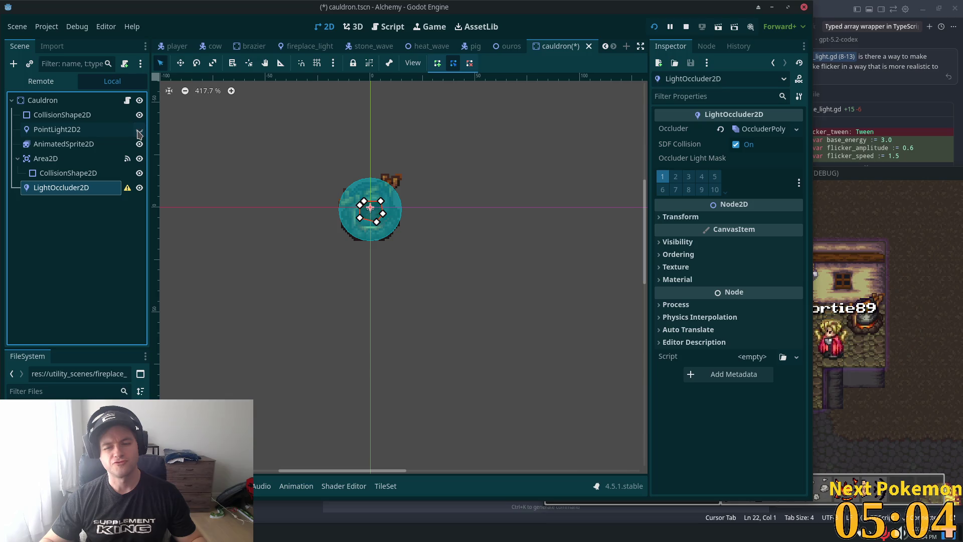
pyautogui.click(140, 130)
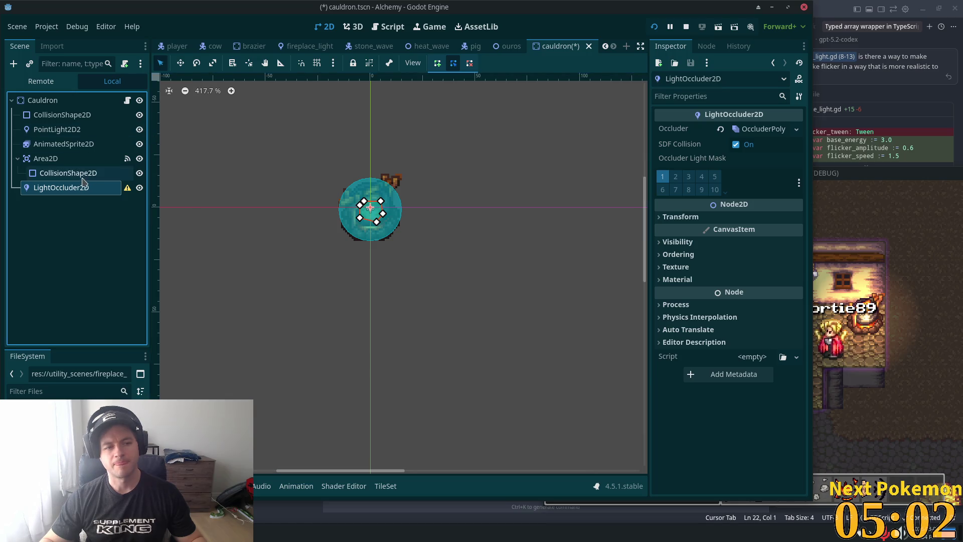
# Step: Place LightOccluder2D just below the first CollisionShape2D and save, keeping the polygon unchanged
pyautogui.moveTo(83, 187); pyautogui.dragTo(72, 122)
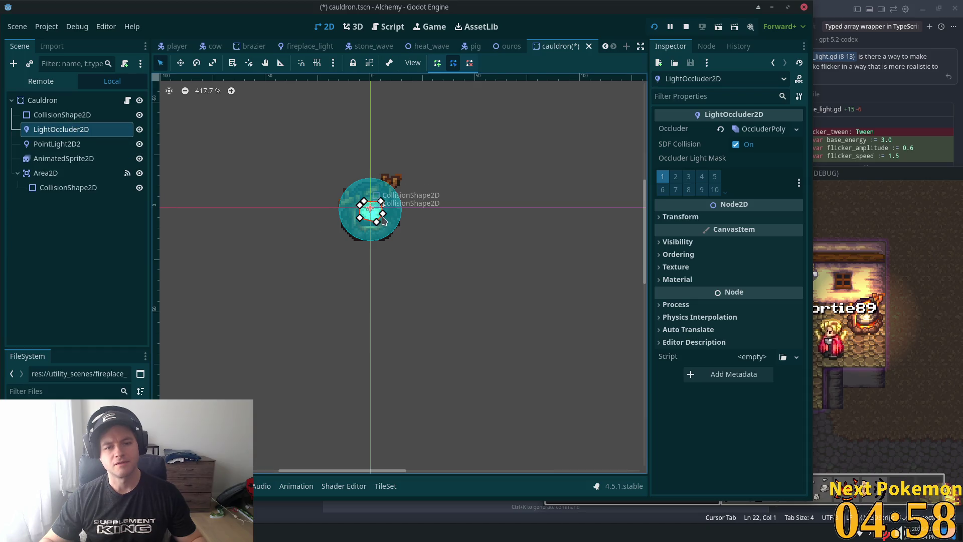
pyautogui.moveTo(385, 217)
pyautogui.mouseDown()
pyautogui.moveTo(358, 224)
pyautogui.moveTo(370, 181)
pyautogui.moveTo(346, 194)
pyautogui.mouseUp()
pyautogui.hotkey('ctrl', 'z')
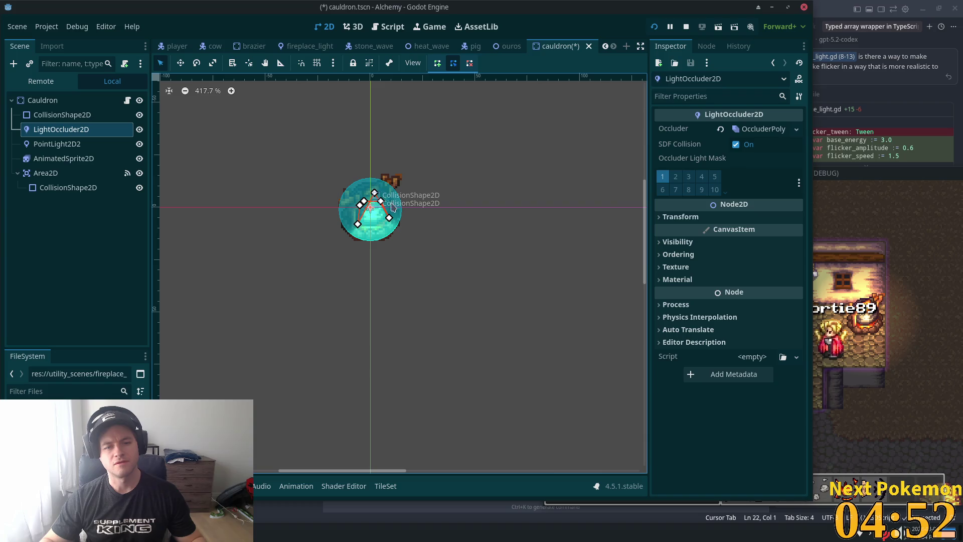
pyautogui.hotkey('ctrl', 's')
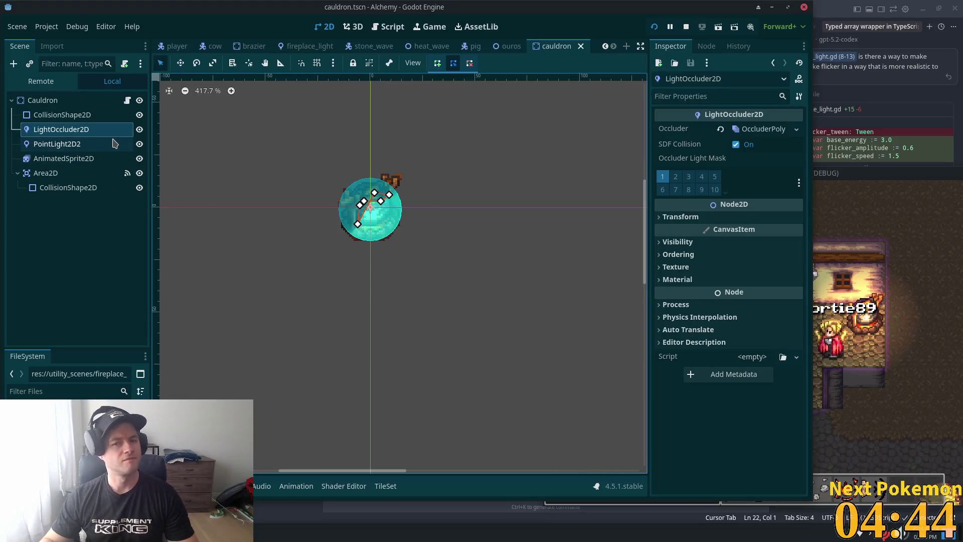
pyautogui.click(53, 146)
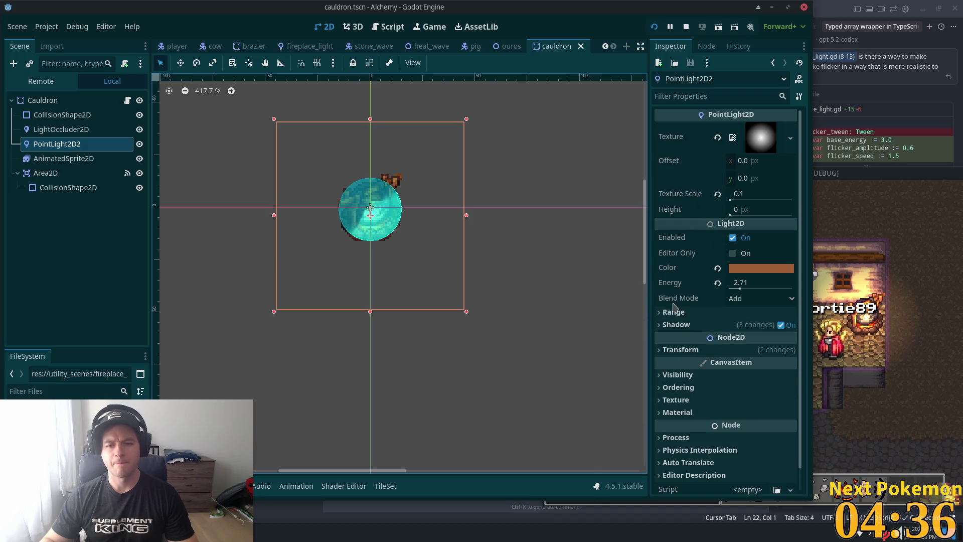
# Step: Review PointLight2D2's Range and Shadow settings, cancelling an accidental delete of the light
pyautogui.click(660, 313)
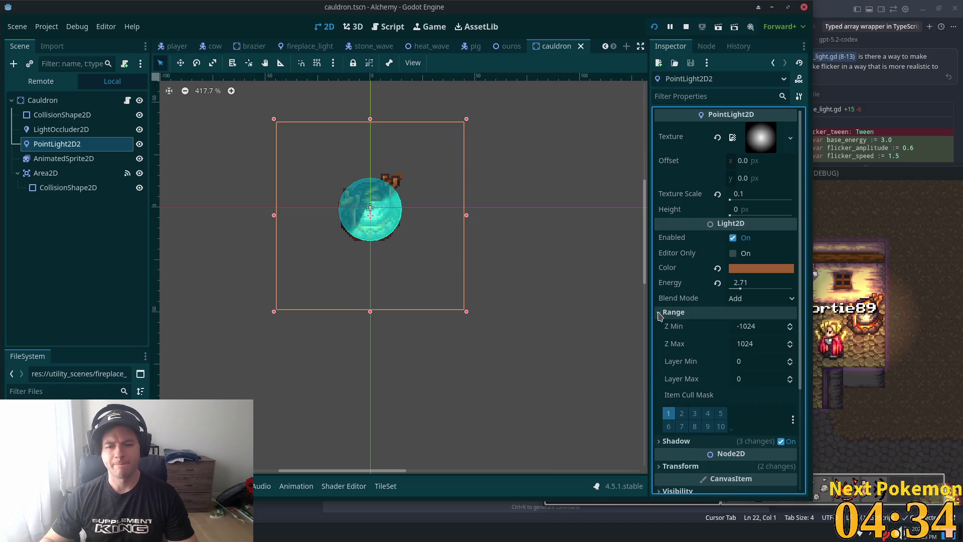
pyautogui.click(660, 313)
pyautogui.click(659, 326)
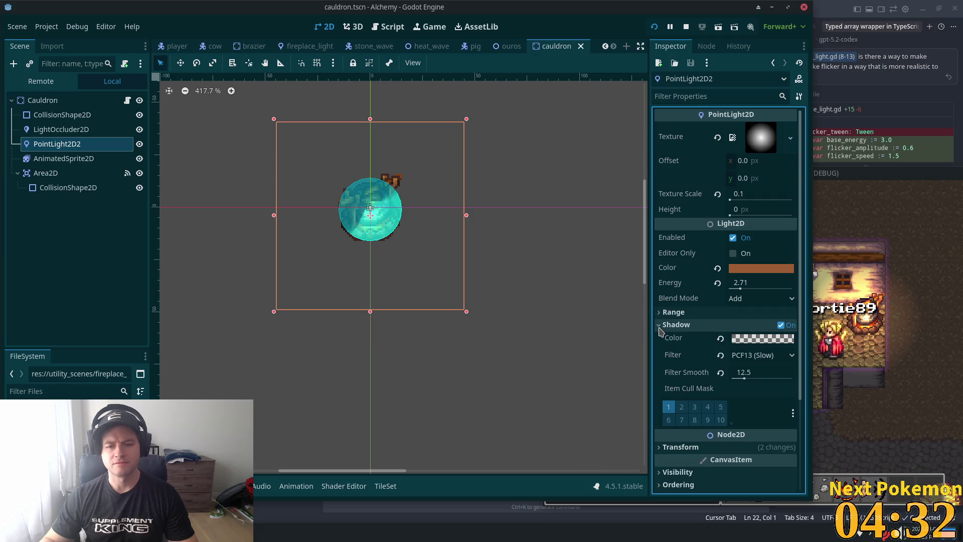
pyautogui.click(660, 325)
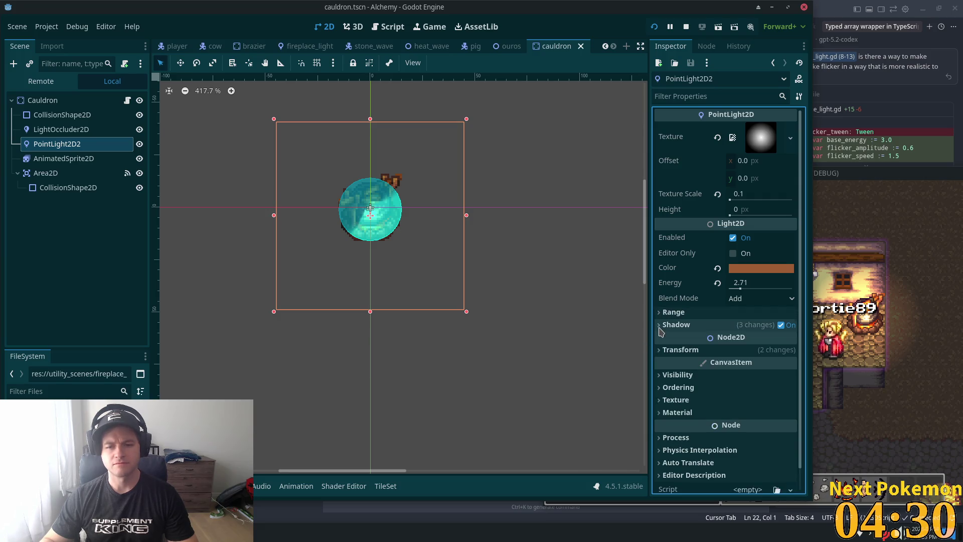
pyautogui.click(75, 144)
pyautogui.press('Delete')
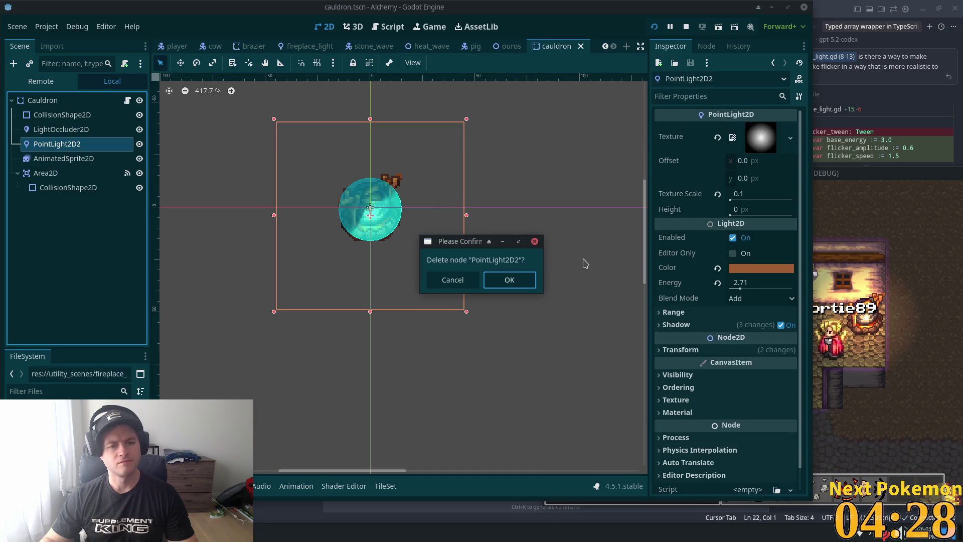
pyautogui.click(453, 280)
# Step: Delete the LightOccluder2D node
pyautogui.click(61, 129)
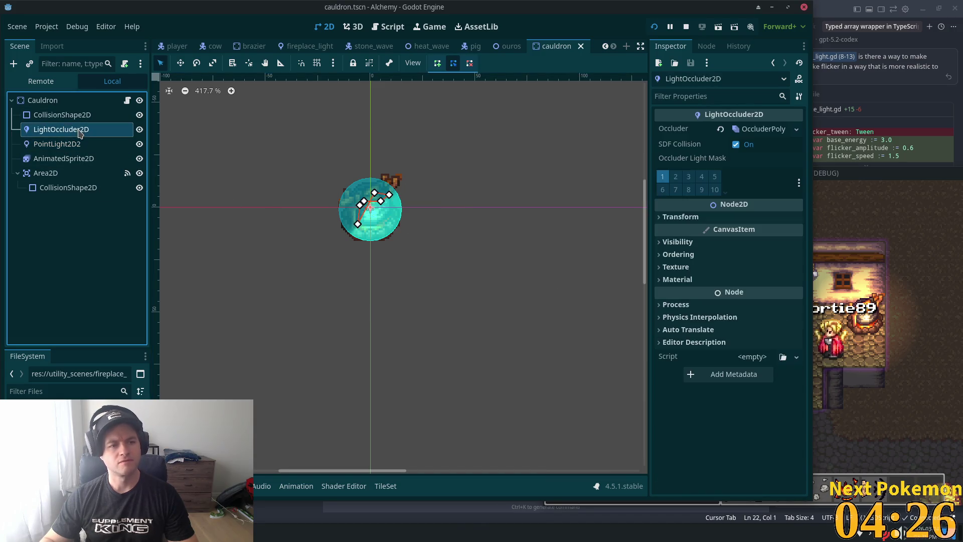
pyautogui.press('Delete')
pyautogui.click(508, 280)
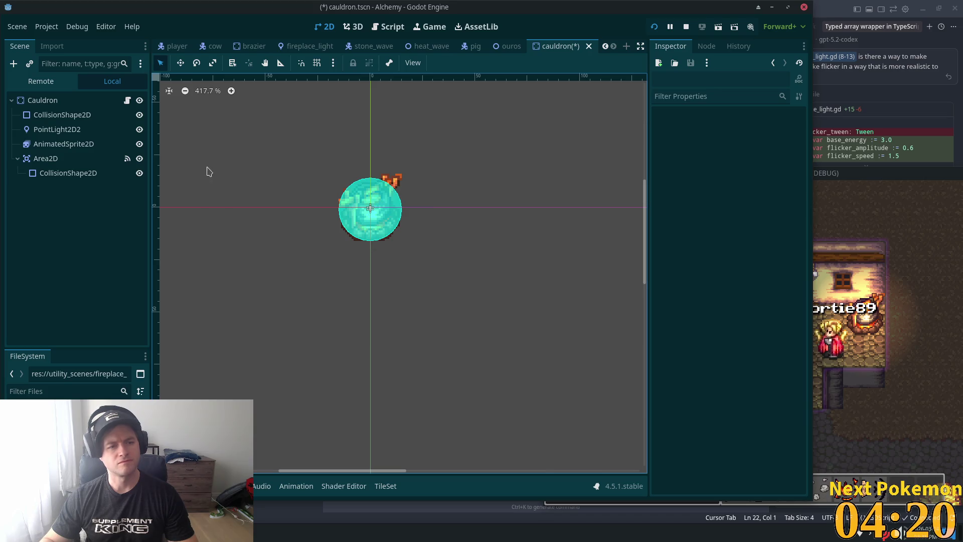
# Step: Move PointLight2D2 slightly lower on the cauldron and save the scene
pyautogui.click(75, 129)
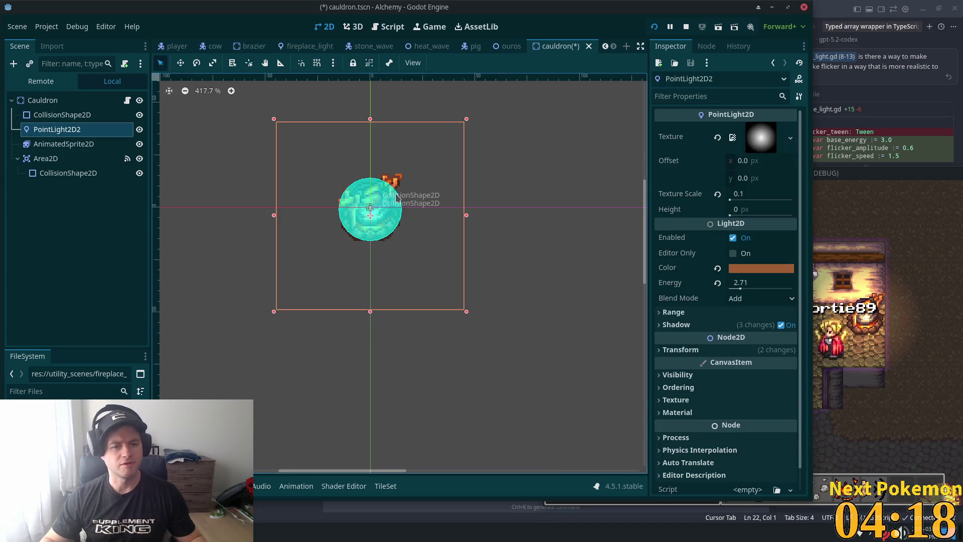
pyautogui.click(180, 62)
pyautogui.moveTo(249, 106); pyautogui.dragTo(248, 119)
pyautogui.hotkey('ctrl', 's')
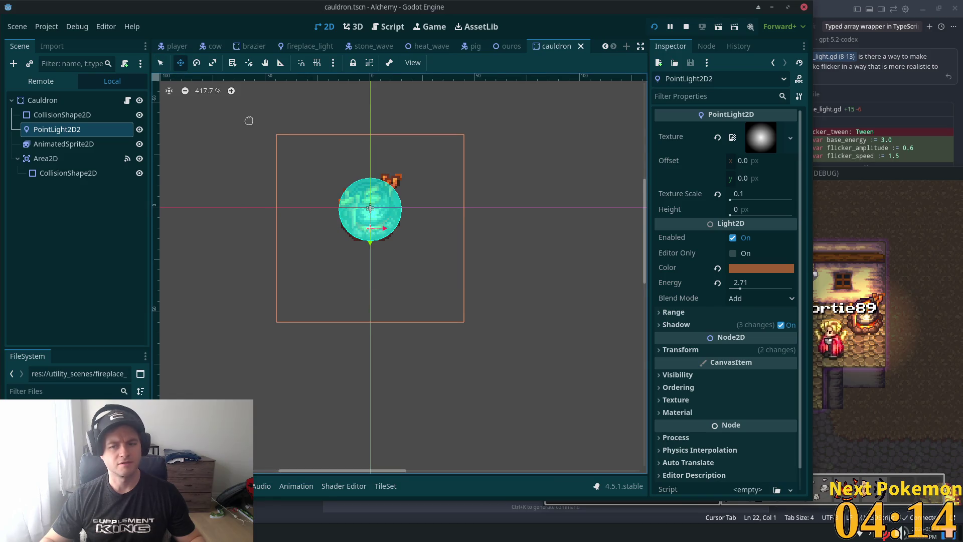
# Step: Add a new LightOccluder2D child under Cauldron
pyautogui.click(45, 99)
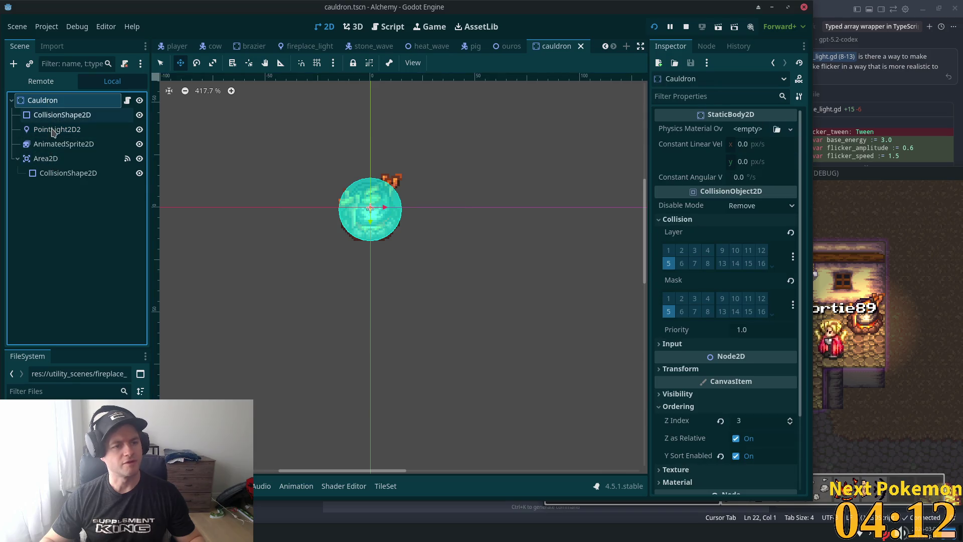
pyautogui.hotkey('ctrl', 'a')
pyautogui.doubleClick(404, 203)
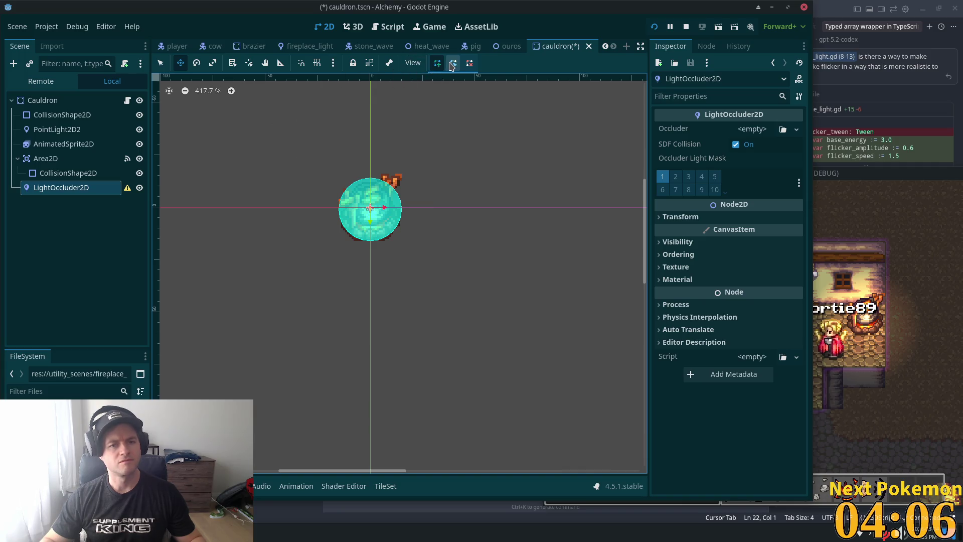
# Step: Assign a new OccluderPolygon2D, draw its points across the cauldron's bottom, close it, and save
pyautogui.click(161, 62)
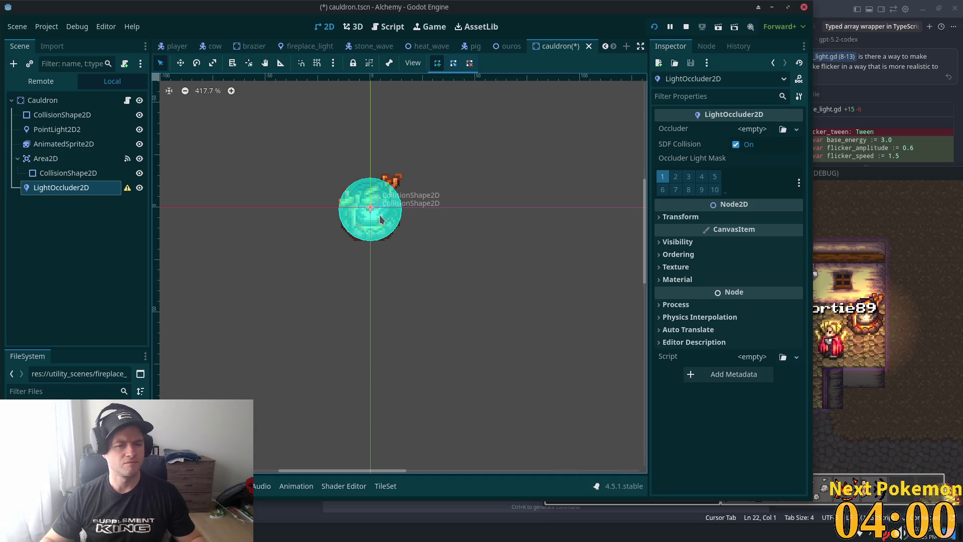
pyautogui.click(377, 217)
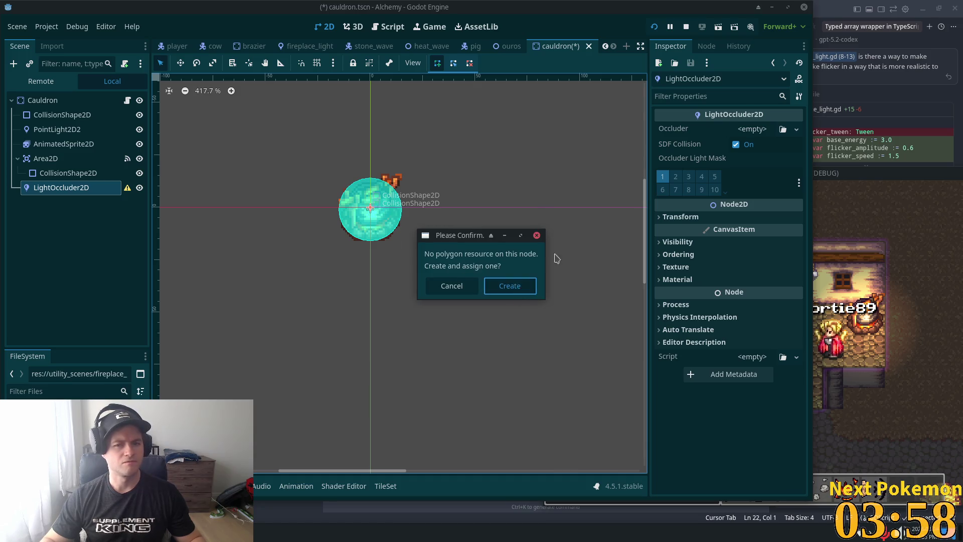
pyautogui.press('Return')
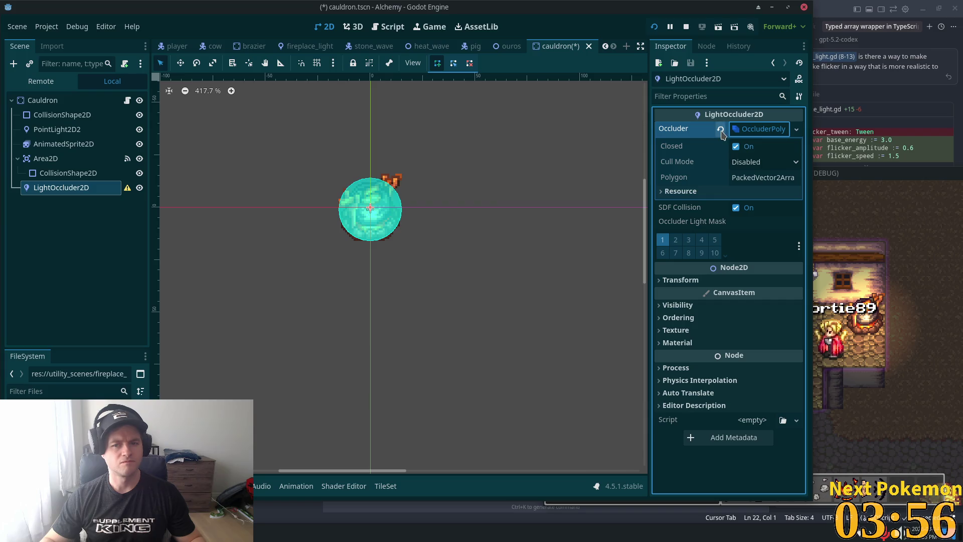
pyautogui.click(720, 128)
pyautogui.click(752, 129)
pyautogui.click(759, 160)
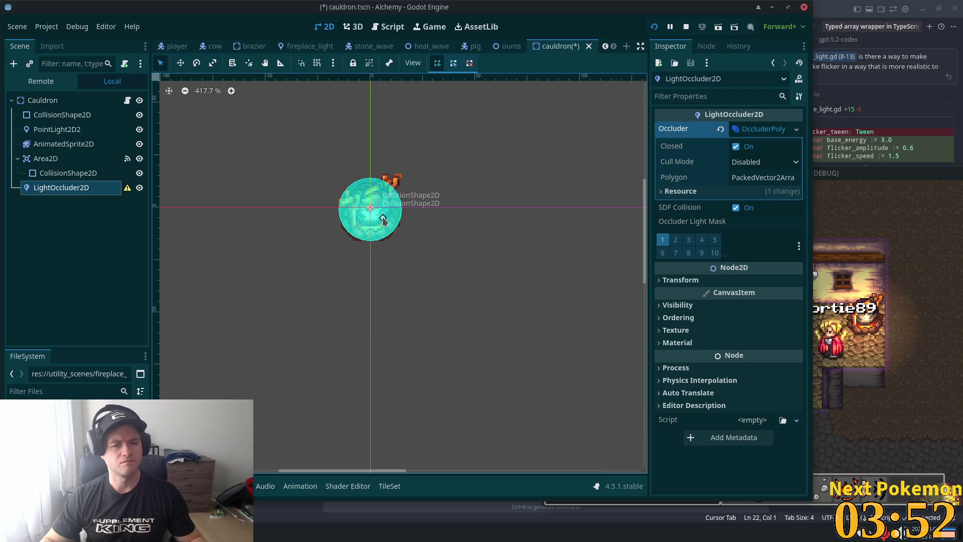
pyautogui.click(364, 222)
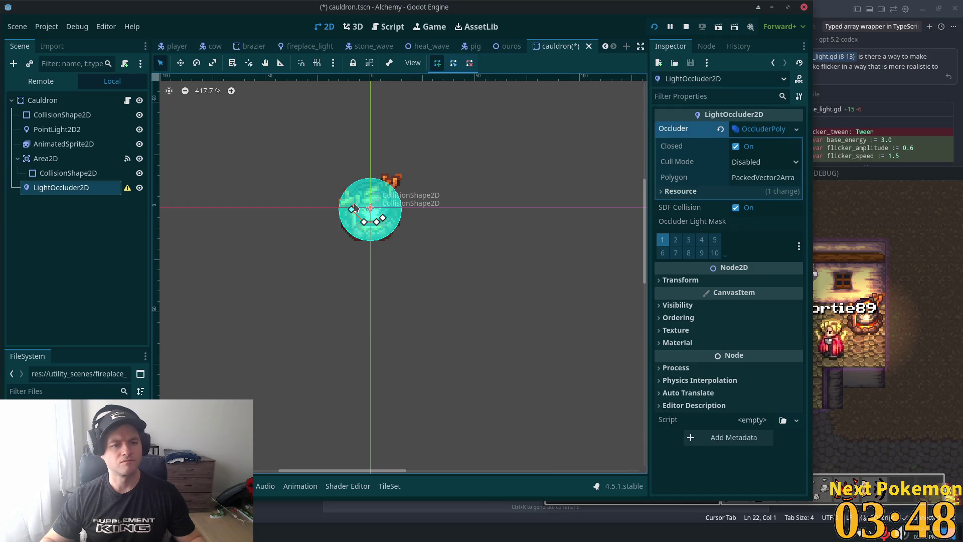
pyautogui.click(386, 202)
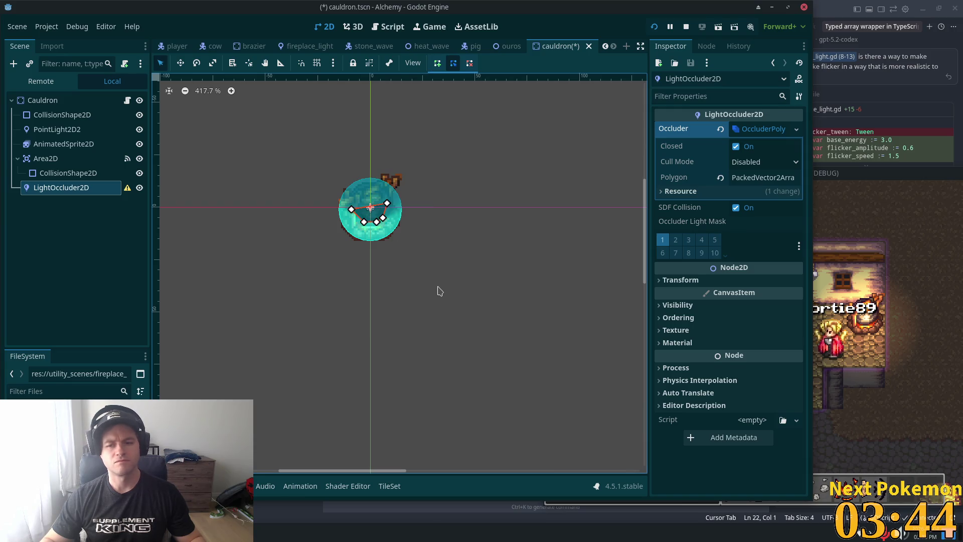
pyautogui.hotkey('ctrl', 's')
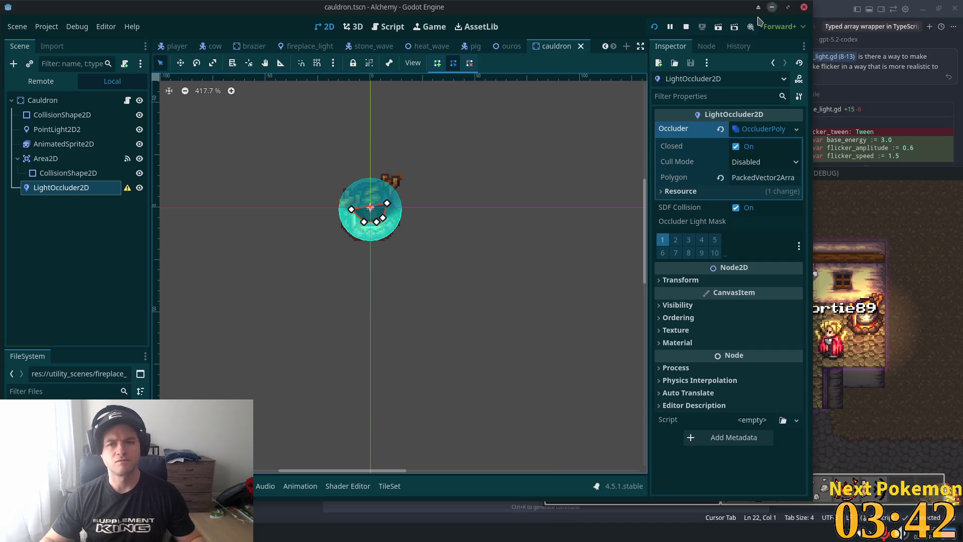
# Step: Run the Alchemy game, log into the world, and drag its window to the right
pyautogui.click(654, 27)
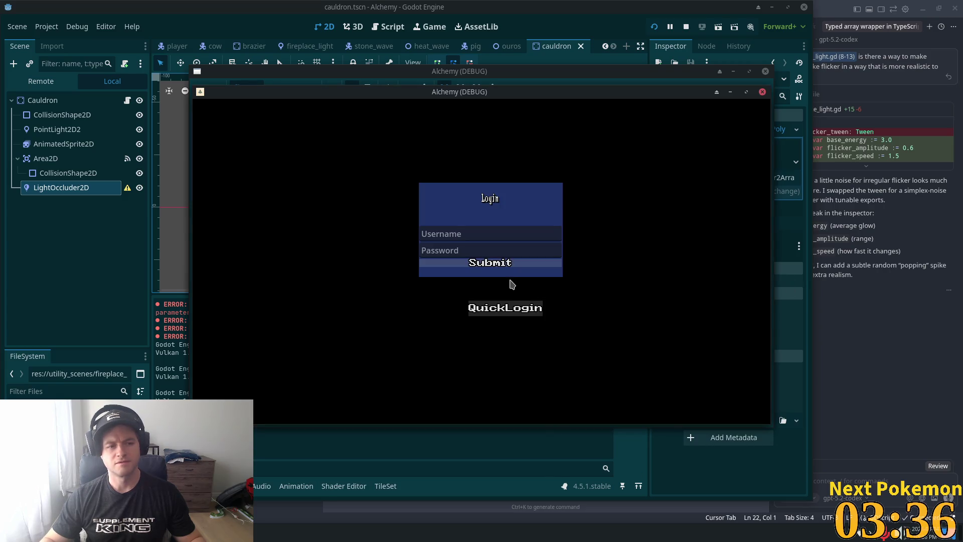
pyautogui.click(507, 306)
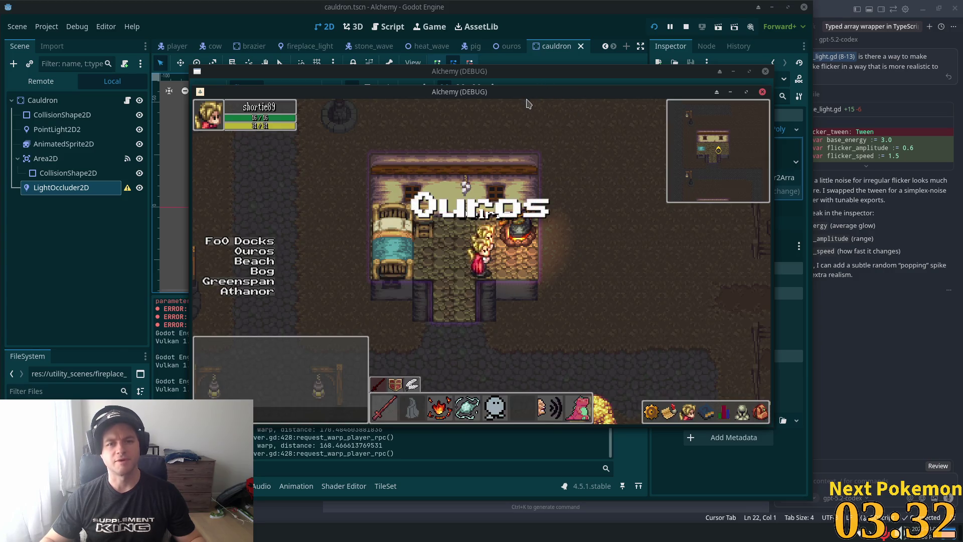
pyautogui.moveTo(520, 95)
pyautogui.mouseDown()
pyautogui.moveTo(773, 121)
pyautogui.moveTo(763, 131)
pyautogui.moveTo(872, 152)
pyautogui.mouseUp()
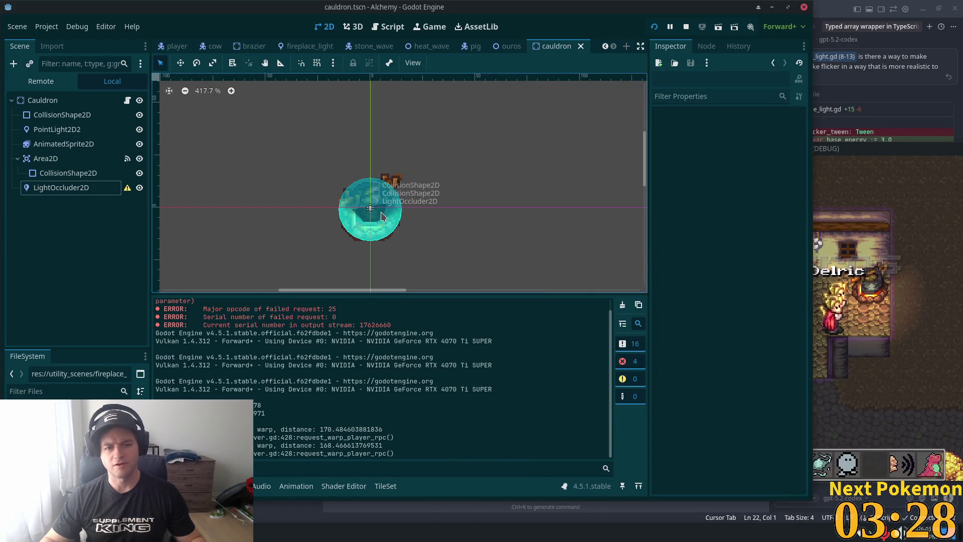
# Step: Add a vertex to the cauldron occluder, drag its points into place, and save
pyautogui.click(381, 216)
pyautogui.click(383, 217)
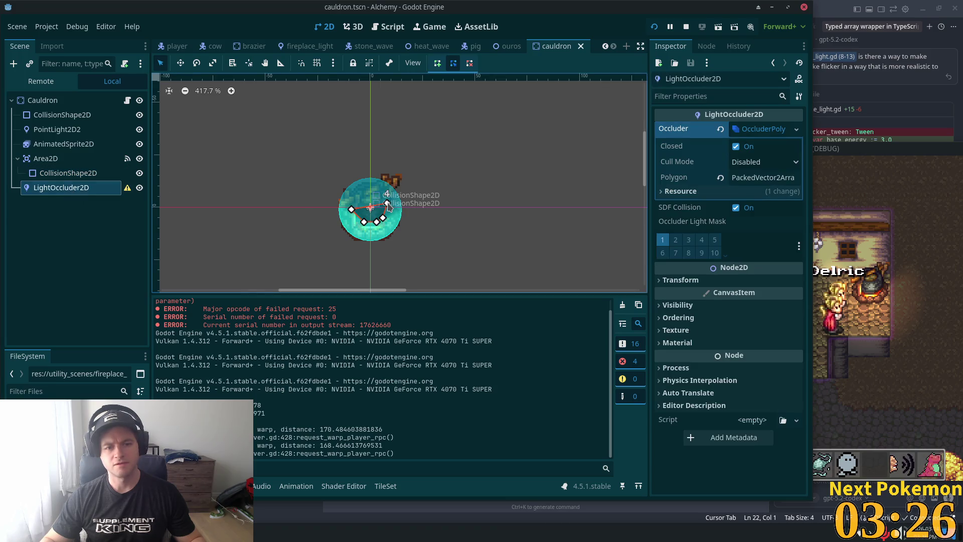
pyautogui.moveTo(400, 210); pyautogui.dragTo(392, 215)
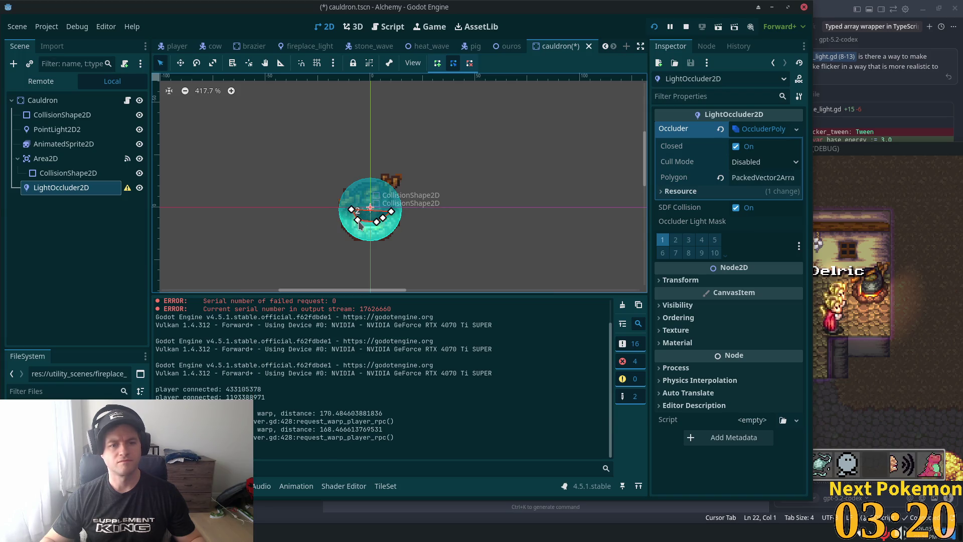
pyautogui.moveTo(364, 221); pyautogui.dragTo(359, 222)
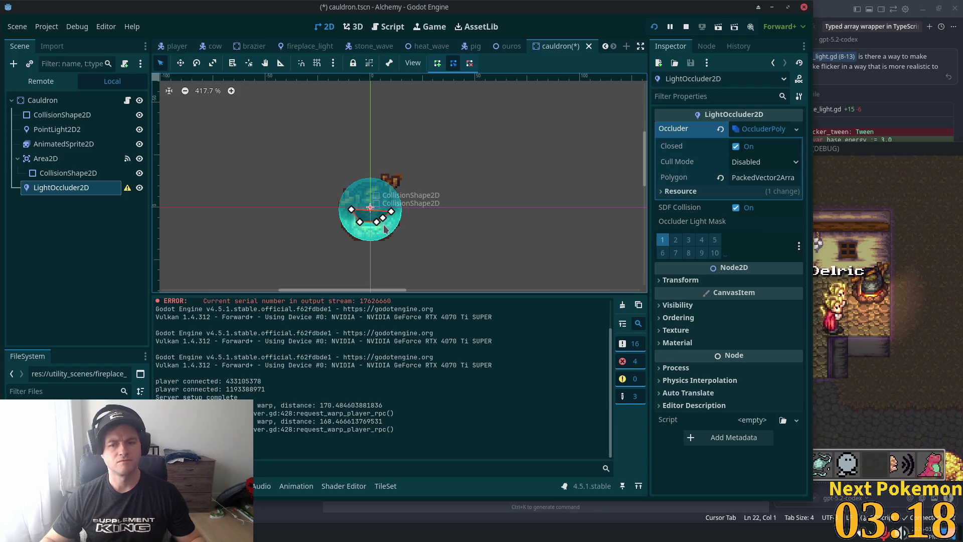
pyautogui.moveTo(353, 207); pyautogui.dragTo(389, 206)
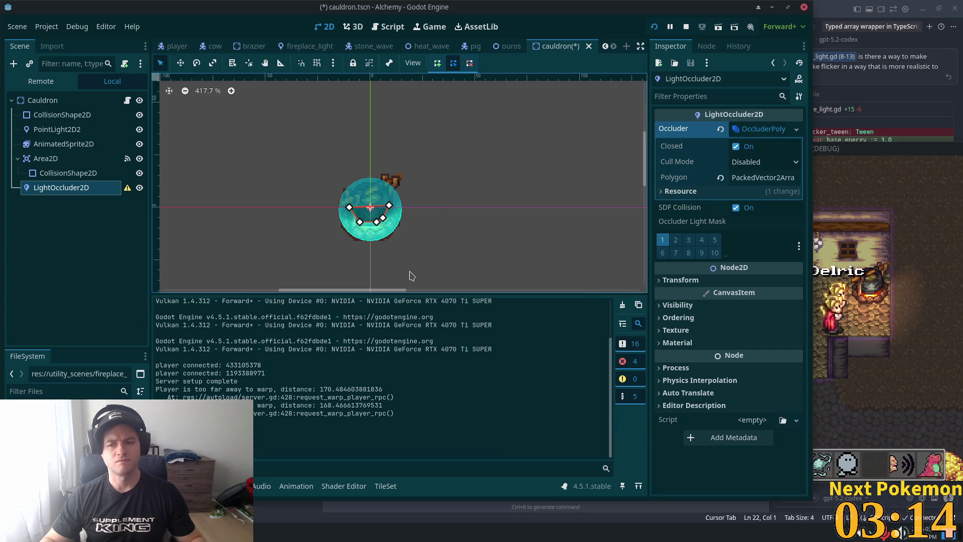
pyautogui.hotkey('ctrl', 's')
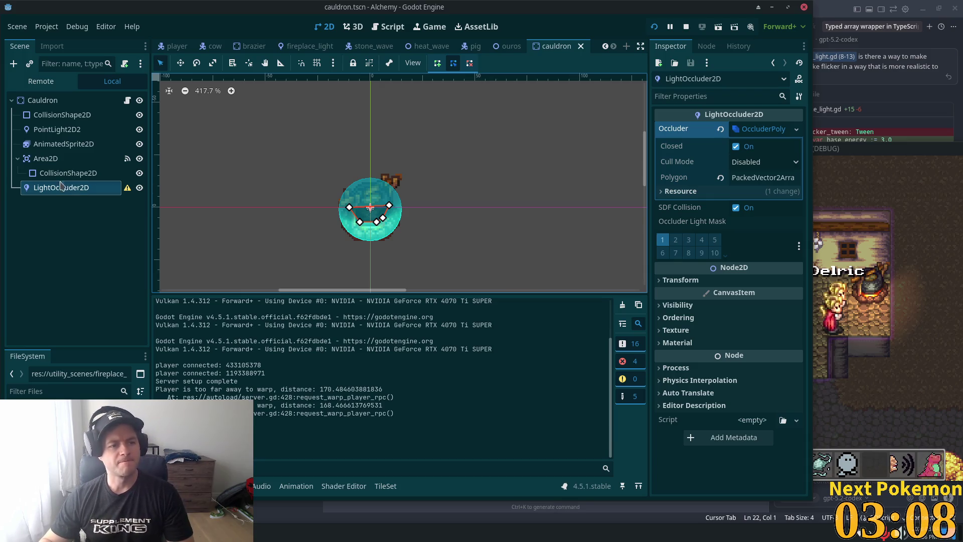
pyautogui.click(65, 295)
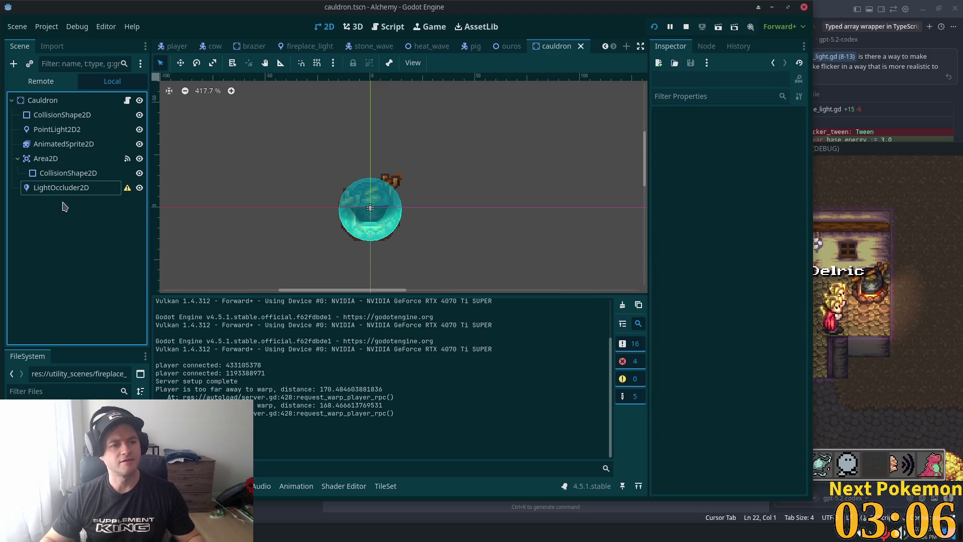
# Step: Load res://utility_scenes/fireplace_light.gd as the LightOccluder2D's existing script
pyautogui.click(61, 188)
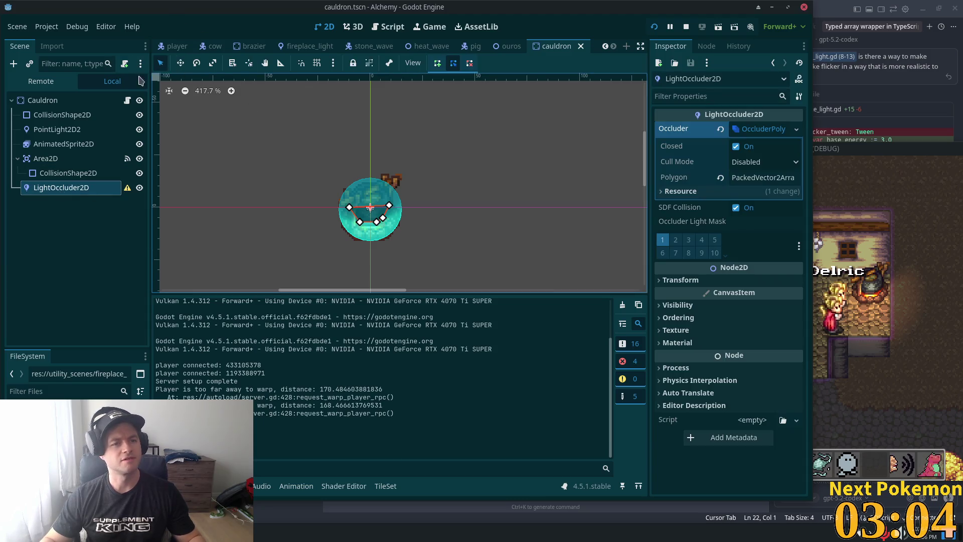
pyautogui.click(125, 63)
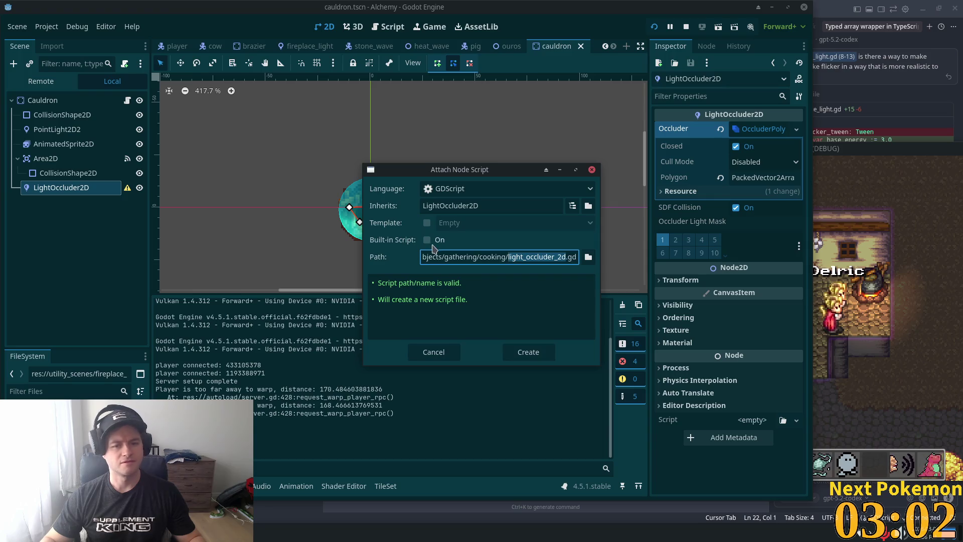
pyautogui.click(588, 258)
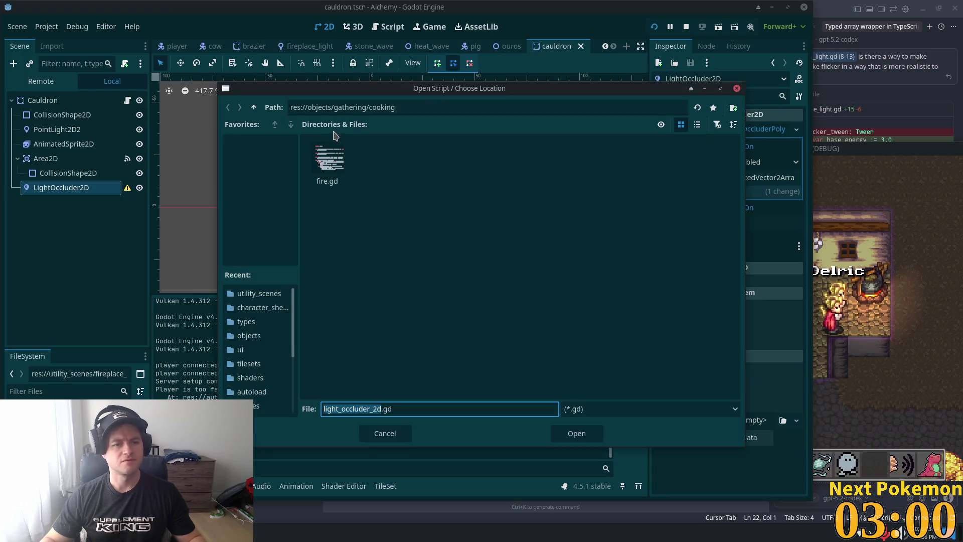
pyautogui.click(255, 109)
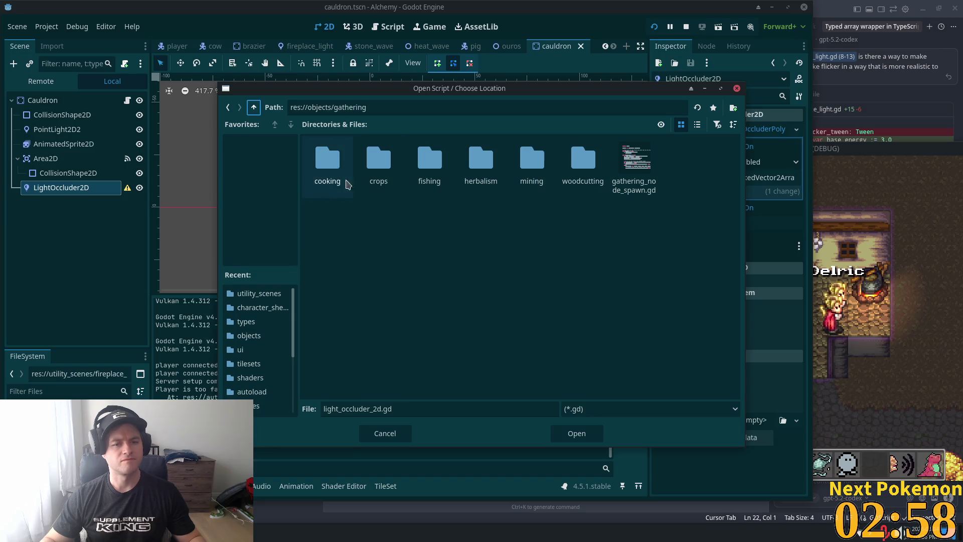
pyautogui.click(254, 107)
pyautogui.click(254, 108)
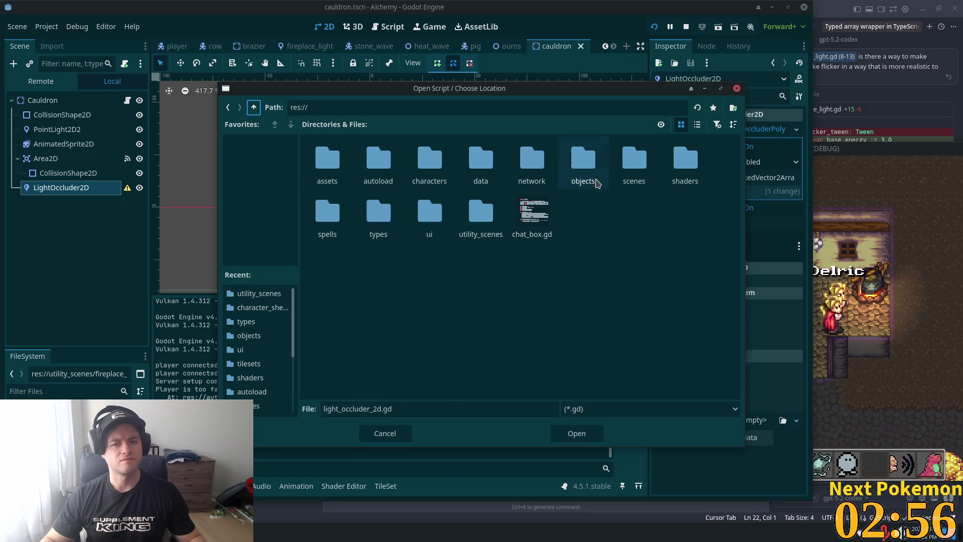
pyautogui.doubleClick(491, 222)
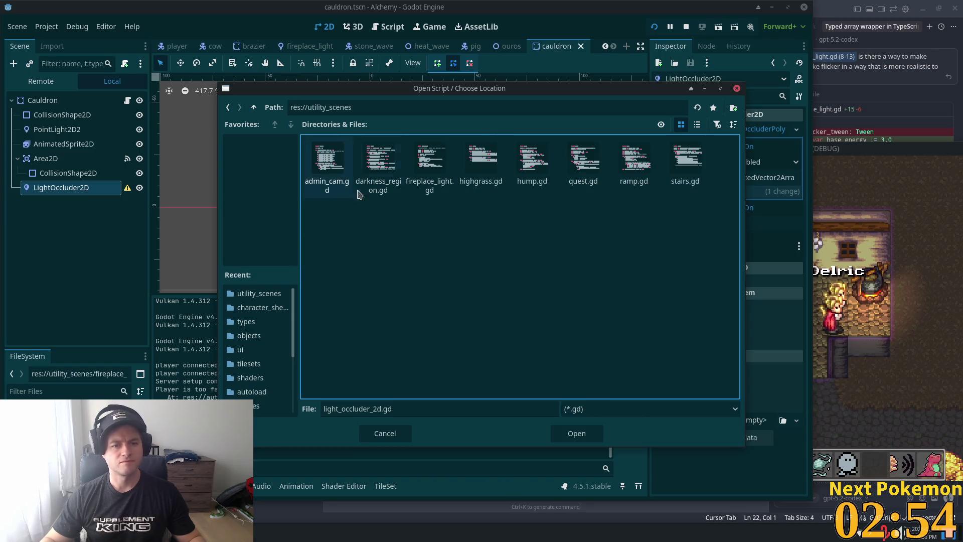
pyautogui.doubleClick(430, 161)
pyautogui.click(519, 359)
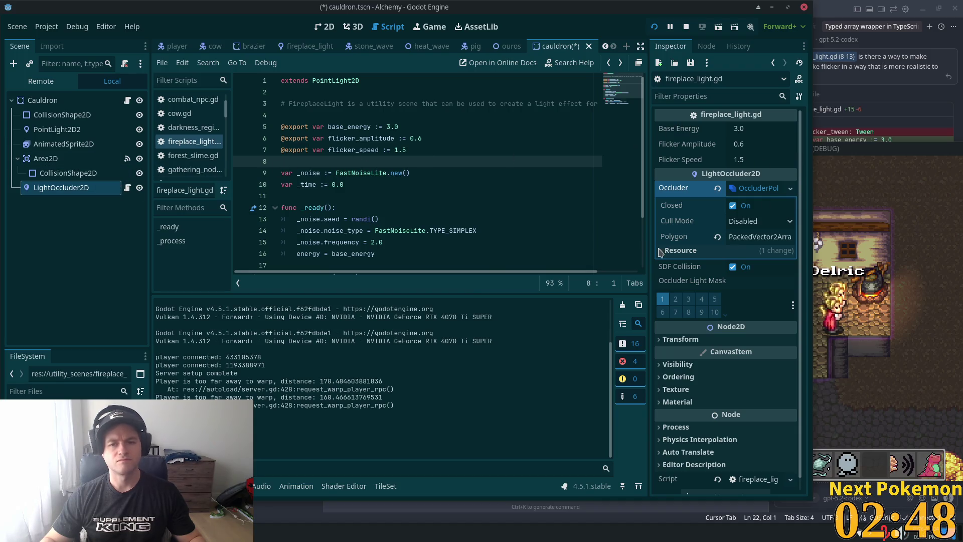
# Step: Save the cauldron scene with the scripted occluder
pyautogui.click(60, 158)
pyautogui.click(88, 190)
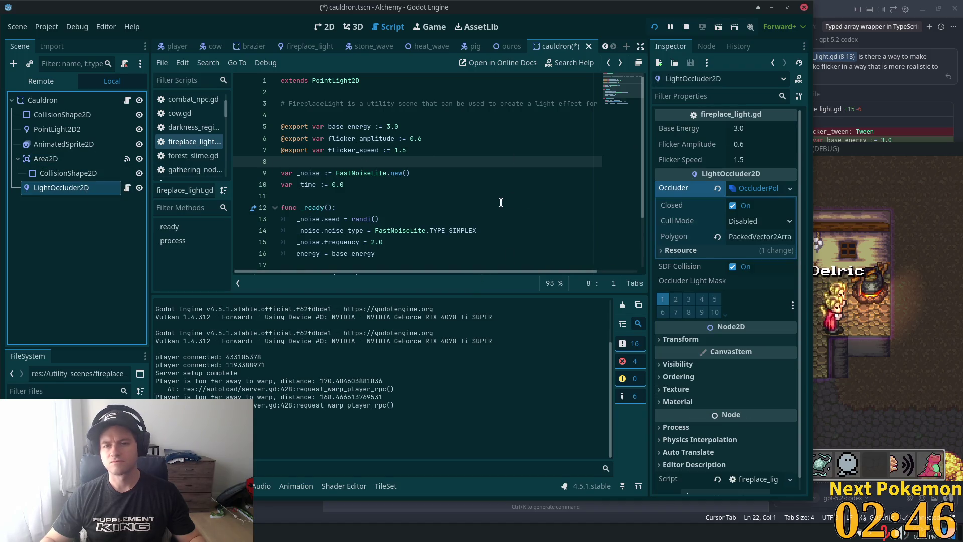
pyautogui.hotkey('ctrl', 's')
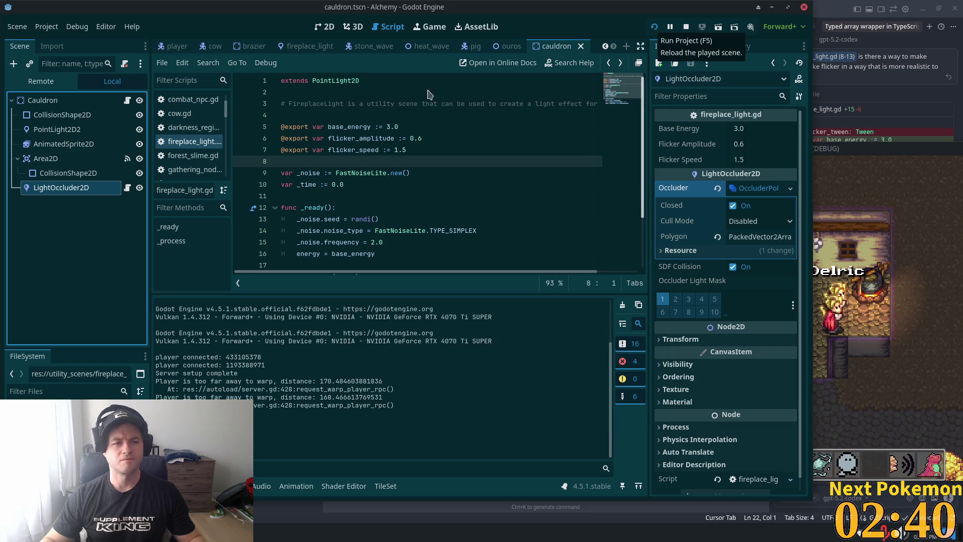
# Step: Change the LightOccluder2D's fireplace Base Energy from 3.0 to 2.7
pyautogui.click(47, 132)
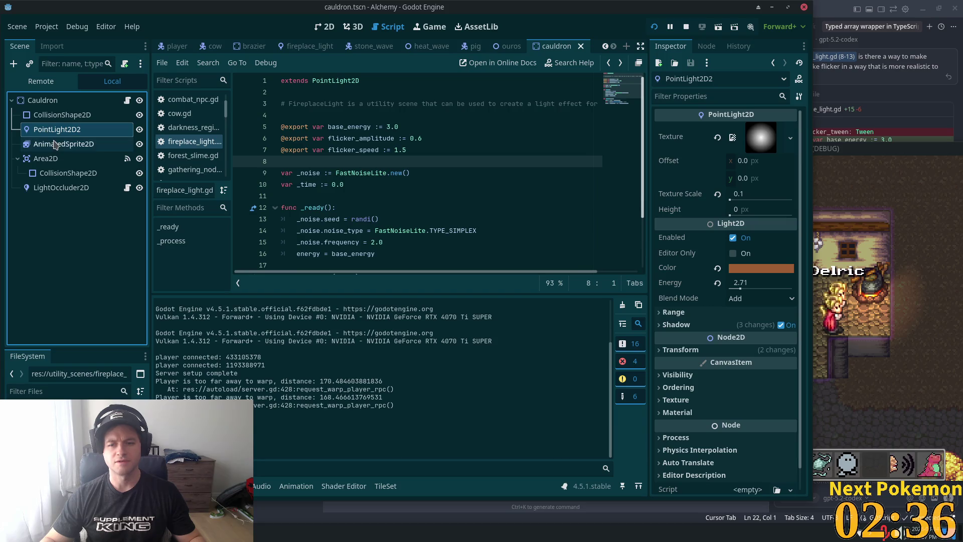
pyautogui.click(35, 189)
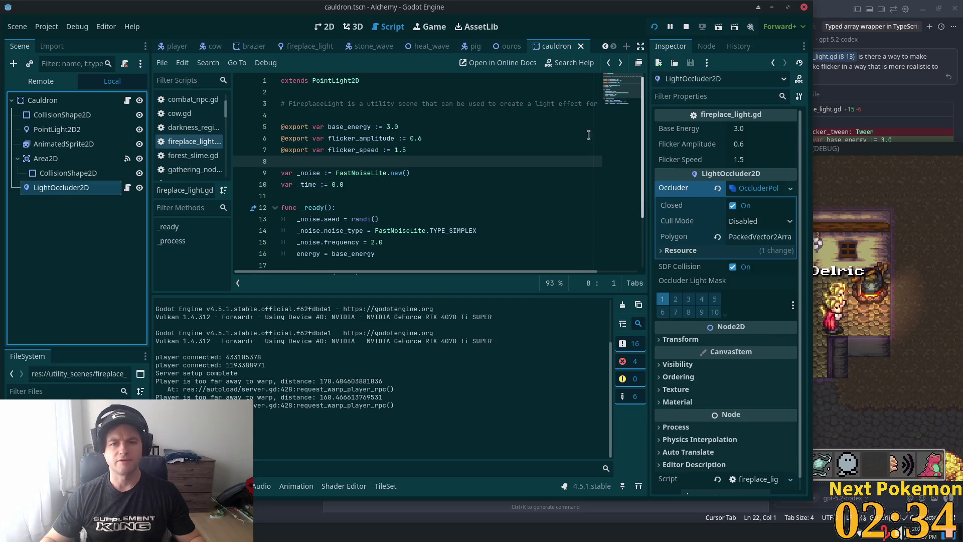
pyautogui.click(744, 130)
pyautogui.write('2.7')
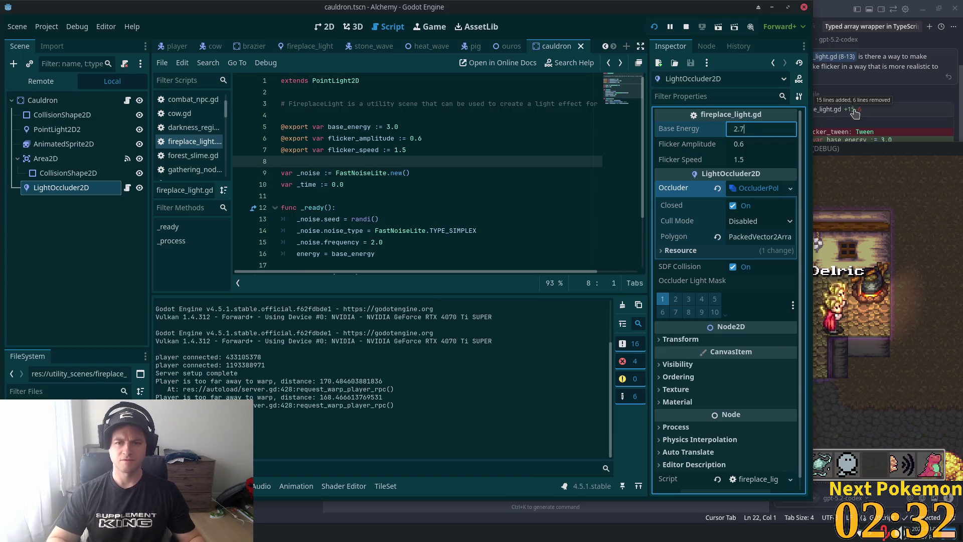
pyautogui.press('Tab')
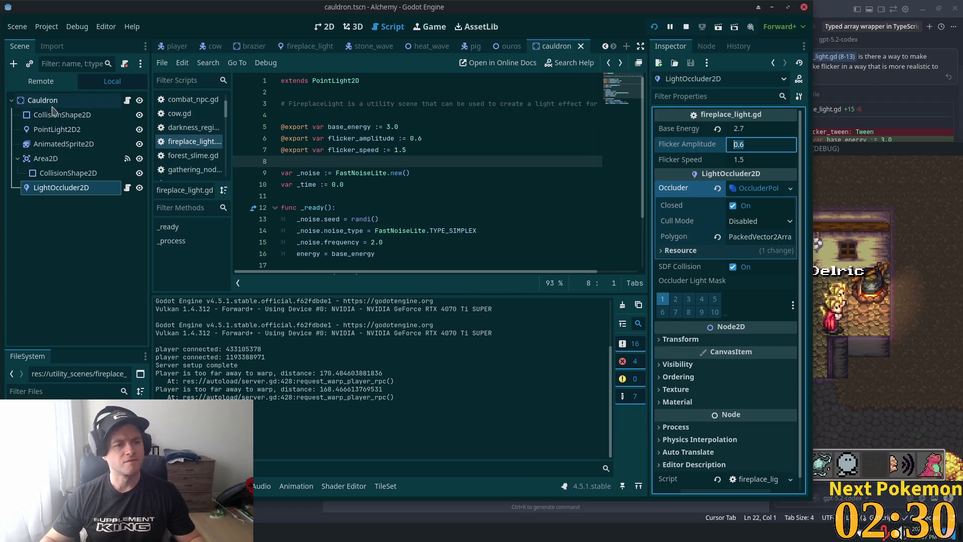
pyautogui.click(58, 132)
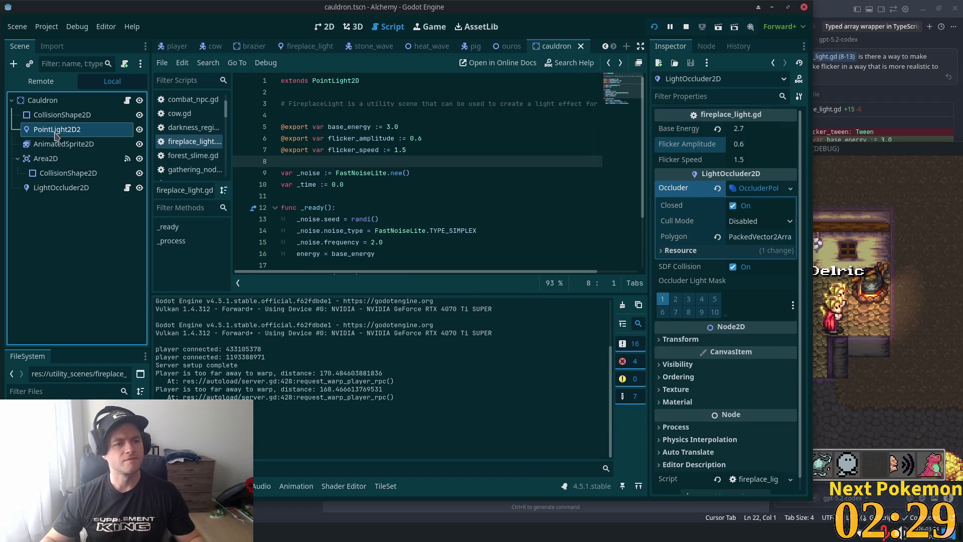
pyautogui.click(57, 191)
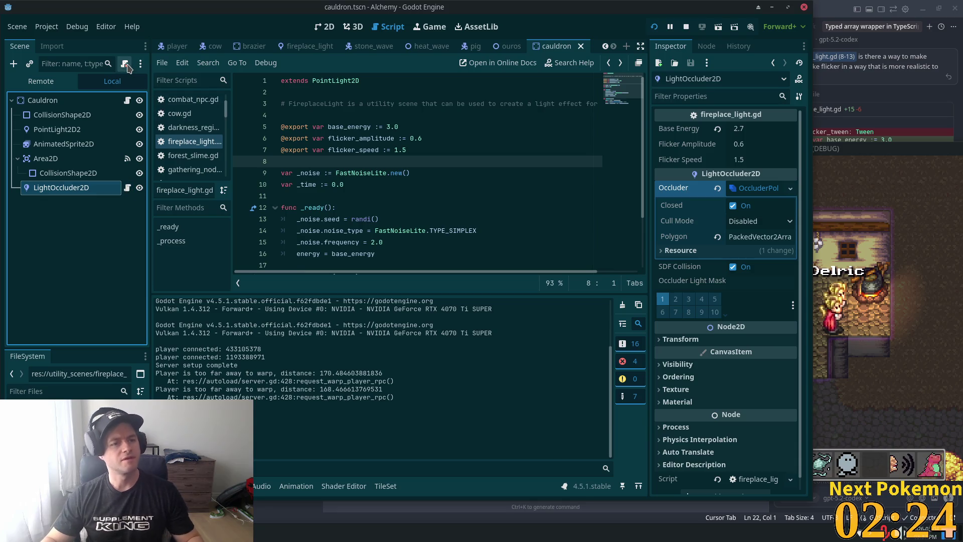
# Step: Attach the existing utility_scenes/fireplace_light.gd script to PointLight2D2
pyautogui.click(57, 129)
pyautogui.click(125, 64)
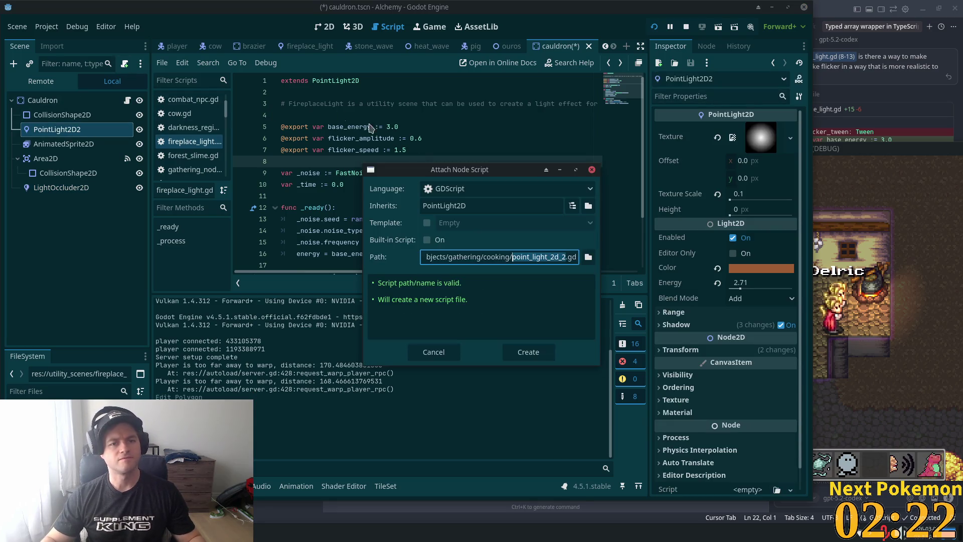
pyautogui.click(587, 256)
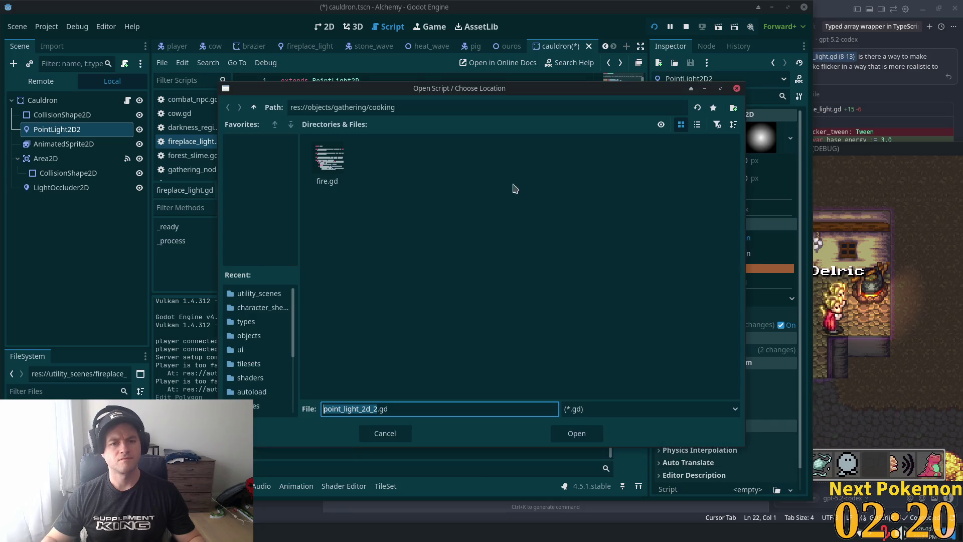
pyautogui.click(254, 108)
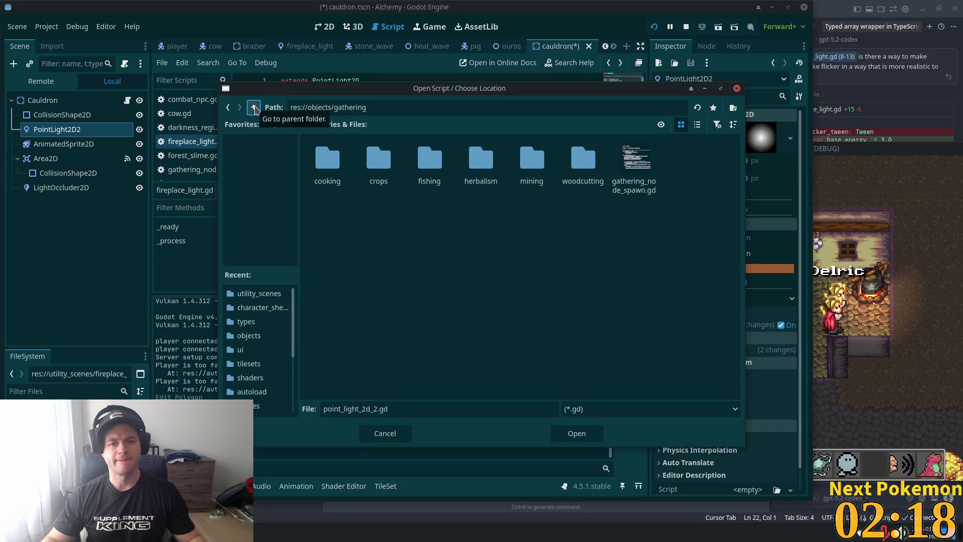
pyautogui.click(255, 107)
pyautogui.click(254, 107)
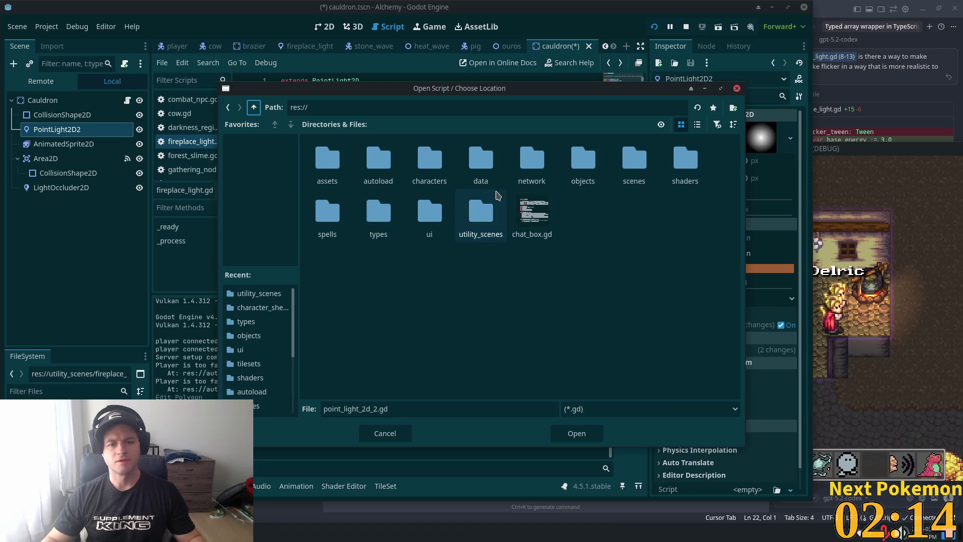
pyautogui.doubleClick(494, 205)
pyautogui.doubleClick(430, 159)
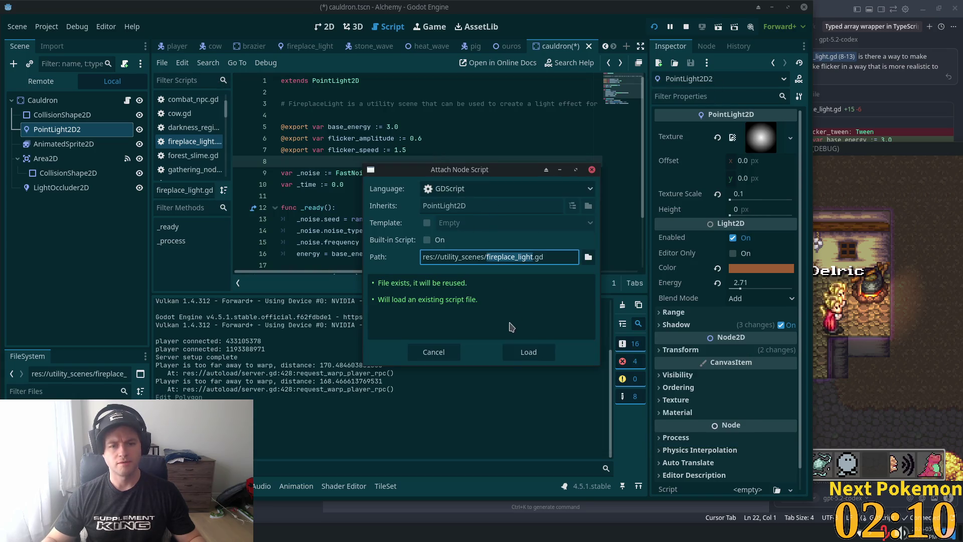
pyautogui.click(527, 351)
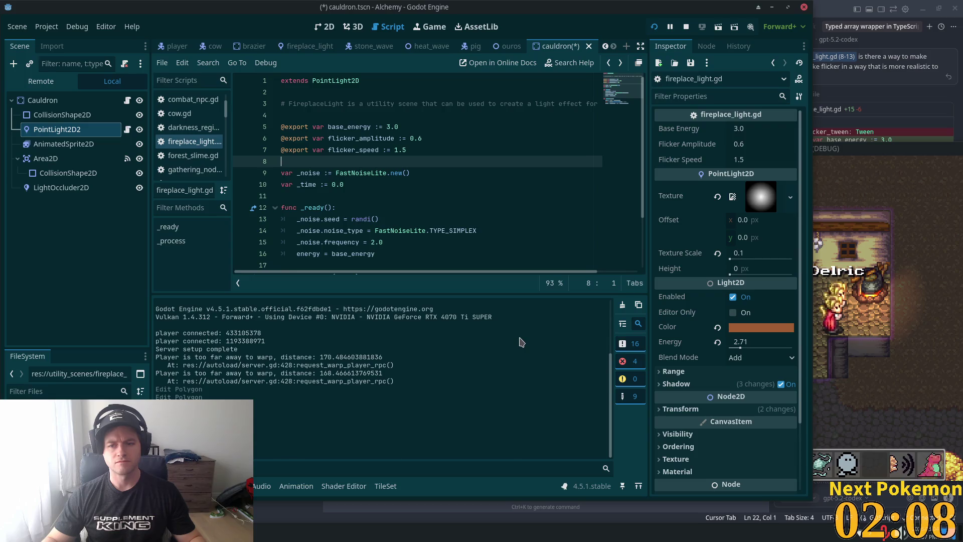
# Step: Set the point light's Base Energy to 2.7 and save the scene
pyautogui.click(753, 135)
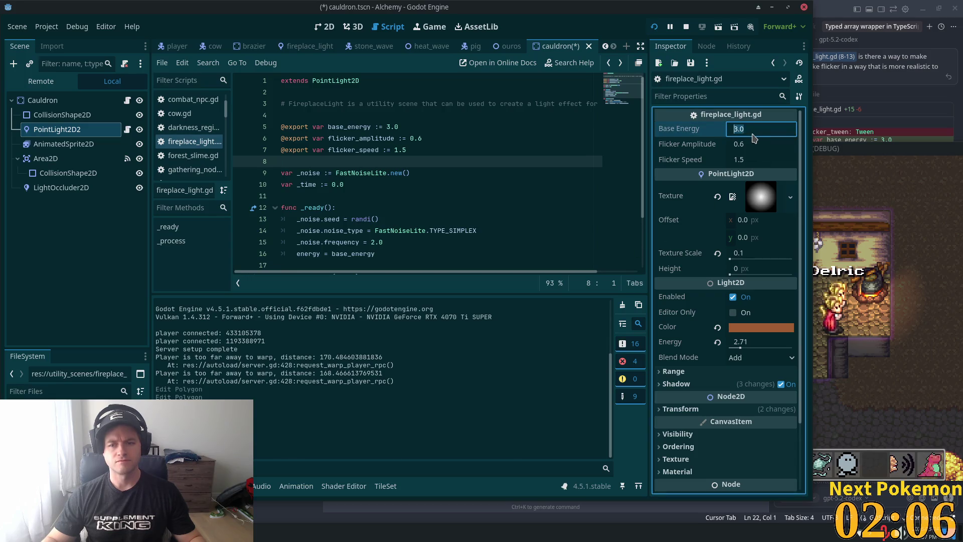
pyautogui.write('2.7')
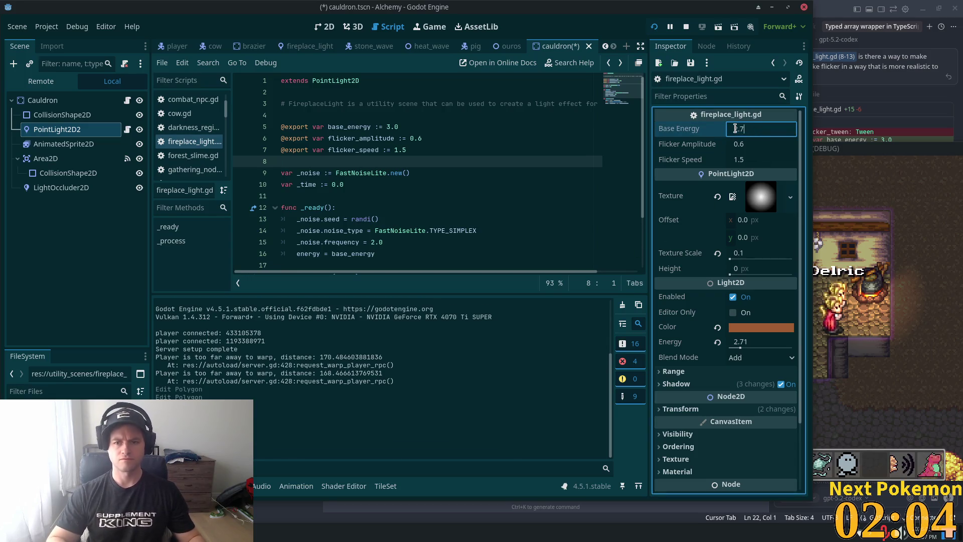
pyautogui.press('Tab')
pyautogui.hotkey('ctrl', 's')
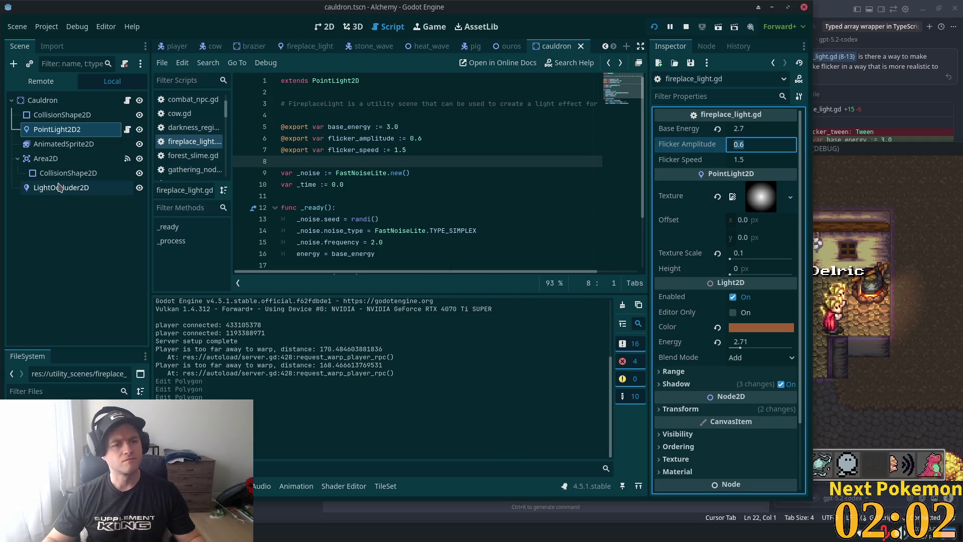
# Step: Set PointLight2D2's Energy to 2.7 and run the game to test the glow
pyautogui.click(59, 187)
pyautogui.click(56, 128)
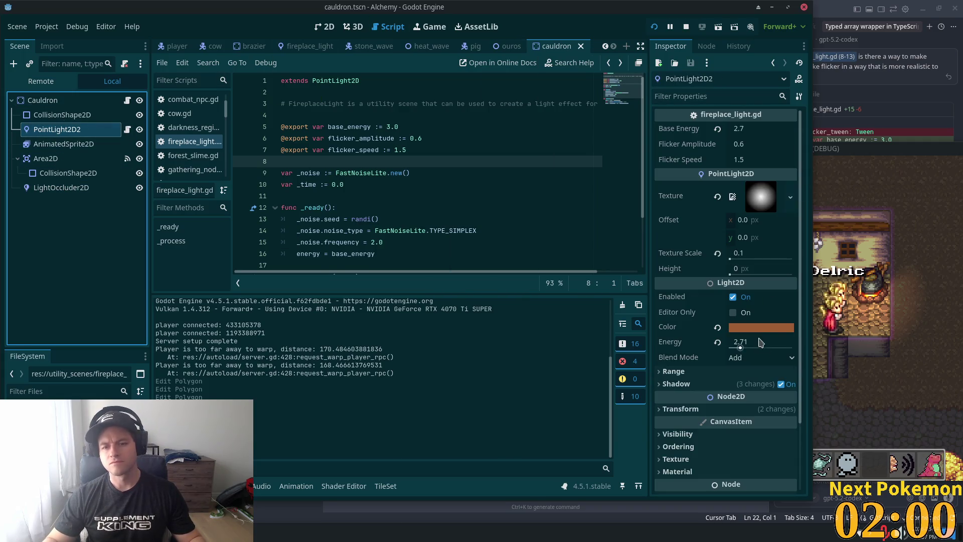
pyautogui.click(742, 342)
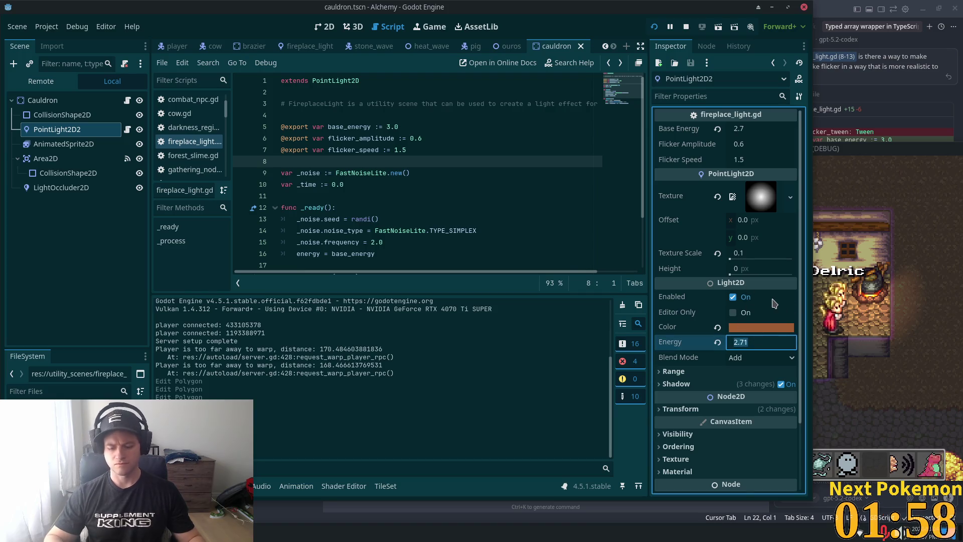
pyautogui.write('2.7')
pyautogui.press('Tab')
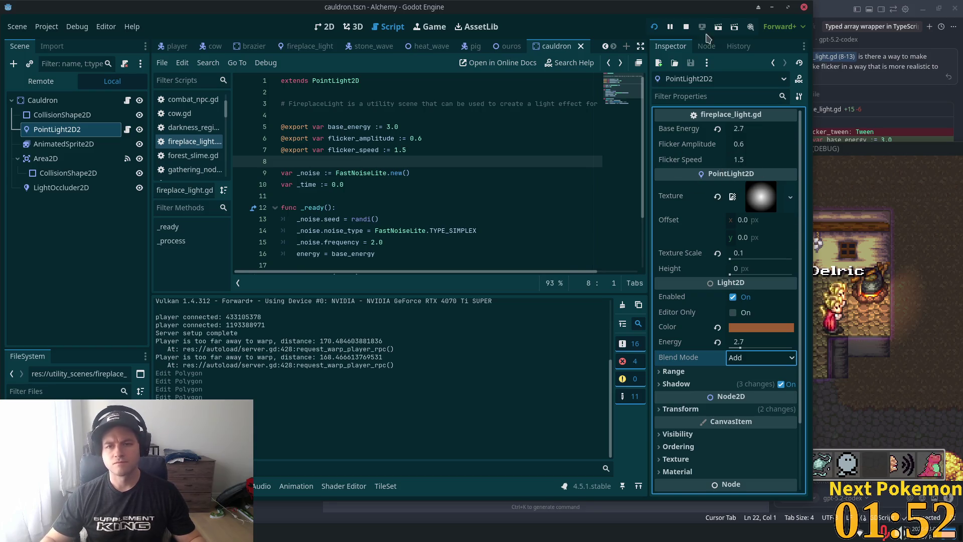
pyautogui.click(653, 28)
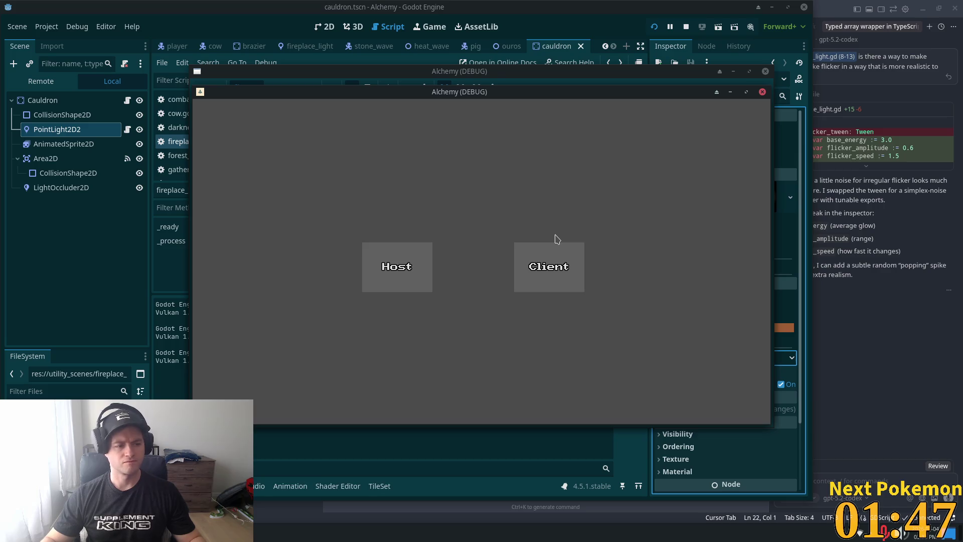
# Step: Log into the running Alchemy game, view the glowing cauldron in the house, then bring the editor forward
pyautogui.click(555, 266)
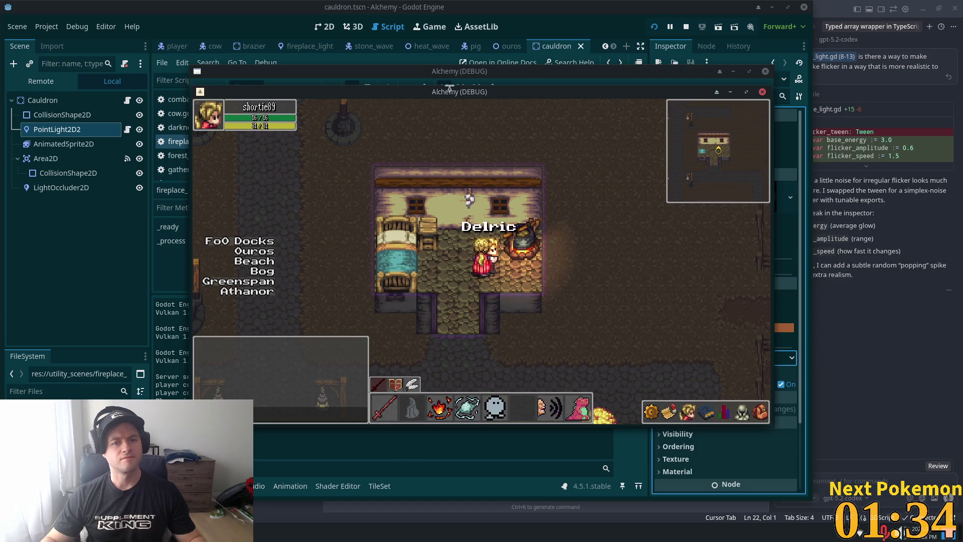
pyautogui.click(539, 19)
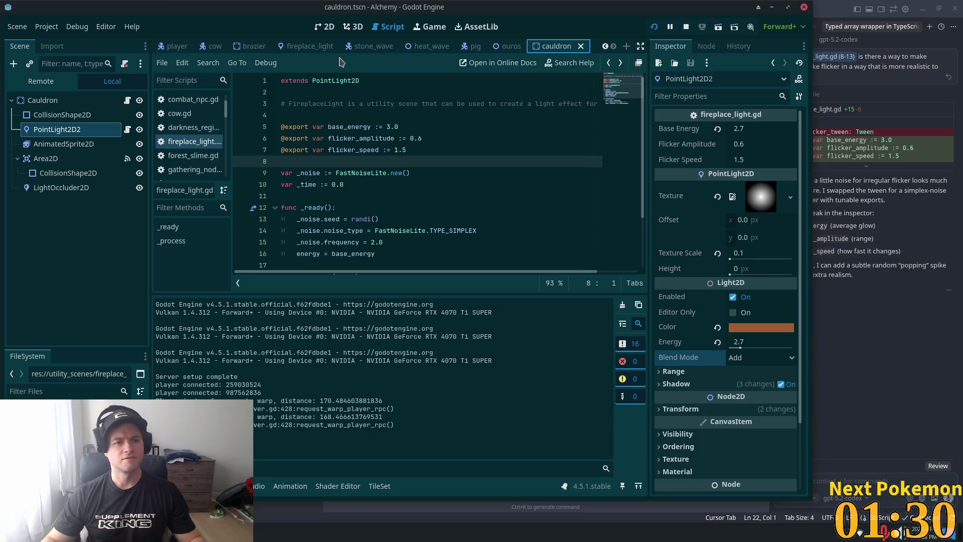
# Step: In the ouros scene's 2D view, hide the Roofs and Structures layers and show Interior
pyautogui.click(509, 46)
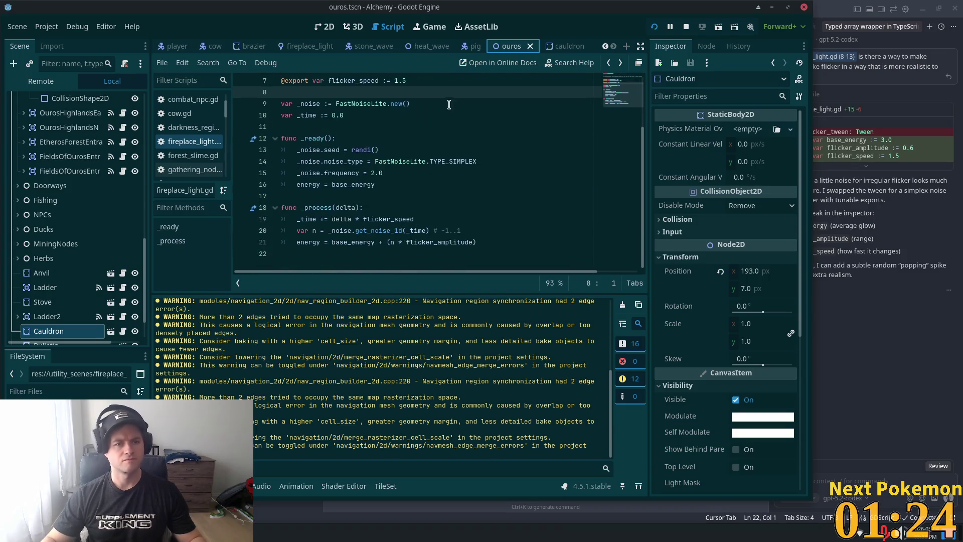
pyautogui.click(325, 27)
pyautogui.scroll(-2, 445, 227)
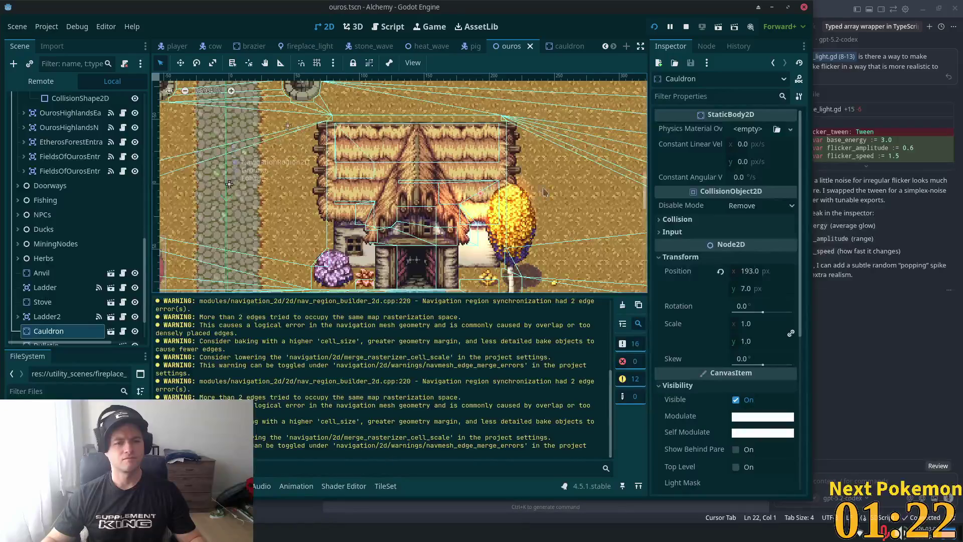
pyautogui.scroll(-2, 561, 150)
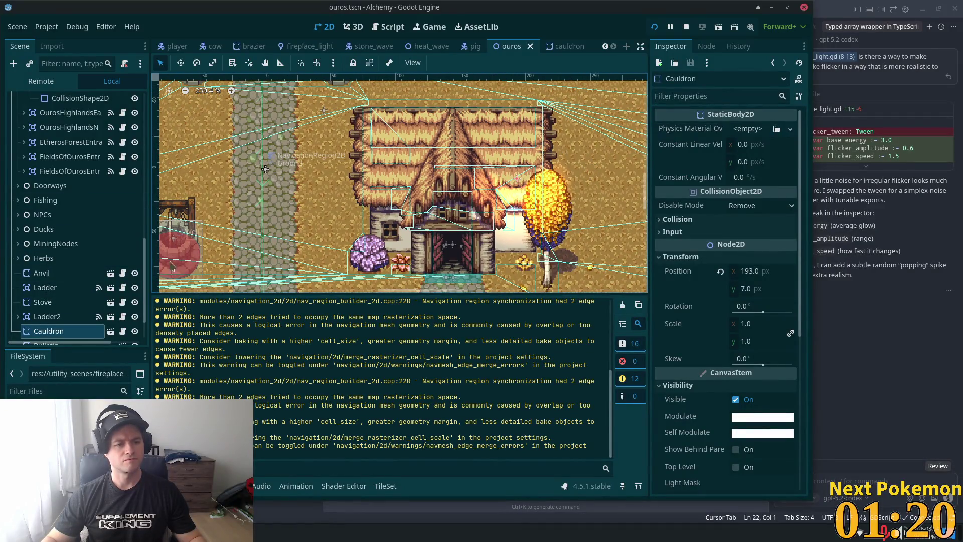
pyautogui.moveTo(143, 271); pyautogui.dragTo(126, 165)
pyautogui.click(135, 186)
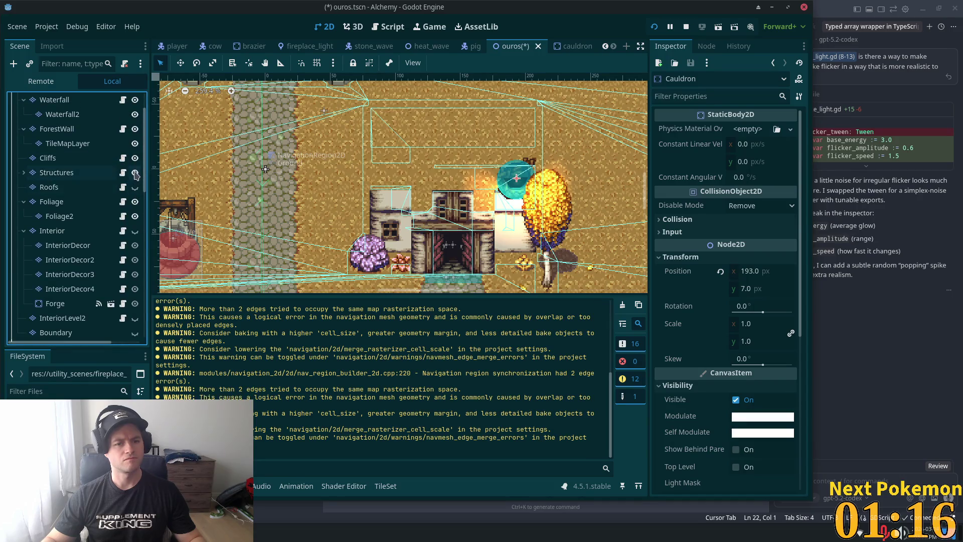
pyautogui.click(135, 172)
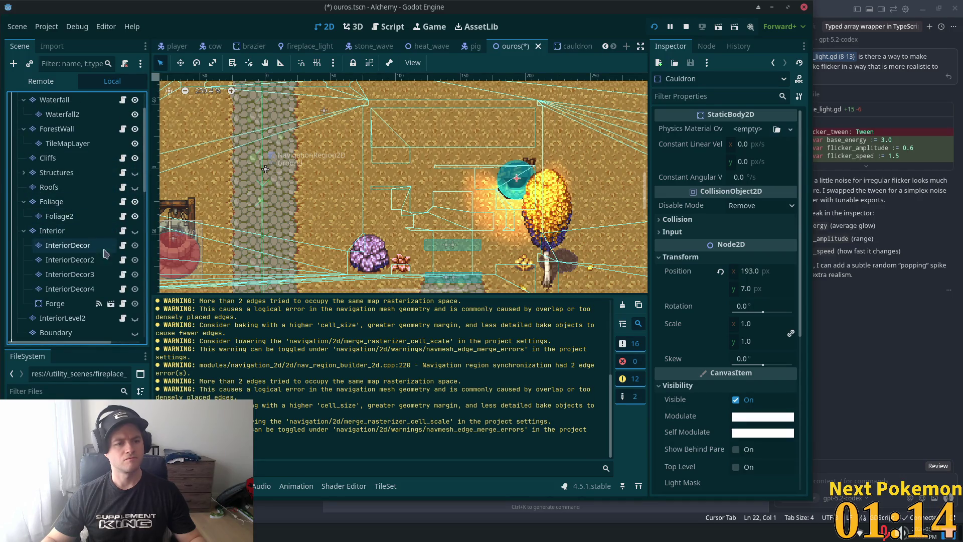
pyautogui.click(135, 231)
pyautogui.scroll(3, 497, 219)
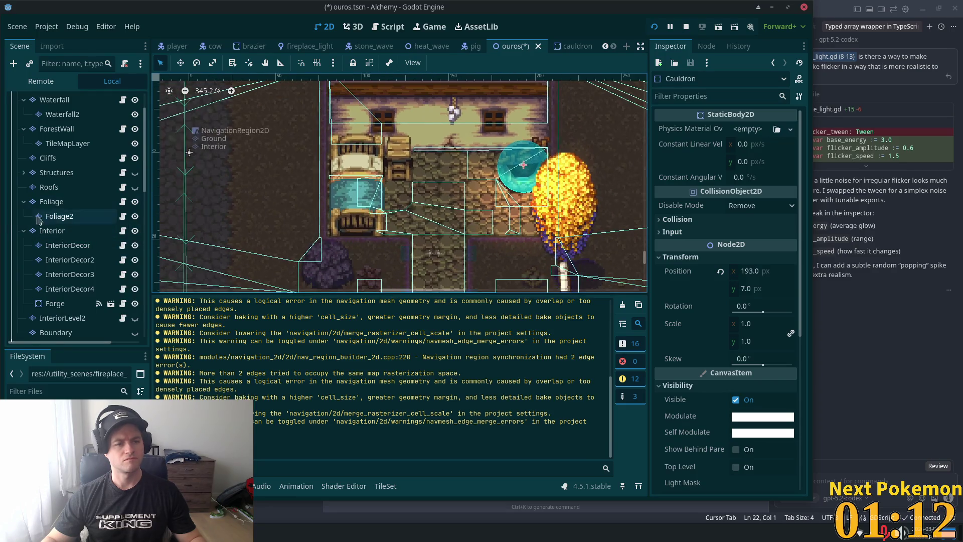
# Step: Add a LightOccluder2D child node under the Interior tile layer
pyautogui.click(51, 231)
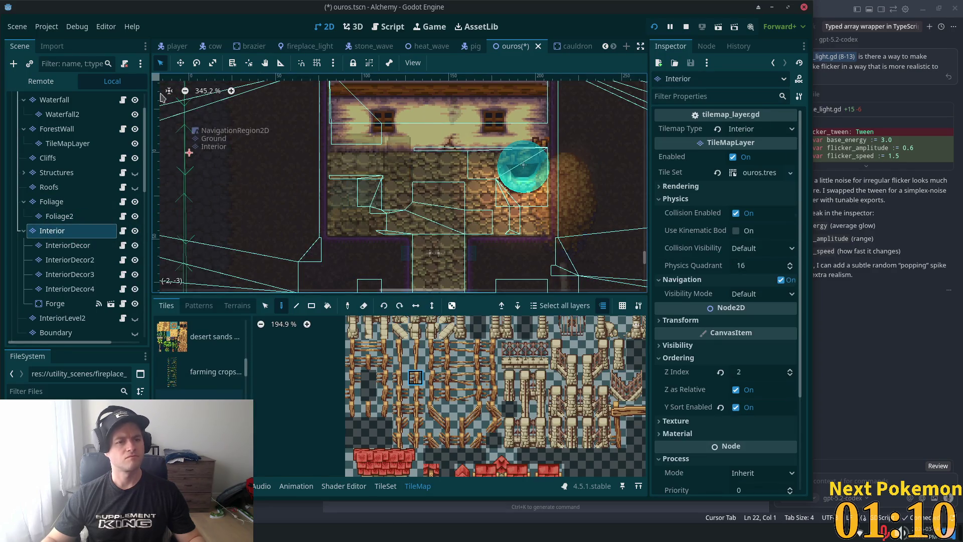
pyautogui.hotkey('ctrl', 'a')
pyautogui.doubleClick(469, 203)
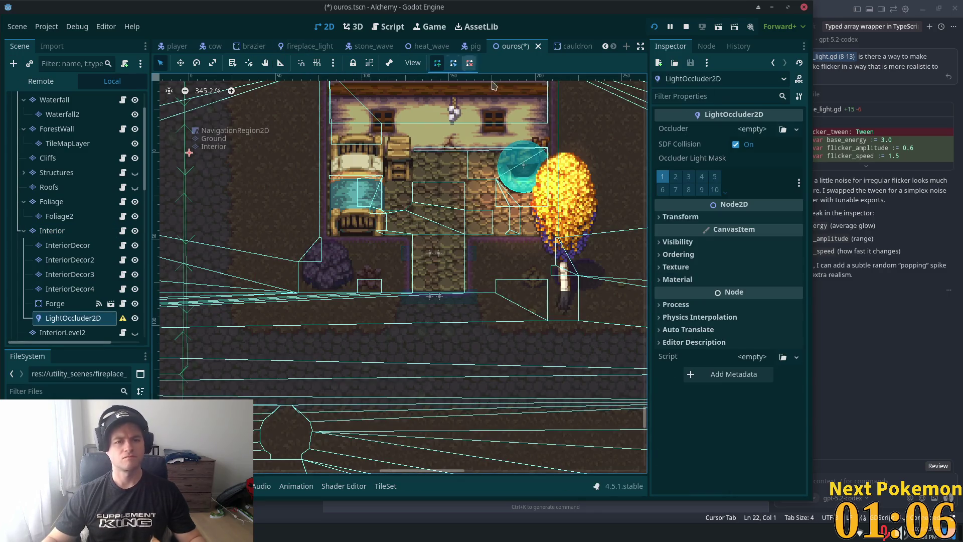
# Step: Give the LightOccluder2D a New OccluderPolygon2D resource
pyautogui.click(551, 148)
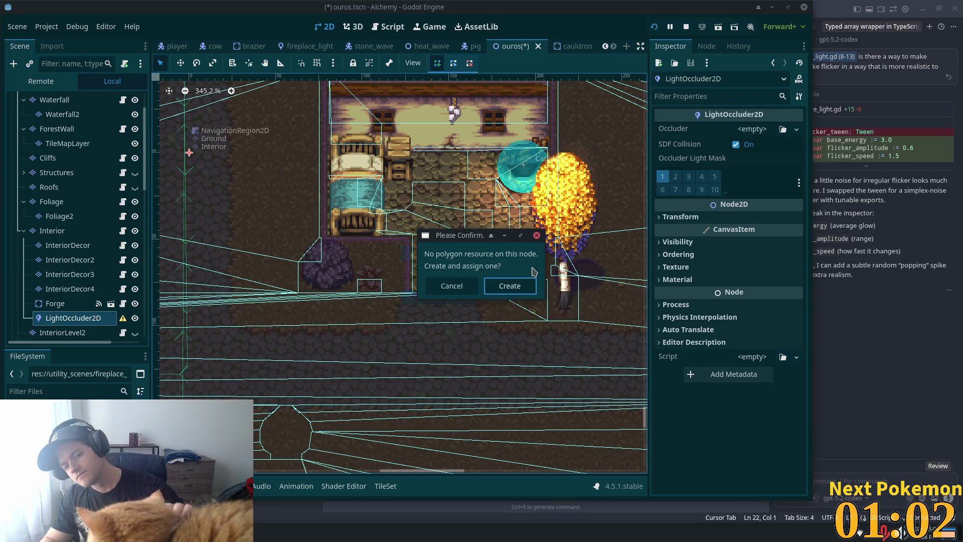
pyautogui.click(536, 236)
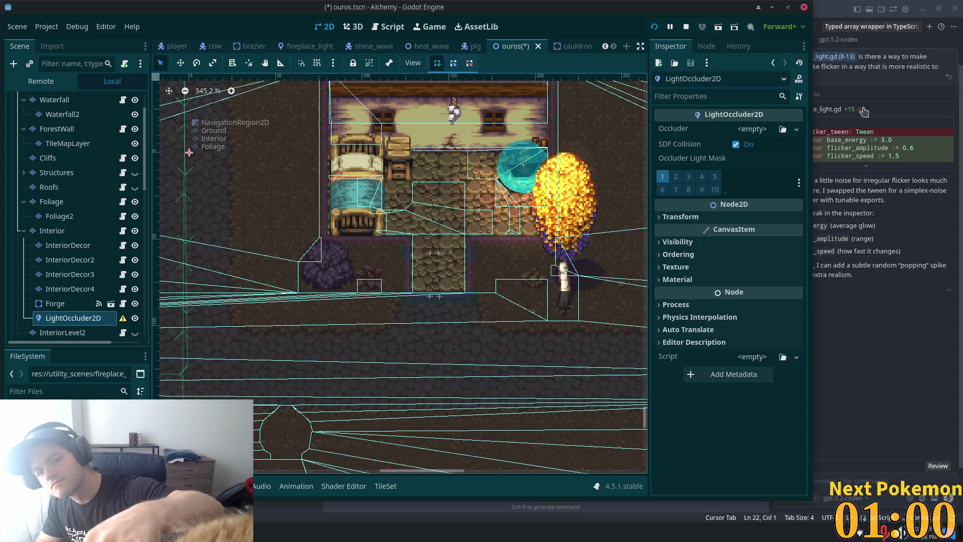
pyautogui.click(751, 129)
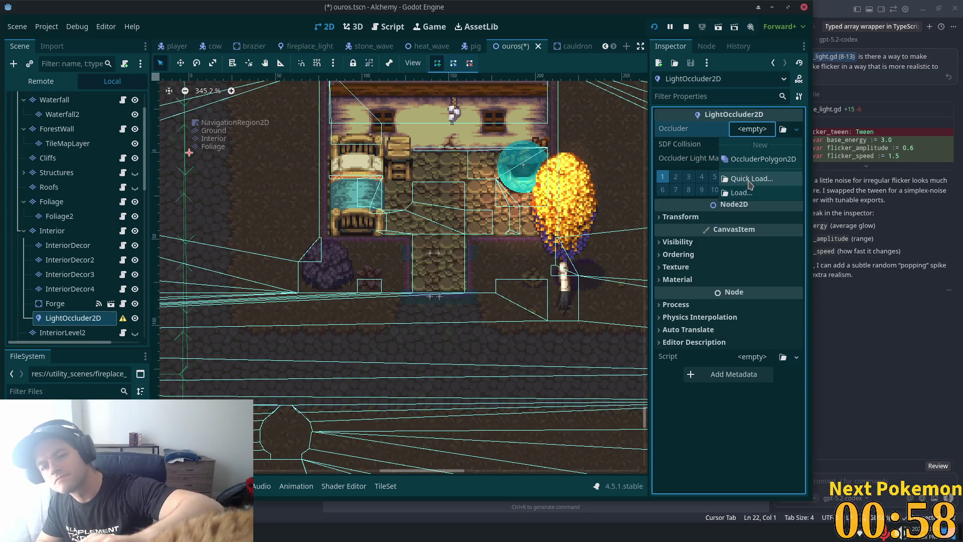
pyautogui.click(757, 165)
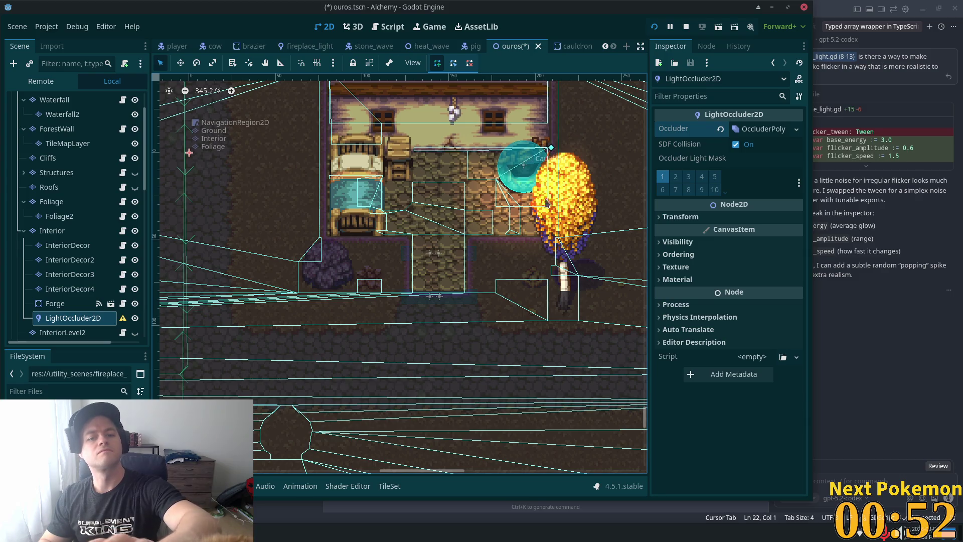
# Step: Draw a closed four-corner occluder rectangle around the house interior and save ouros
pyautogui.click(546, 265)
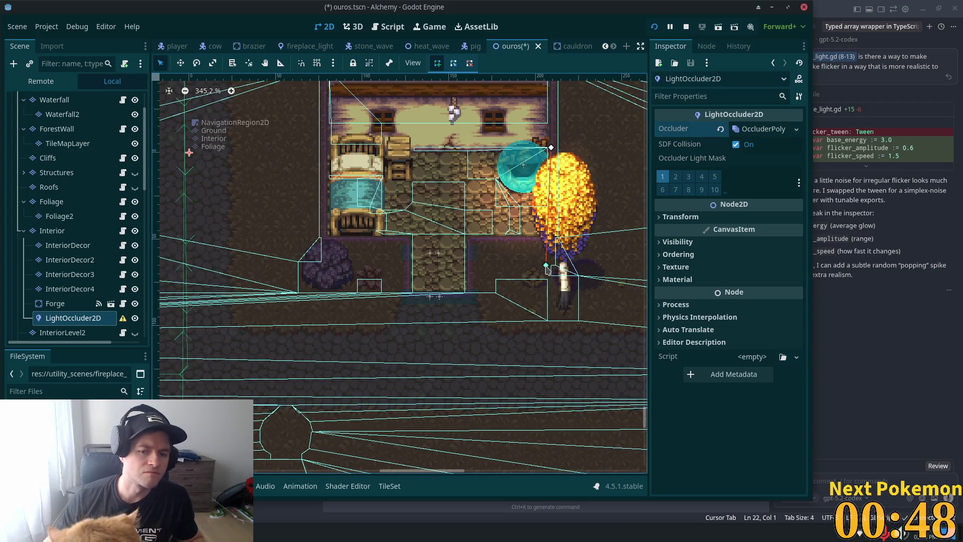
pyautogui.click(322, 266)
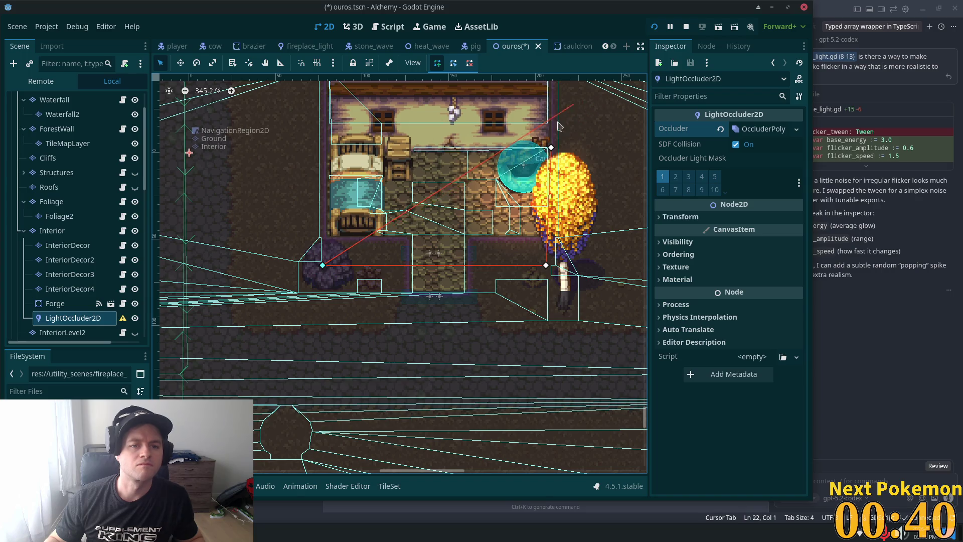
pyautogui.scroll(3, 452, 151)
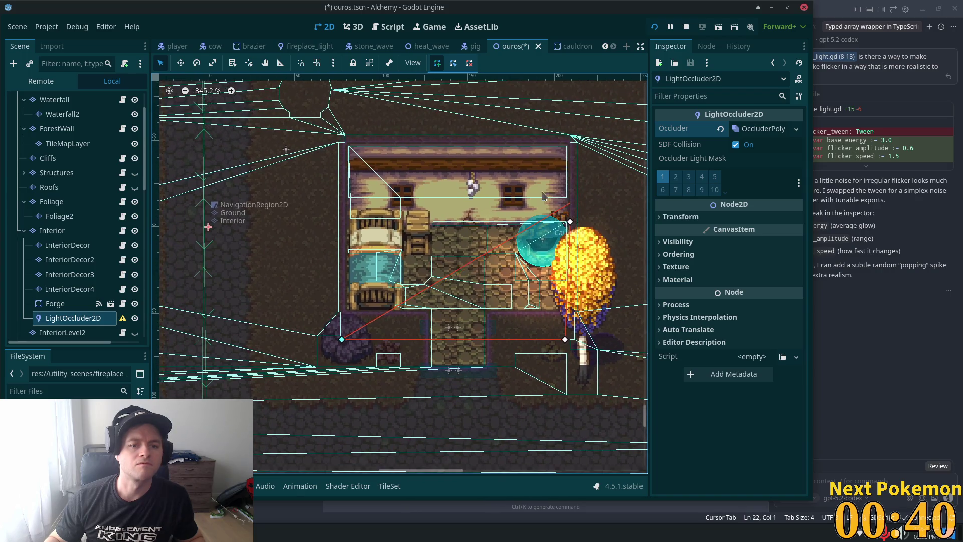
pyautogui.click(345, 148)
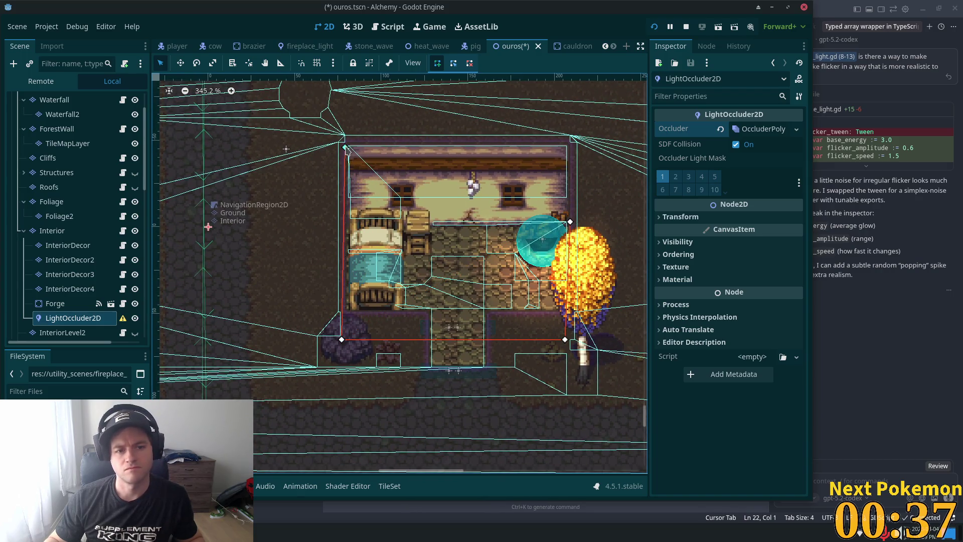
pyautogui.click(570, 221)
pyautogui.moveTo(570, 221); pyautogui.dragTo(568, 148)
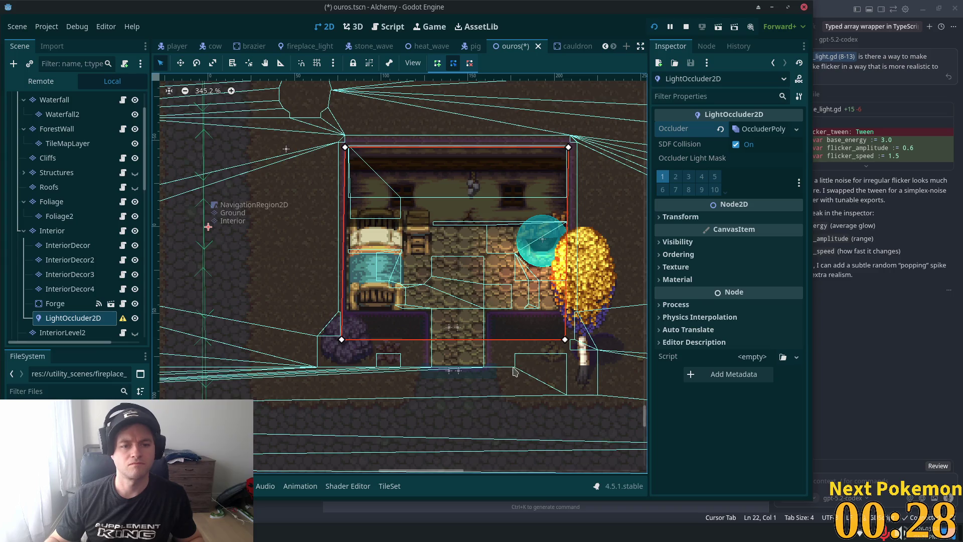
pyautogui.hotkey('ctrl', 's')
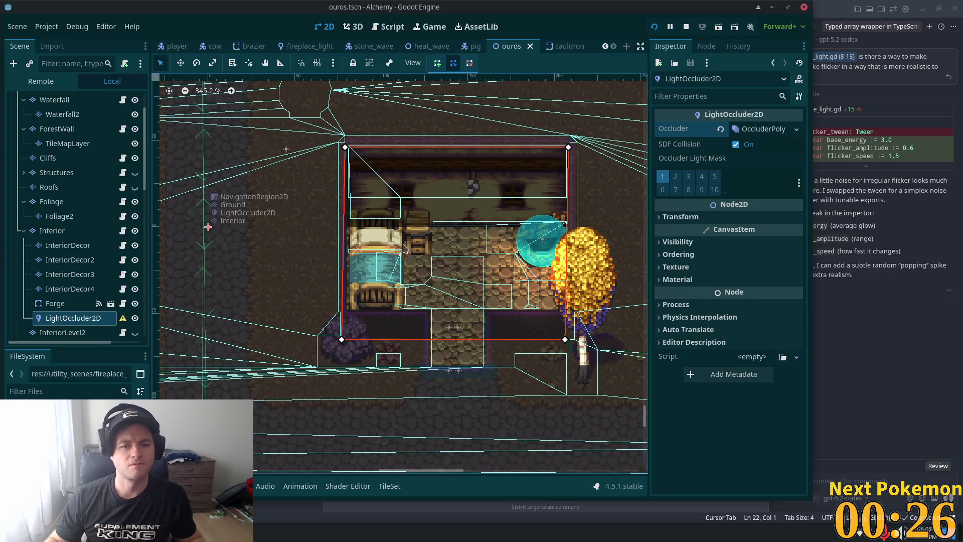
# Step: Set the Structures layer's occlusion light mask to layer 1 only and save ouros
pyautogui.click(50, 187)
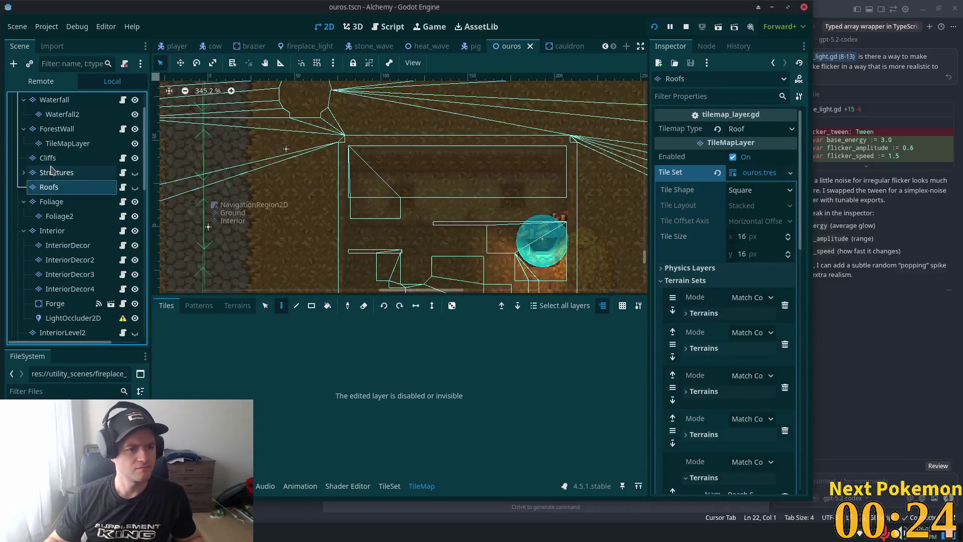
pyautogui.click(50, 172)
pyautogui.scroll(-3, 712, 293)
pyautogui.scroll(-6, 712, 293)
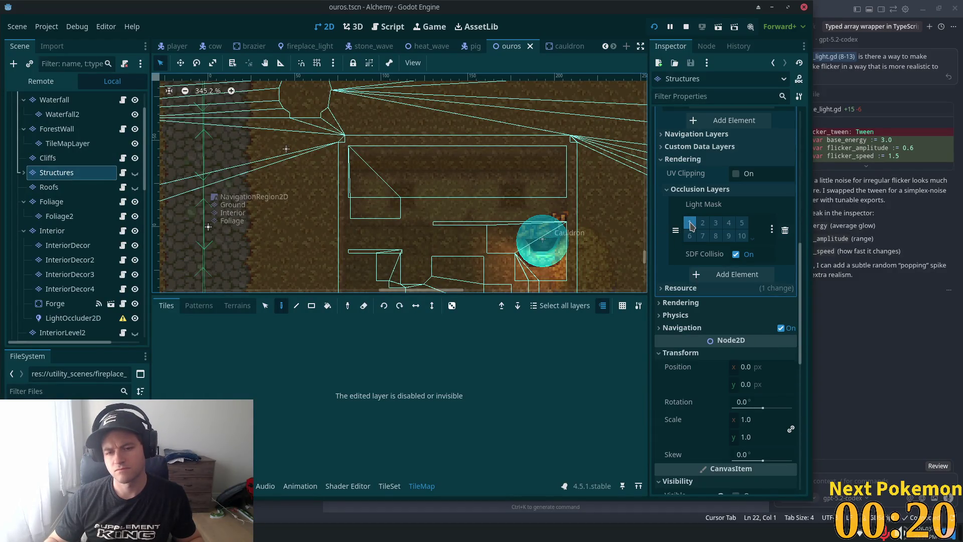
pyautogui.hotkey('ctrl', 's')
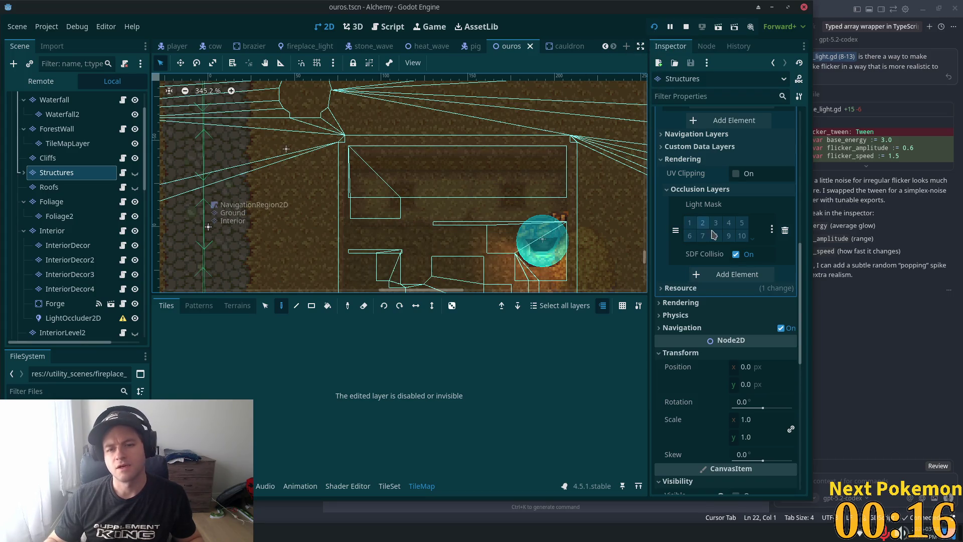
pyautogui.click(693, 226)
pyautogui.click(702, 225)
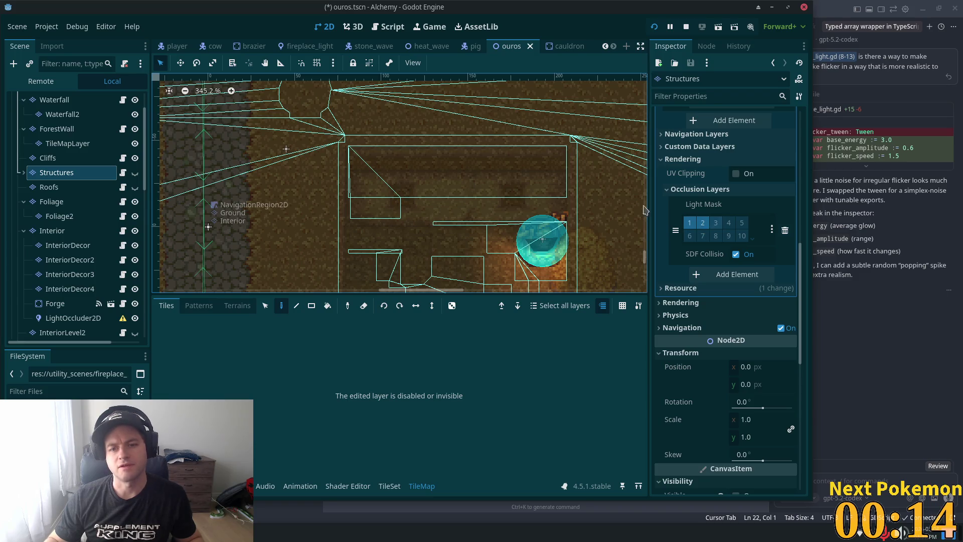
pyautogui.hotkey('ctrl', 's')
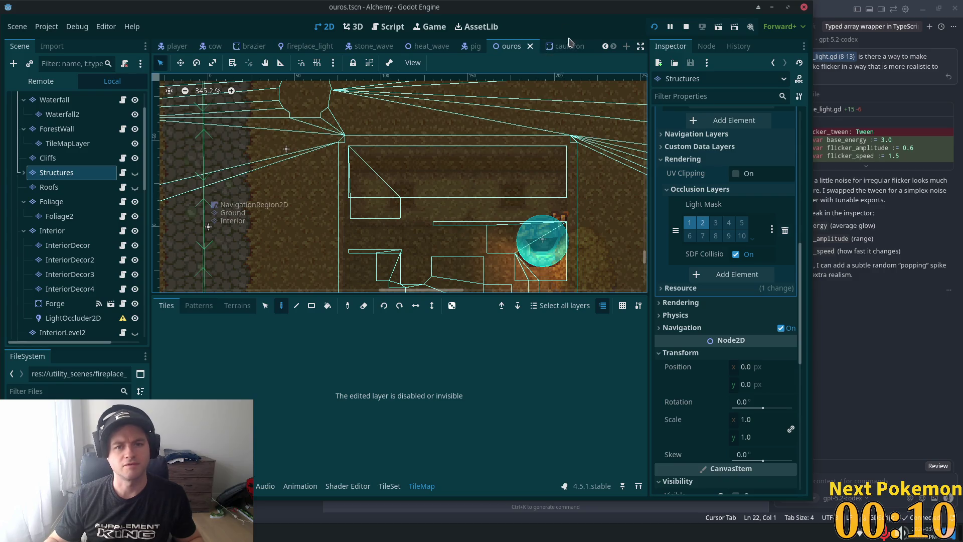
pyautogui.click(703, 225)
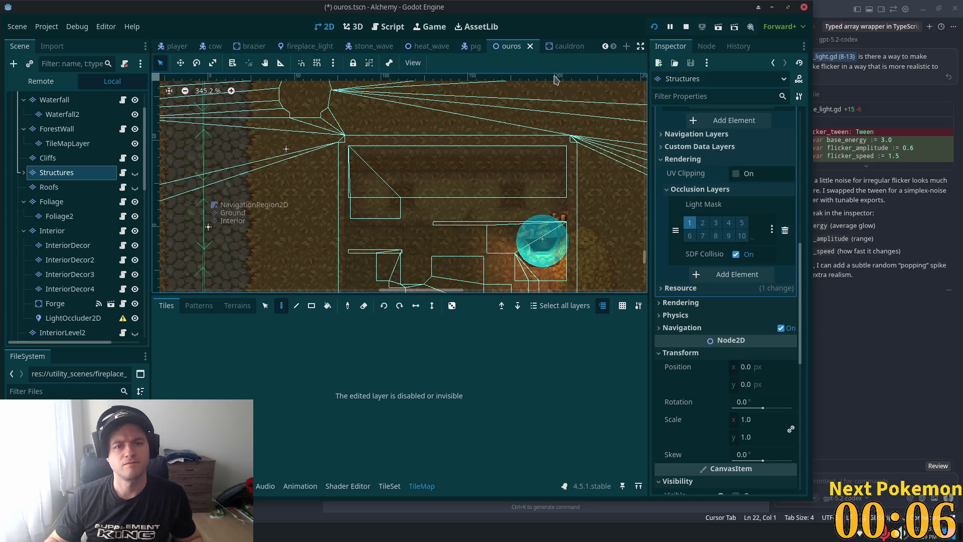
pyautogui.hotkey('ctrl', 's')
# Step: In the cauldron scene, put PointLight2D2 on visibility layer 2 and save
pyautogui.click(561, 48)
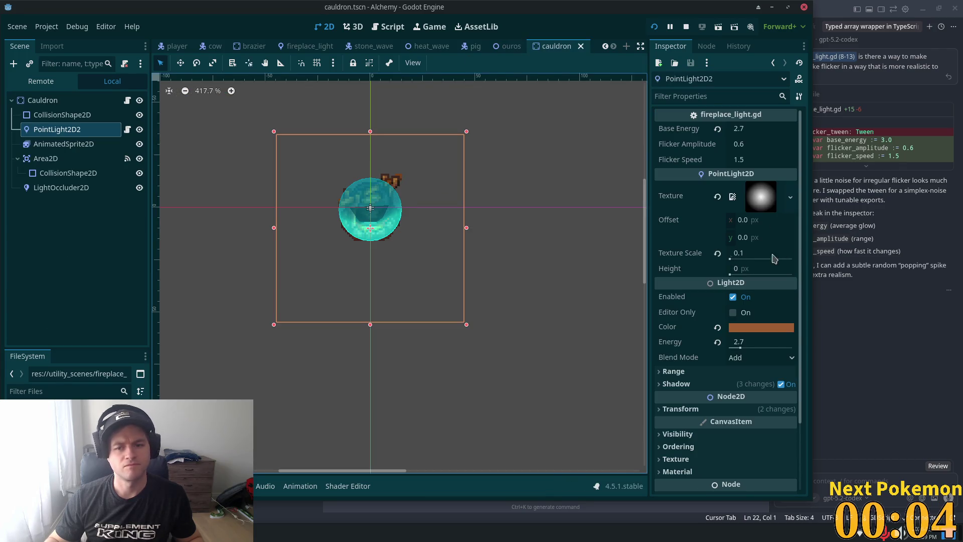
pyautogui.scroll(-2, 694, 354)
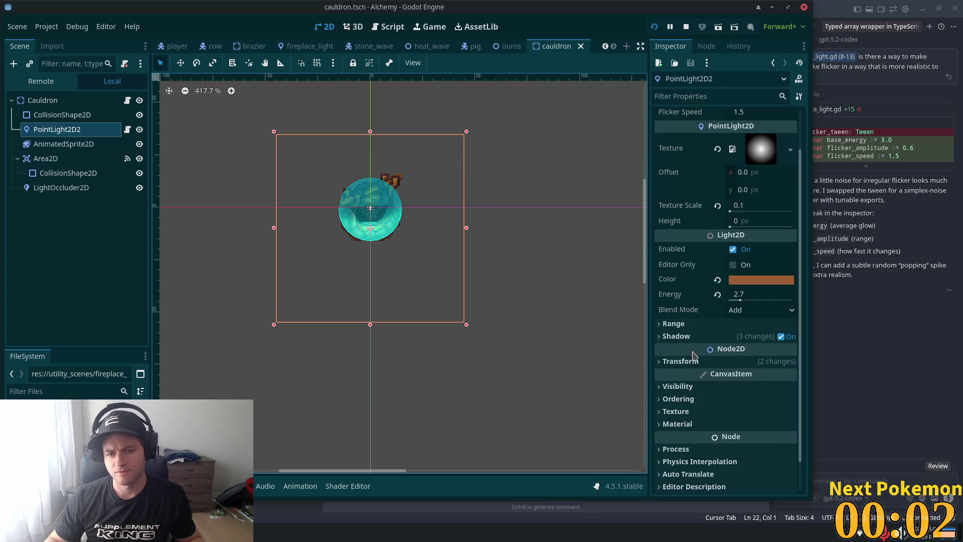
pyautogui.scroll(2, 694, 355)
pyautogui.scroll(-4, 700, 334)
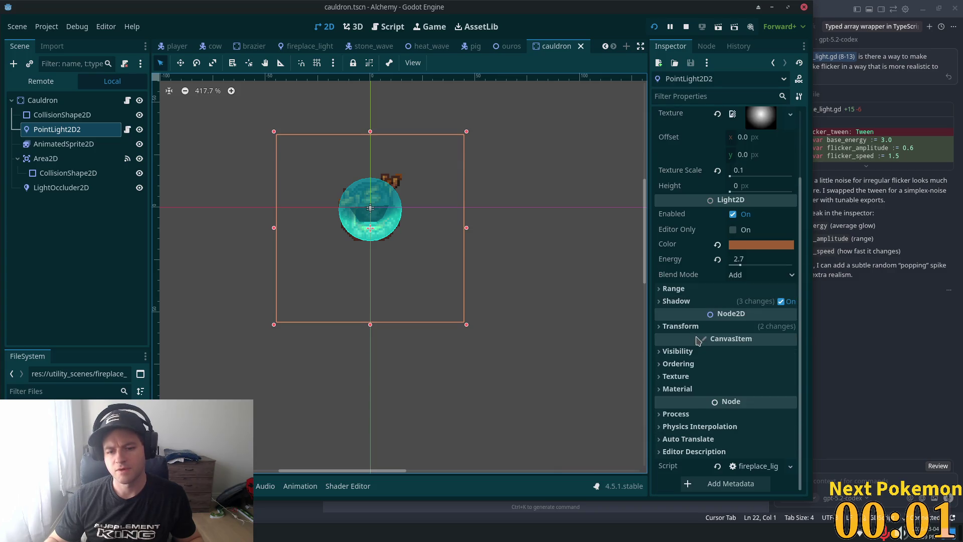
pyautogui.click(662, 350)
pyautogui.scroll(-2, 678, 366)
pyautogui.scroll(-2, 678, 365)
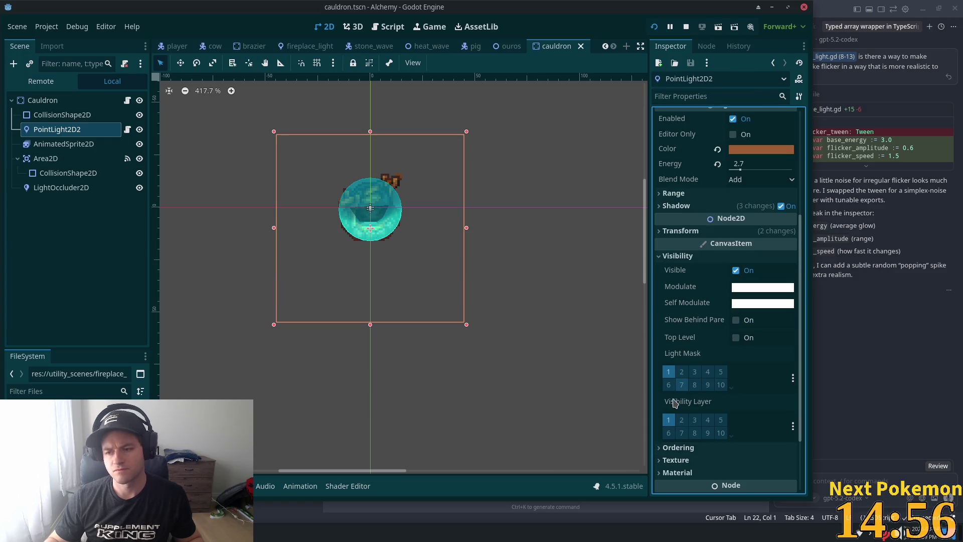
pyautogui.click(680, 422)
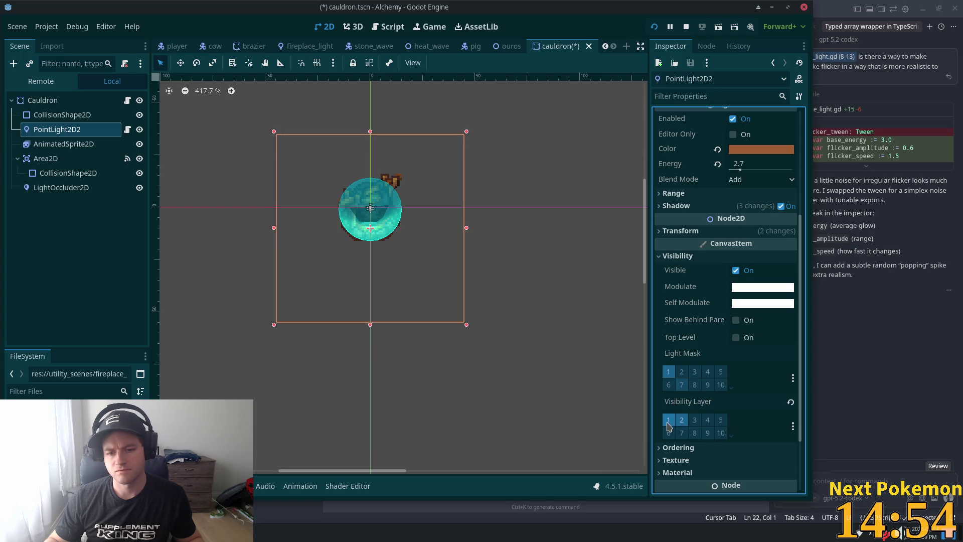
pyautogui.hotkey('ctrl', 's')
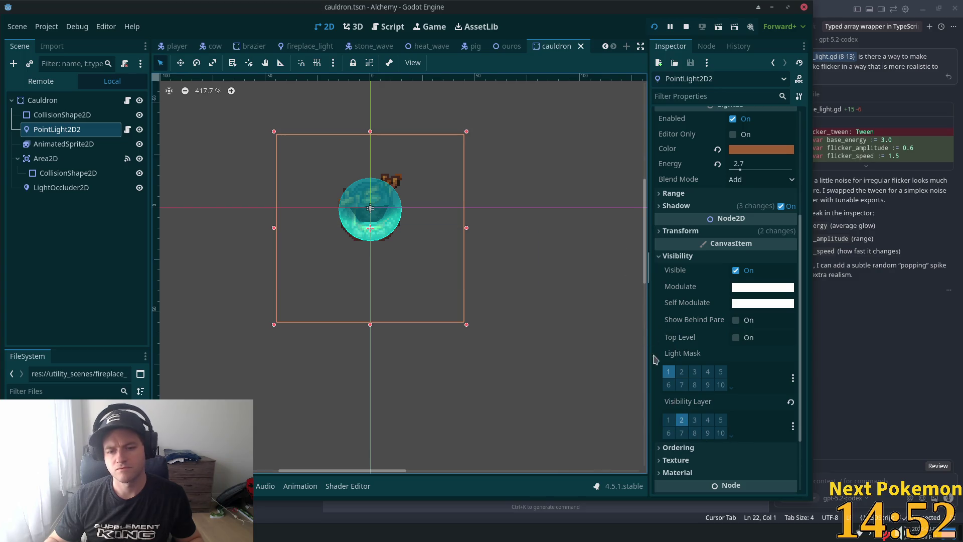
# Step: Set PointLight2D2's light mask to layers 1 and 2, save, and run the project
pyautogui.click(680, 372)
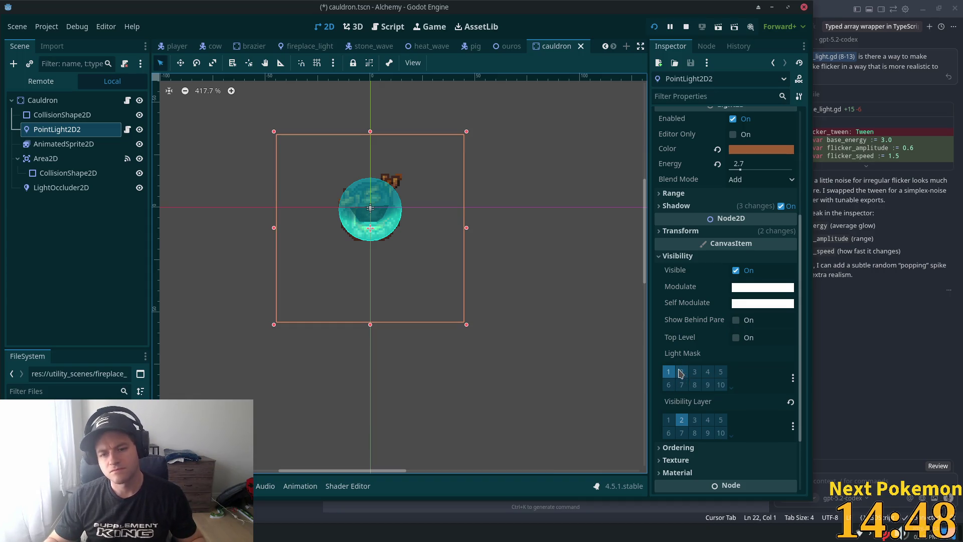
pyautogui.hotkey('ctrl', 's')
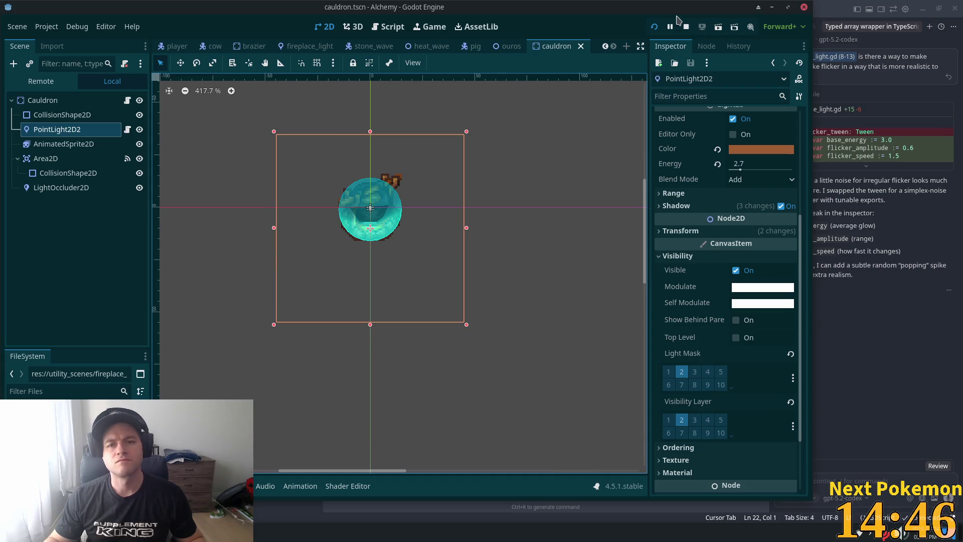
pyautogui.click(667, 372)
pyautogui.hotkey('ctrl', 's')
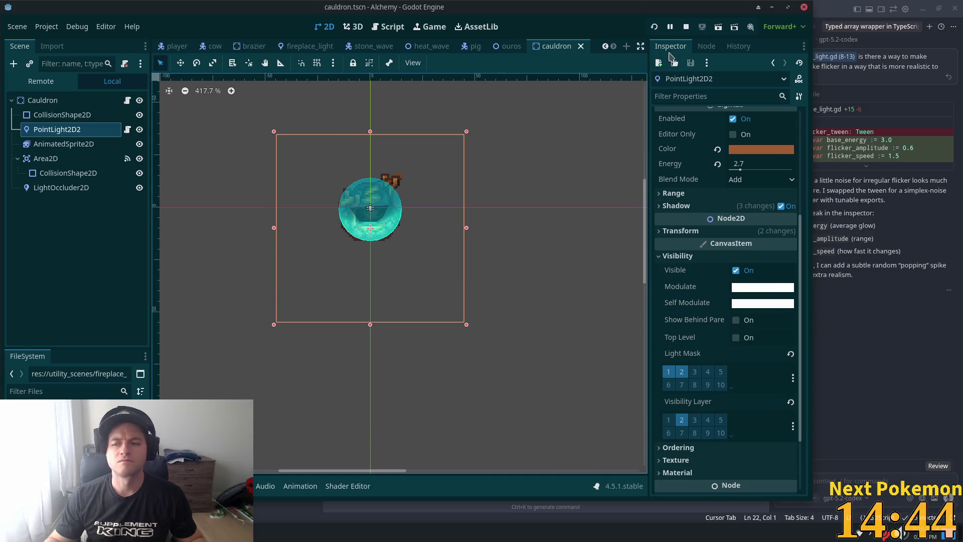
pyautogui.click(654, 26)
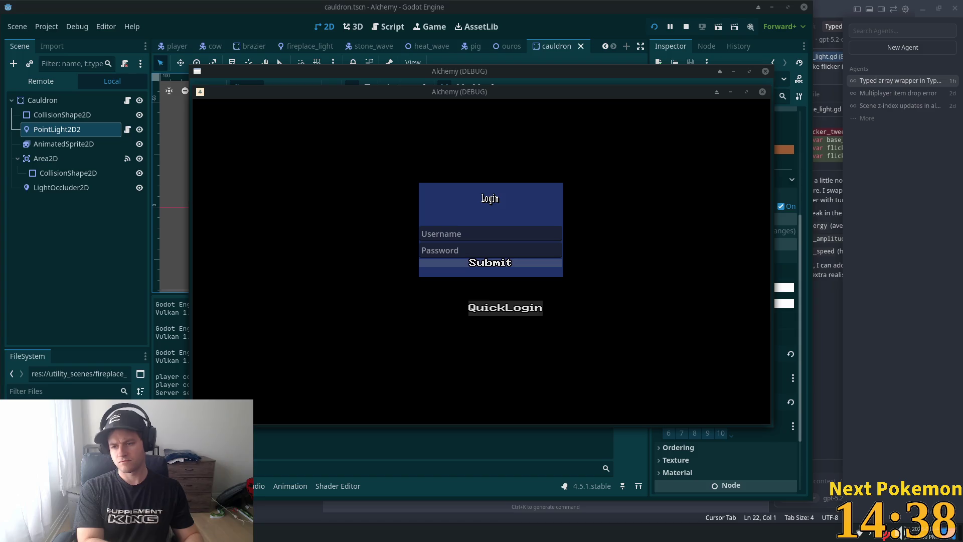
# Step: Log into Alchemy, walk the player out of the house, move the game window aside, then return to ouros
pyautogui.press('Return')
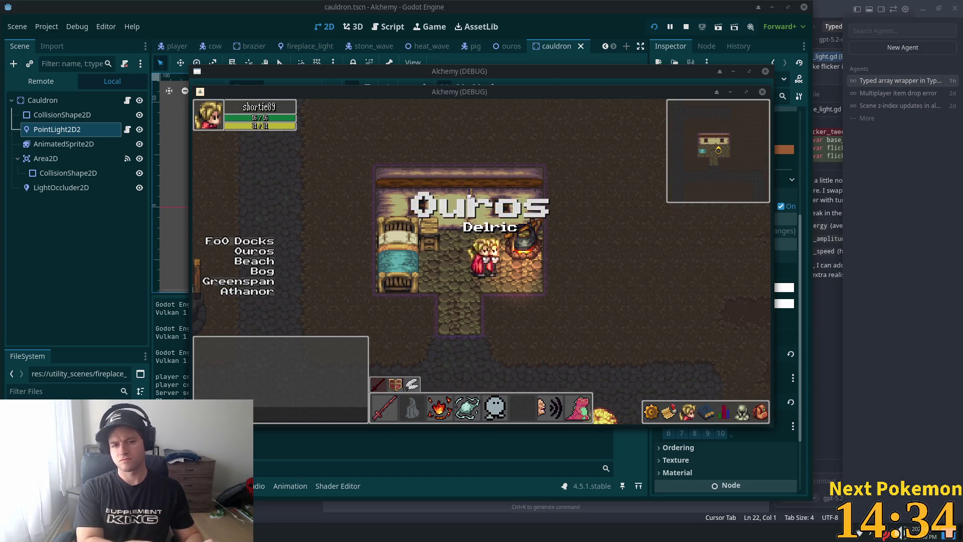
pyautogui.press('s')
pyautogui.press('s')
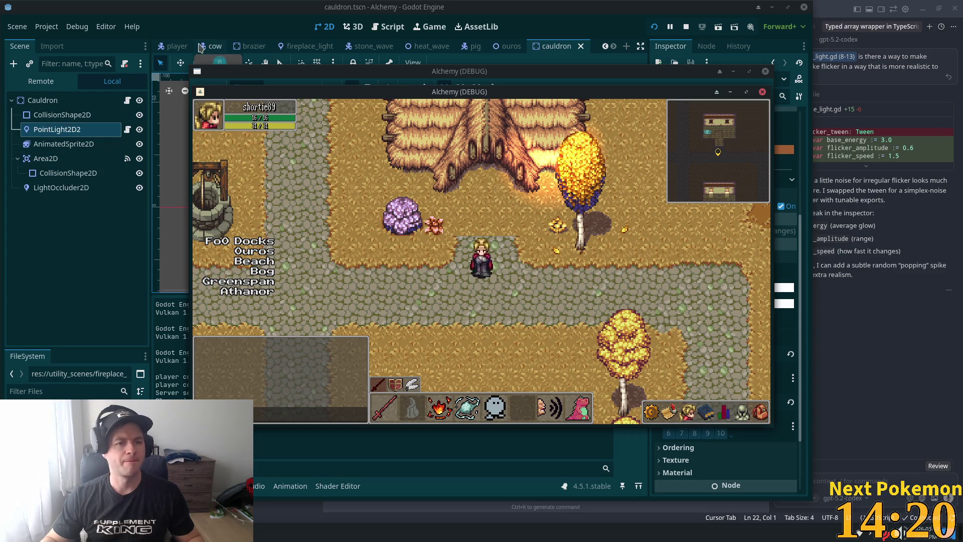
pyautogui.moveTo(516, 91)
pyautogui.mouseDown()
pyautogui.moveTo(592, 103)
pyautogui.moveTo(815, 181)
pyautogui.mouseUp()
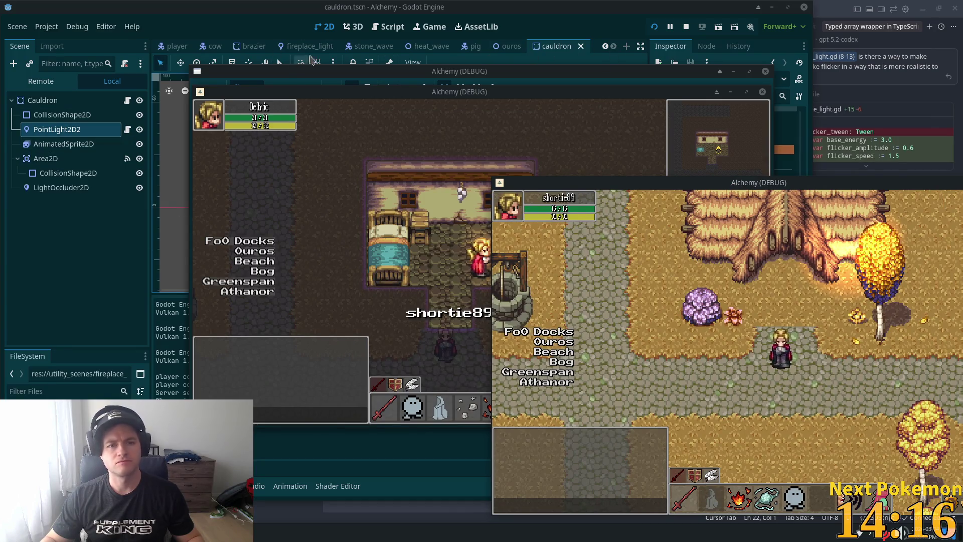
pyautogui.click(508, 46)
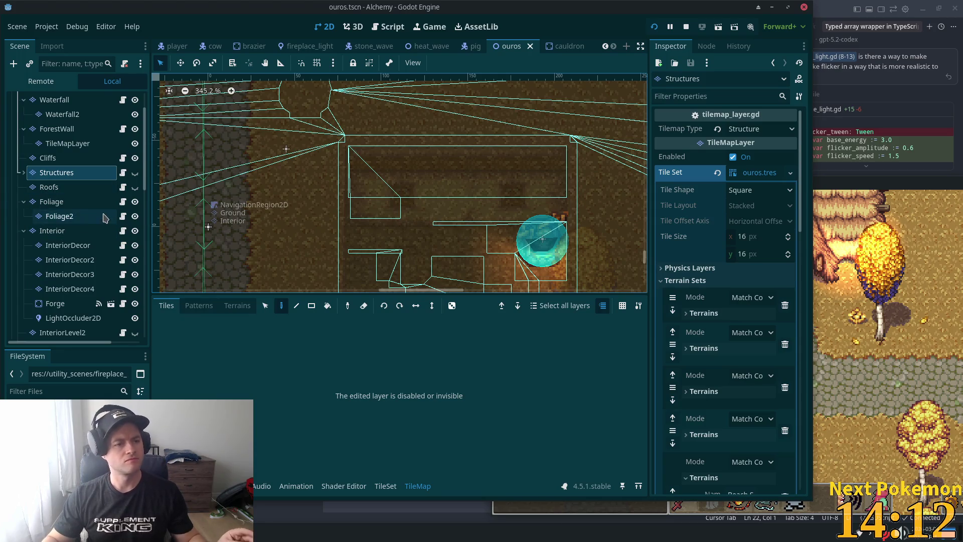
# Step: Make the Structures tile layer visible in ouros, save, and go back to the cauldron scene
pyautogui.scroll(3, 105, 214)
pyautogui.scroll(-5, 96, 213)
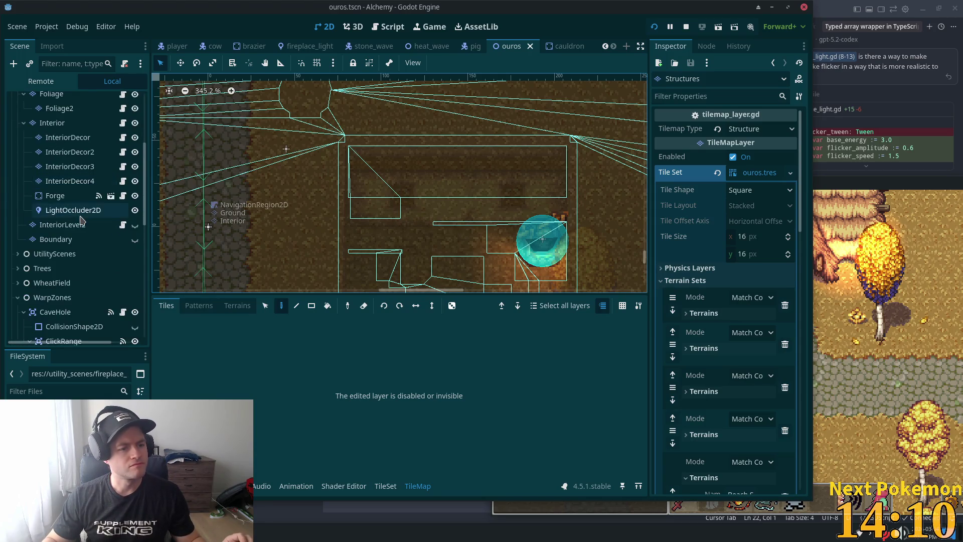
pyautogui.click(135, 126)
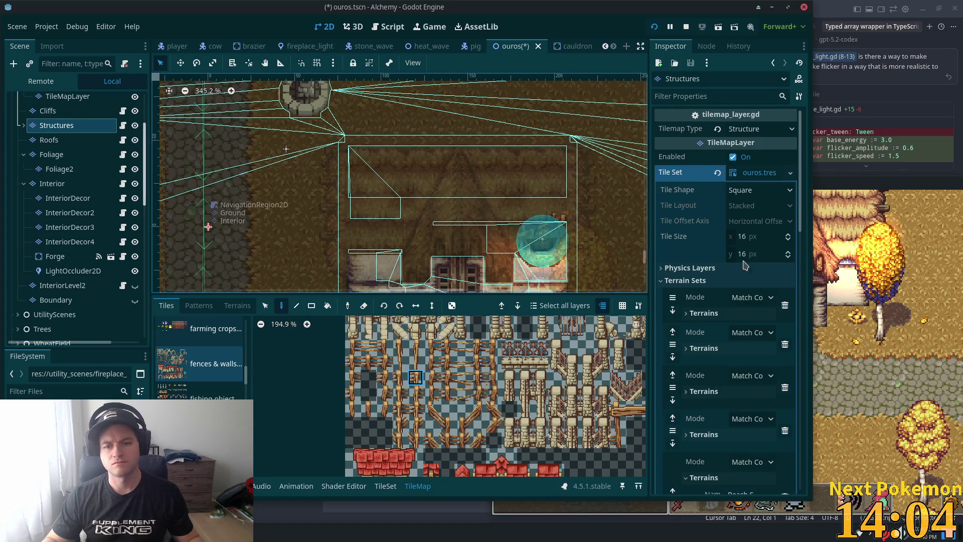
pyautogui.scroll(-5, 742, 263)
pyautogui.hotkey('ctrl', 's')
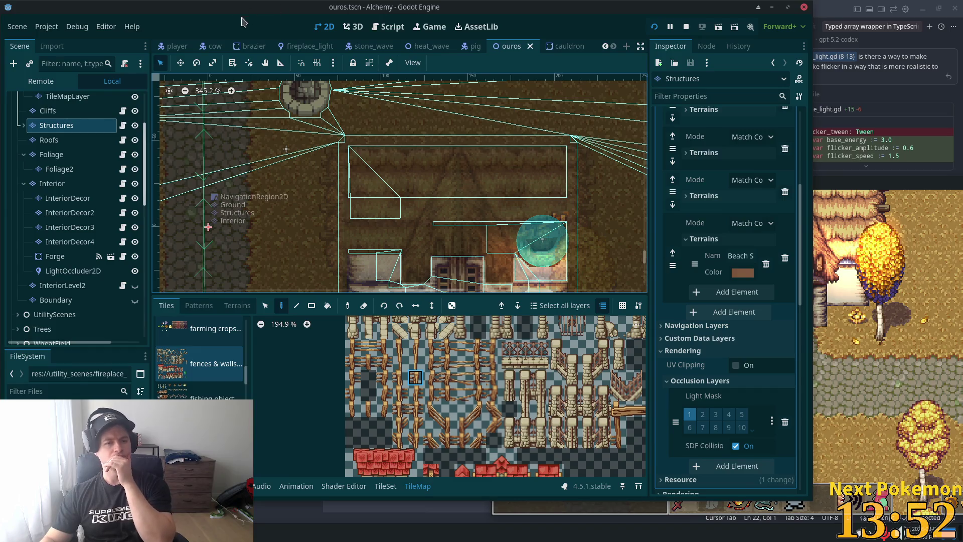
pyautogui.click(557, 47)
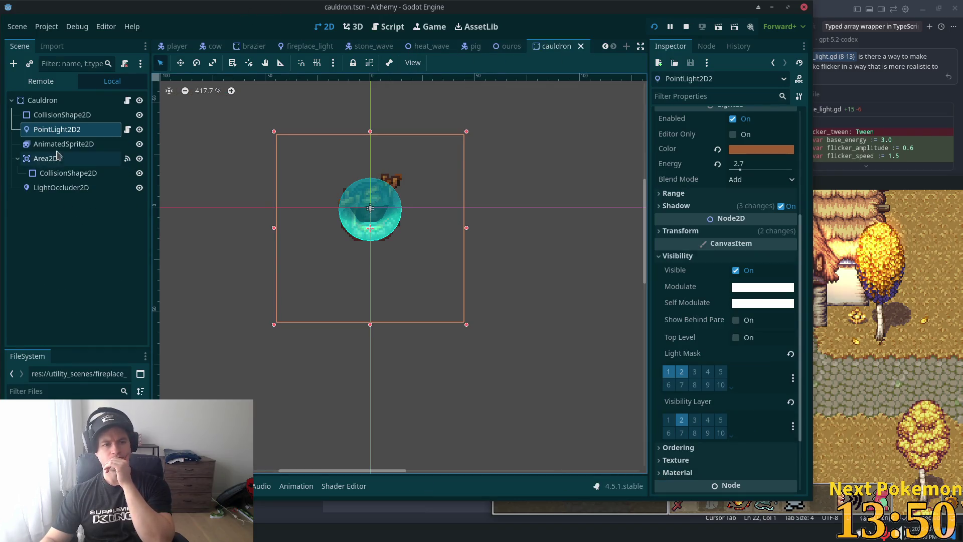
# Step: Set PointLight2D2's Range item cull mask to layer 2 only and save
pyautogui.click(55, 116)
pyautogui.click(55, 129)
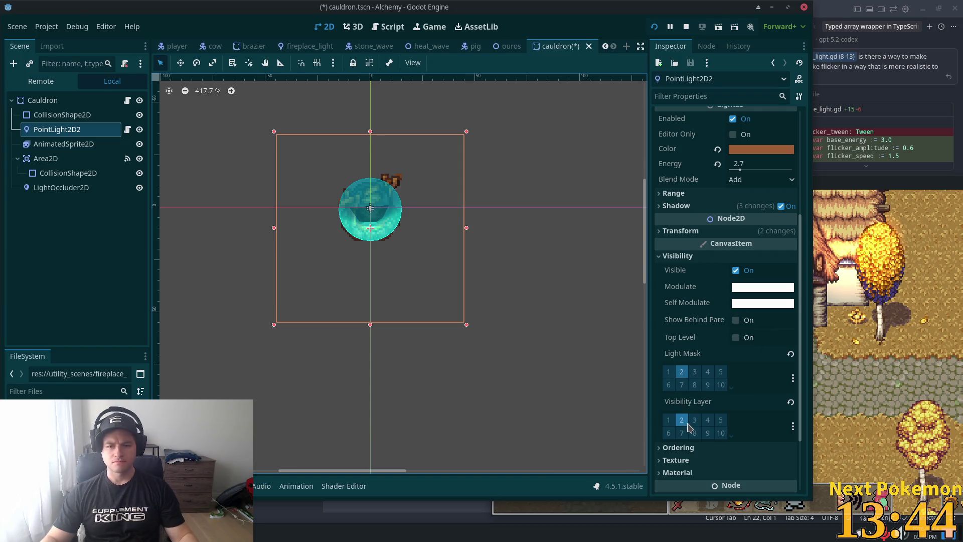
pyautogui.hotkey('ctrl', 's')
pyautogui.scroll(-3, 697, 401)
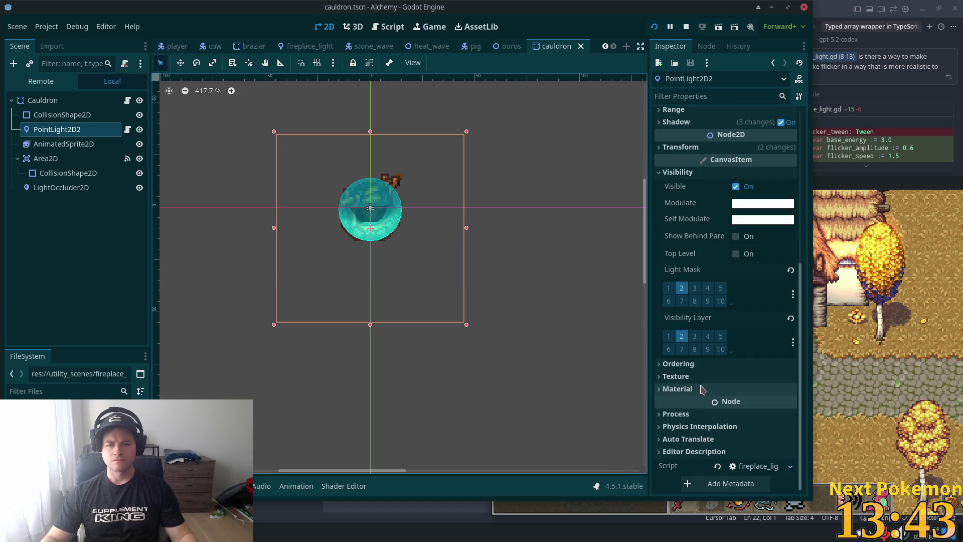
pyautogui.click(678, 364)
pyautogui.scroll(10, 727, 326)
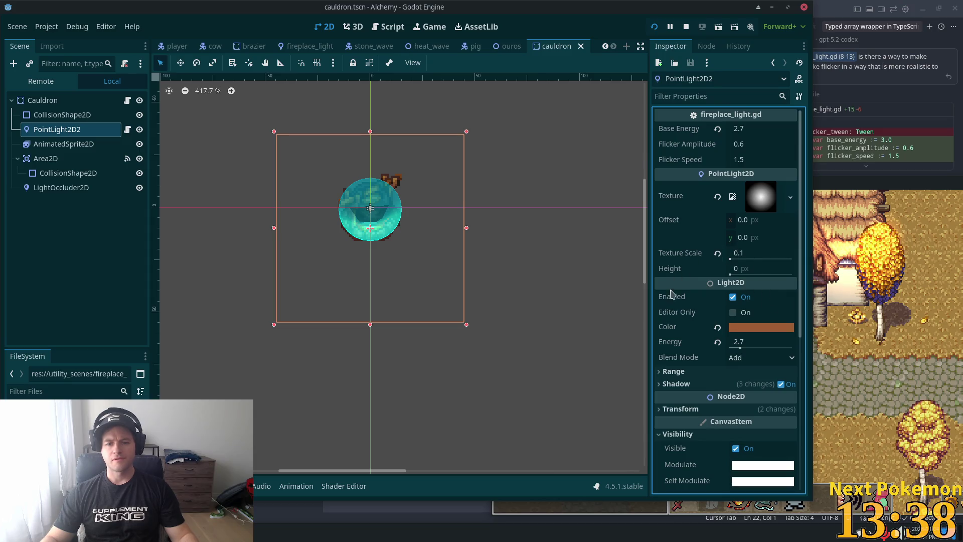
pyautogui.click(682, 371)
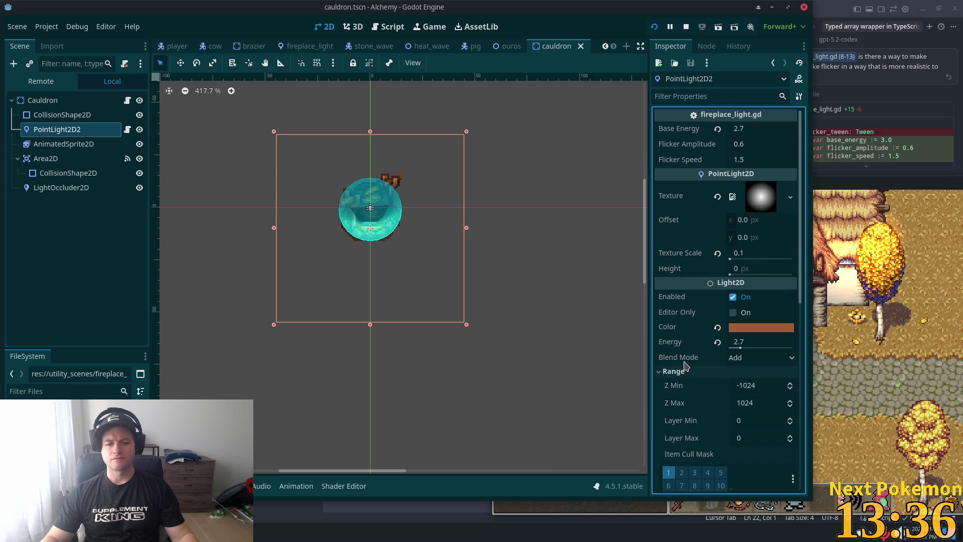
pyautogui.scroll(-5, 686, 370)
pyautogui.click(681, 329)
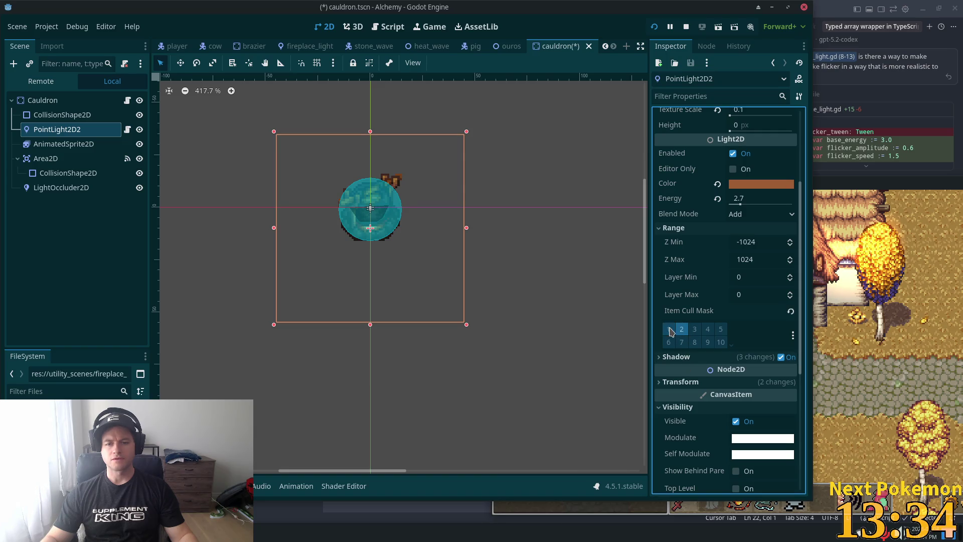
pyautogui.click(668, 329)
pyautogui.hotkey('ctrl', 's')
# Step: Change PointLight2D2's light mask to layer 1 only, save, and open the ouros scene
pyautogui.scroll(-6, 711, 346)
pyautogui.scroll(-2, 711, 348)
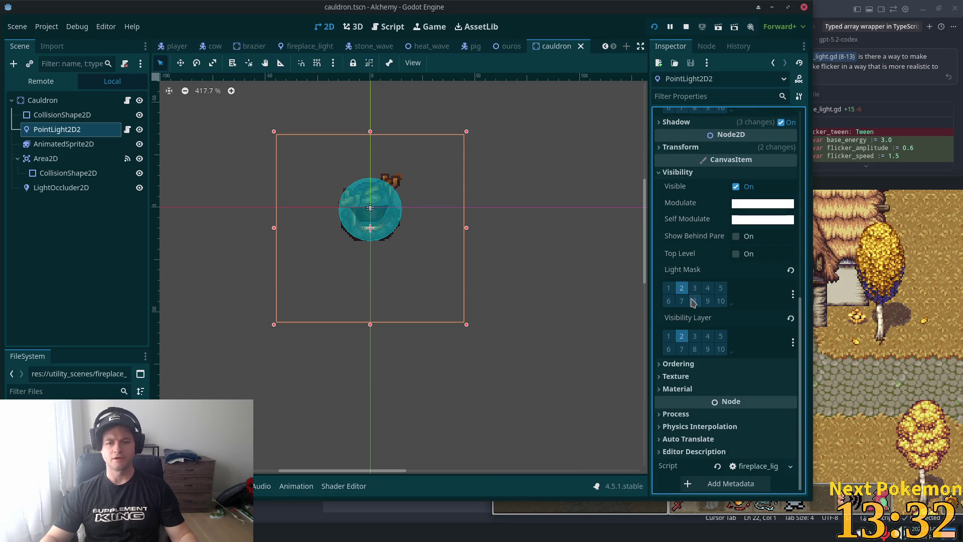
pyautogui.click(668, 288)
pyautogui.click(682, 287)
pyautogui.hotkey('ctrl', 's')
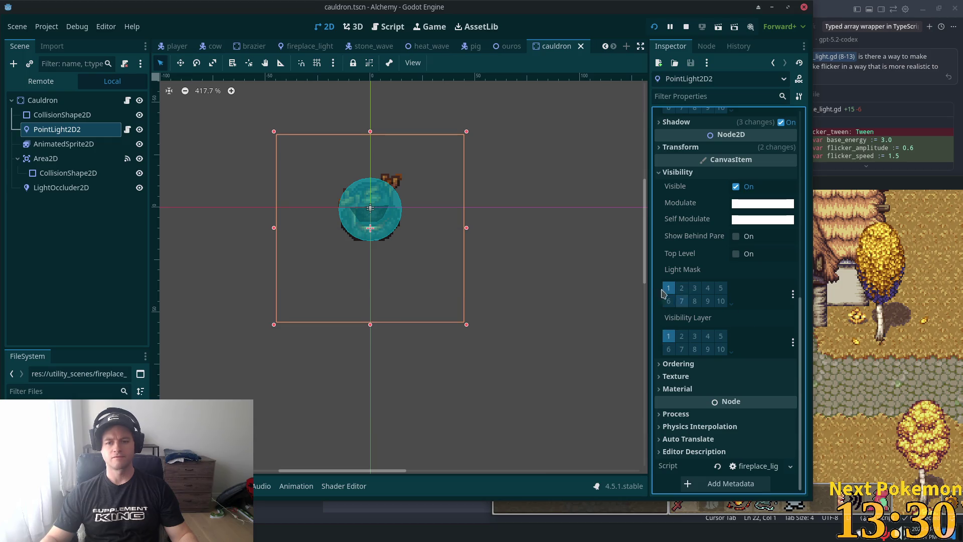
pyautogui.scroll(2, 399, 195)
pyautogui.scroll(-2, 455, 199)
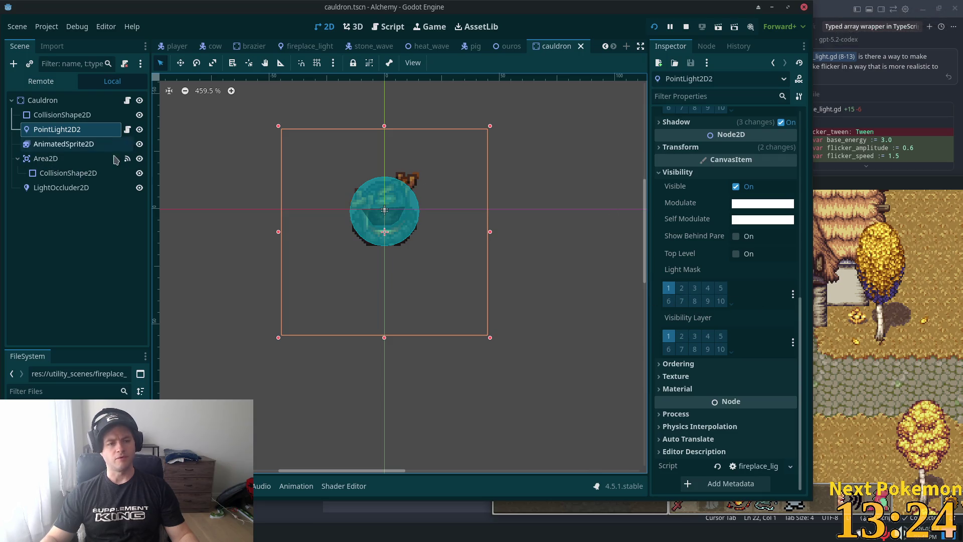
pyautogui.click(510, 46)
# Step: Add layer 2 to the Ground tile layer's light mask and save ouros
pyautogui.scroll(3, 78, 169)
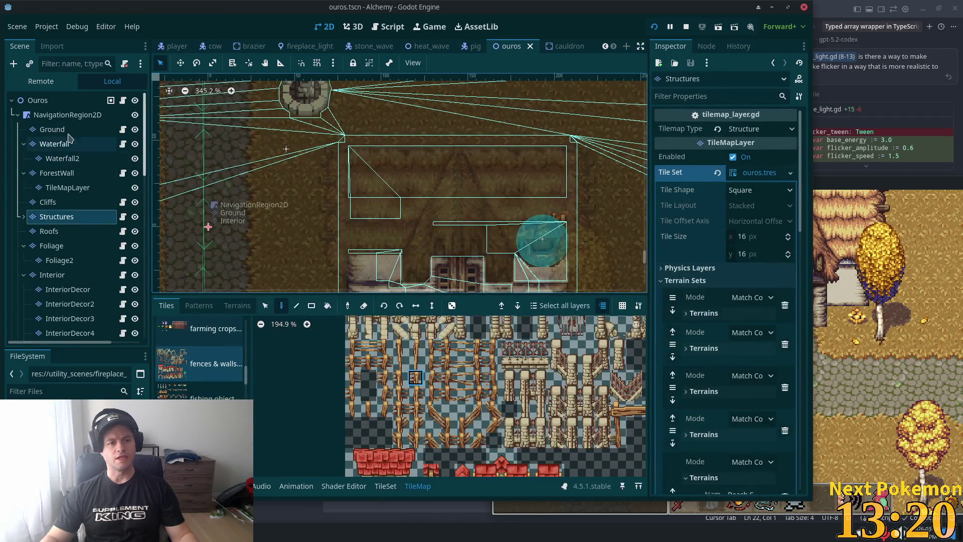
pyautogui.click(55, 130)
pyautogui.scroll(-2, 715, 409)
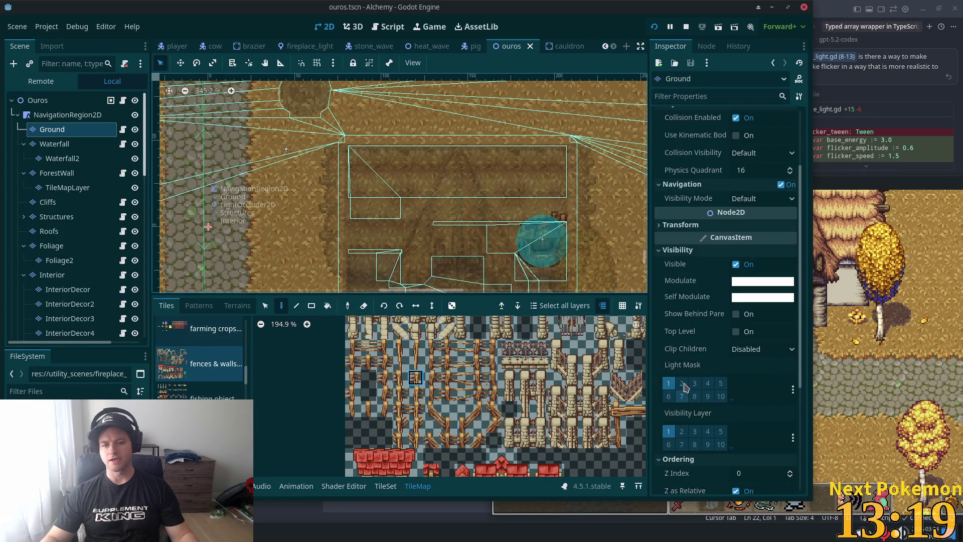
pyautogui.click(681, 384)
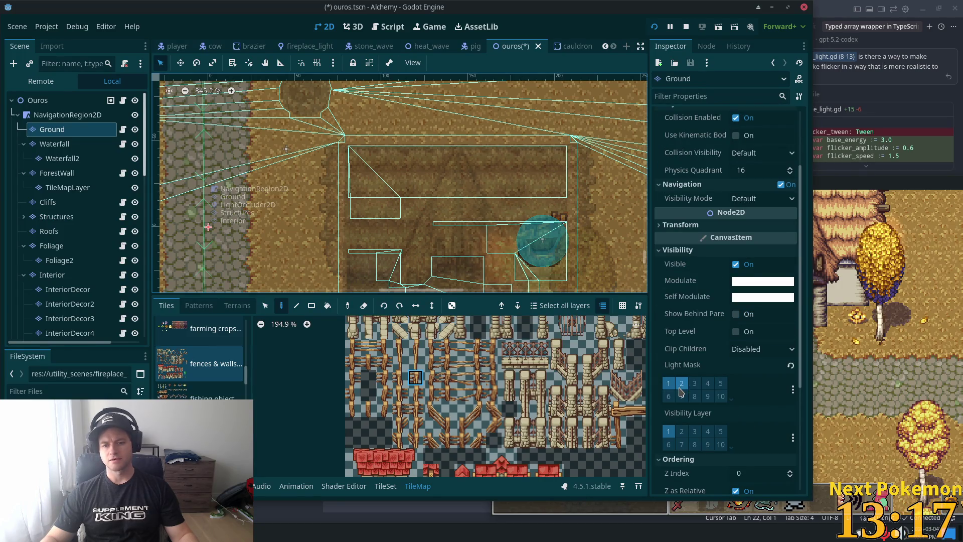
pyautogui.hotkey('ctrl', 's')
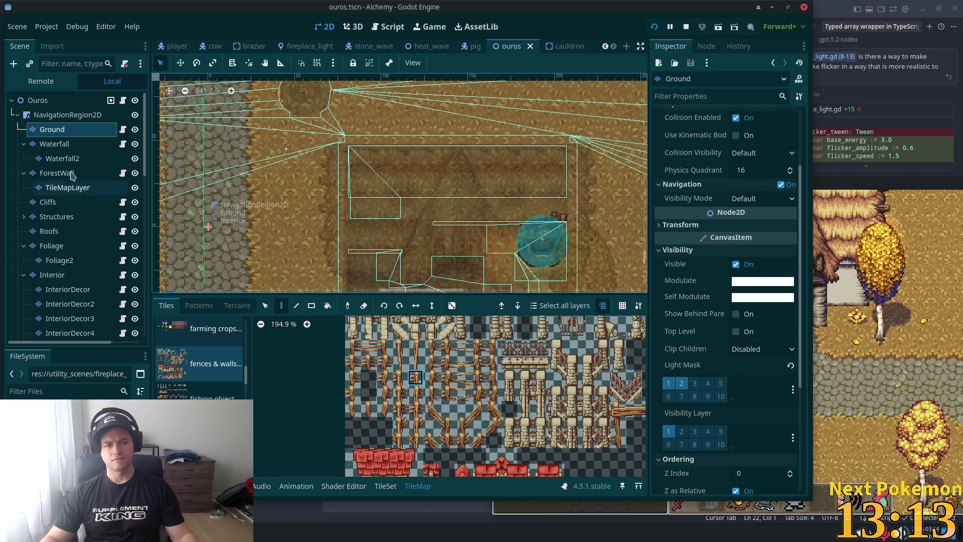
pyautogui.scroll(-3, 69, 165)
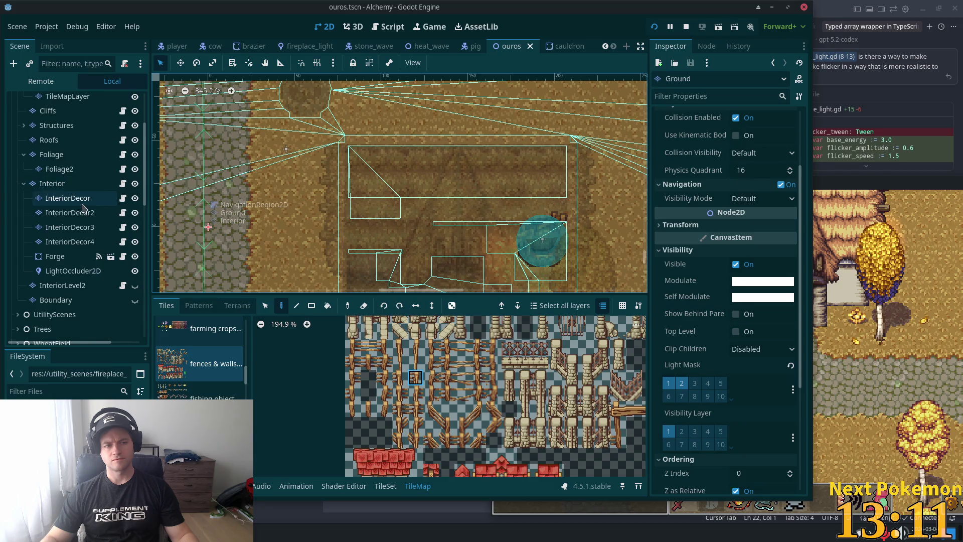
# Step: Enable light mask layer 2 on the Interior tile layer, save, and select LightOccluder2D
pyautogui.click(60, 214)
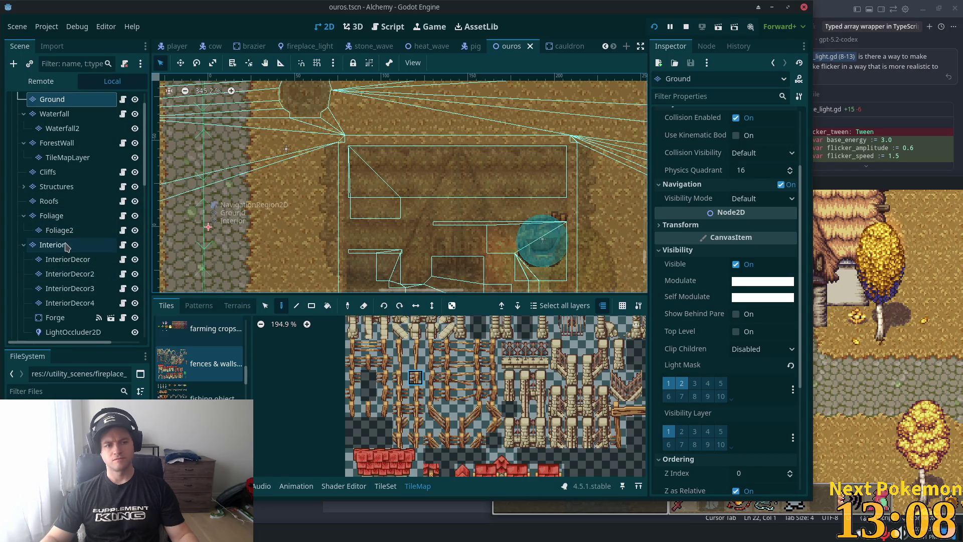
pyautogui.scroll(3, 79, 250)
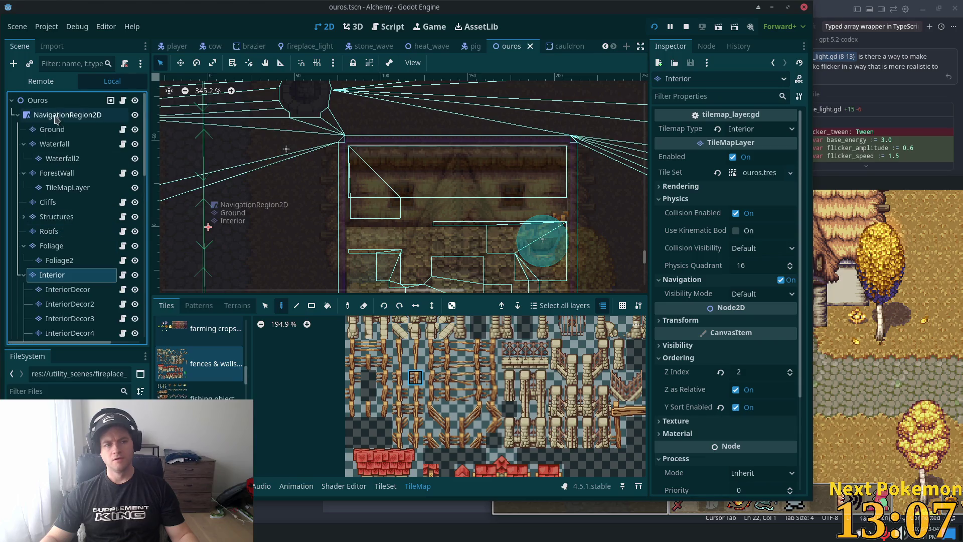
pyautogui.click(52, 129)
pyautogui.scroll(-3, 55, 221)
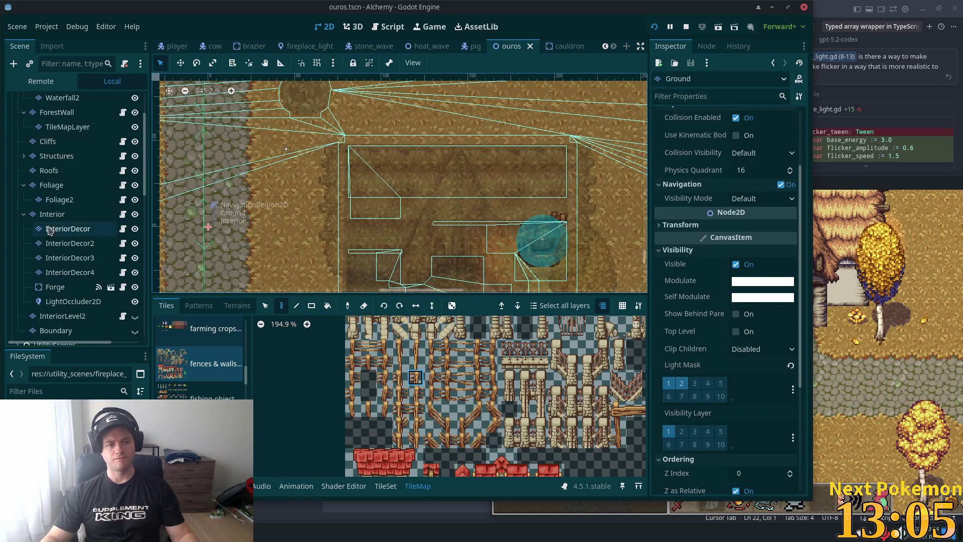
pyautogui.click(52, 212)
pyautogui.scroll(-3, 73, 245)
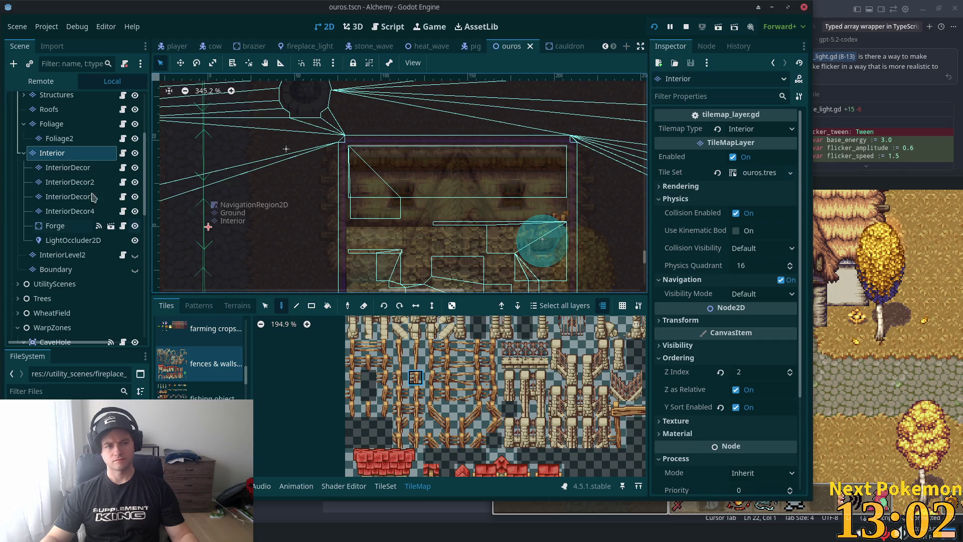
pyautogui.scroll(-5, 745, 384)
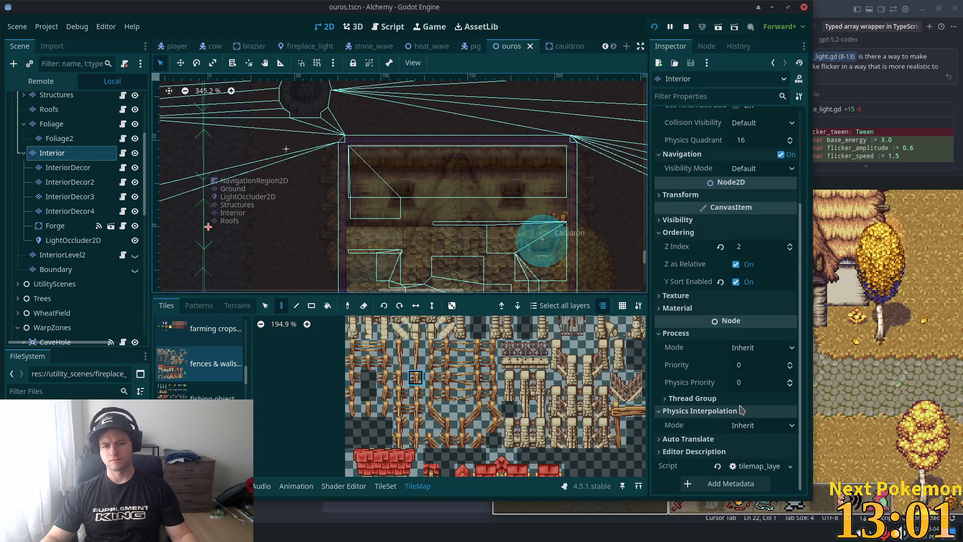
pyautogui.click(677, 219)
pyautogui.click(681, 355)
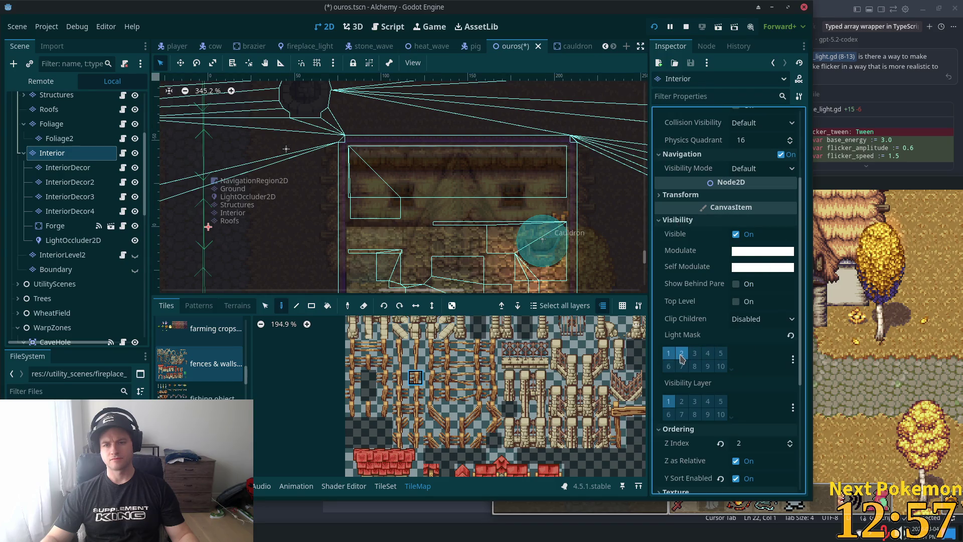
pyautogui.hotkey('ctrl', 's')
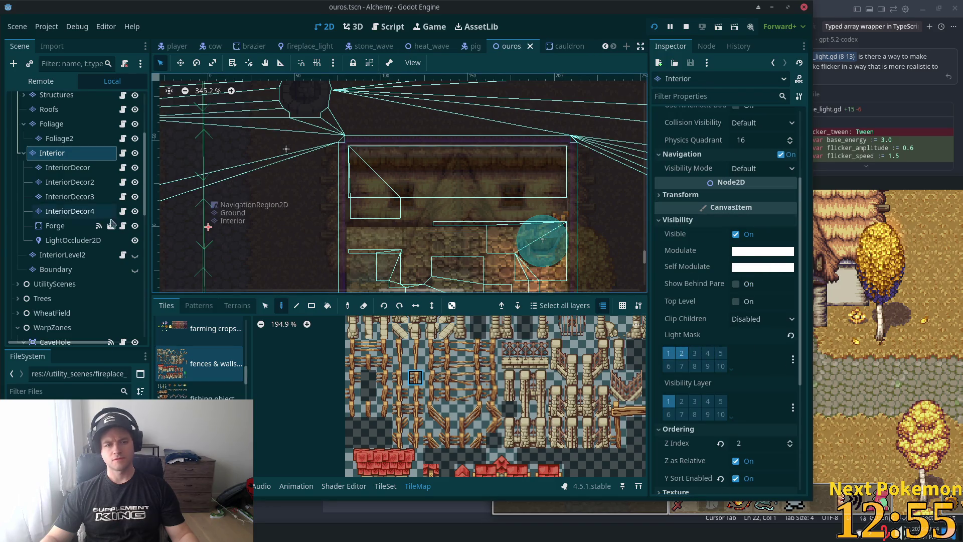
pyautogui.click(56, 241)
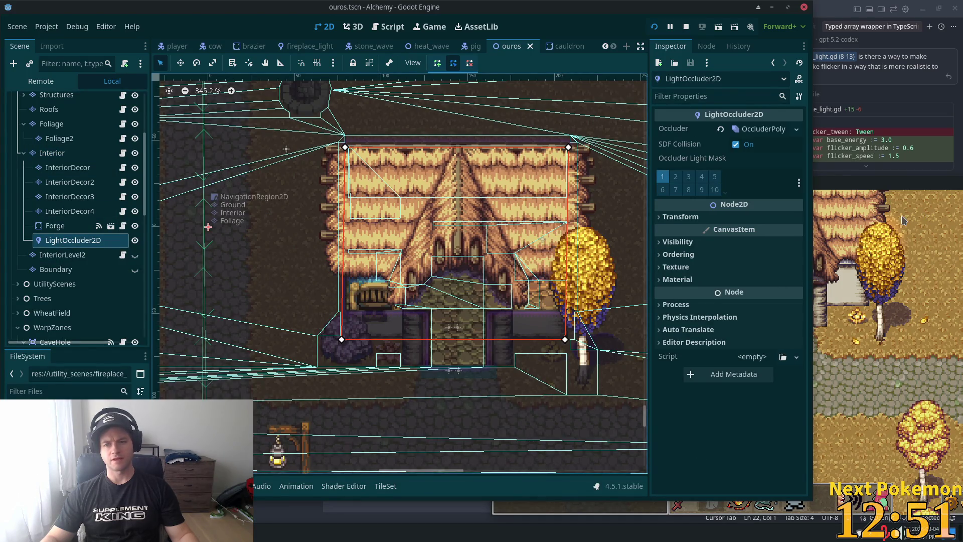
# Step: Walk the player up and right around the house in Alchemy, then select the Ground layer
pyautogui.click(879, 388)
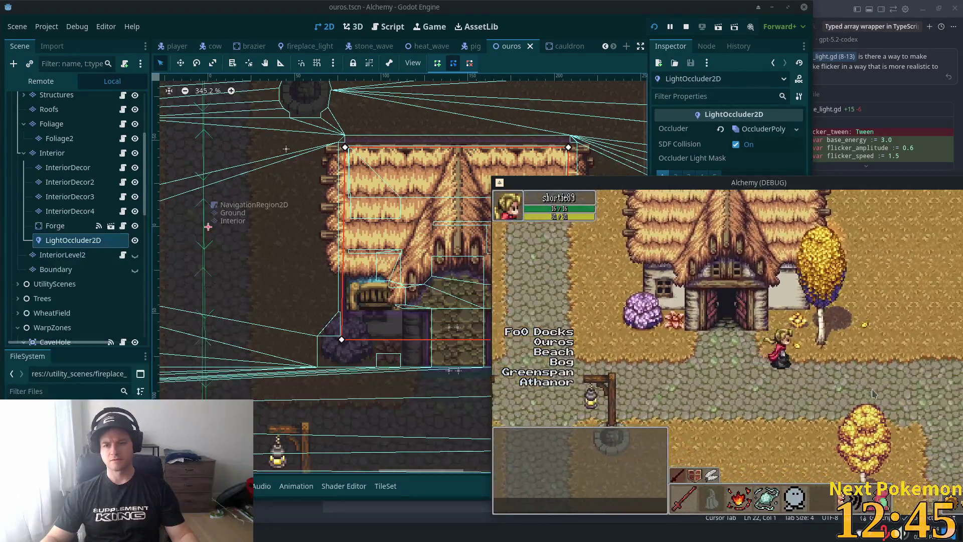
pyautogui.press('Up')
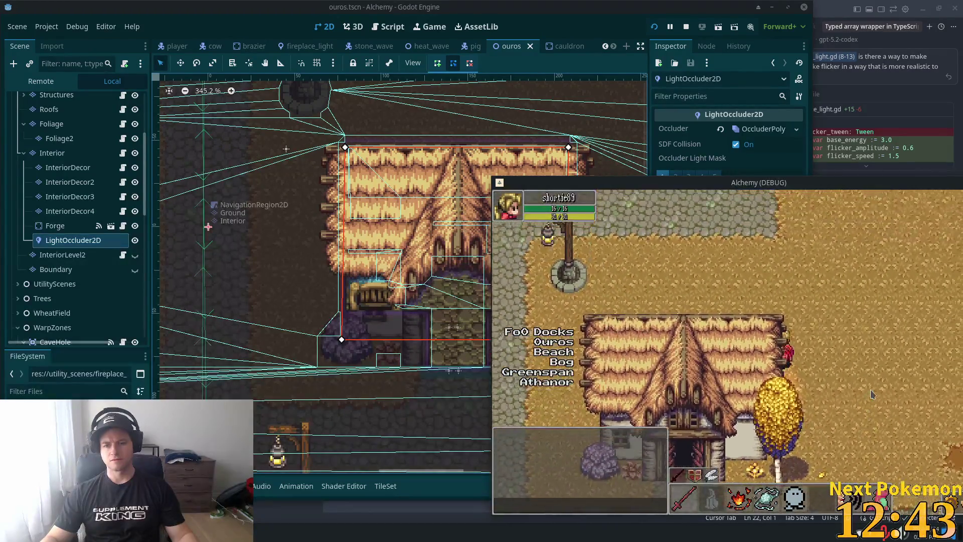
pyautogui.press('Right')
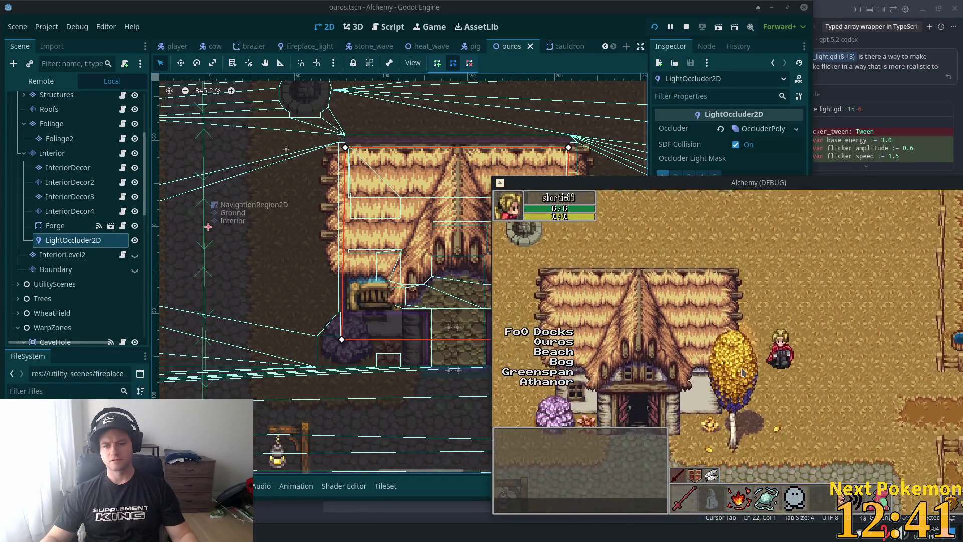
pyautogui.scroll(5, 80, 217)
pyautogui.click(52, 128)
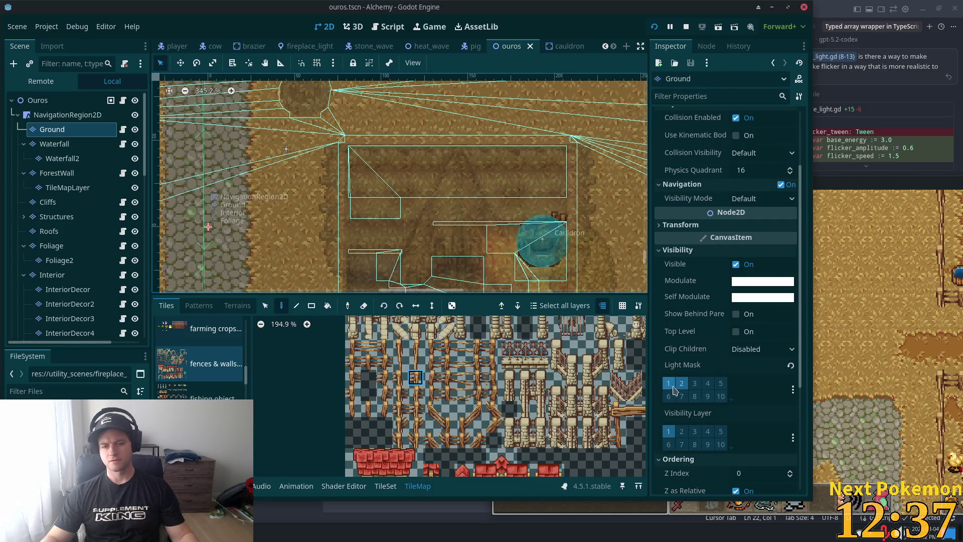
# Step: Walk the player into and out of the house twice, then east and back west along the path
pyautogui.click(849, 361)
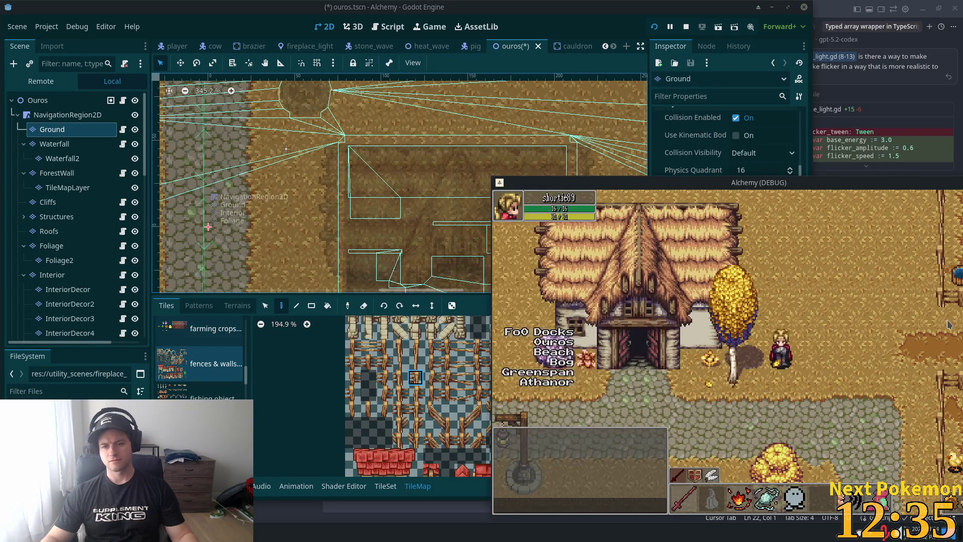
pyautogui.press('Up')
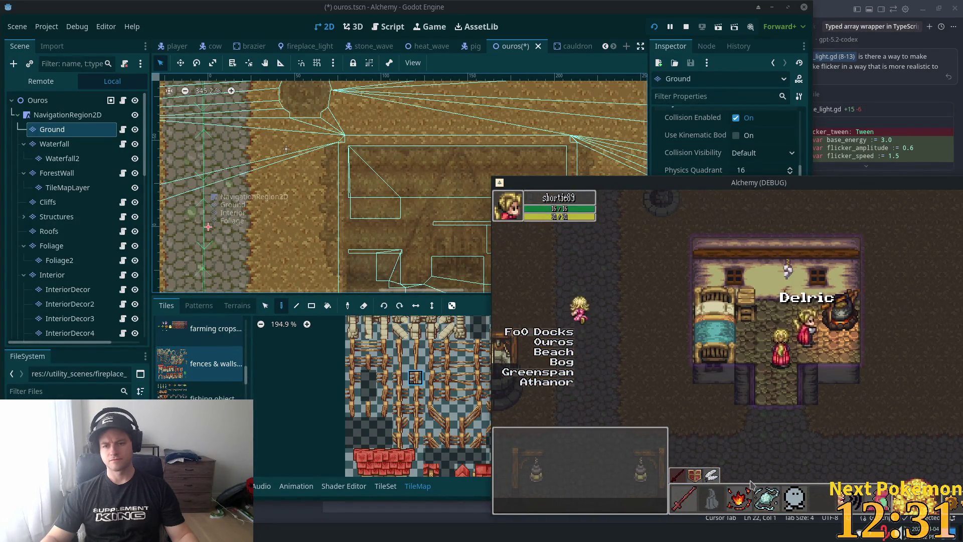
pyautogui.press('Down')
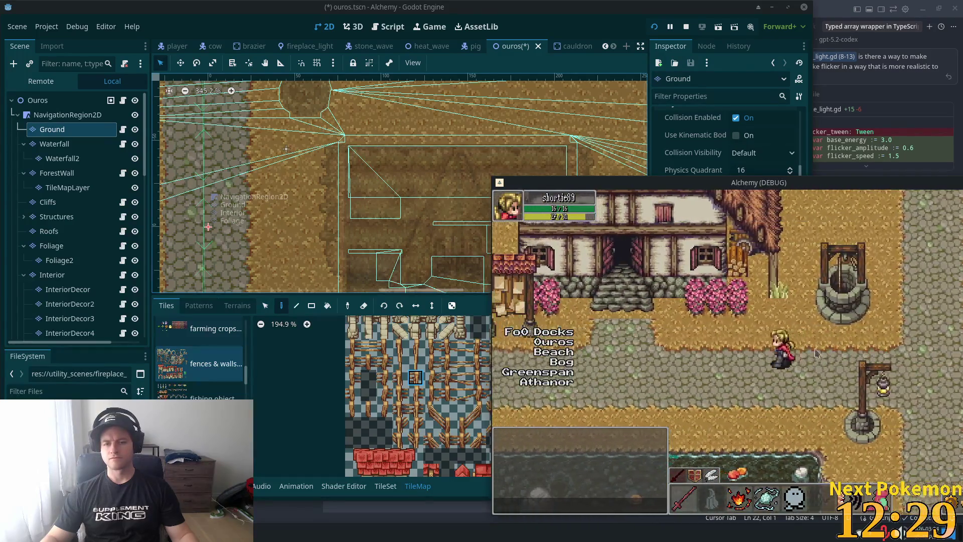
pyautogui.press('Up')
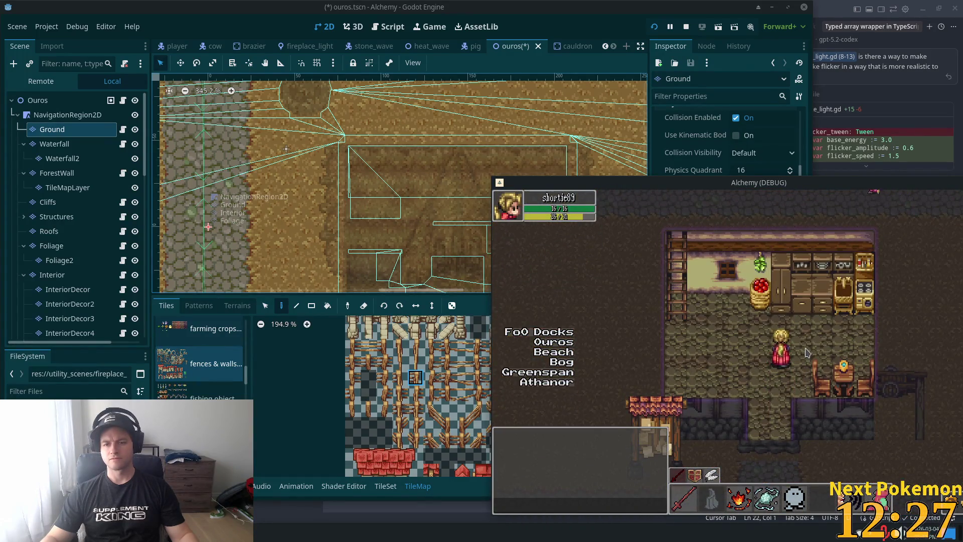
pyautogui.press('Down')
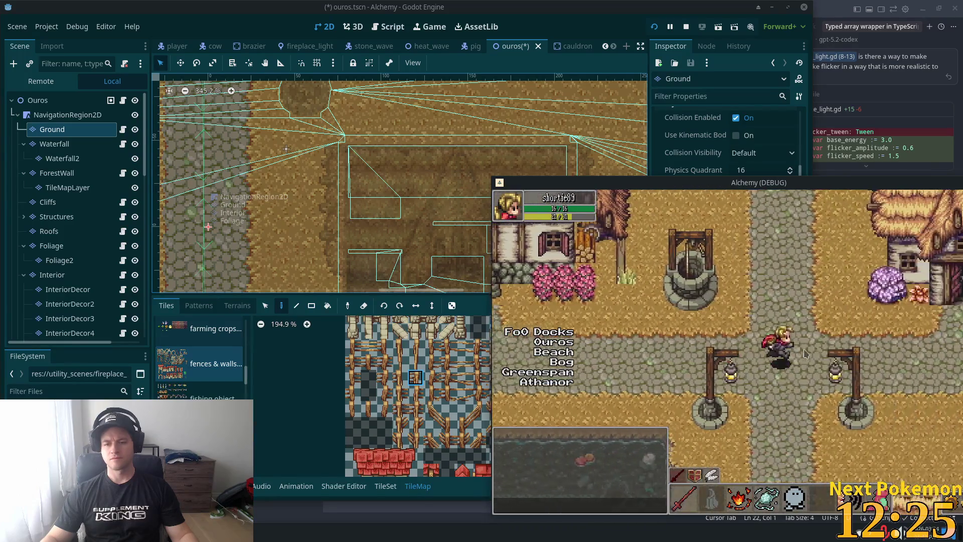
pyautogui.press('Right')
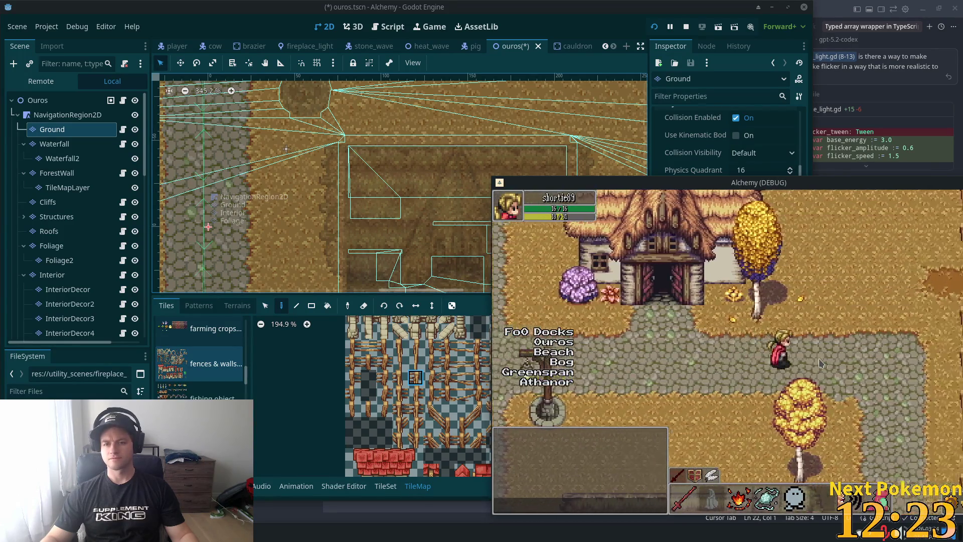
pyautogui.press('Left')
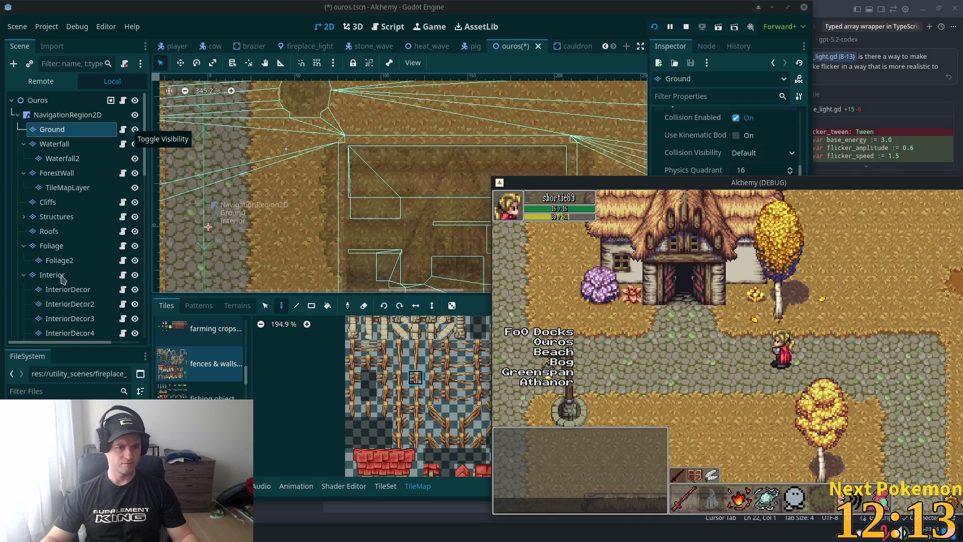
# Step: Select the LightOccluder2D node, try placing it under Ground, and save the ouros scene
pyautogui.click(63, 280)
pyautogui.scroll(-4, 63, 278)
pyautogui.click(56, 240)
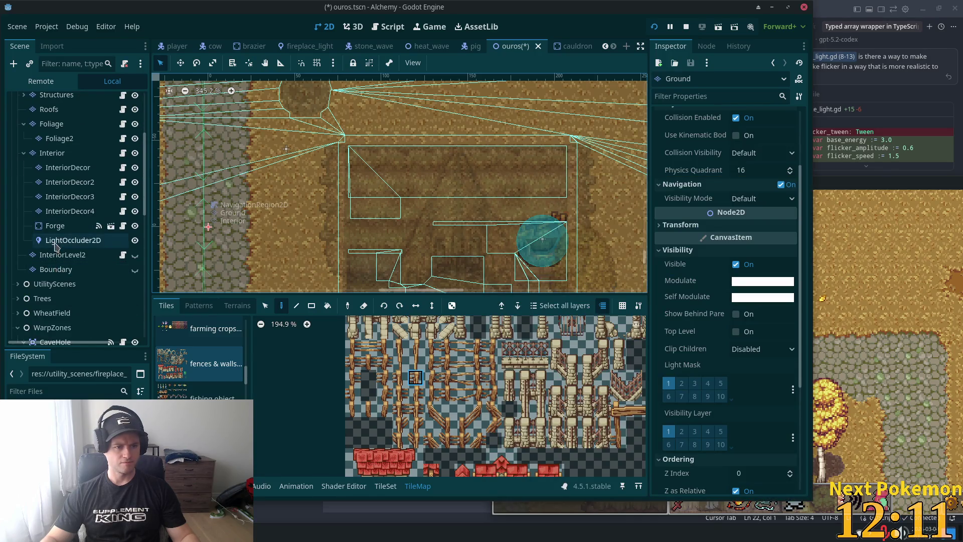
pyautogui.scroll(4, 72, 240)
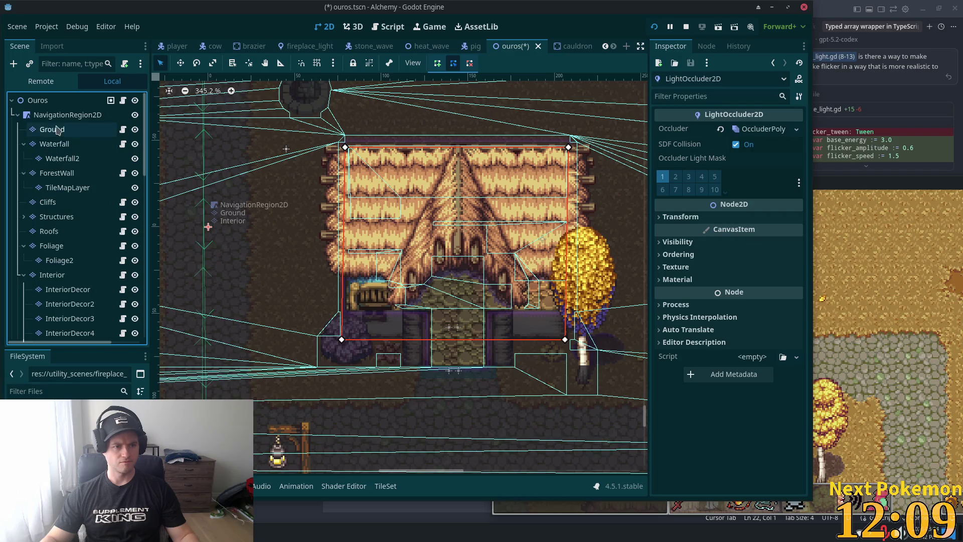
pyautogui.click(53, 129)
pyautogui.hotkey('ctrl', 'v')
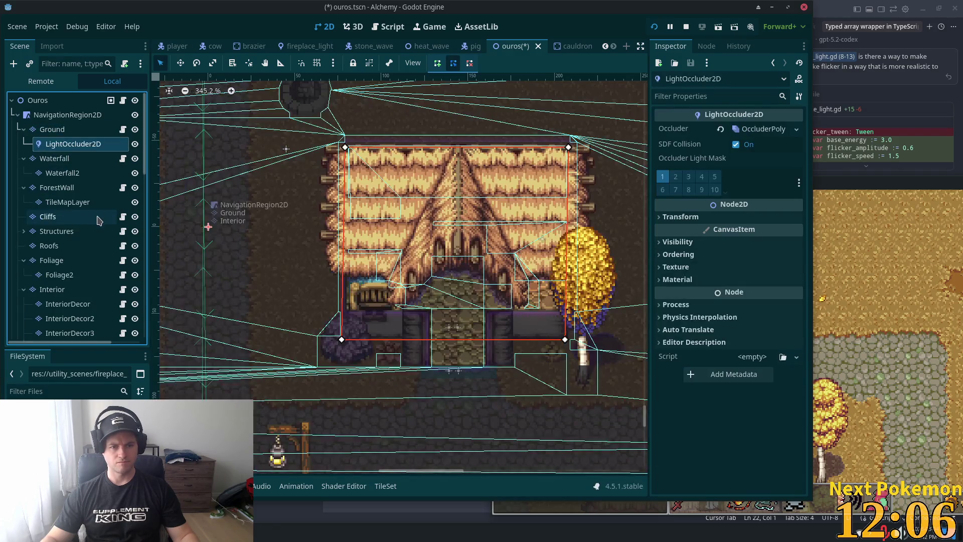
pyautogui.hotkey('ctrl', 's')
pyautogui.click(876, 330)
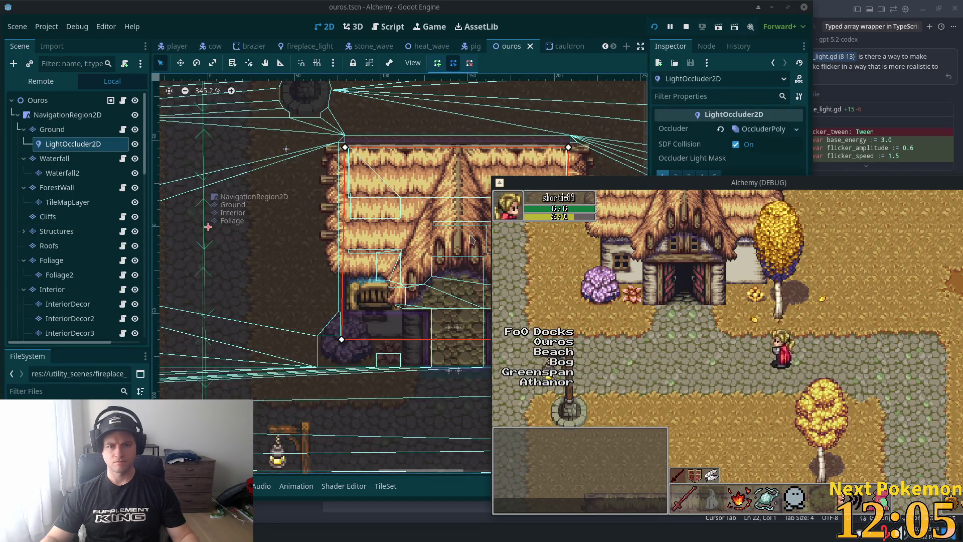
# Step: Drag LightOccluder2D to the bottom of the Ouros root, save, and go back to the game
pyautogui.click(70, 146)
pyautogui.scroll(-3, 65, 223)
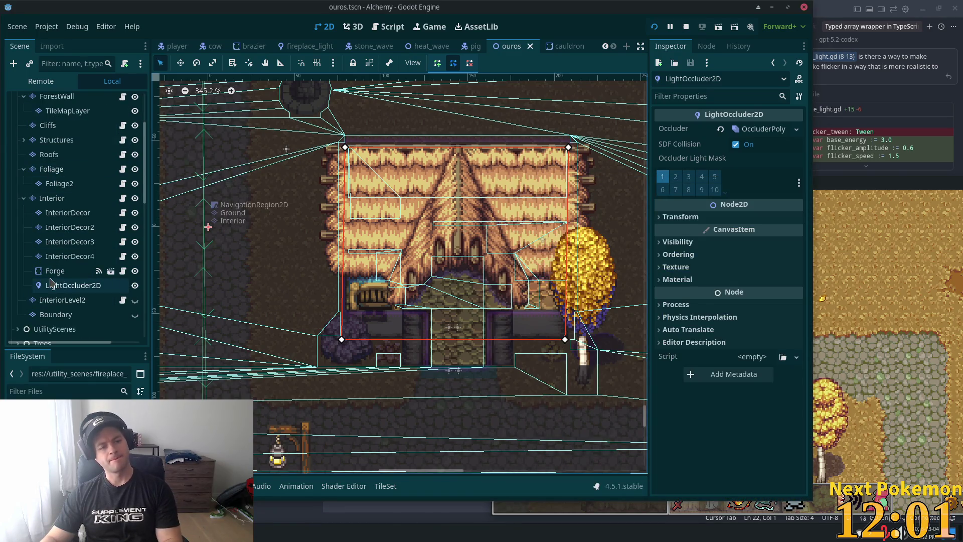
pyautogui.scroll(3, 53, 278)
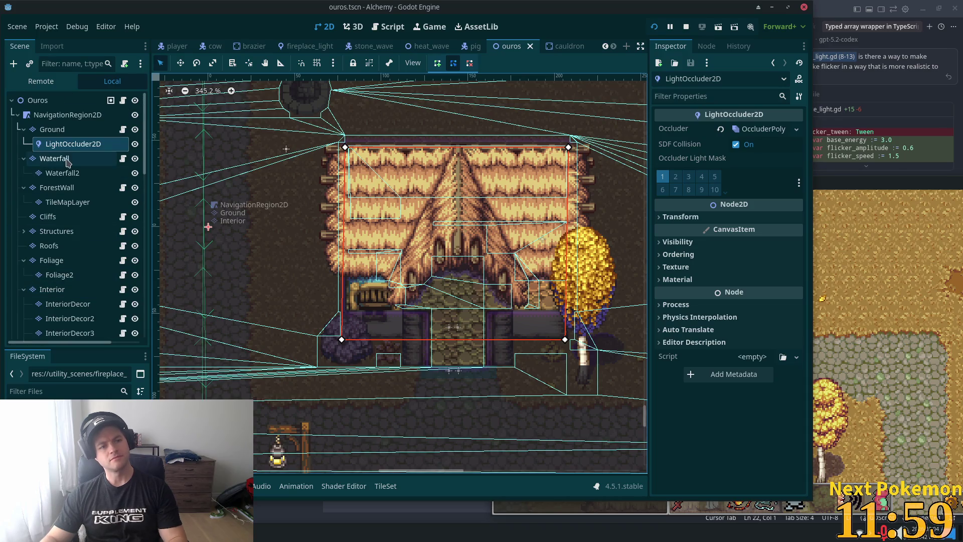
pyautogui.moveTo(53, 144); pyautogui.dragTo(39, 100)
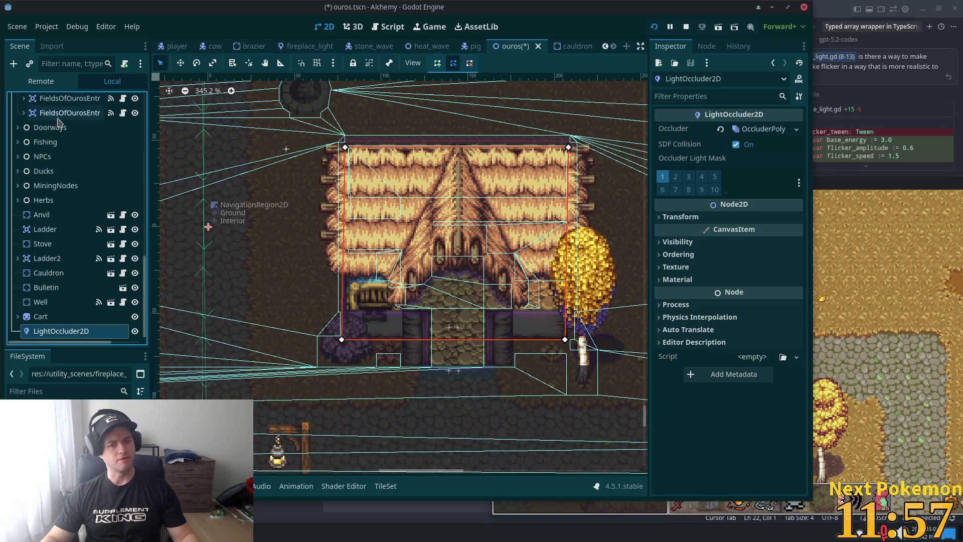
pyautogui.hotkey('ctrl', 's')
pyautogui.click(921, 313)
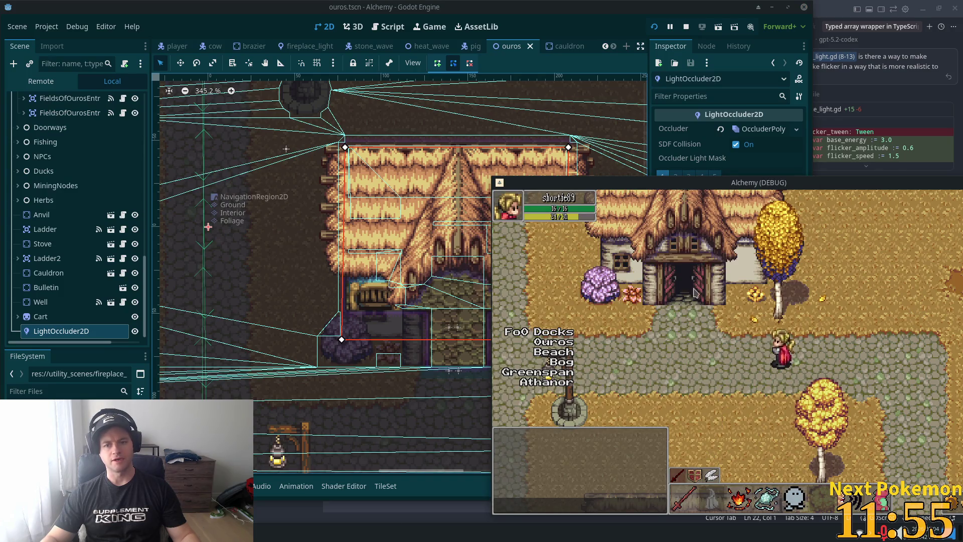
# Step: Walk from the smithy across the town square past the well, through Delric's house, and onto the grass
pyautogui.click(694, 293)
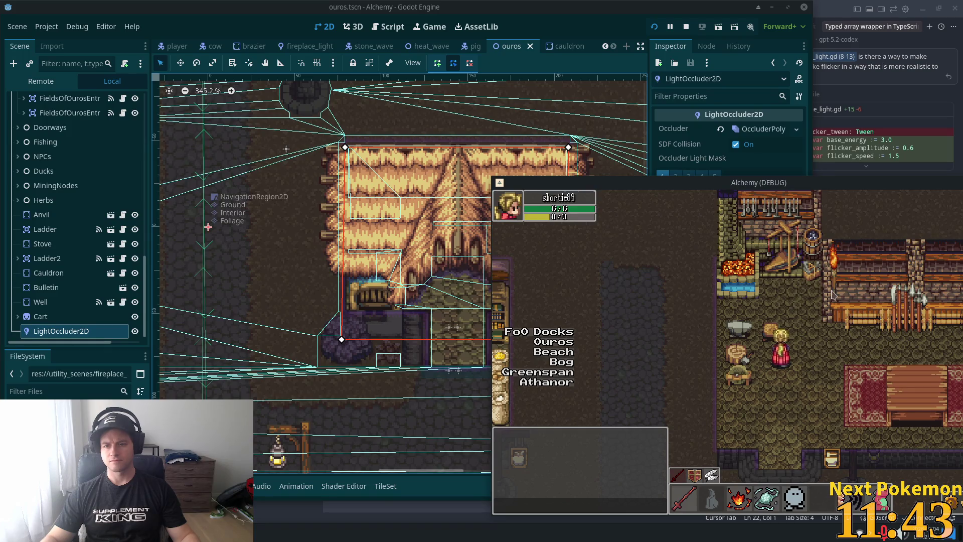
pyautogui.press('d')
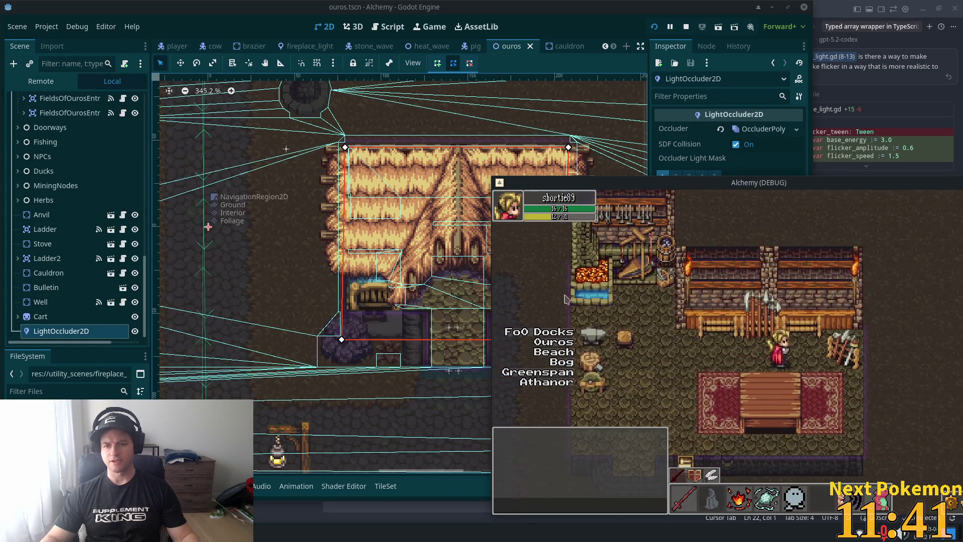
pyautogui.press('s')
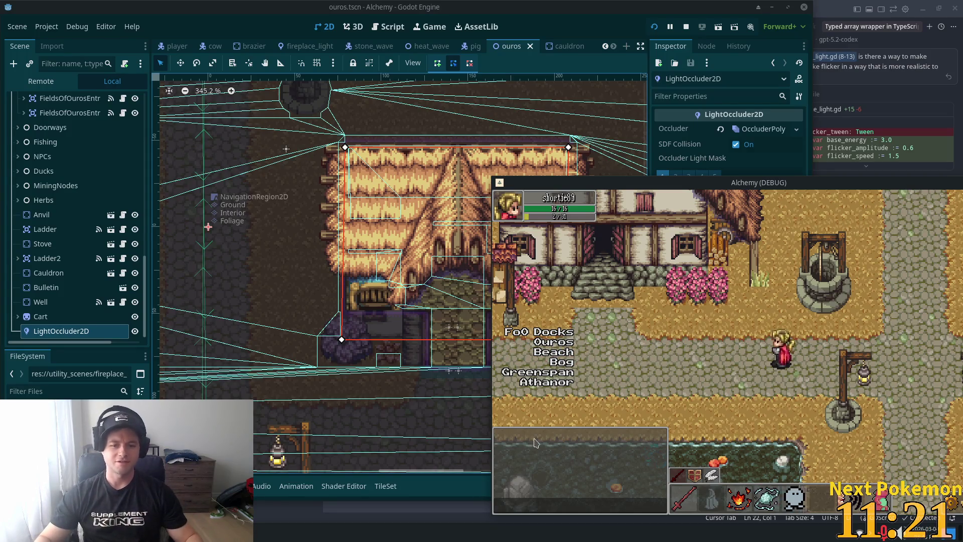
pyautogui.press('d')
pyautogui.press('d')
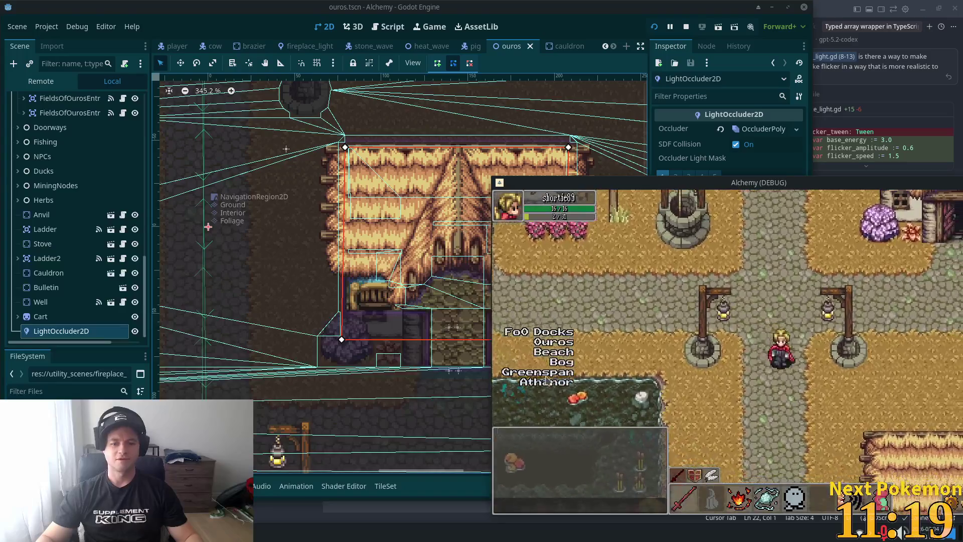
pyautogui.press('w')
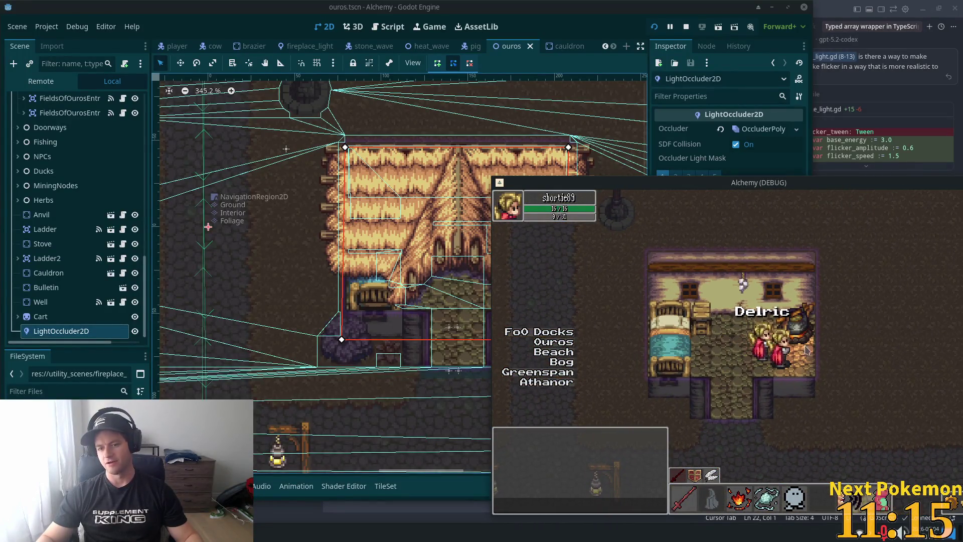
pyautogui.press('a')
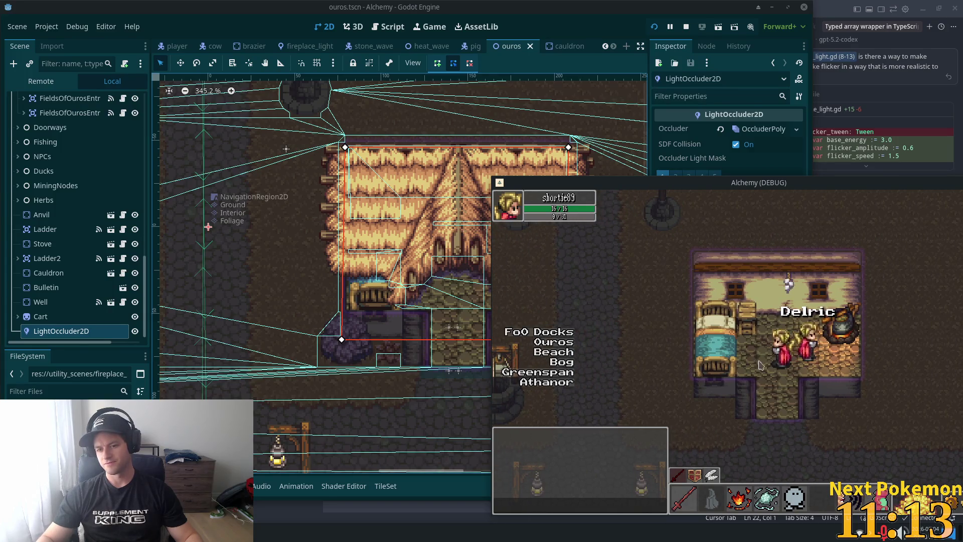
pyautogui.press('s')
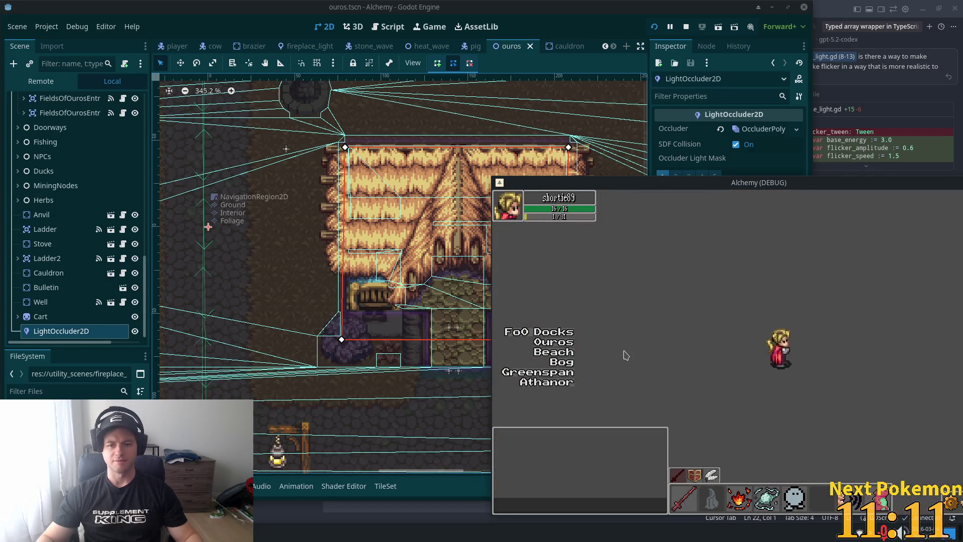
pyautogui.press('a')
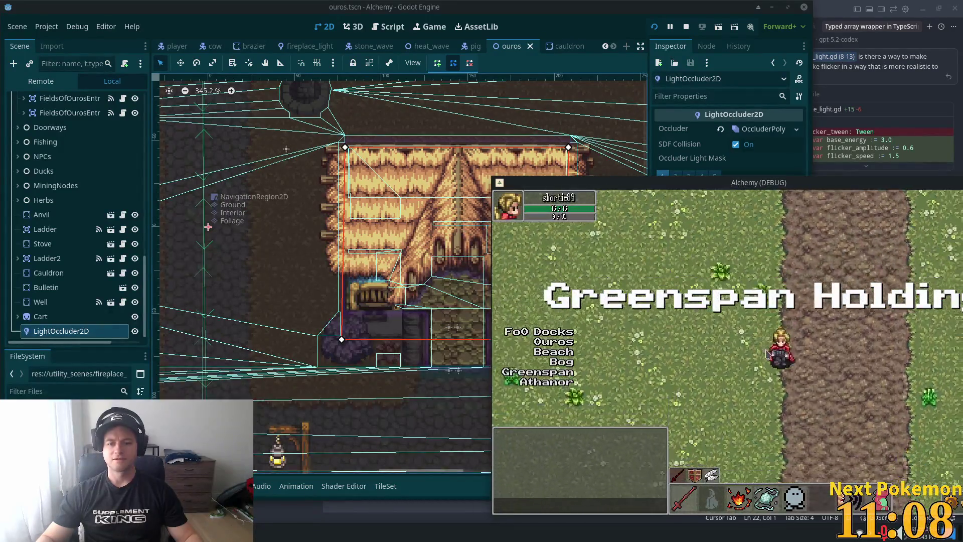
pyautogui.press('d')
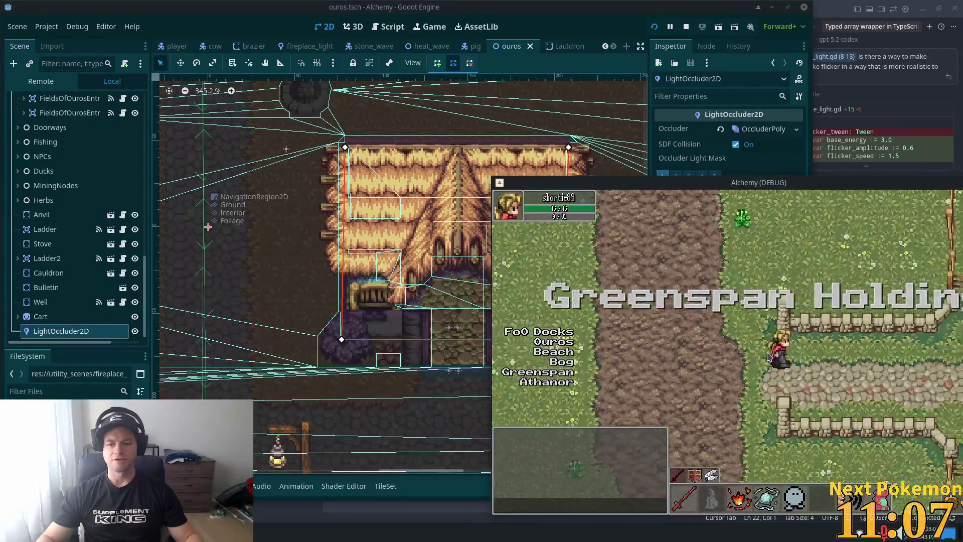
pyautogui.press('a')
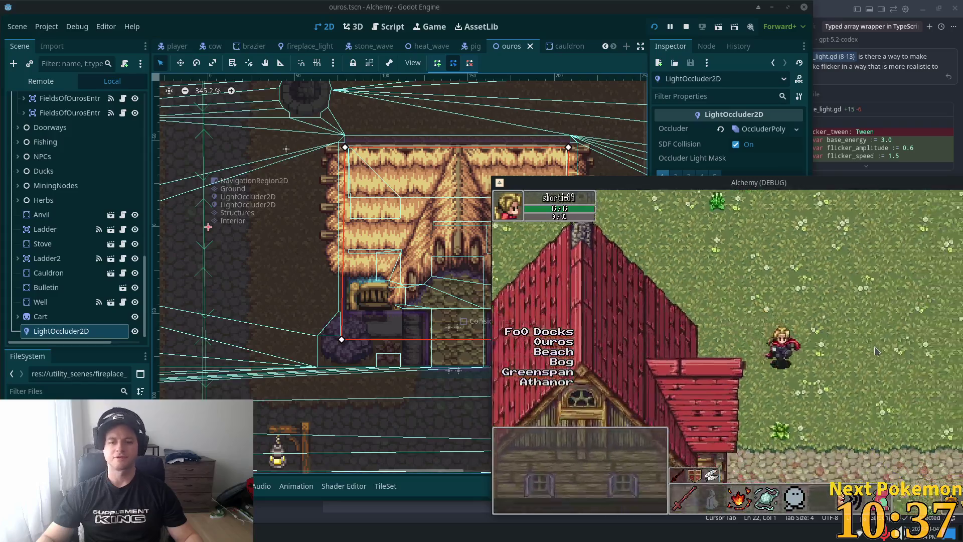
# Step: Walk into the house and move the character around the rug near the fireplace
pyautogui.press('Left')
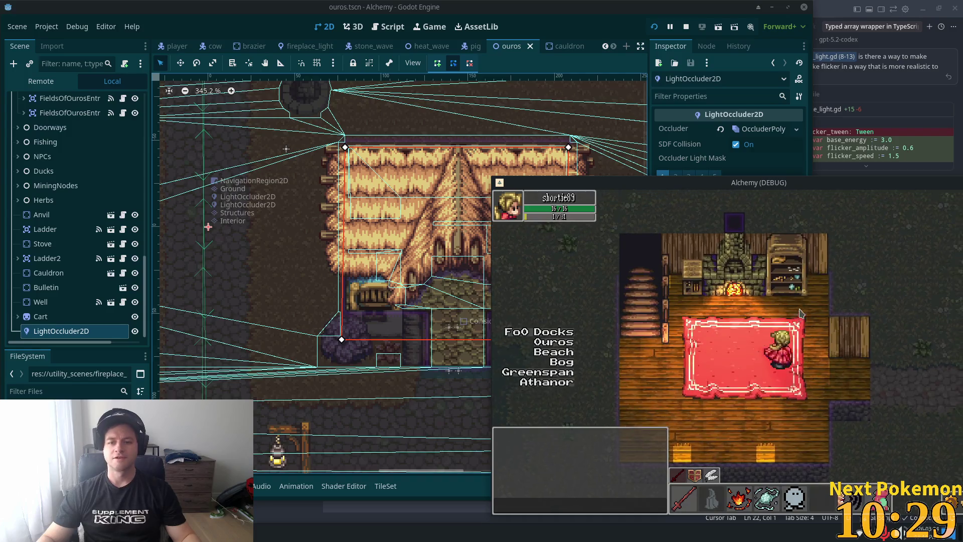
pyautogui.click(801, 314)
pyautogui.click(786, 326)
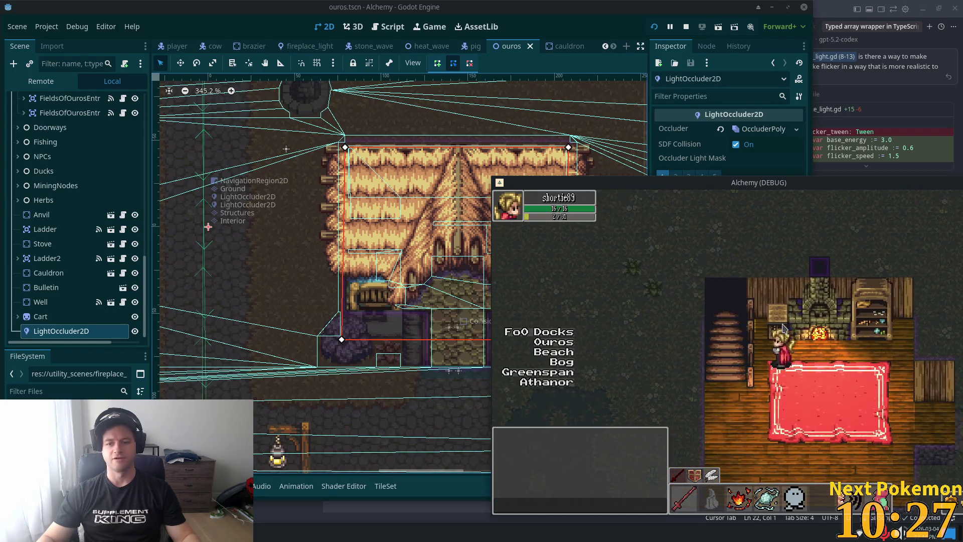
pyautogui.click(784, 329)
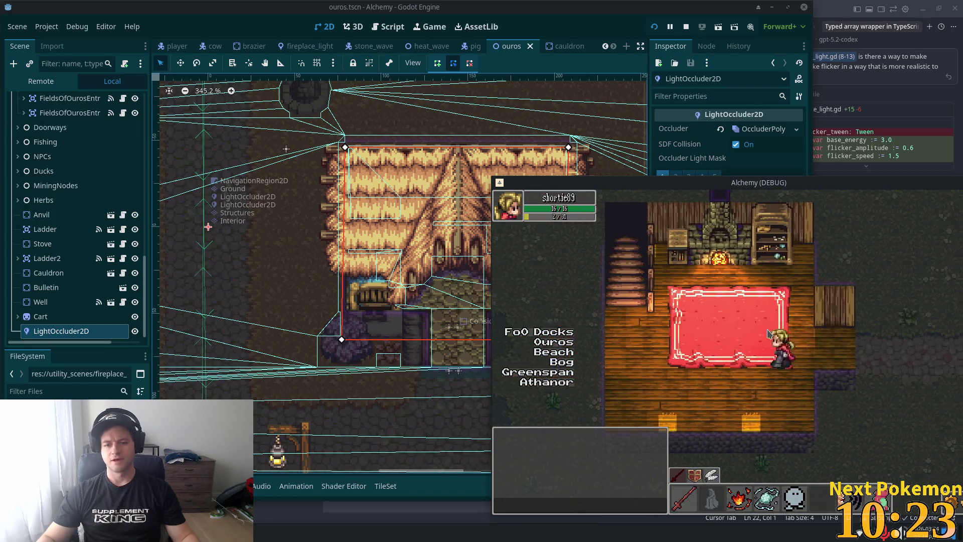
pyautogui.click(758, 287)
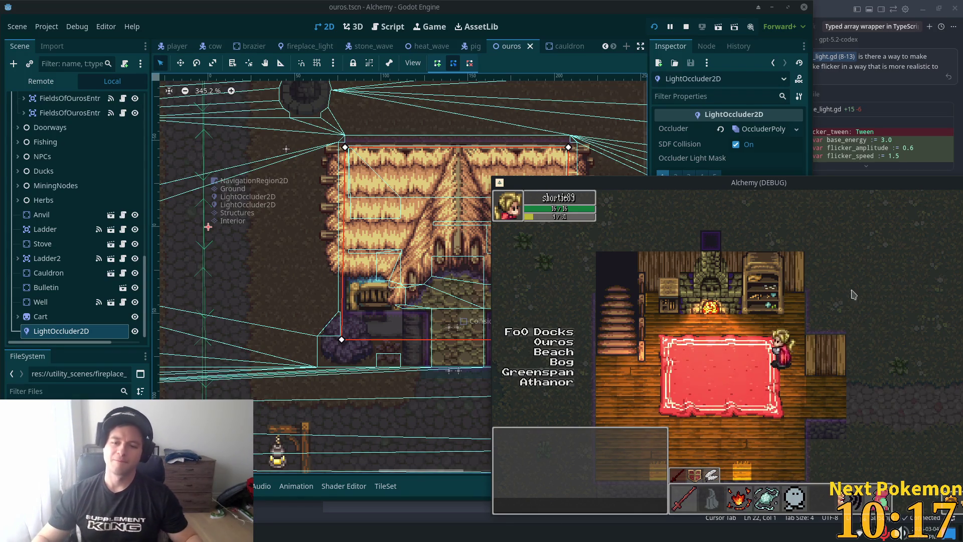
# Step: Walk across the room, out of the house and back in, then right along the path
pyautogui.press('a')
pyautogui.press('s')
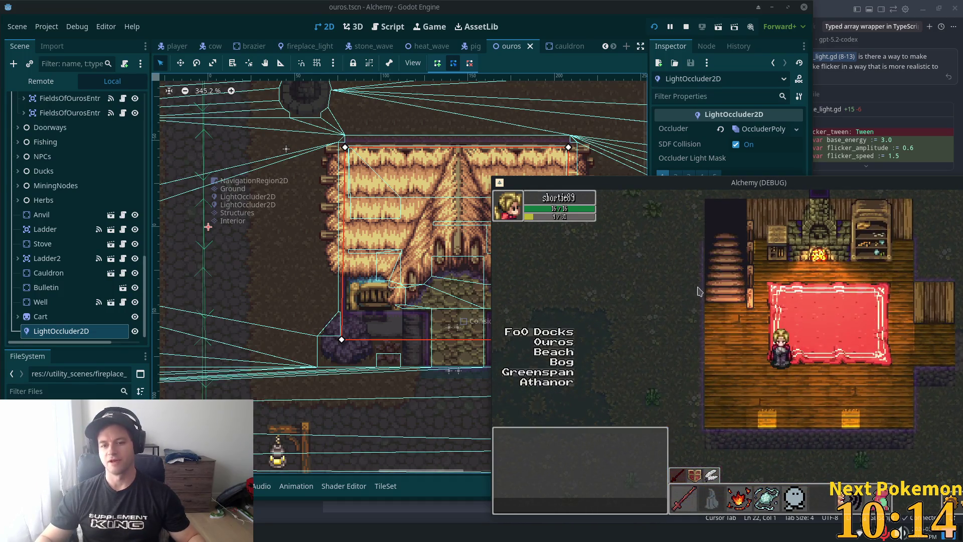
pyautogui.press('d')
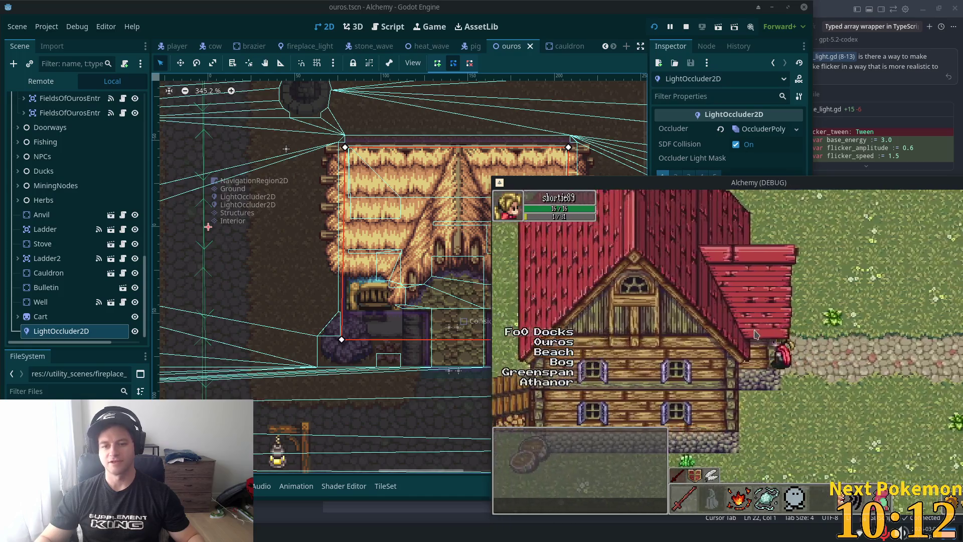
pyautogui.press('a')
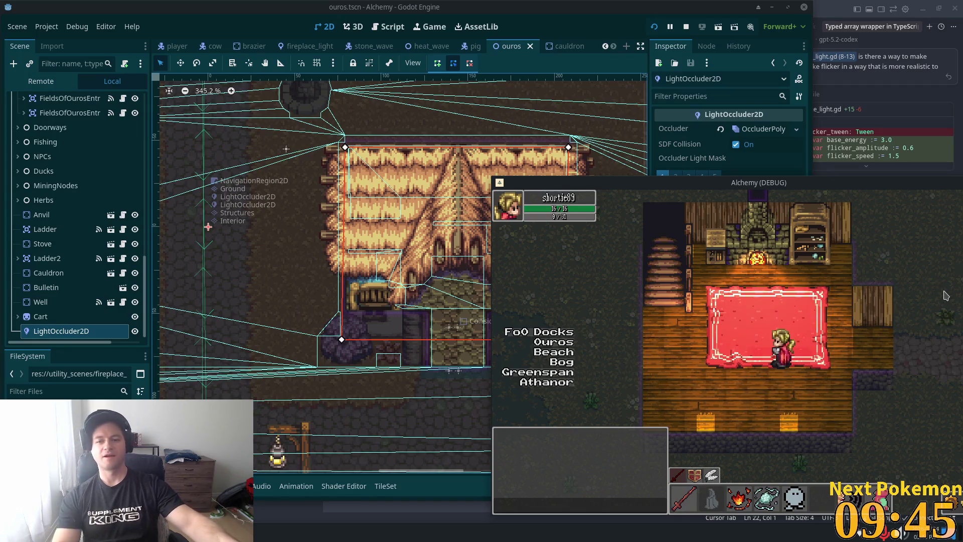
pyautogui.press('Right')
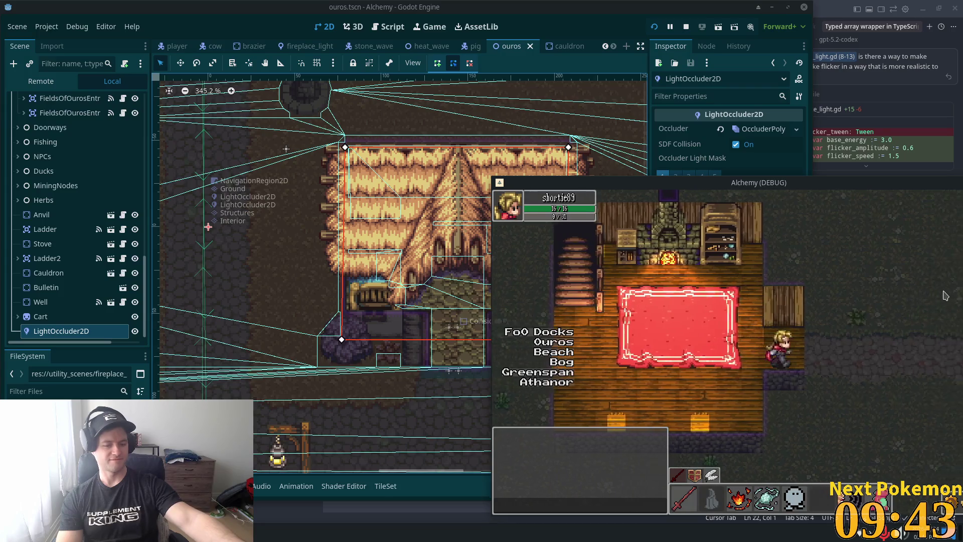
pyautogui.press('Right')
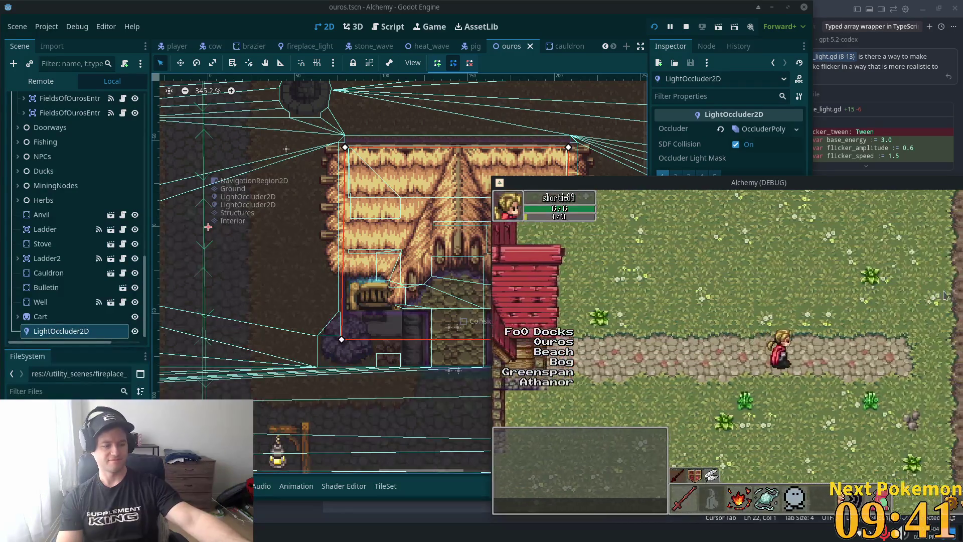
# Step: Walk right along the dirt path, up into the tent campsite, and left across it
pyautogui.press('Right')
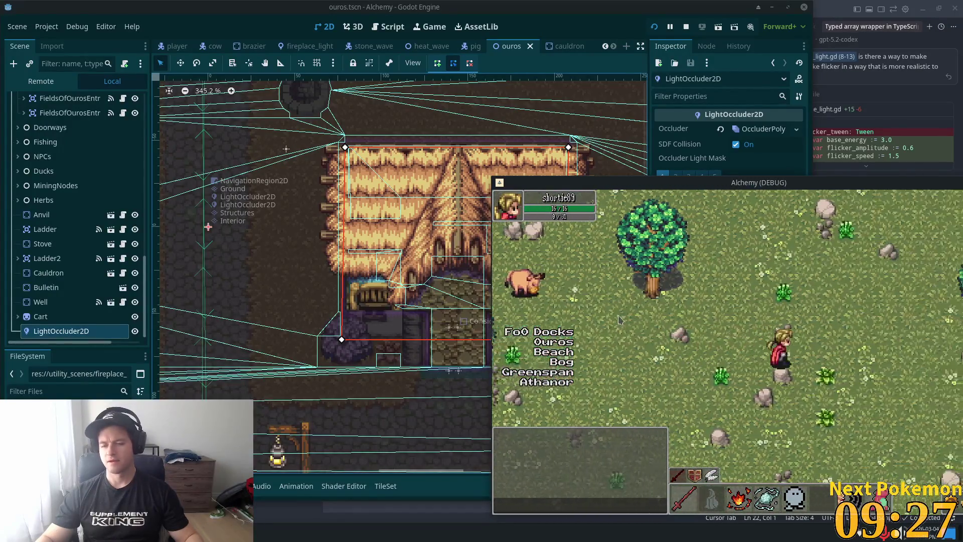
pyautogui.press('d')
pyautogui.press('w')
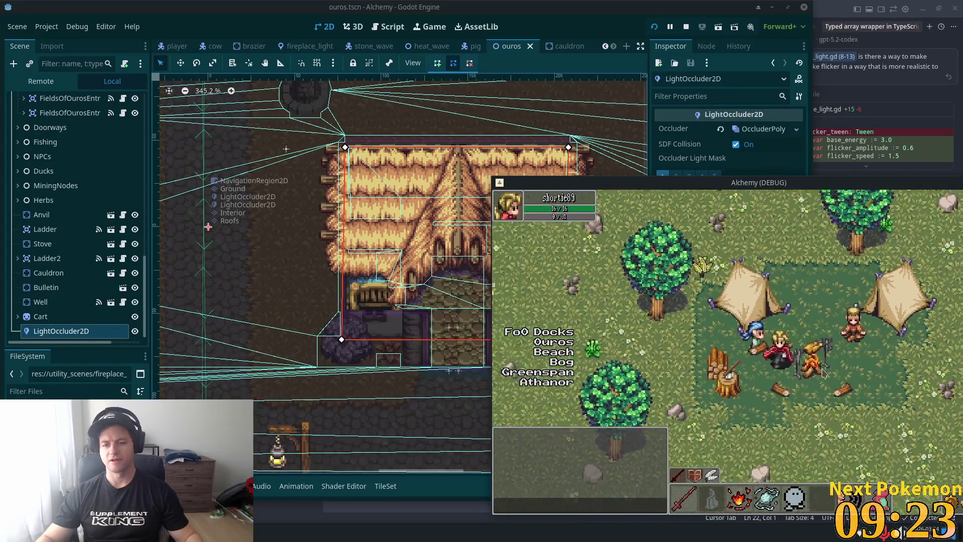
pyautogui.press('a')
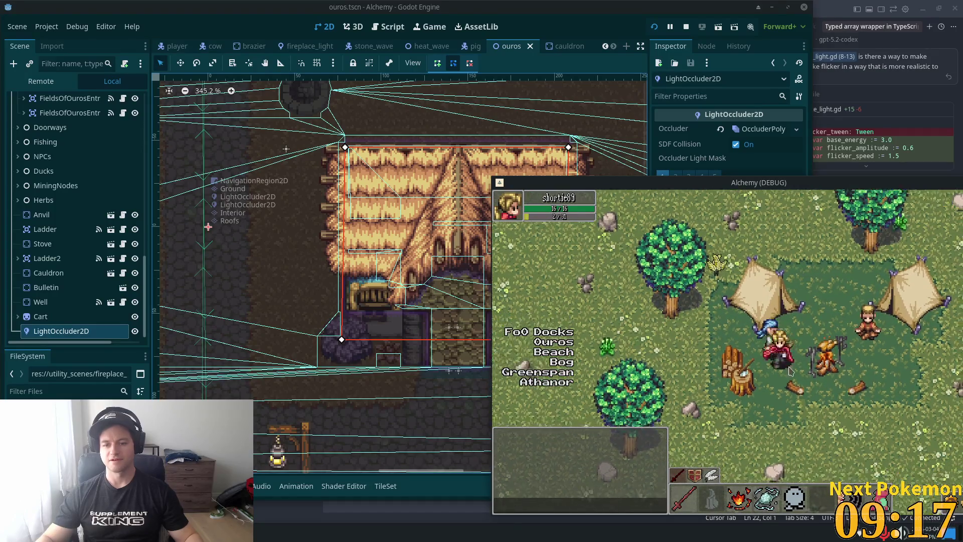
pyautogui.press('a')
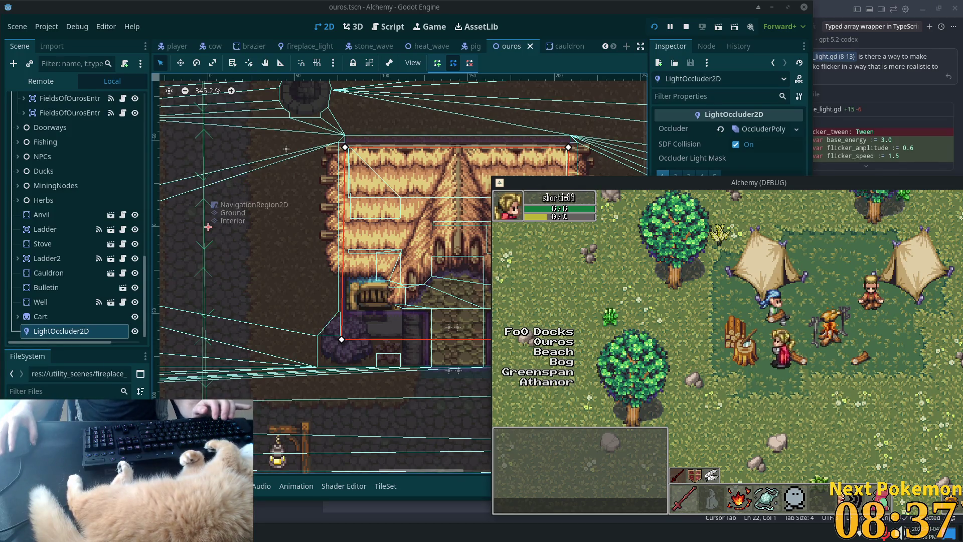
# Step: Walk the character down beside the campfire, then return to the editor's Scene tree
pyautogui.press('d')
pyautogui.press('s')
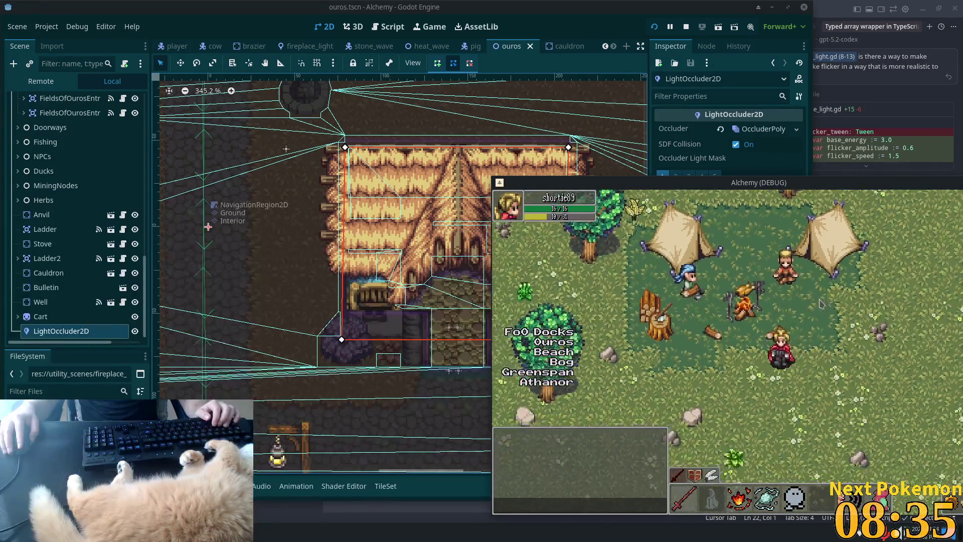
pyautogui.click(633, 3)
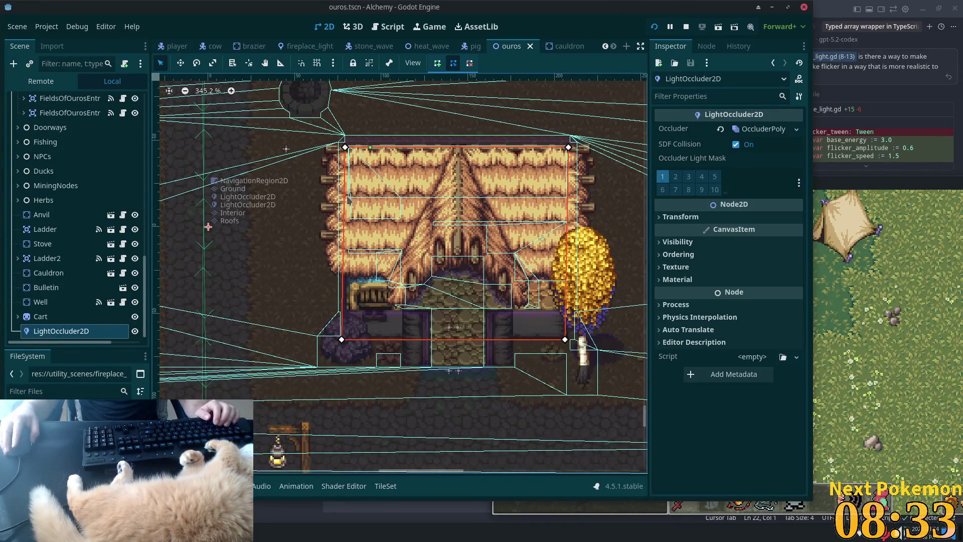
pyautogui.scroll(-3, 349, 245)
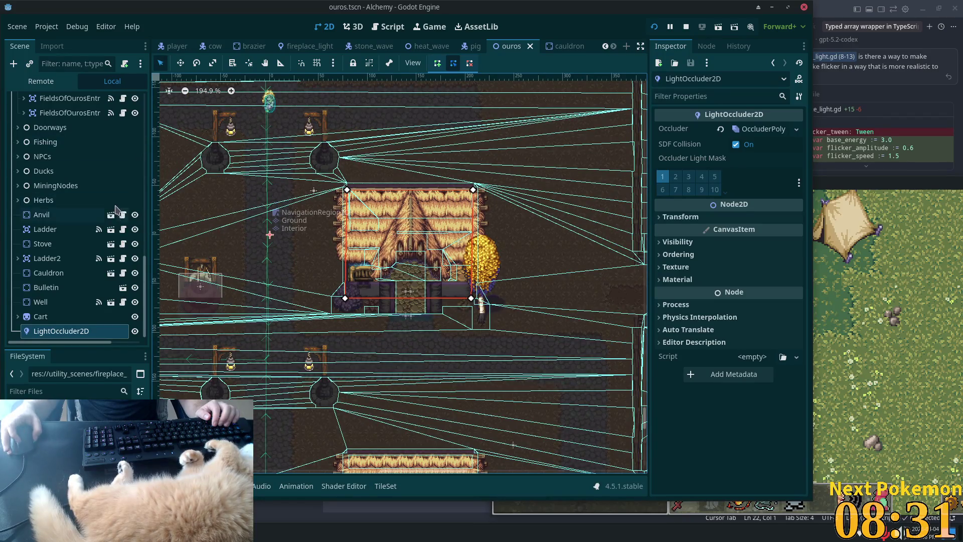
pyautogui.scroll(8, 132, 210)
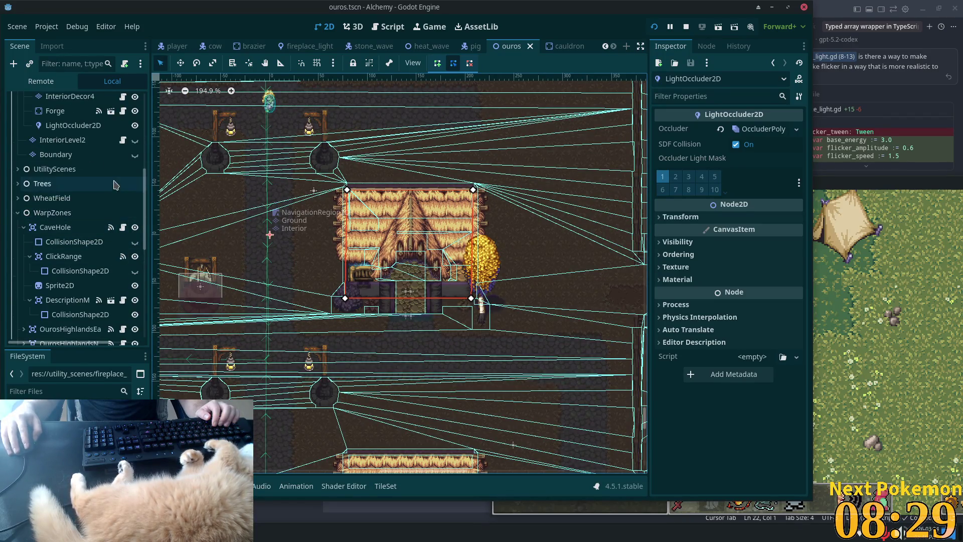
pyautogui.scroll(5, 134, 221)
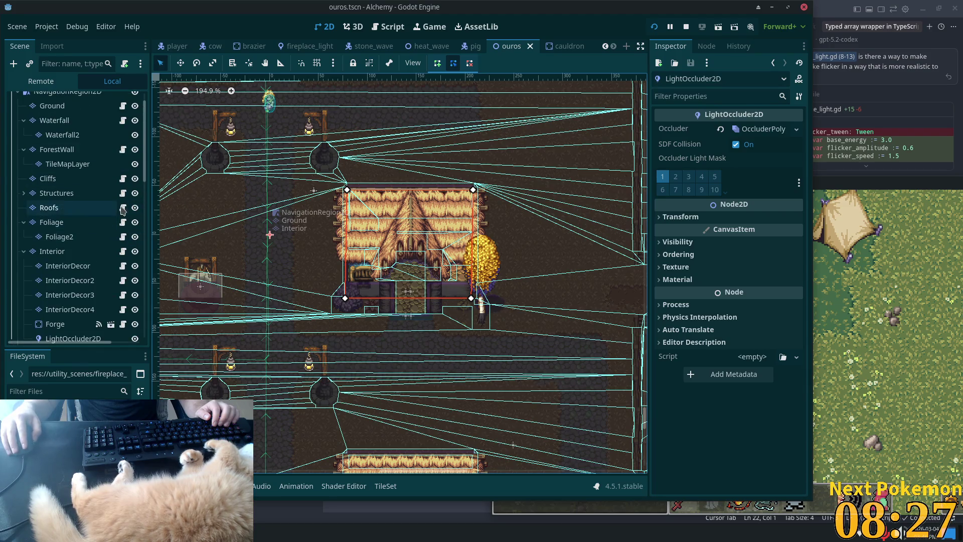
pyautogui.scroll(1, 123, 241)
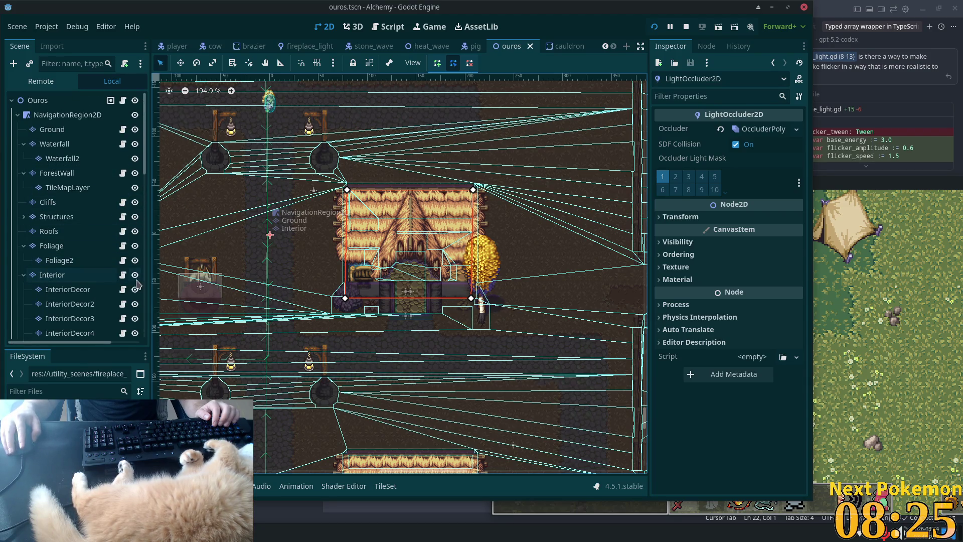
# Step: Hide and collapse the Interior layer, save the ouros scene, and quick-search the project for 'fields'
pyautogui.click(134, 275)
pyautogui.hotkey('ctrl', 's')
pyautogui.scroll(-3, 134, 280)
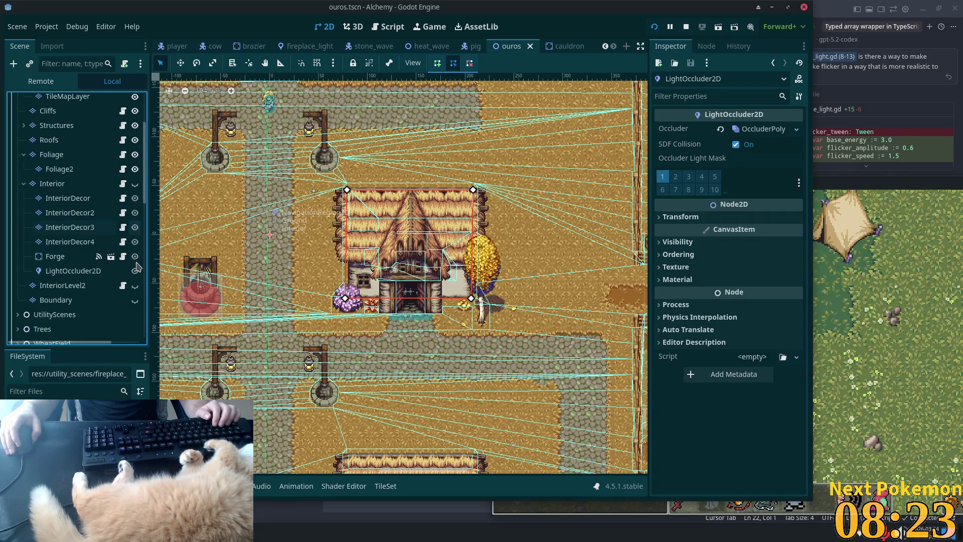
pyautogui.click(23, 183)
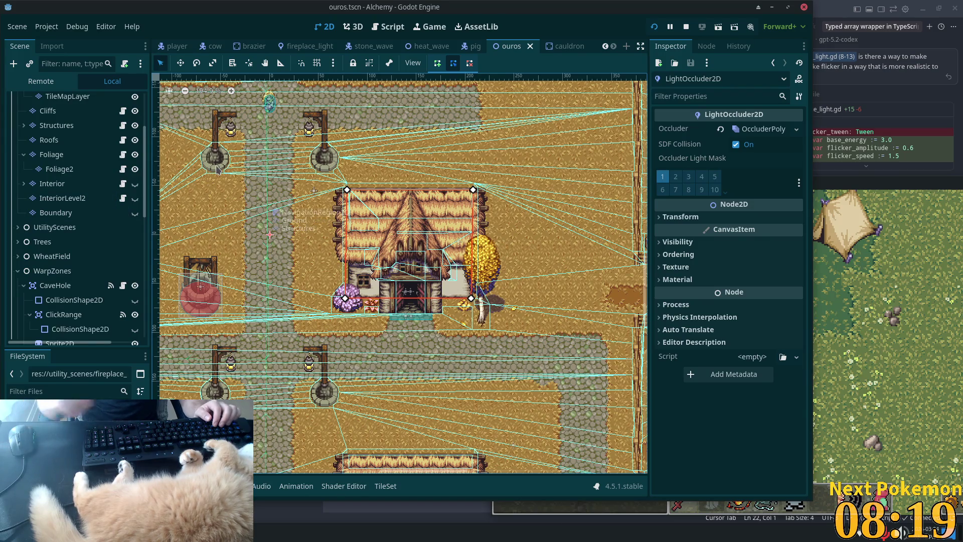
pyautogui.hotkey('alt', 'shift', 'o')
pyautogui.write('fields')
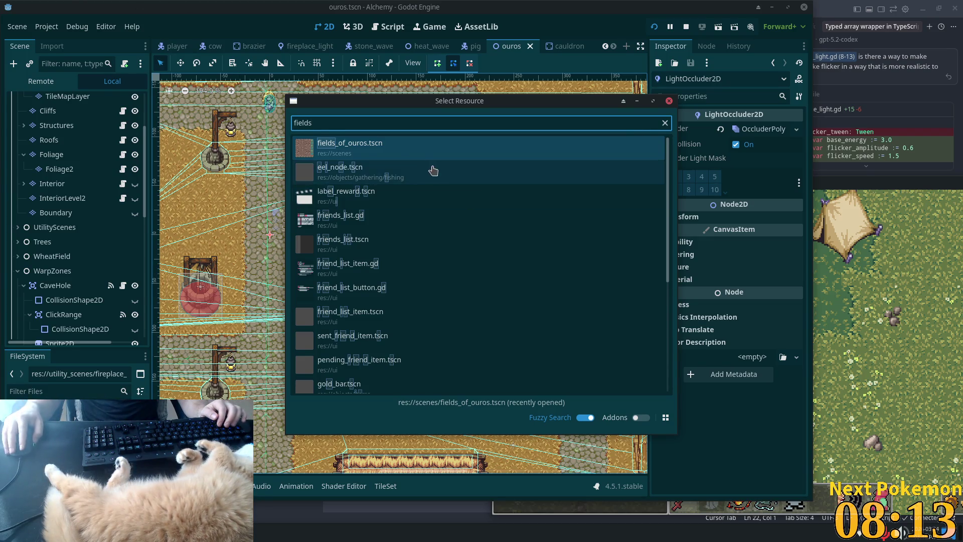
# Step: Open fields_of_ouros.tscn, zoom and pan to the grassy campfire area, then switch to the cauldron tab
pyautogui.press('Return')
pyautogui.scroll(-5, 553, 243)
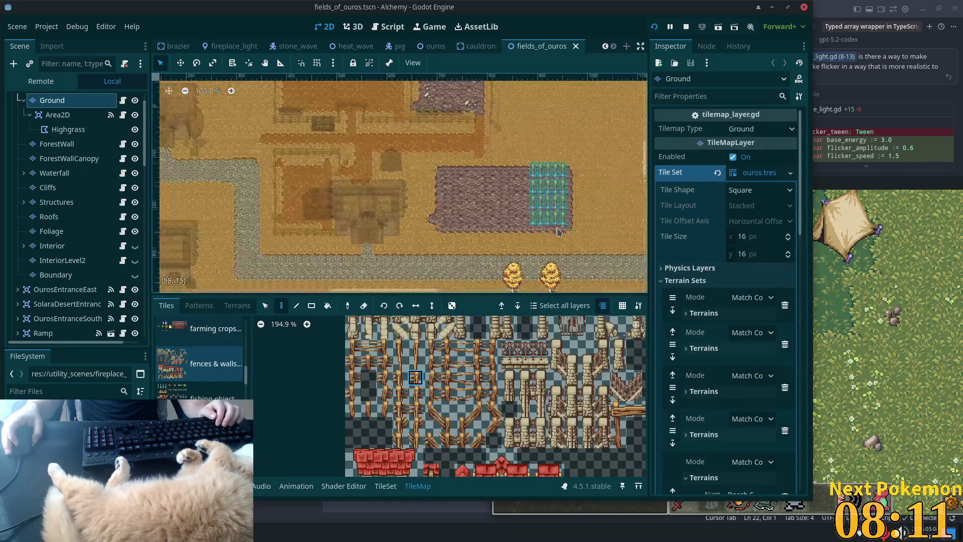
pyautogui.scroll(-3, 554, 243)
pyautogui.moveTo(554, 243); pyautogui.dragTo(378, 262)
pyautogui.scroll(8, 424, 229)
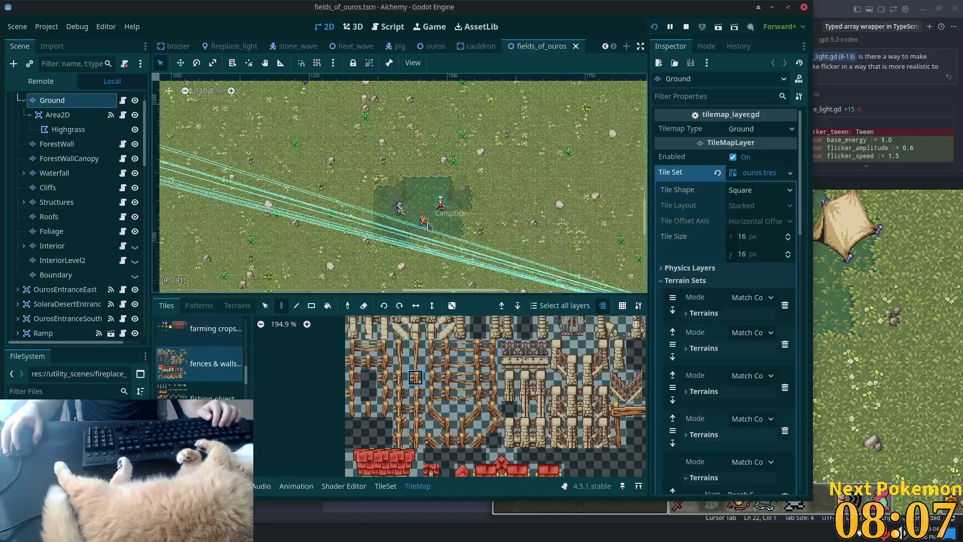
pyautogui.scroll(4, 427, 225)
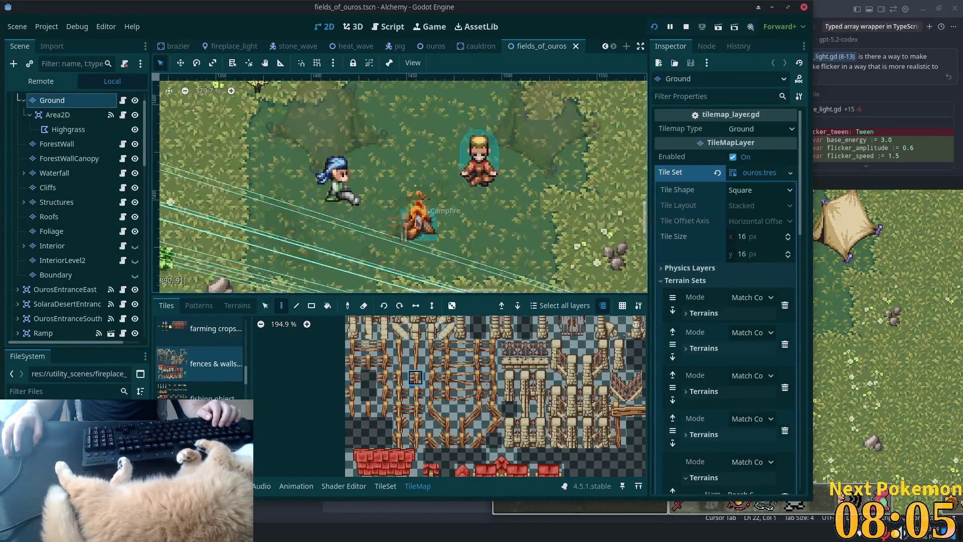
pyautogui.click(472, 47)
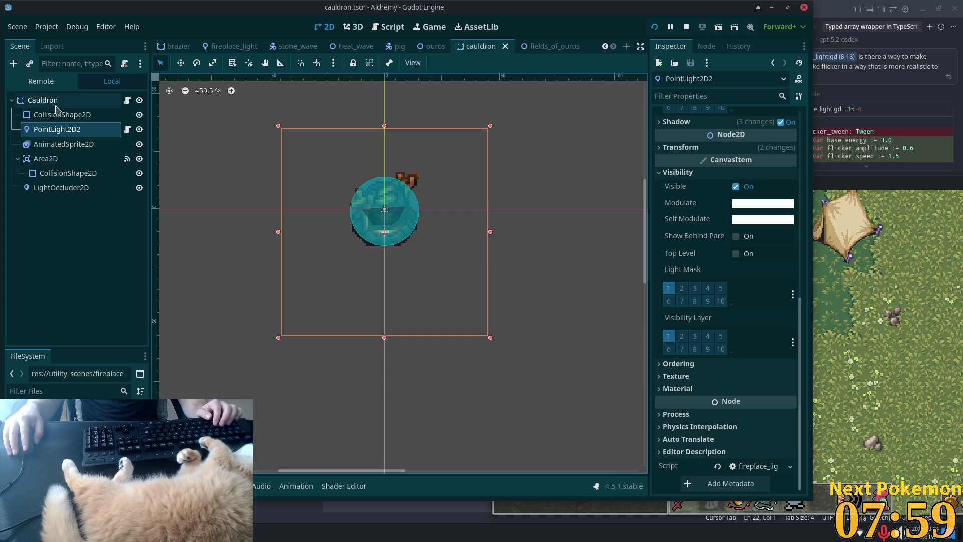
# Step: Open campfire.tscn via quick search and paste the copied fireplace PointLight2D under the Campfire root
pyautogui.click(60, 129)
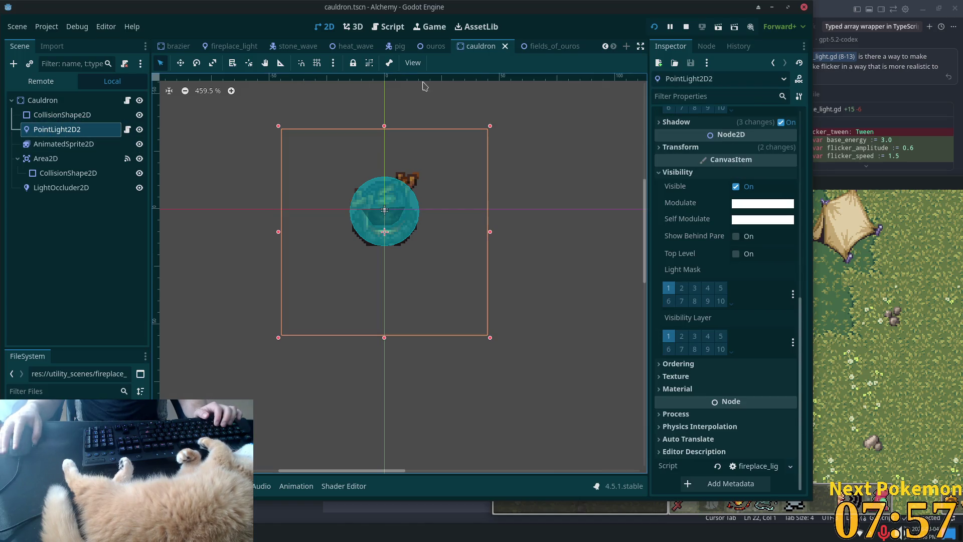
pyautogui.hotkey('alt', 'shift', 'o')
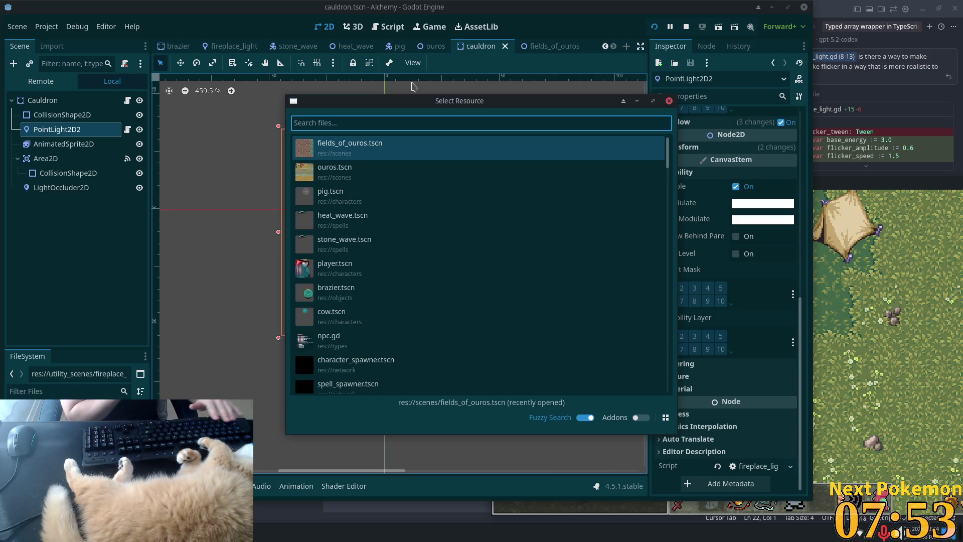
pyautogui.write('campfire')
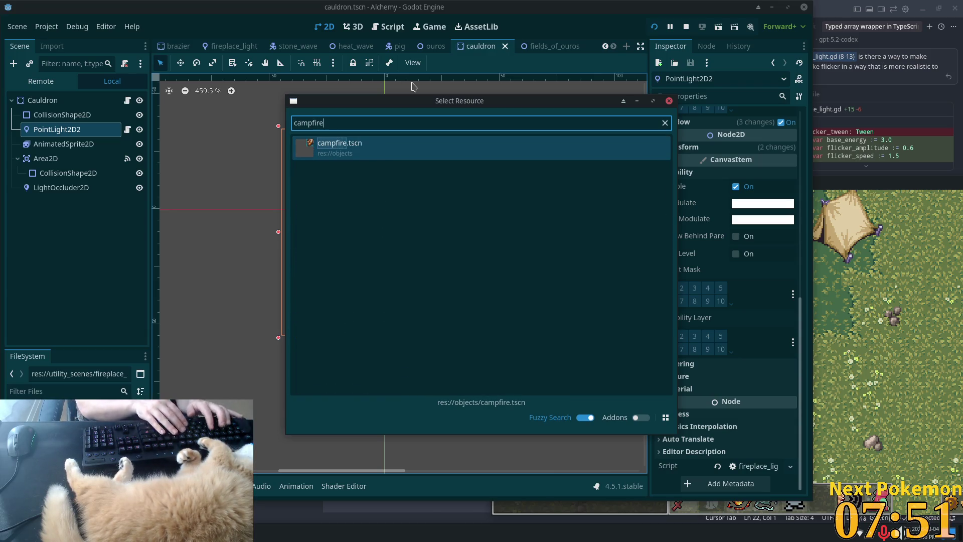
pyautogui.press('Return')
pyautogui.scroll(-3, 421, 260)
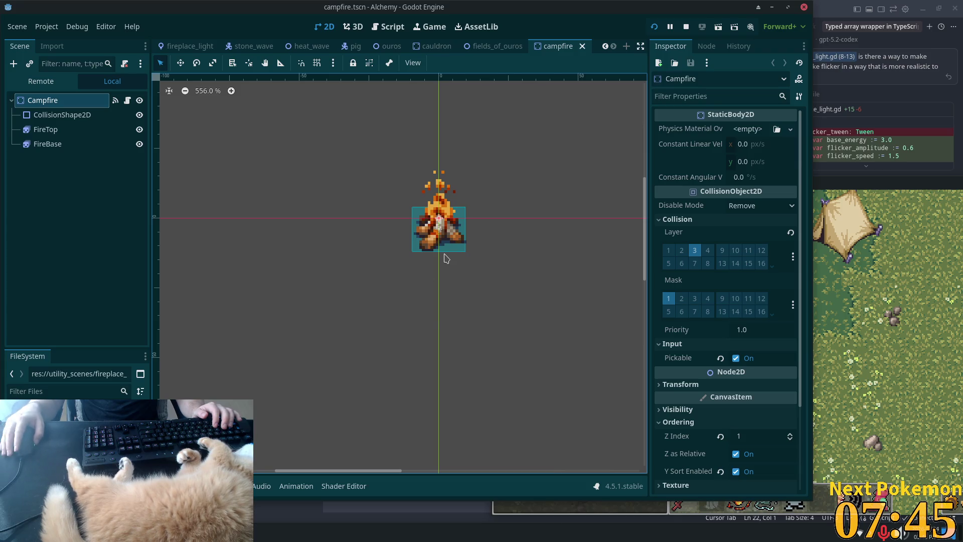
pyautogui.scroll(-2, 446, 258)
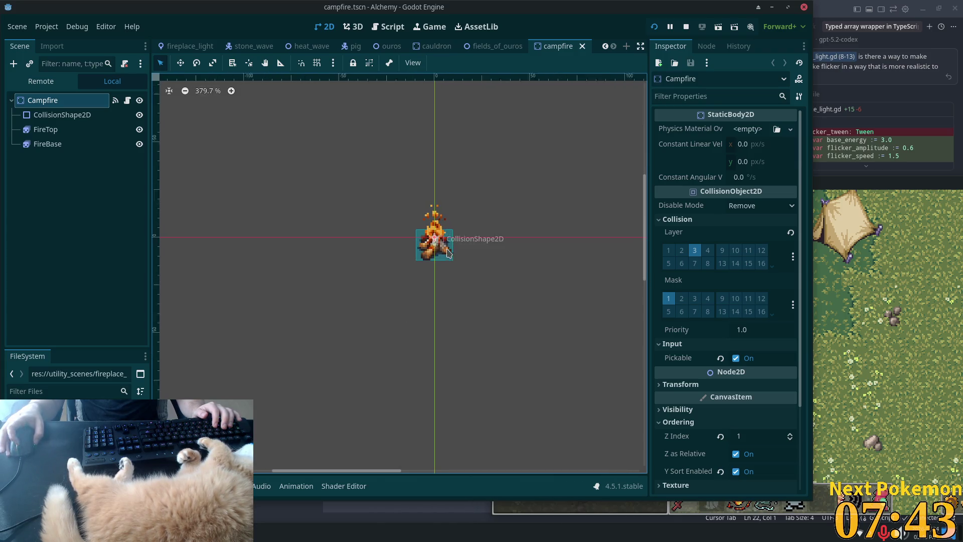
pyautogui.scroll(3, 448, 253)
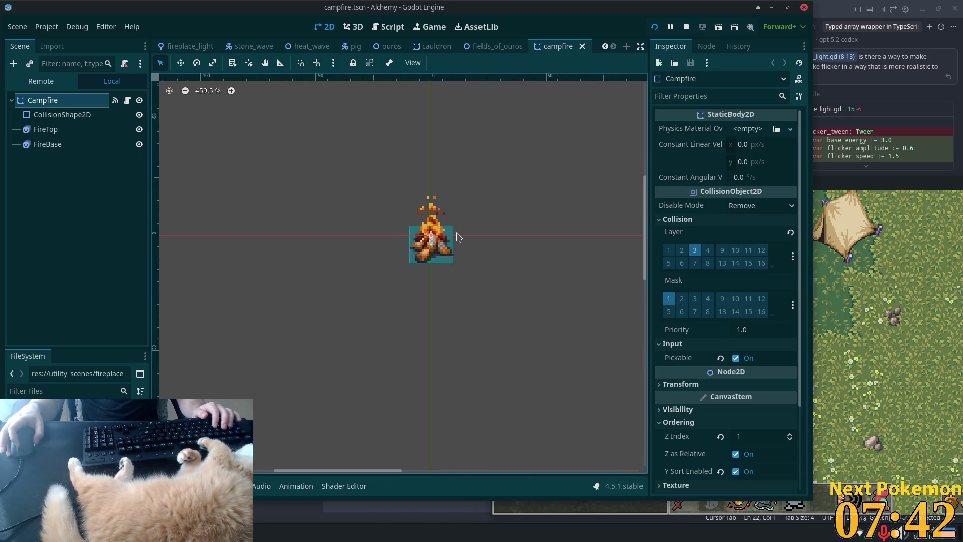
pyautogui.click(42, 99)
pyautogui.hotkey('ctrl', 'v')
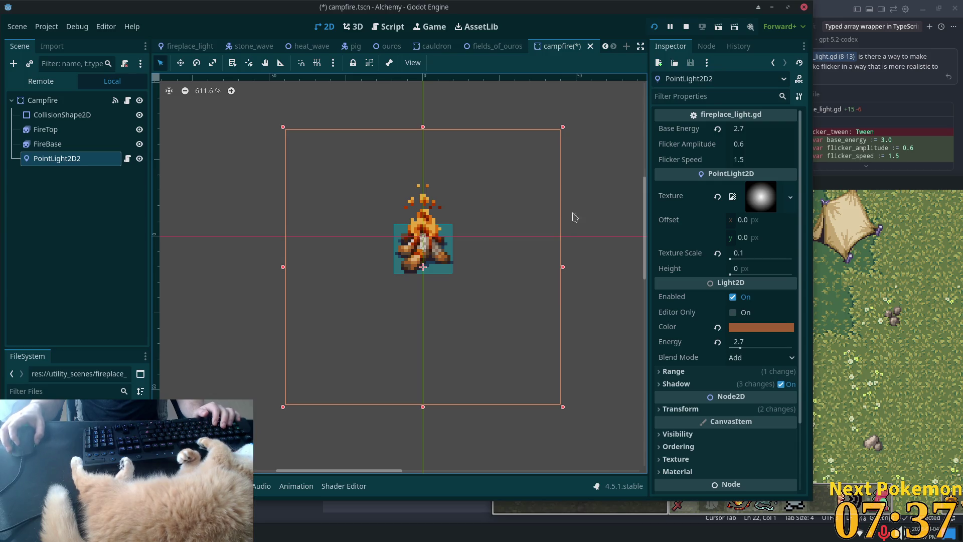
# Step: Run the game with F5, relaunch it, join as Client and log in, then return to the campfire scene
pyautogui.press('F5')
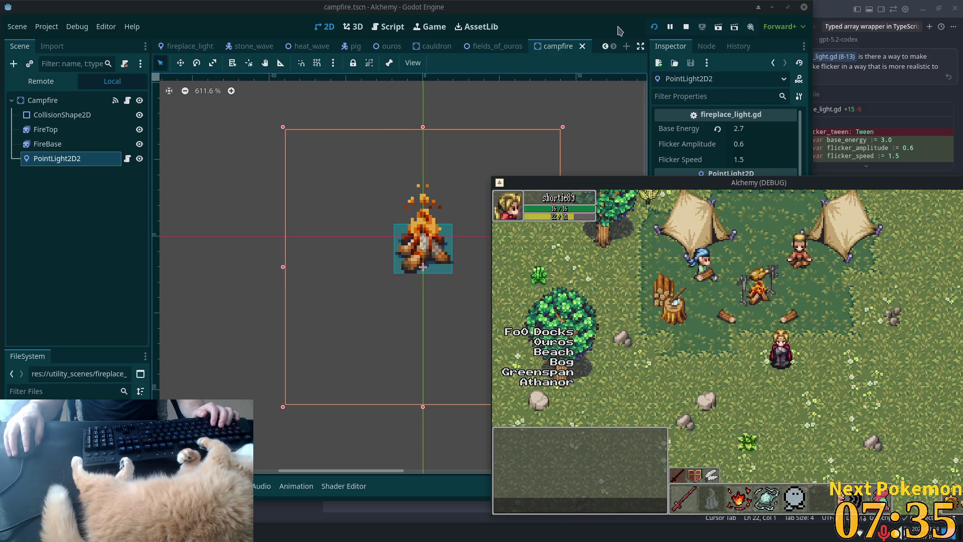
pyautogui.click(656, 29)
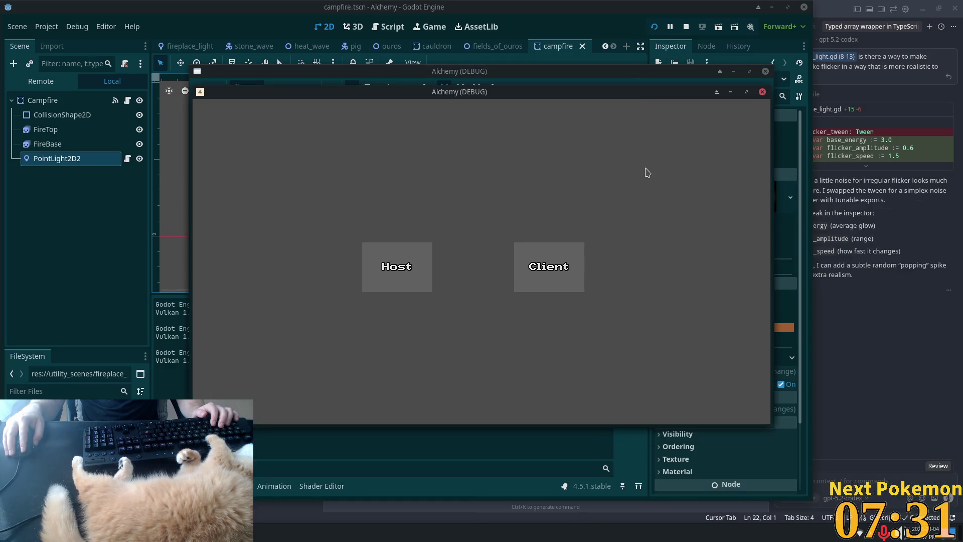
pyautogui.click(533, 256)
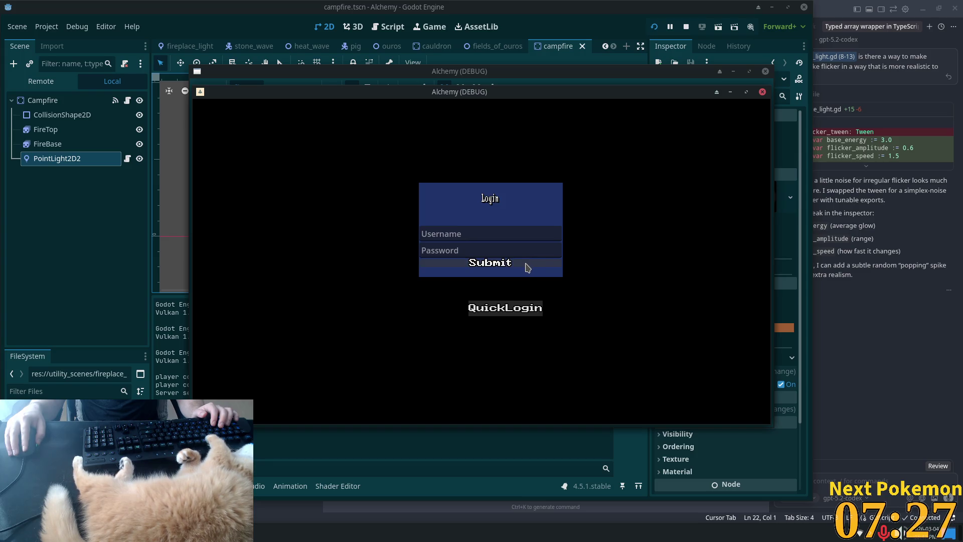
pyautogui.click(527, 266)
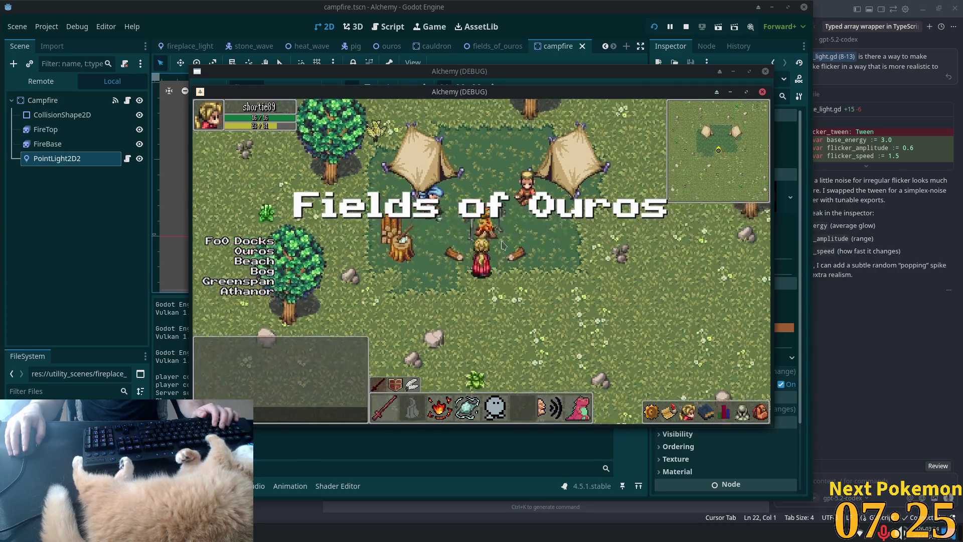
pyautogui.click(42, 100)
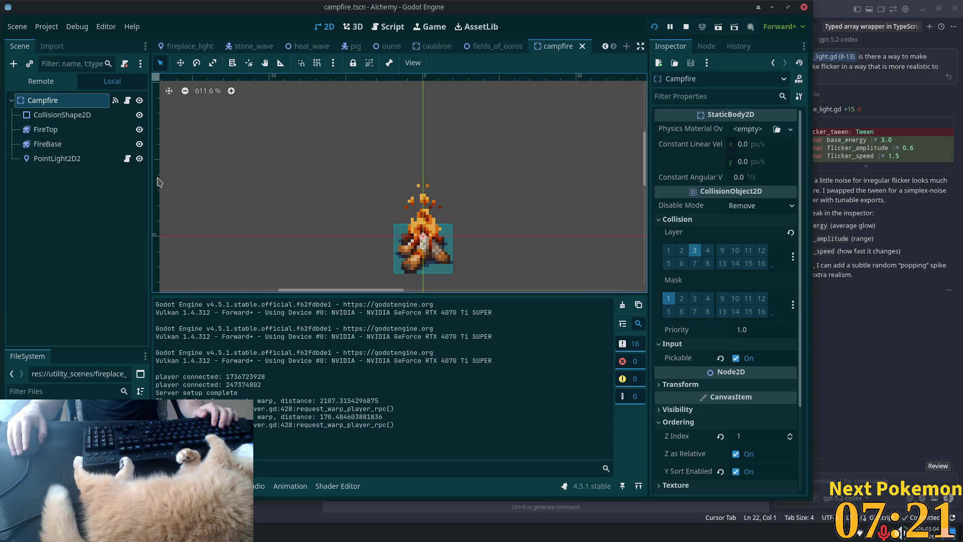
# Step: Select FireTop and FireBase and enable Light Mask layer 2 under Visibility
pyautogui.click(40, 131)
pyautogui.keyDown('shift'); pyautogui.click(38, 147); pyautogui.keyUp('shift')
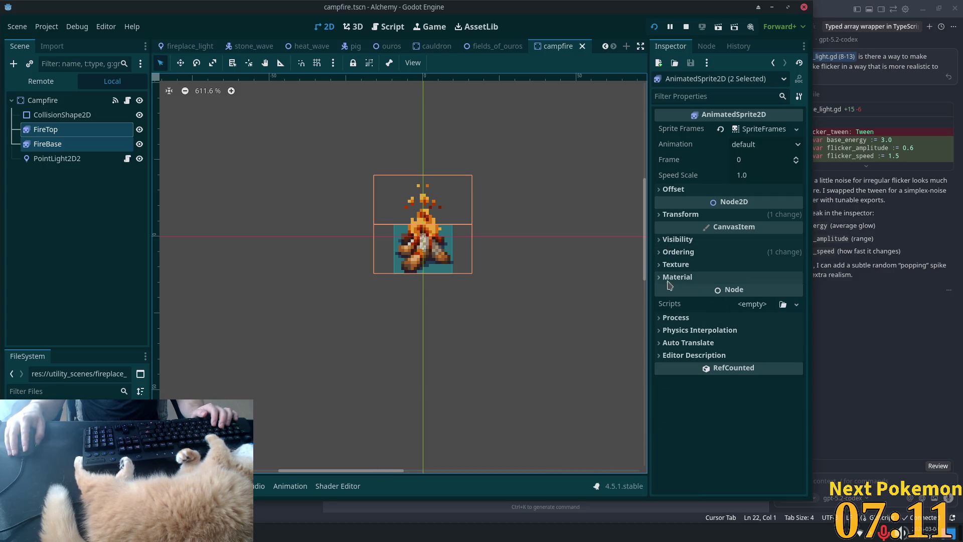
pyautogui.click(663, 242)
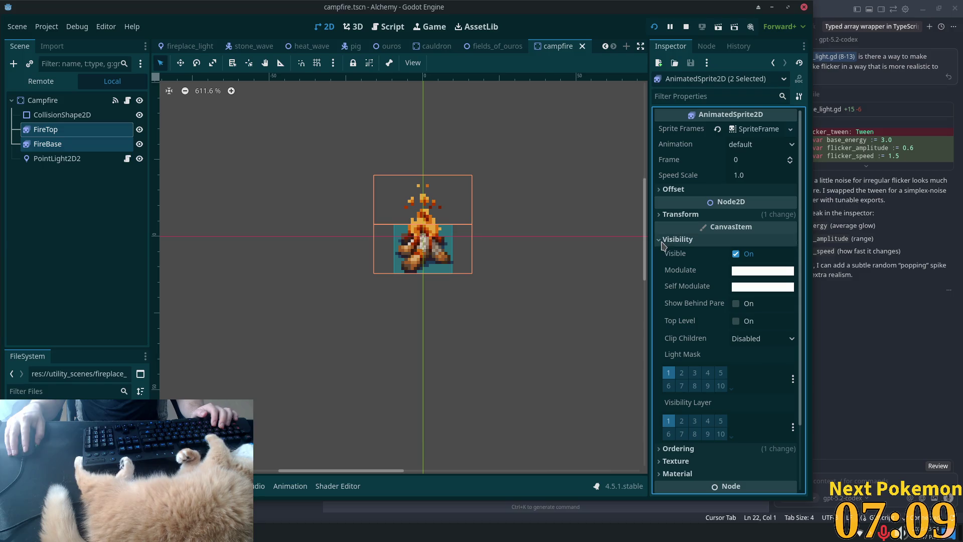
pyautogui.click(681, 374)
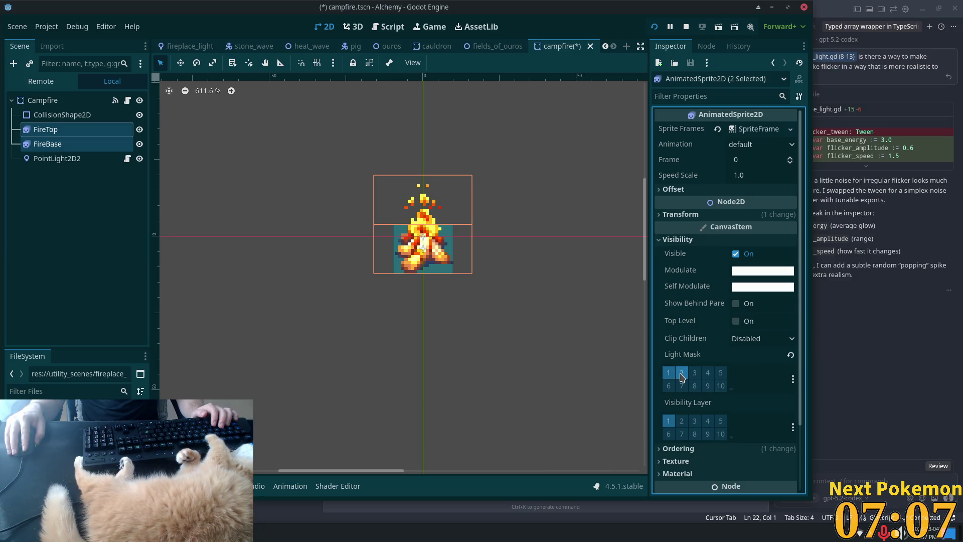
# Step: Save and run the game, stop it with F8, and switch to the fields_of_ouros scene
pyautogui.press('F5')
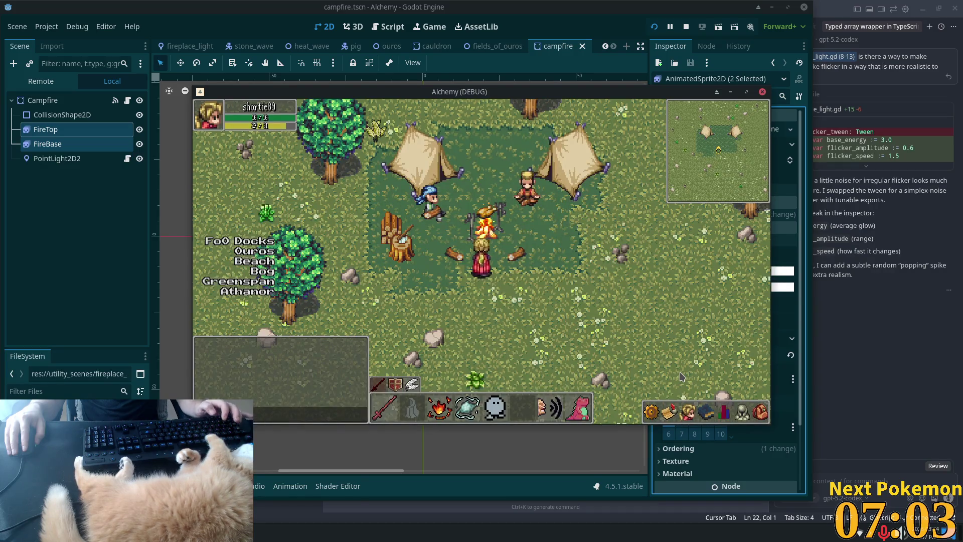
pyautogui.press('F8')
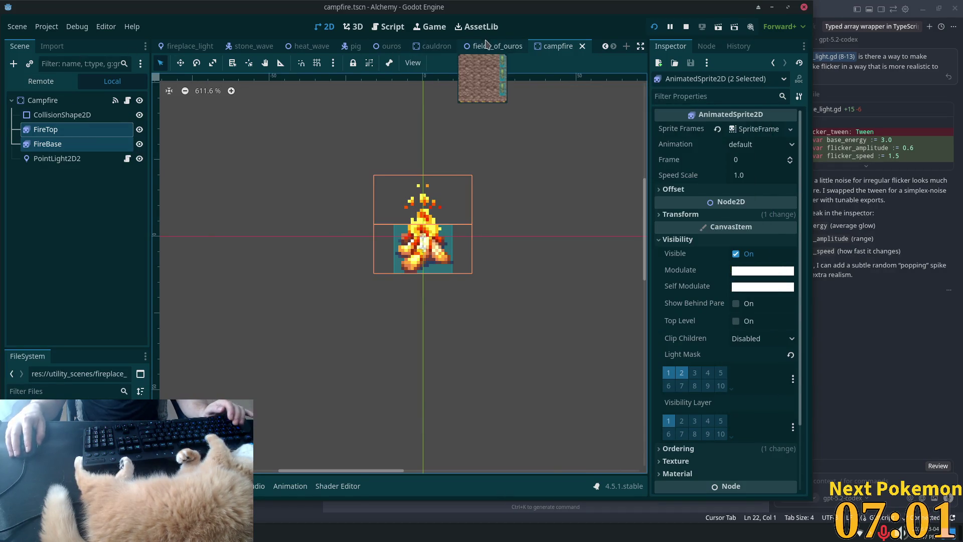
pyautogui.click(485, 45)
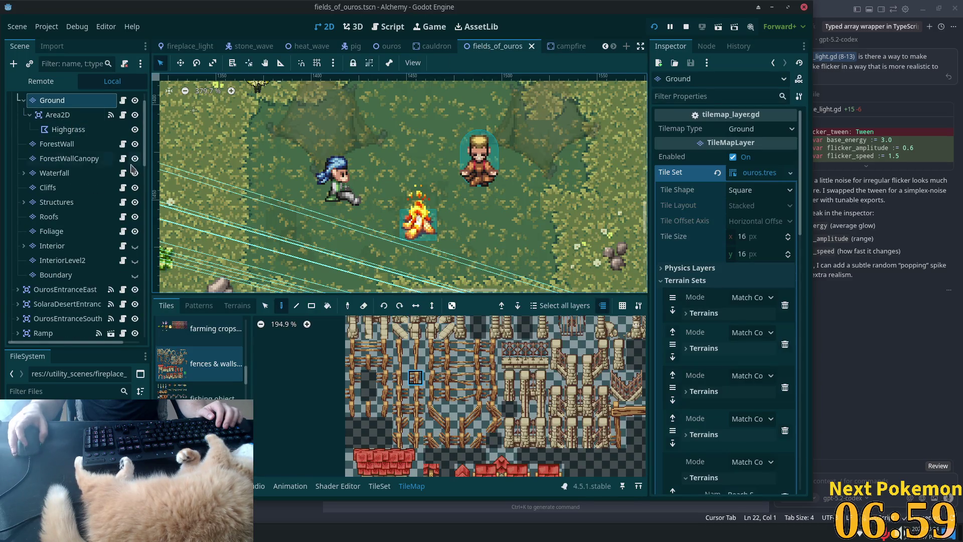
# Step: Enable light mask bit 2 on the Ground tileset's occlusion layer, then test-run past the campfire
pyautogui.scroll(2, 133, 169)
pyautogui.scroll(-5, 749, 374)
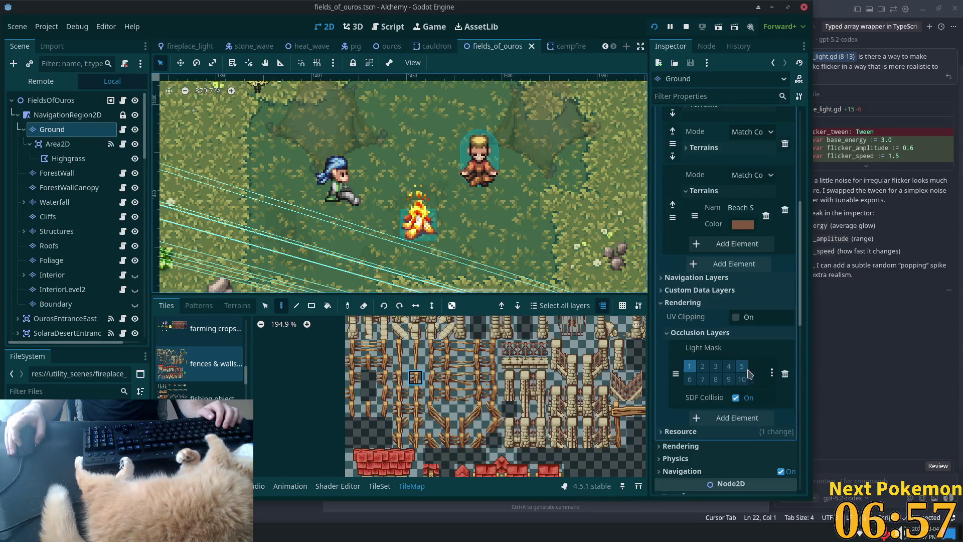
pyautogui.click(704, 366)
pyautogui.press('F6')
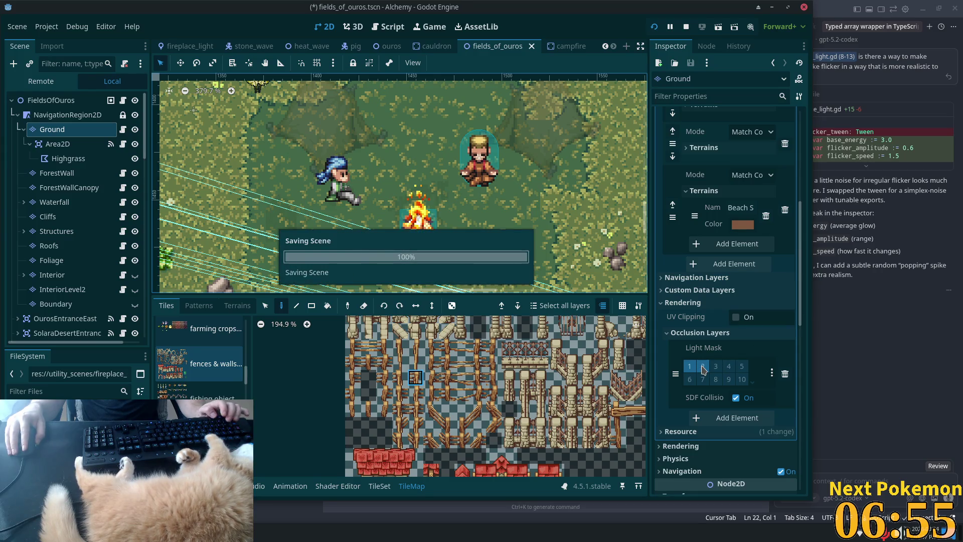
pyautogui.press('d')
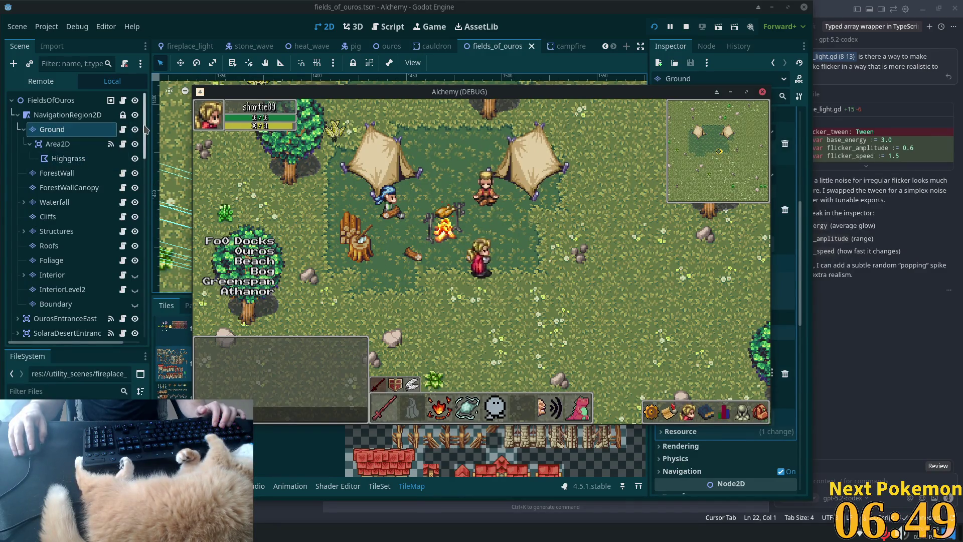
pyautogui.press('F8')
# Step: Drag the Campfire node onto the FieldsOfOuros root so it sits last, and save
pyautogui.scroll(-1, 146, 136)
pyautogui.scroll(-15, 147, 135)
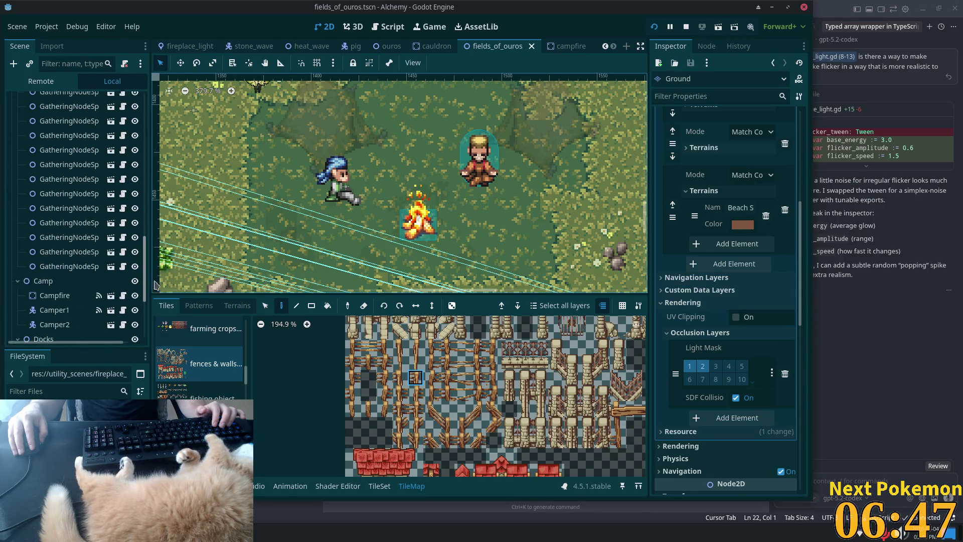
pyautogui.click(53, 187)
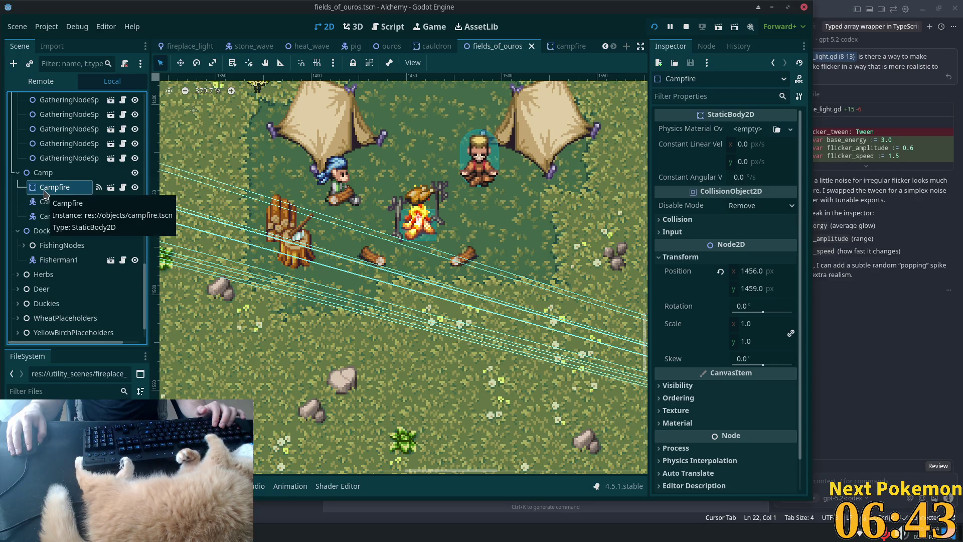
pyautogui.moveTo(46, 191)
pyautogui.mouseDown()
pyautogui.moveTo(37, 81)
pyautogui.moveTo(37, 99)
pyautogui.mouseUp()
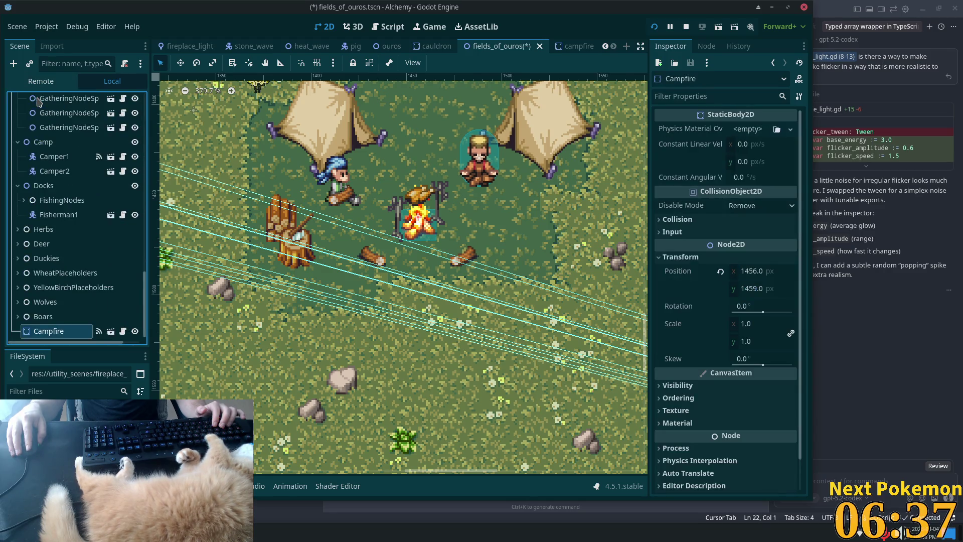
pyautogui.hotkey('ctrl', 's')
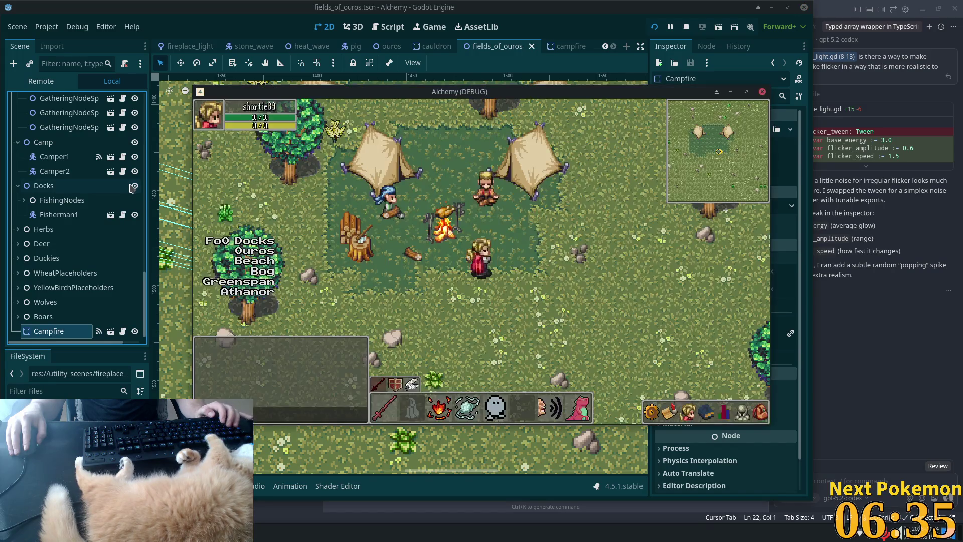
# Step: Talk to the Camper and accept the quest with 'Sure, I'll help you!'
pyautogui.click(665, 27)
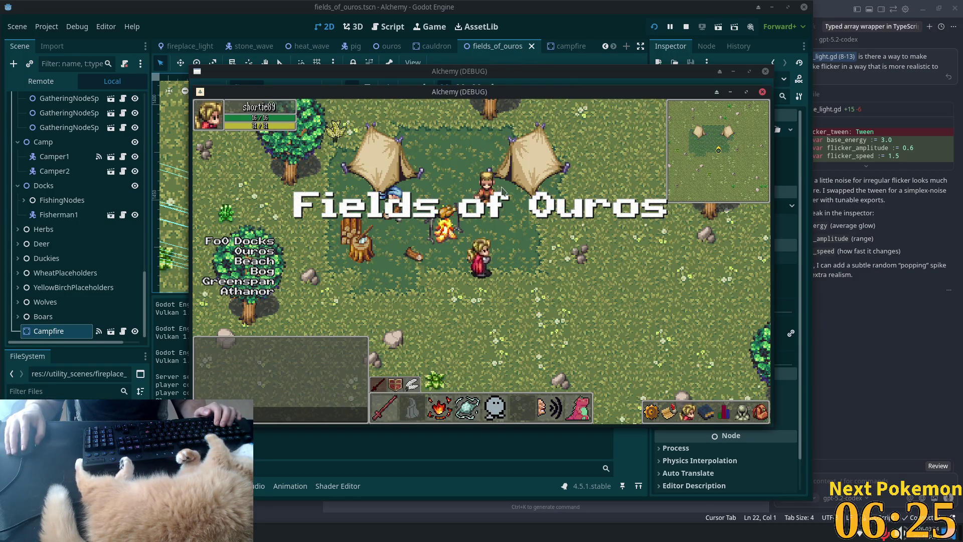
pyautogui.click(502, 191)
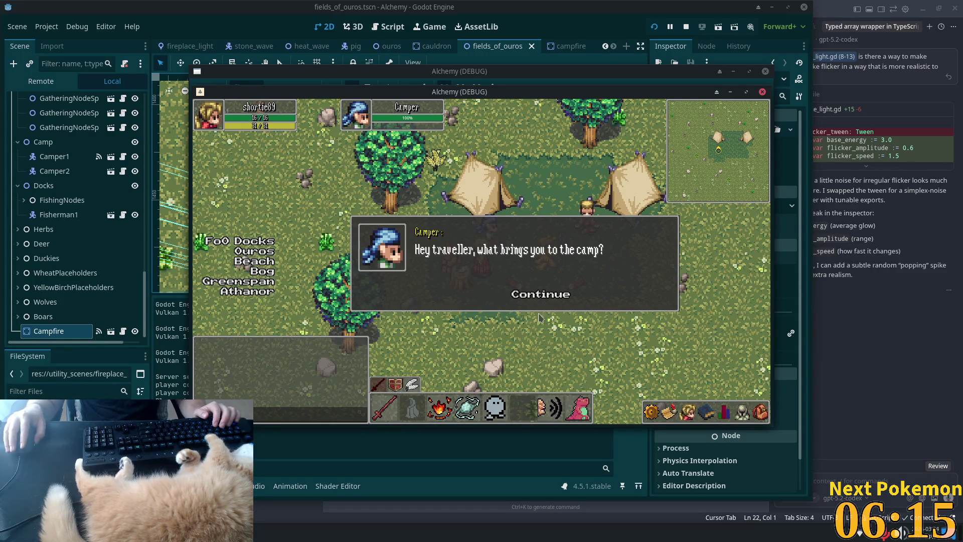
pyautogui.click(525, 297)
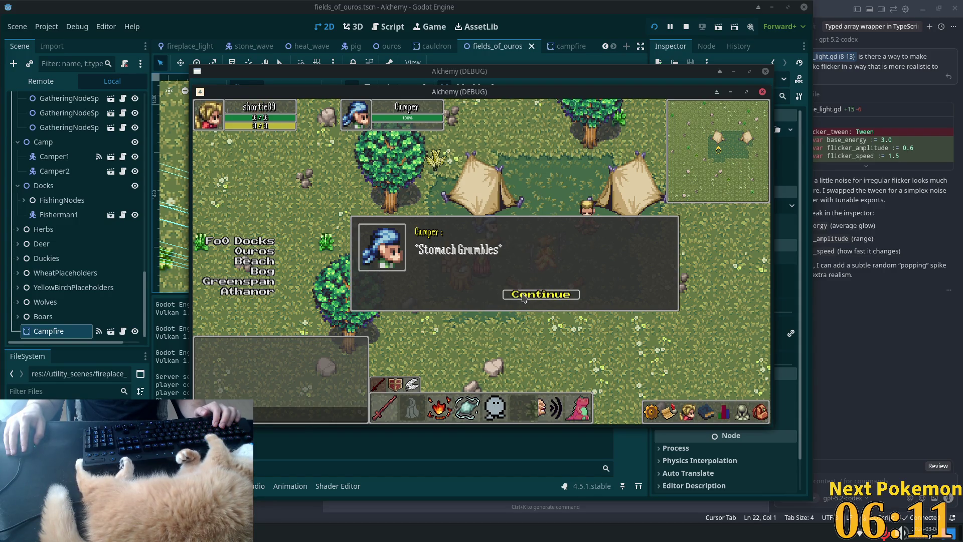
pyautogui.click(523, 296)
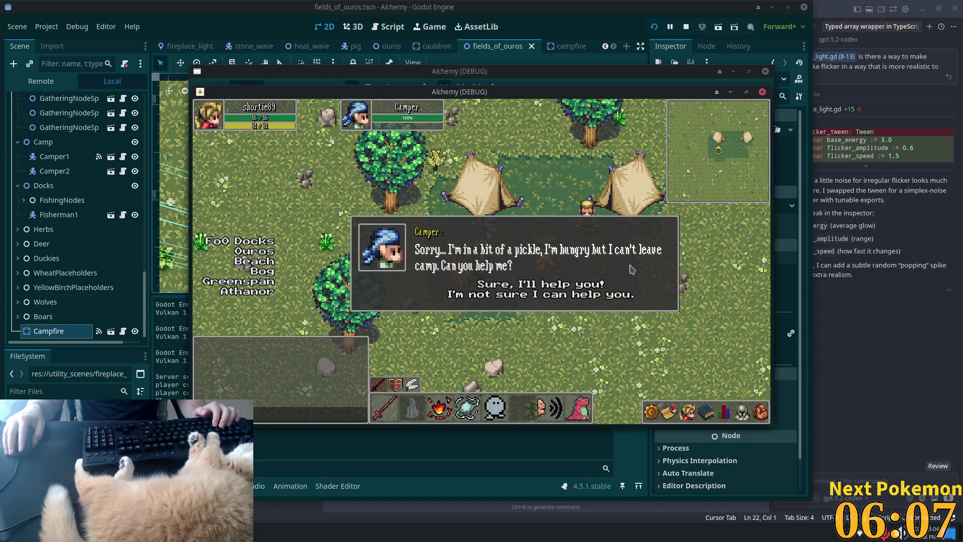
pyautogui.click(547, 285)
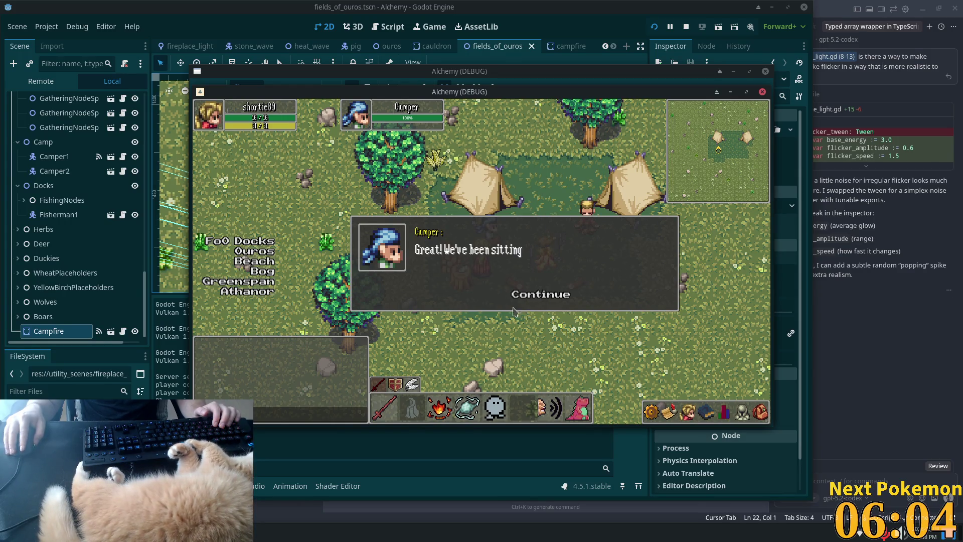
pyautogui.click(550, 294)
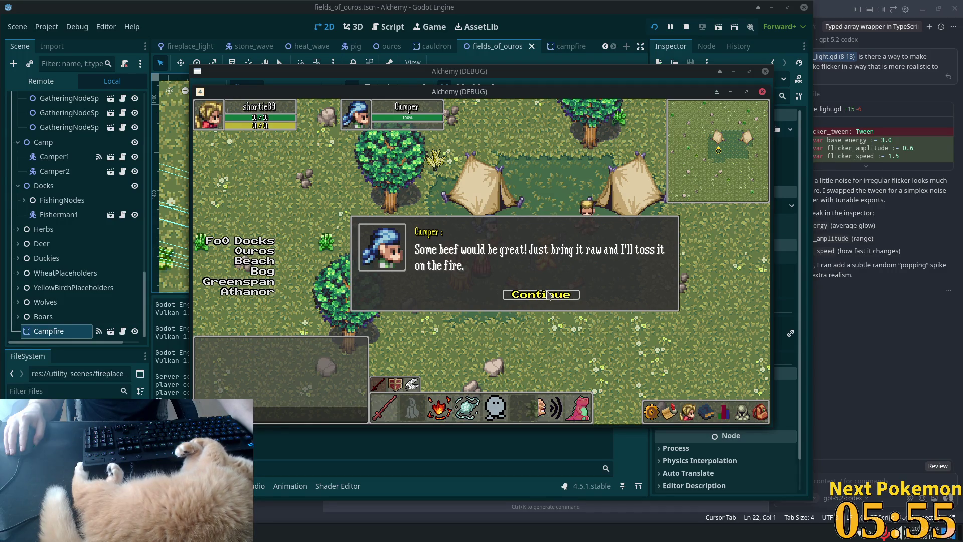
pyautogui.click(549, 294)
# Step: Check the inventory, hand the beef to the Camper, and dismiss the 50 Gold Coin reward notice
pyautogui.click(757, 414)
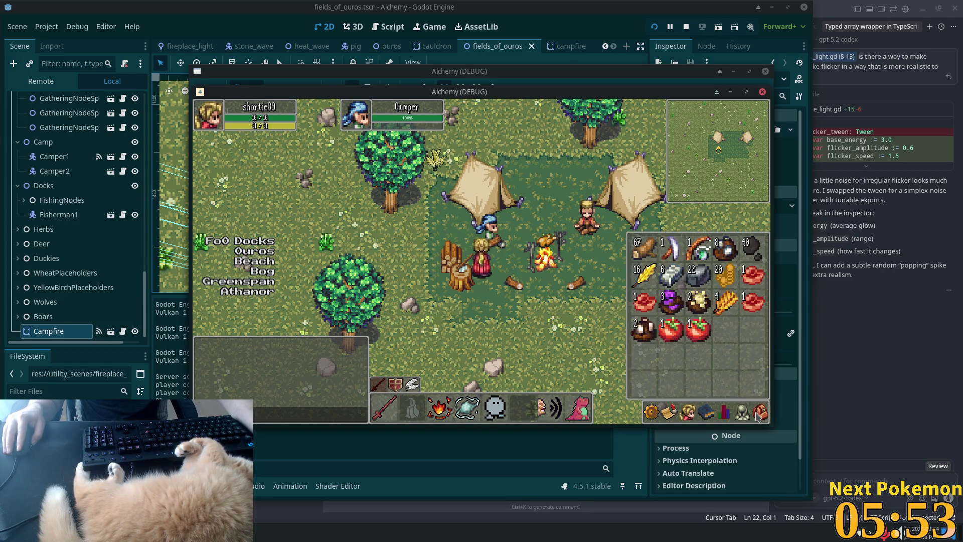
pyautogui.press('e')
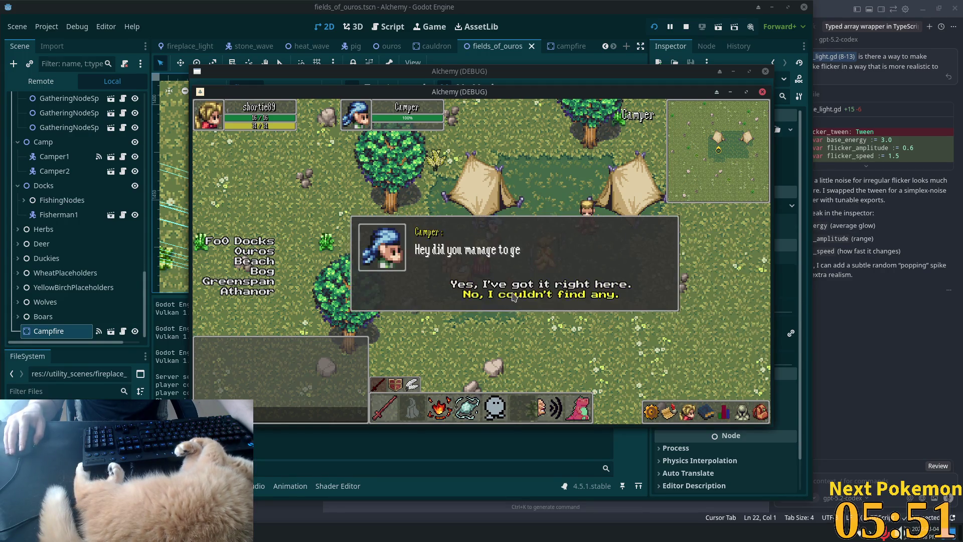
pyautogui.click(479, 286)
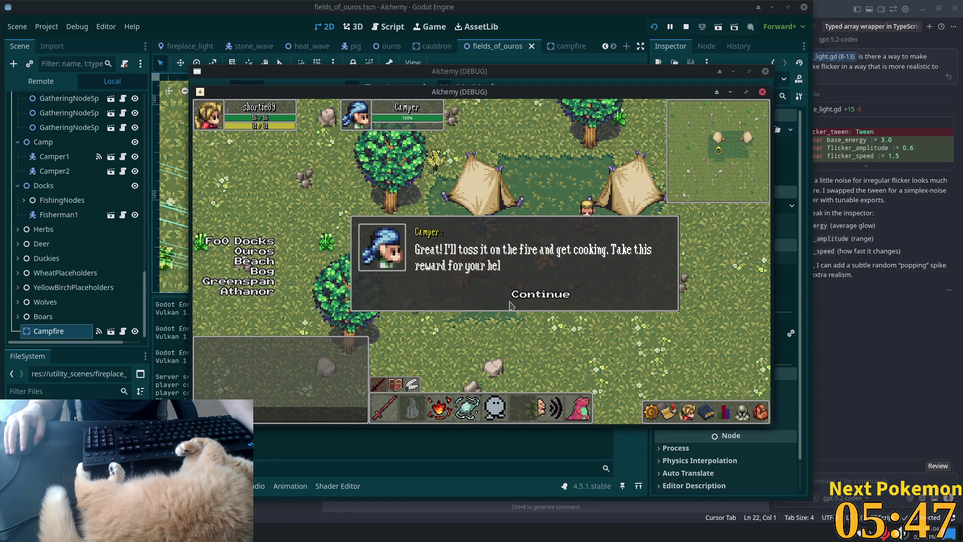
pyautogui.click(541, 297)
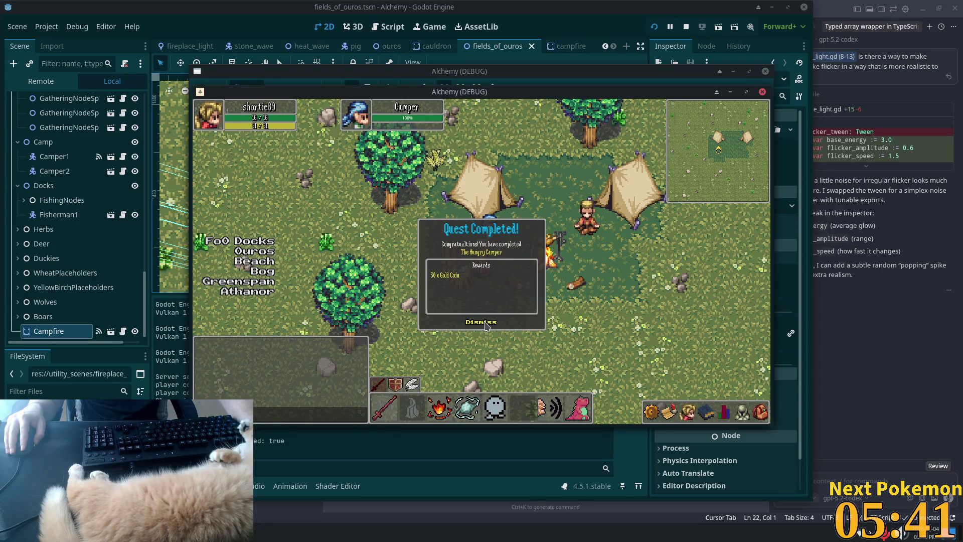
pyautogui.click(486, 324)
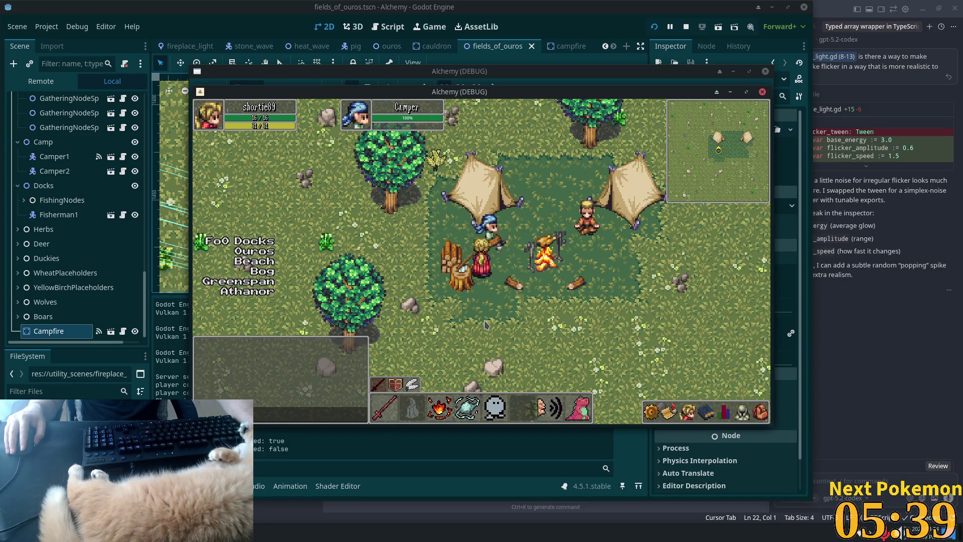